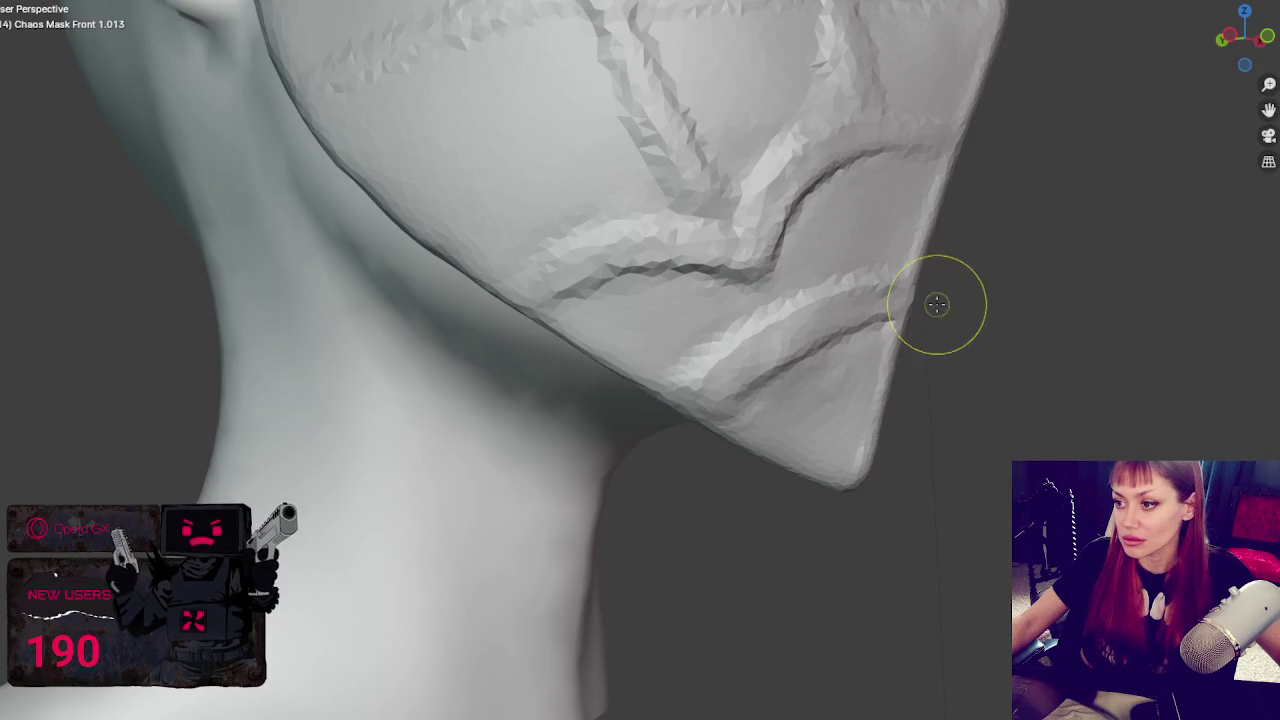
- Sculpt a sharper lower chin edge on the mask
middle_drag(917, 331, 1023, 329)
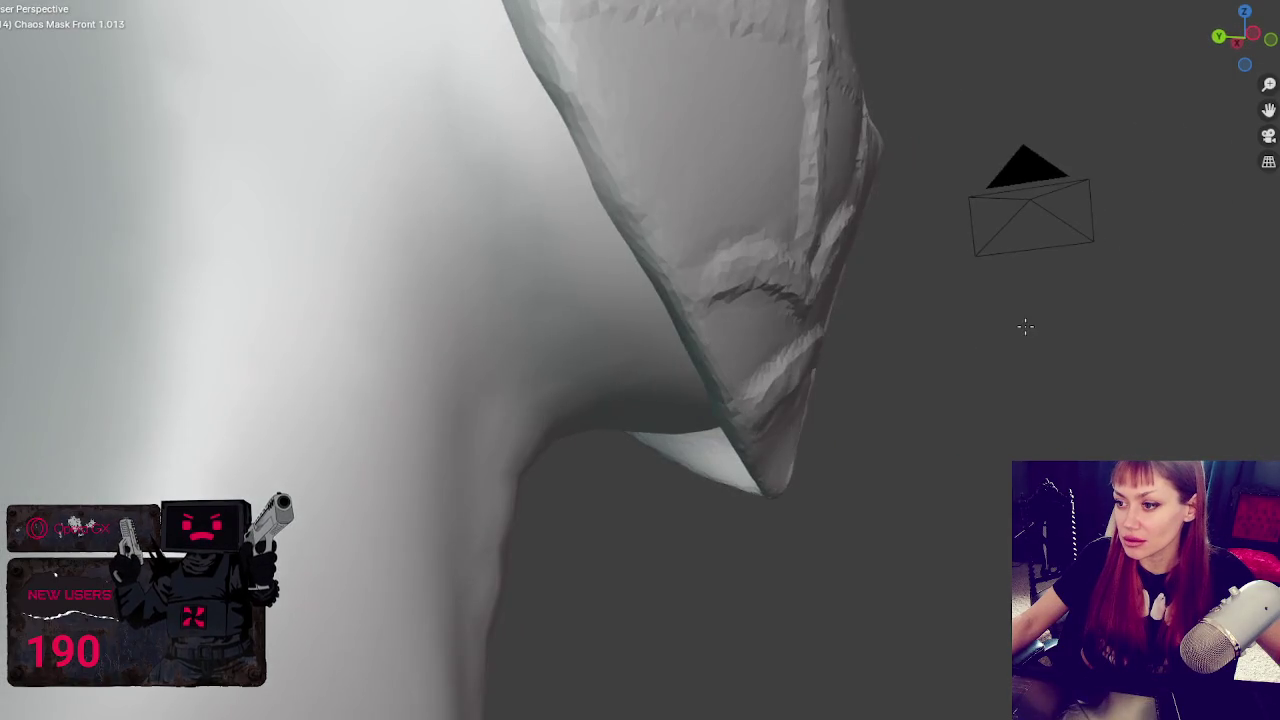
mouse_move(849, 380)
middle_down()
mouse_move(771, 429)
mouse_move(765, 400)
middle_up()
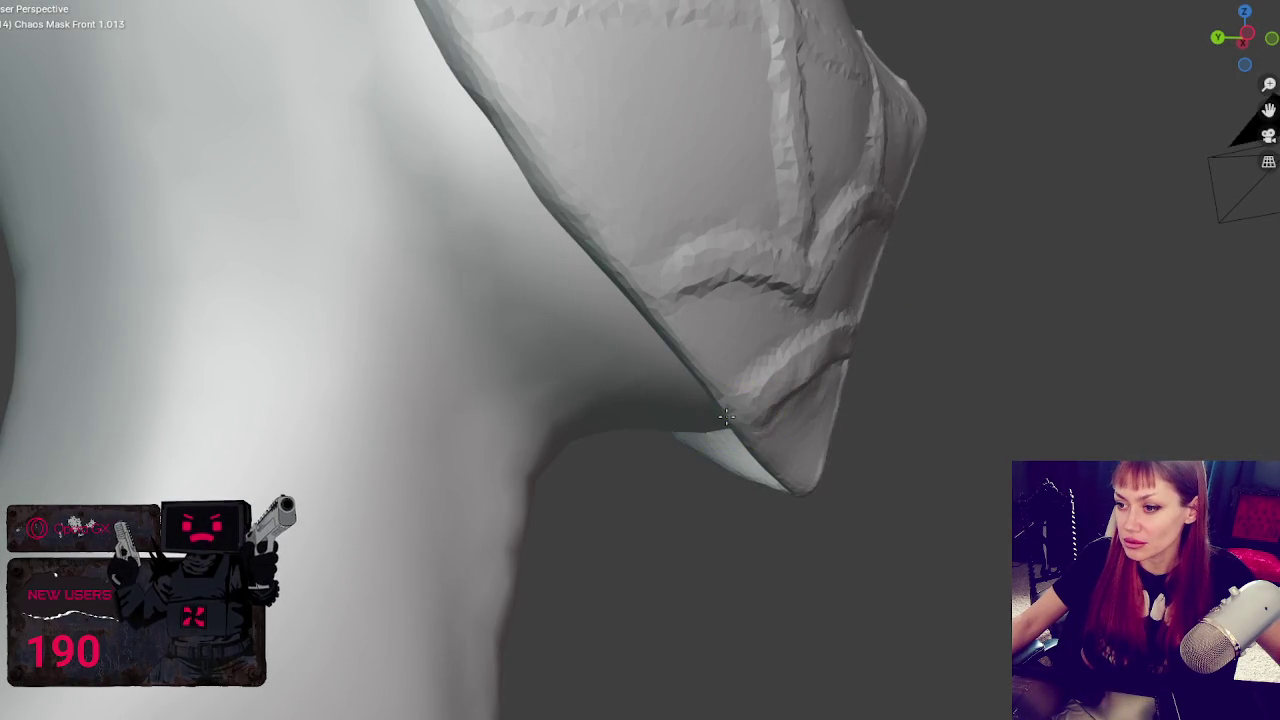
middle_drag(820, 357, 672, 385)
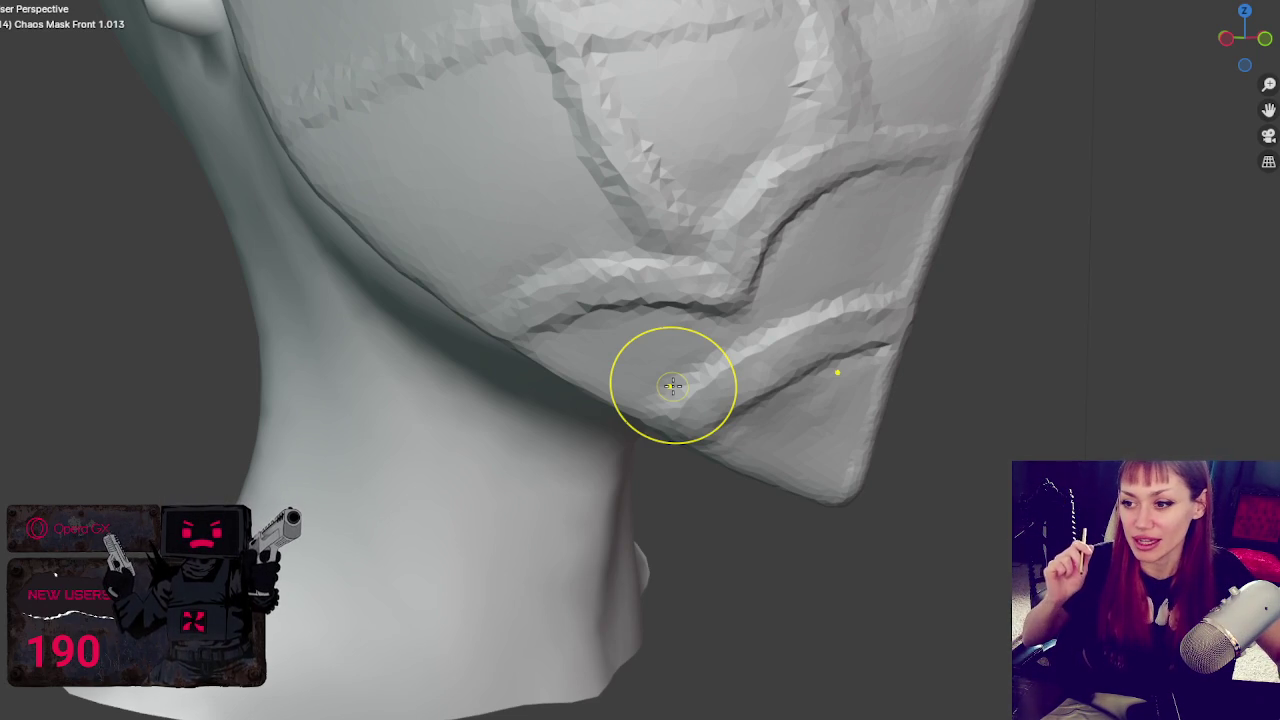
middle_drag(673, 386, 777, 149)
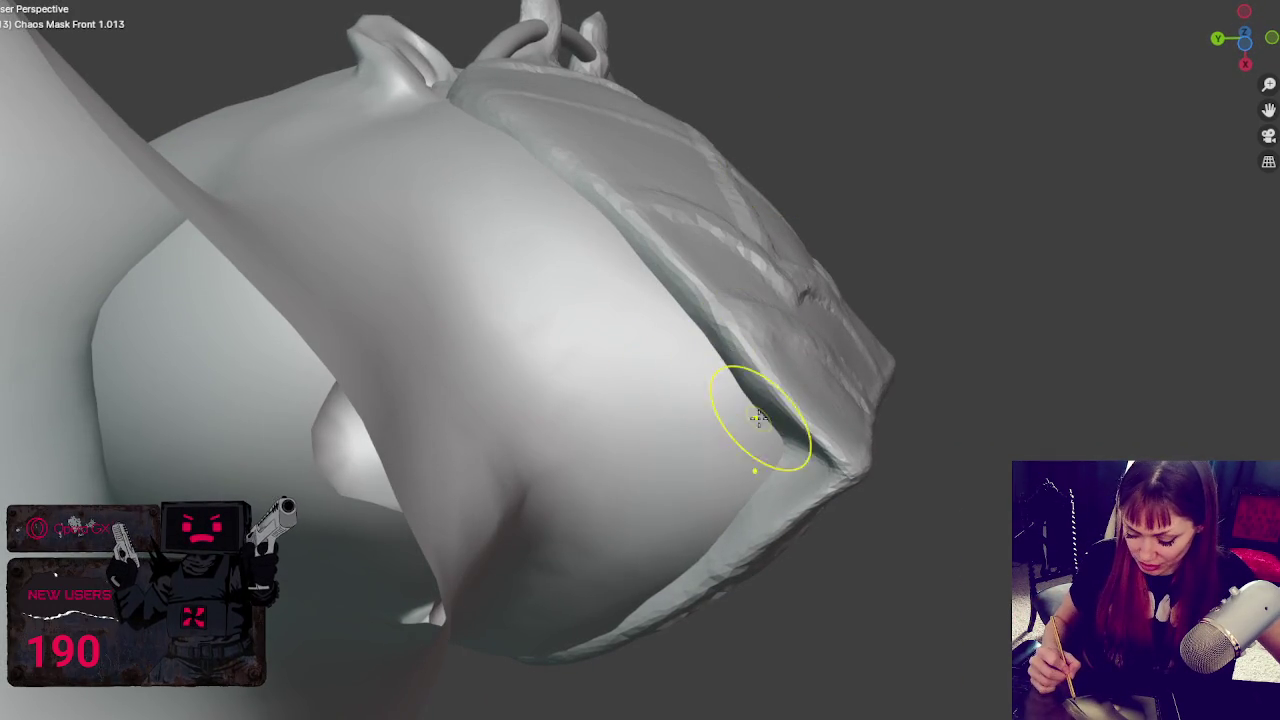
mouse_move(737, 396)
middle_down()
mouse_move(754, 408)
mouse_move(700, 389)
mouse_move(670, 562)
mouse_move(651, 428)
middle_up()
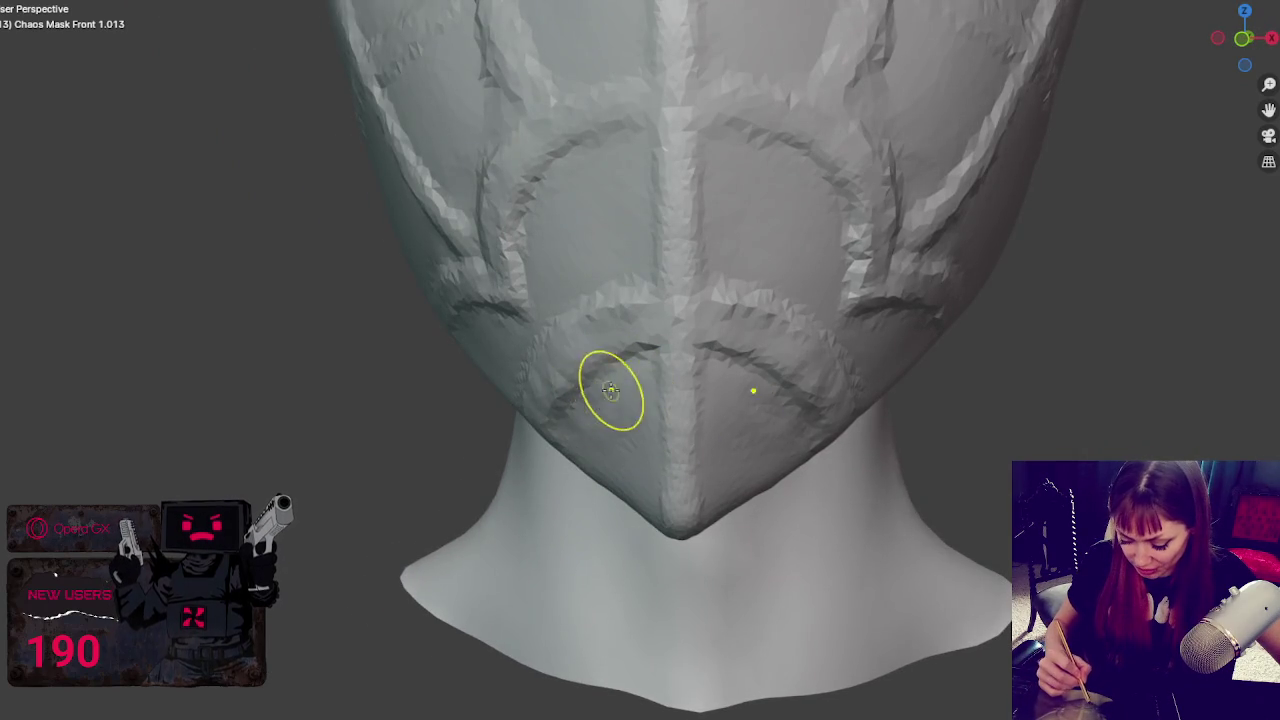
middle_drag(600, 394, 663, 383)
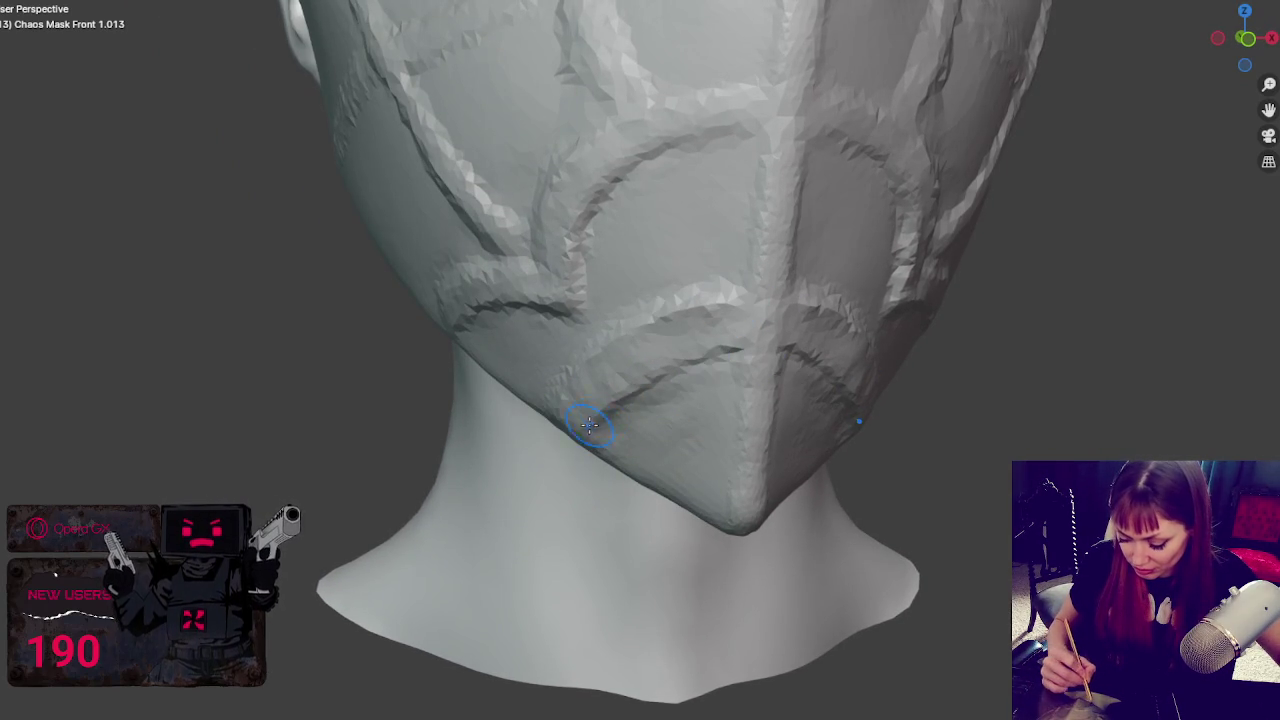
middle_drag(752, 401, 750, 378)
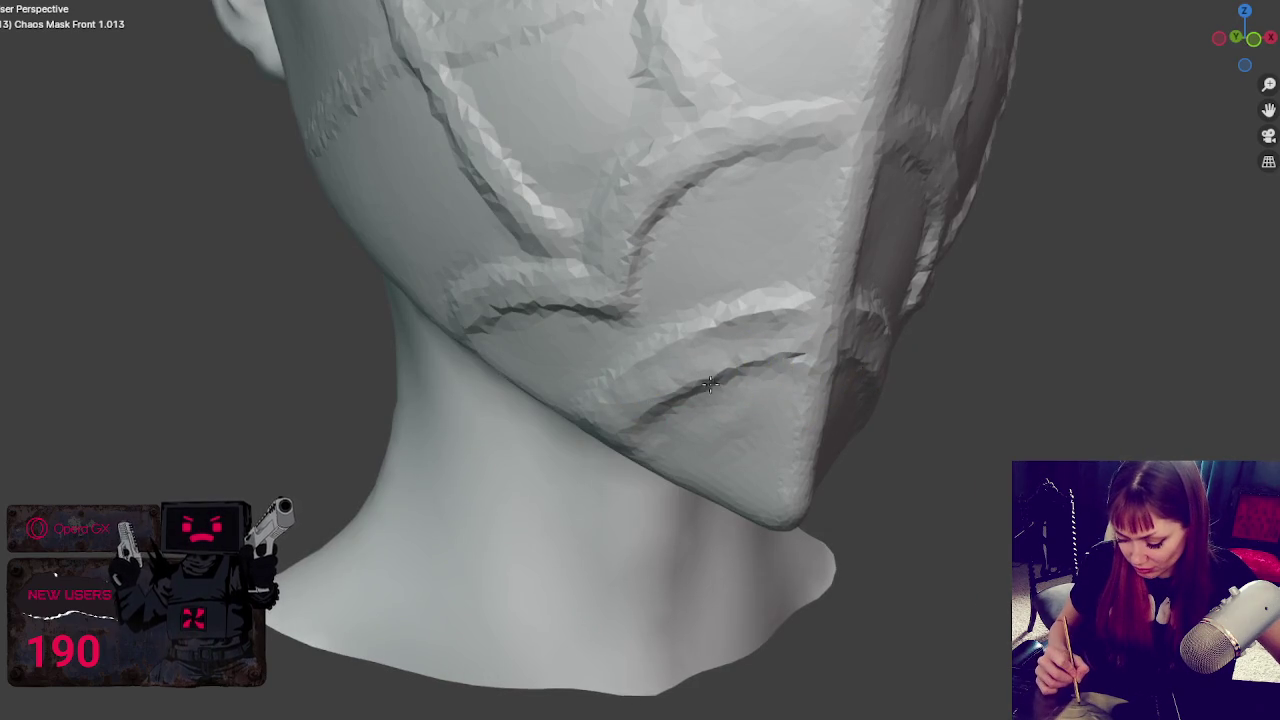
scroll(800, 368, down, 4)
mouse_move(880, 374)
middle_down()
mouse_move(826, 382)
mouse_move(780, 357)
mouse_move(878, 403)
mouse_move(748, 372)
mouse_move(666, 251)
mouse_move(686, 366)
middle_up()
scroll(826, 382, up, 4)
scroll(780, 357, down, 5)
scroll(771, 363, down, 2)
scroll(870, 400, up, 3)
scroll(863, 394, up, 3)
scroll(686, 369, up, 2)
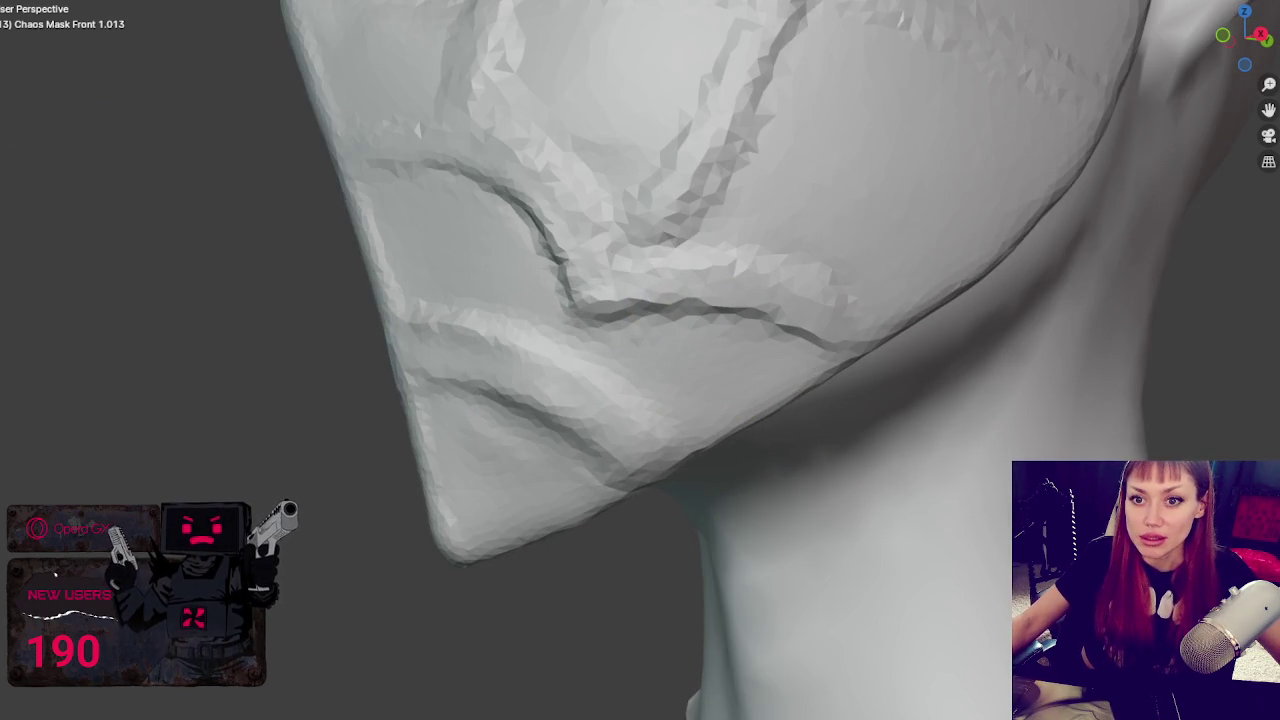
middle_drag(677, 380, 790, 412)
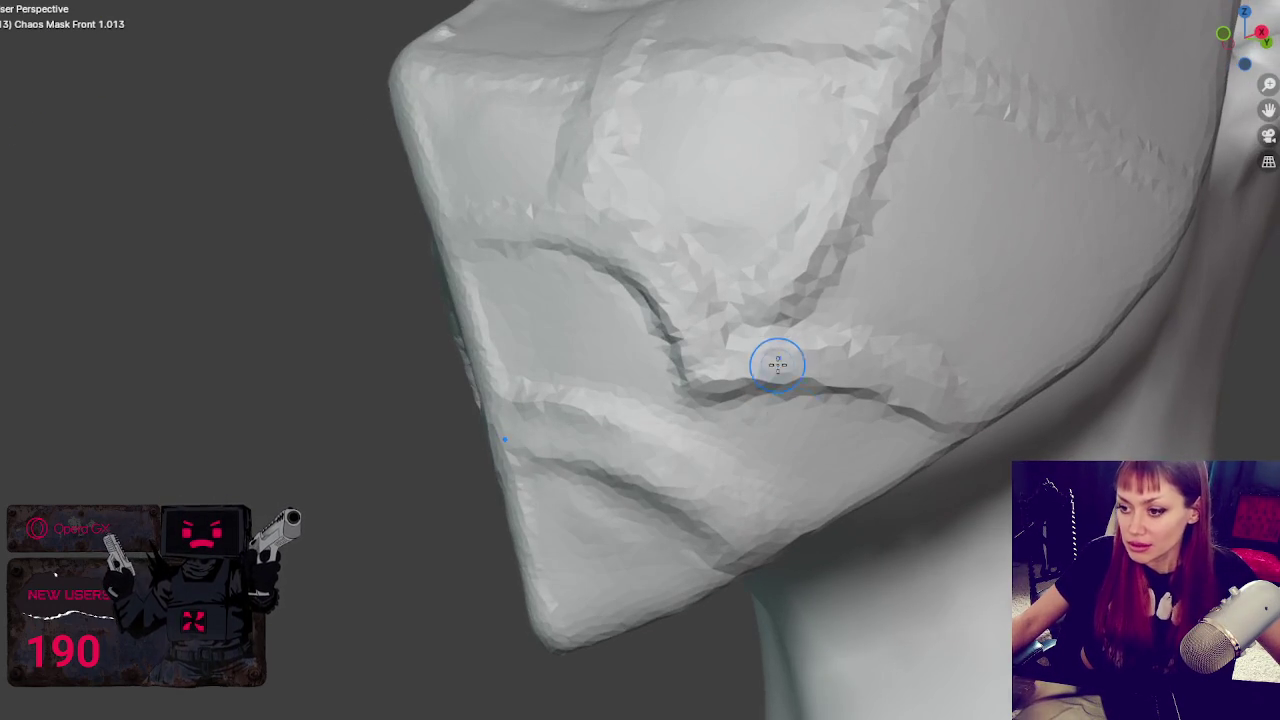
mouse_move(571, 634)
mouse_down()
mouse_move(728, 543)
mouse_move(680, 577)
mouse_up()
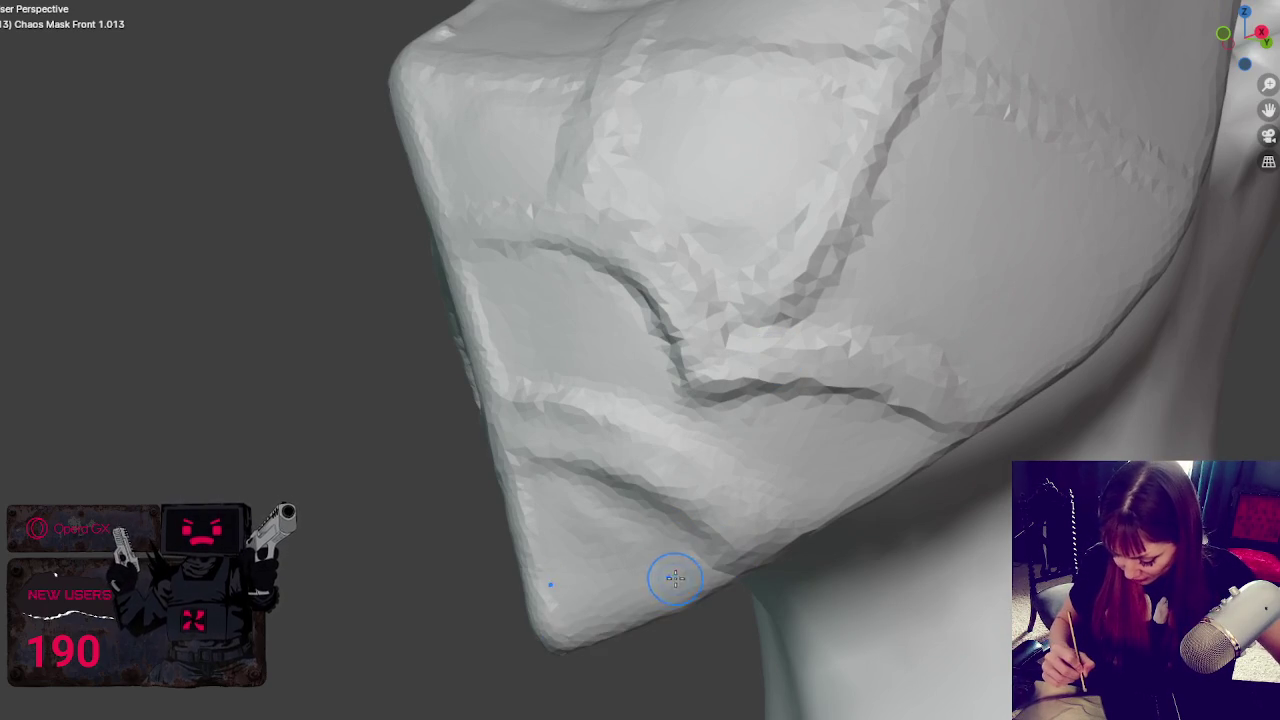
drag(594, 619, 718, 560)
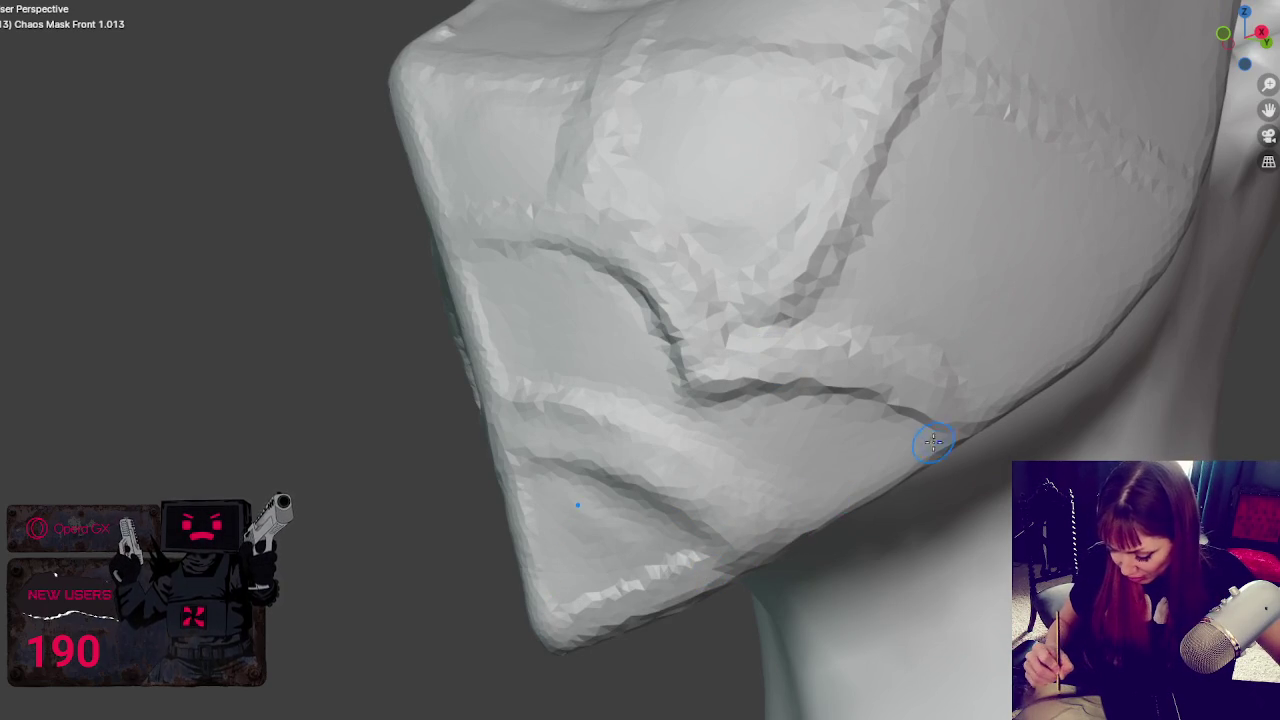
- Sharpen and reshape the ridge along the mask's right jaw edge
middle_drag(800, 505, 1106, 234)
mouse_move(1064, 297)
mouse_down()
mouse_move(920, 409)
mouse_move(1143, 214)
mouse_move(900, 410)
mouse_up()
mouse_move(1073, 363)
mouse_down()
mouse_move(1143, 229)
mouse_move(965, 390)
mouse_up()
mouse_move(965, 390)
middle_down()
mouse_move(1148, 346)
mouse_move(809, 314)
mouse_move(1020, 297)
mouse_move(1063, 449)
middle_up()
scroll(1125, 331, up, 5)
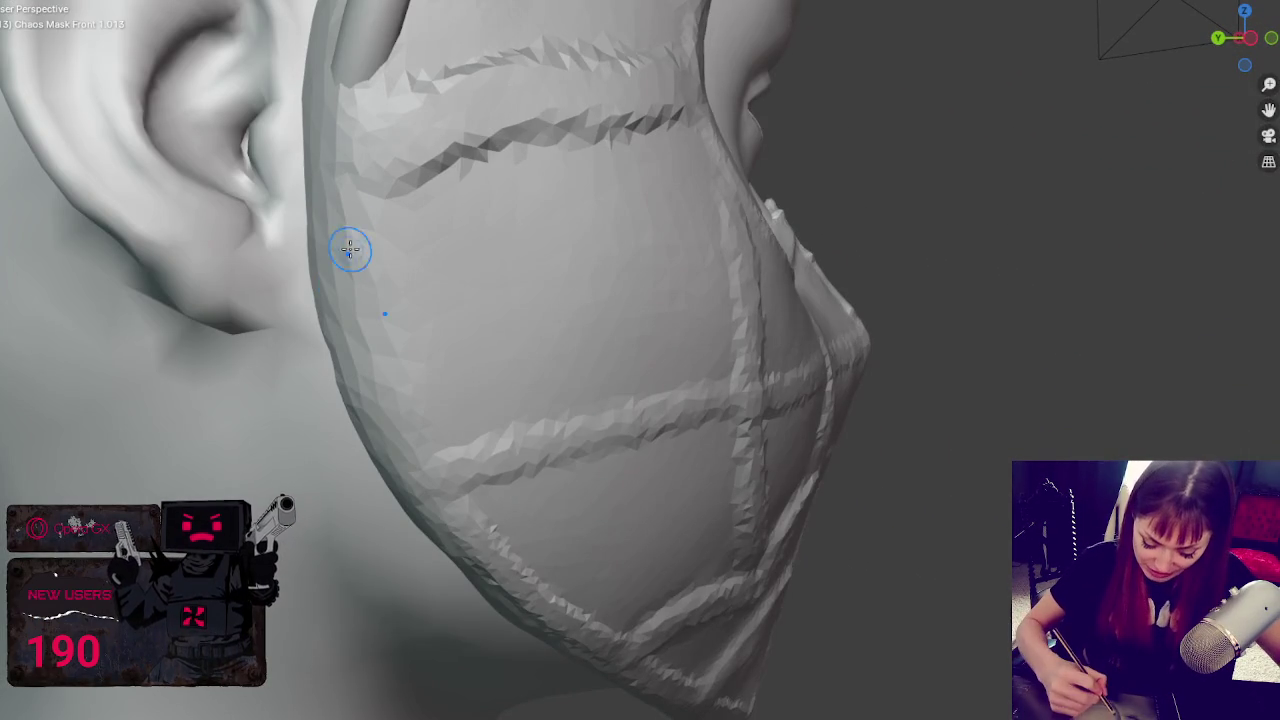
- Smooth the jagged upper seam on the side panel and deepen its crease
middle_drag(414, 443, 369, 443)
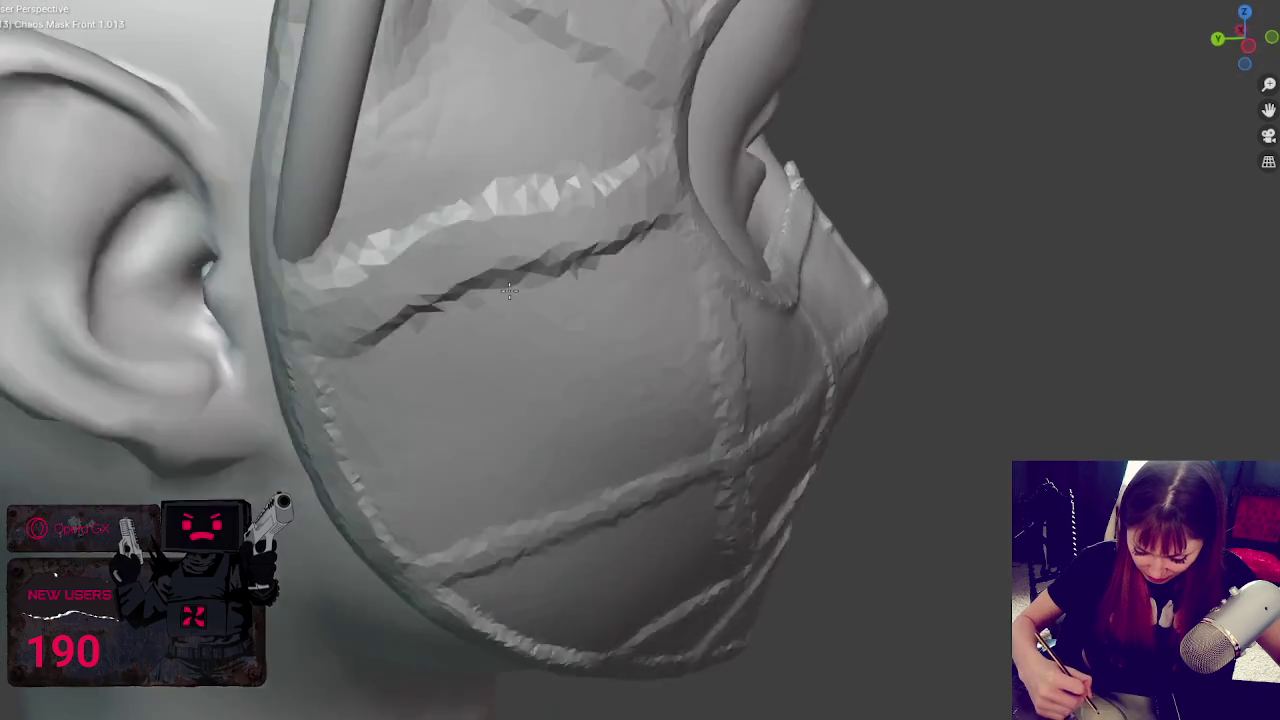
middle_drag(490, 250, 461, 228)
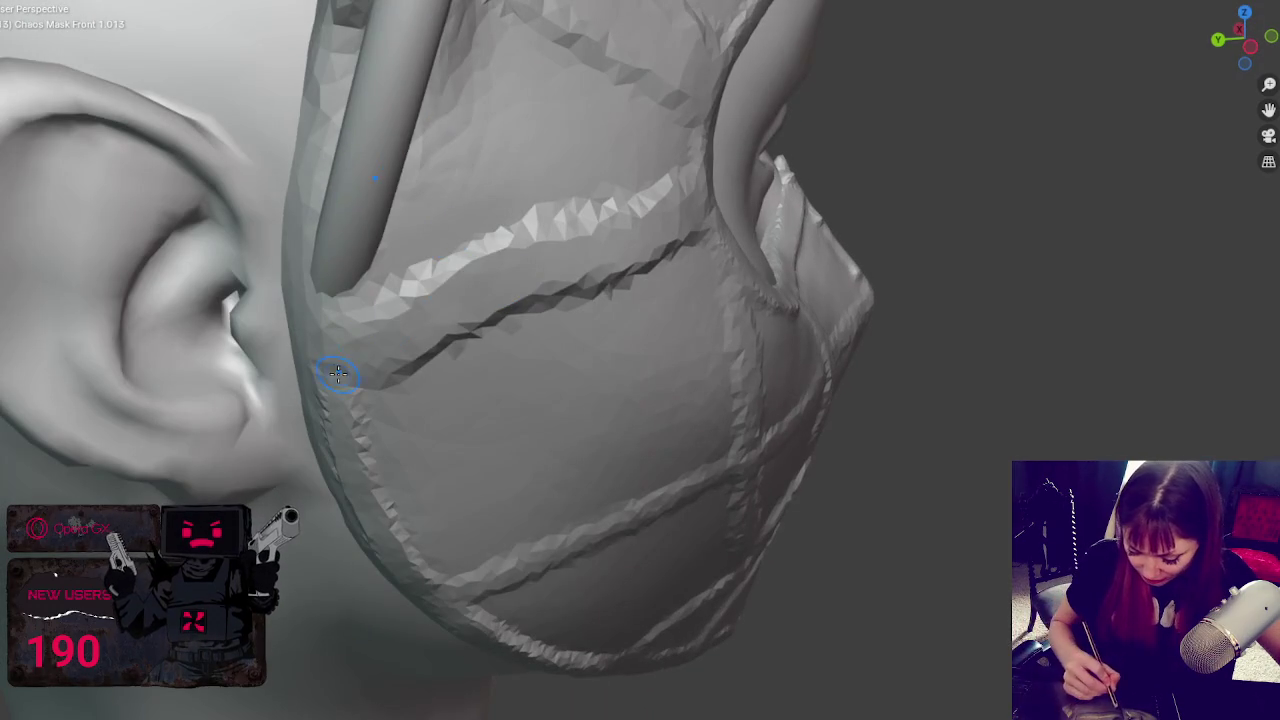
middle_drag(522, 303, 366, 338)
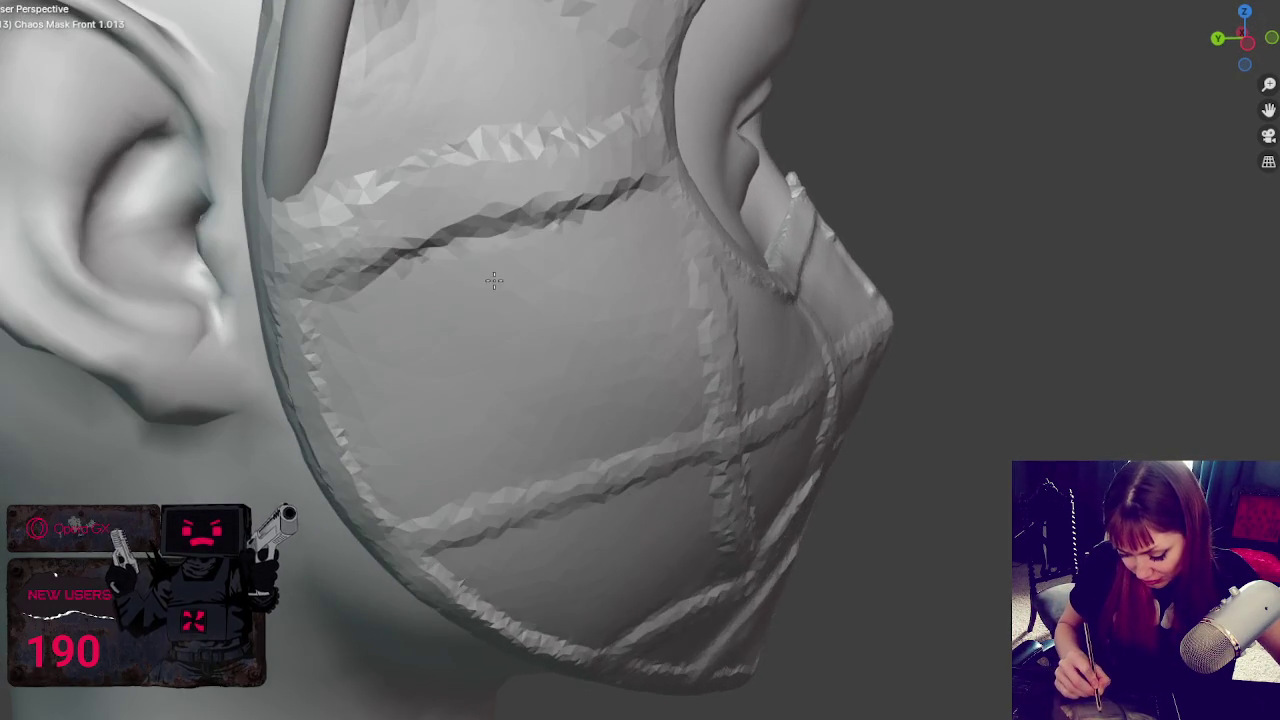
mouse_move(520, 274)
middle_down()
mouse_move(366, 262)
mouse_move(310, 292)
middle_up()
mouse_move(310, 292)
mouse_down()
mouse_move(628, 186)
mouse_move(340, 255)
mouse_move(614, 177)
mouse_move(305, 283)
mouse_move(590, 290)
mouse_up()
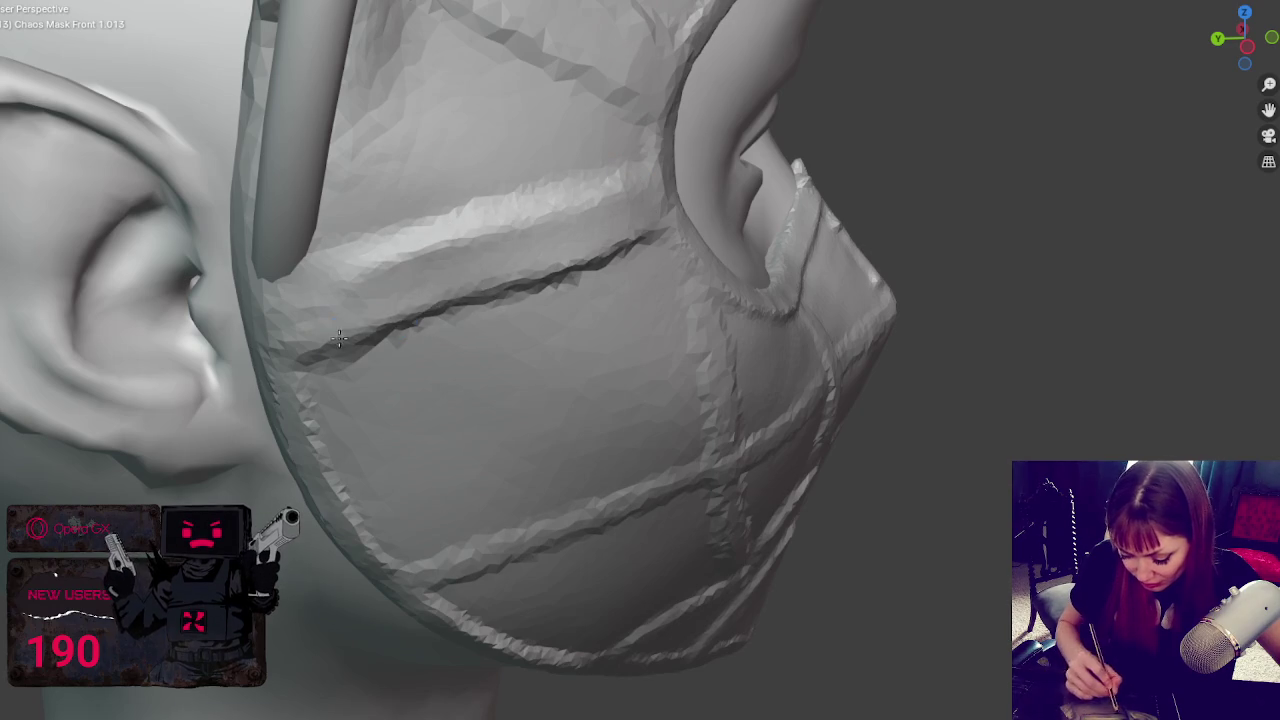
middle_drag(590, 290, 583, 260)
drag(588, 190, 263, 271)
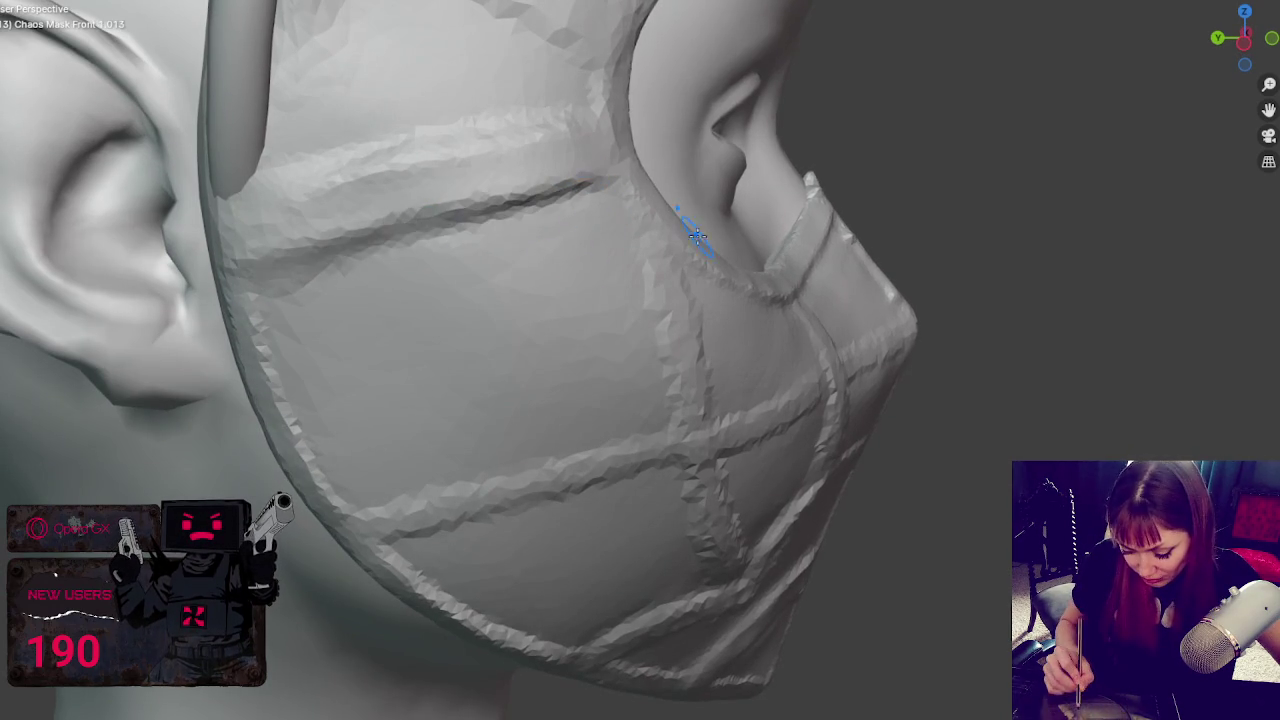
middle_drag(557, 196, 582, 119)
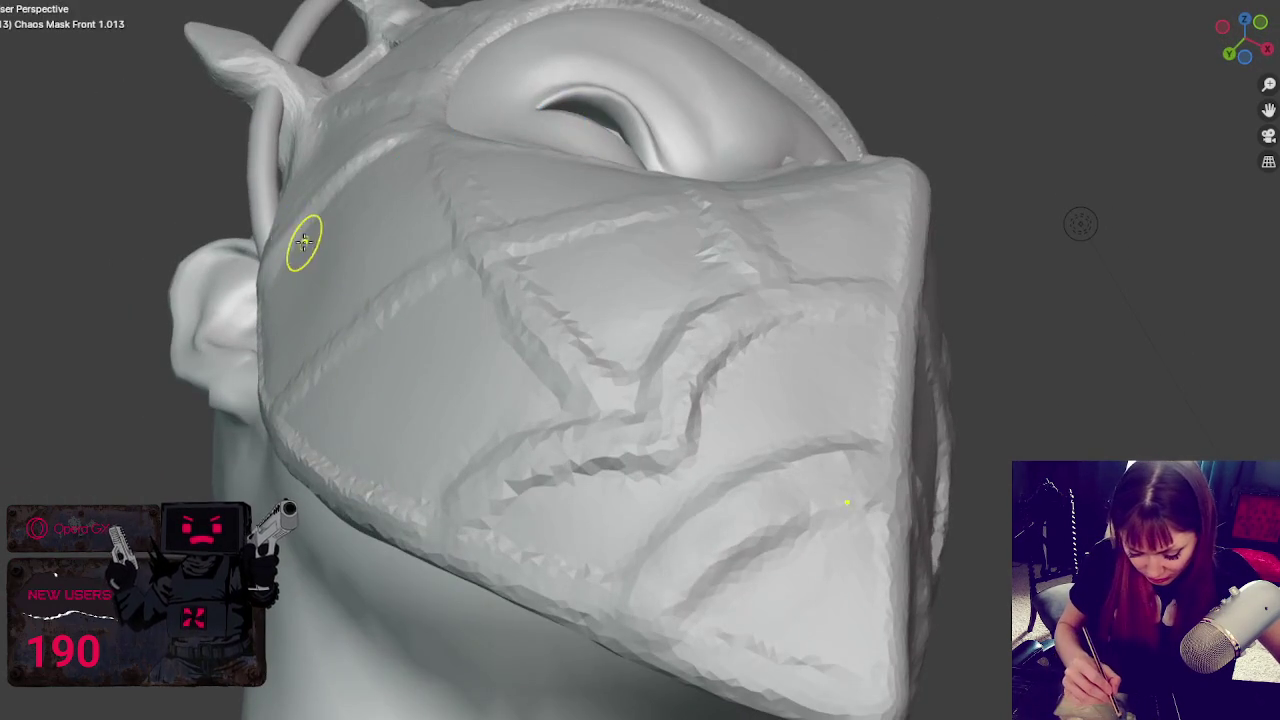
middle_drag(300, 243, 429, 229)
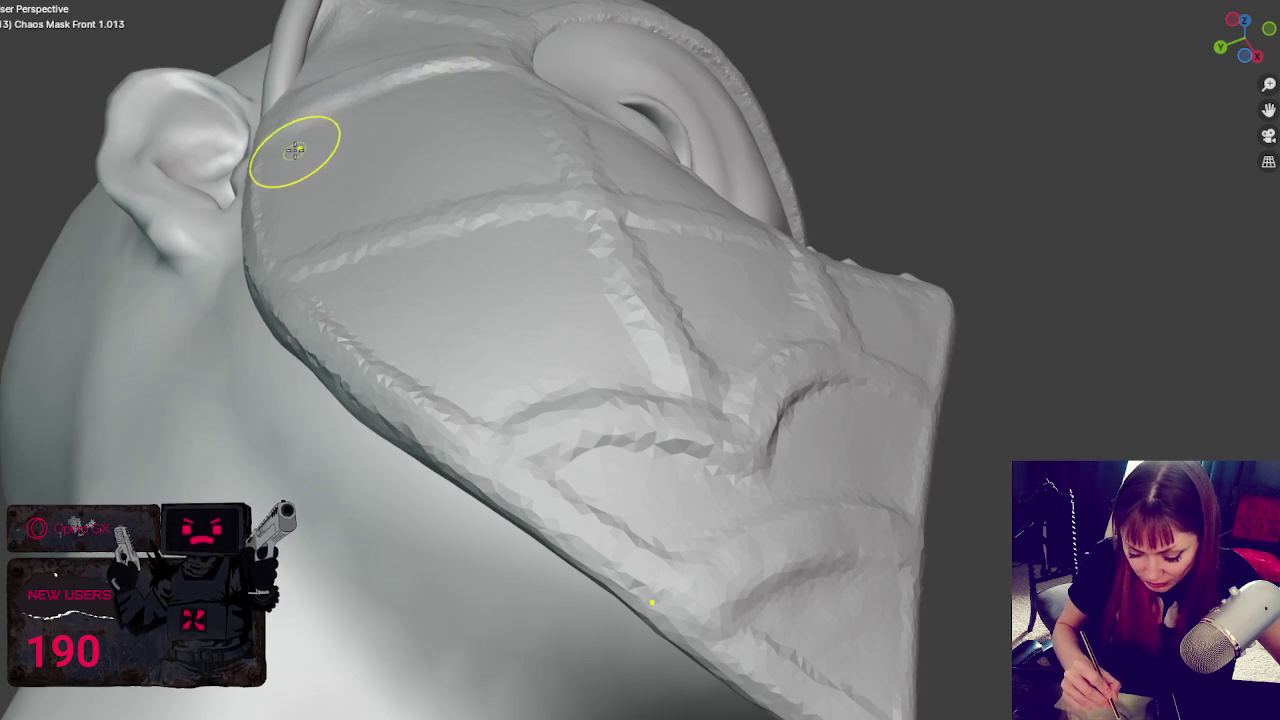
middle_drag(292, 134, 566, 333)
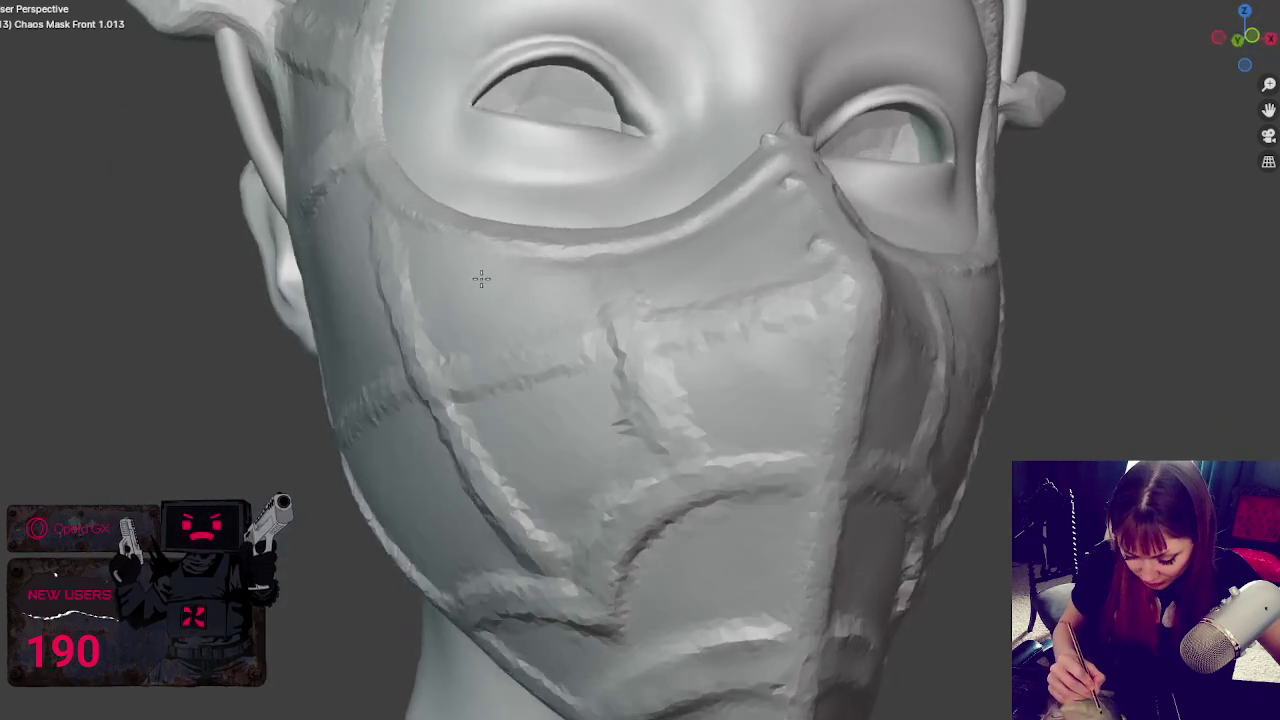
scroll(566, 333, down, 4)
key(KP_1)
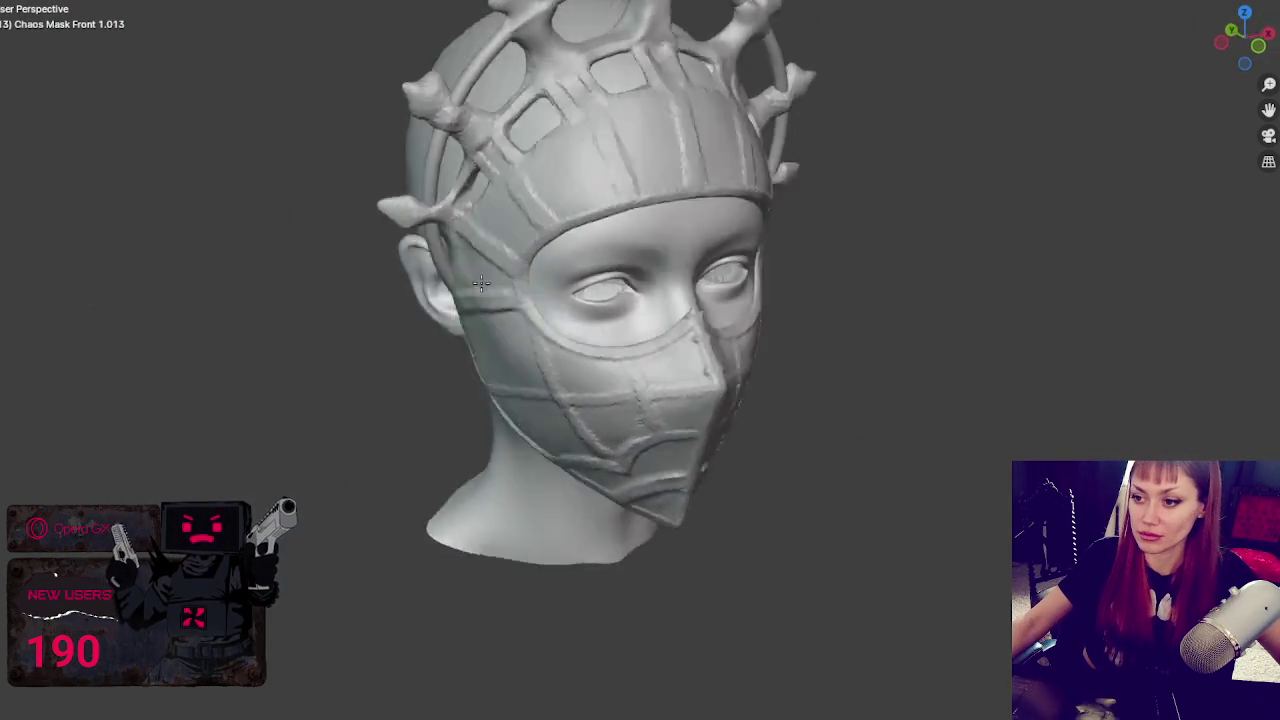
- From front view, drag the forehead band's lower edge down at centre into a pointed dip
middle_drag(390, 244, 373, 249)
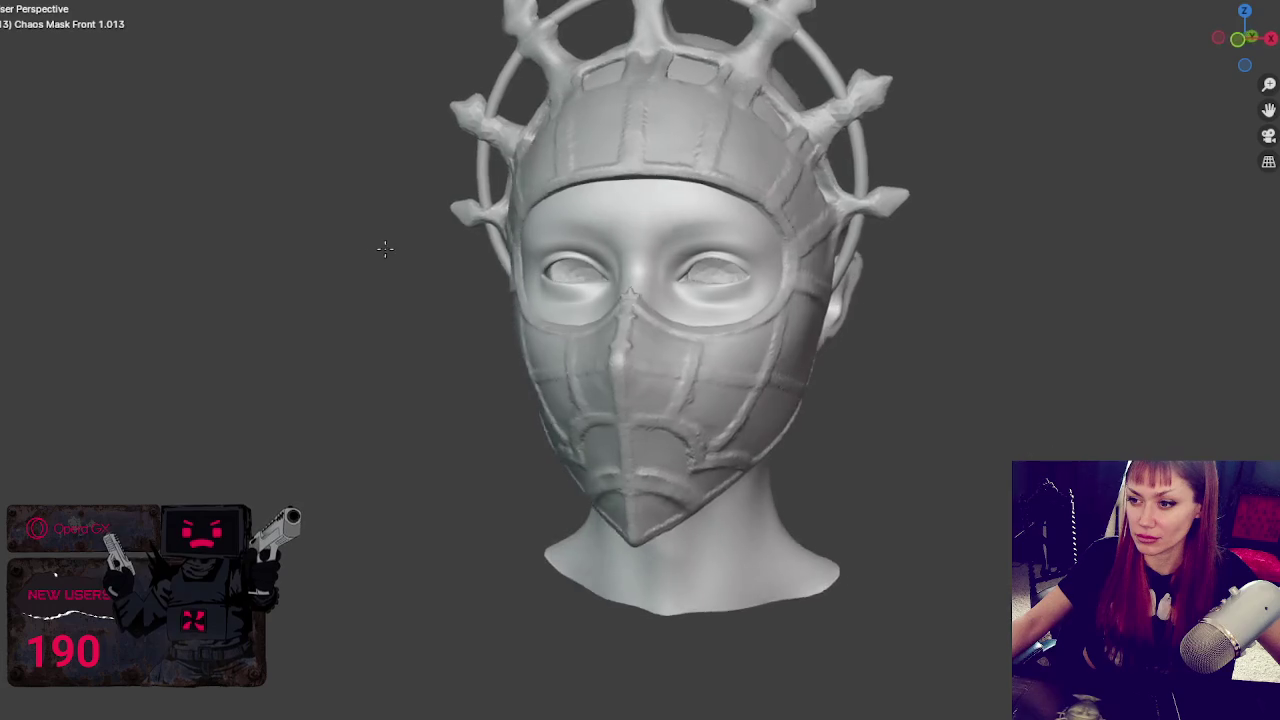
key(KP_1)
scroll(723, 109, up, 2)
scroll(643, 294, up, 2)
scroll(588, 203, up, 2)
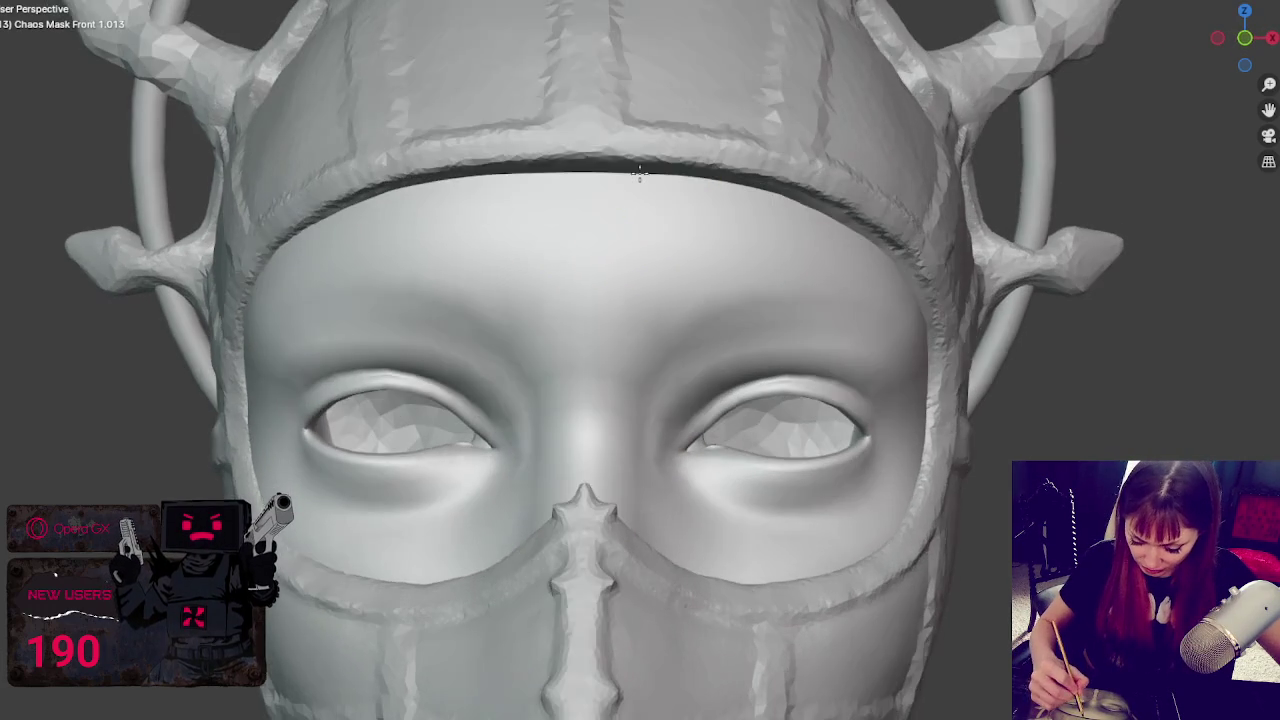
shift+middle_drag(611, 214, 601, 166)
drag(601, 165, 604, 258)
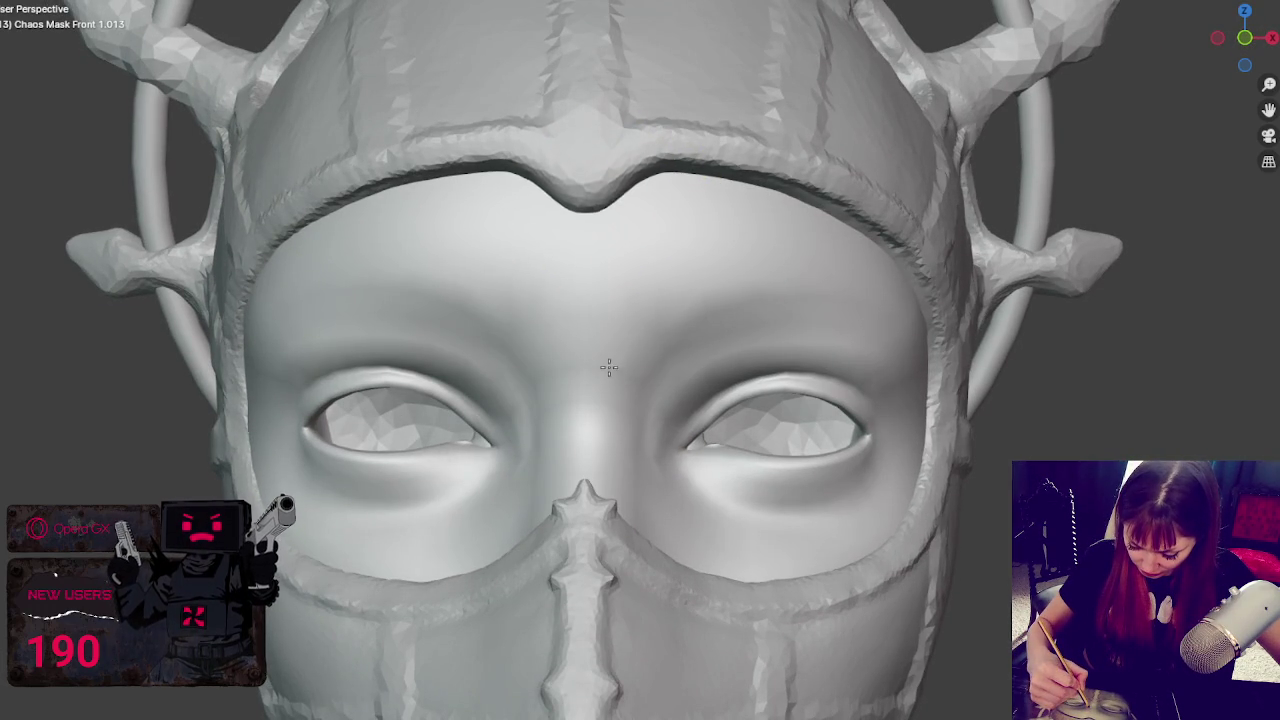
drag(607, 163, 613, 156)
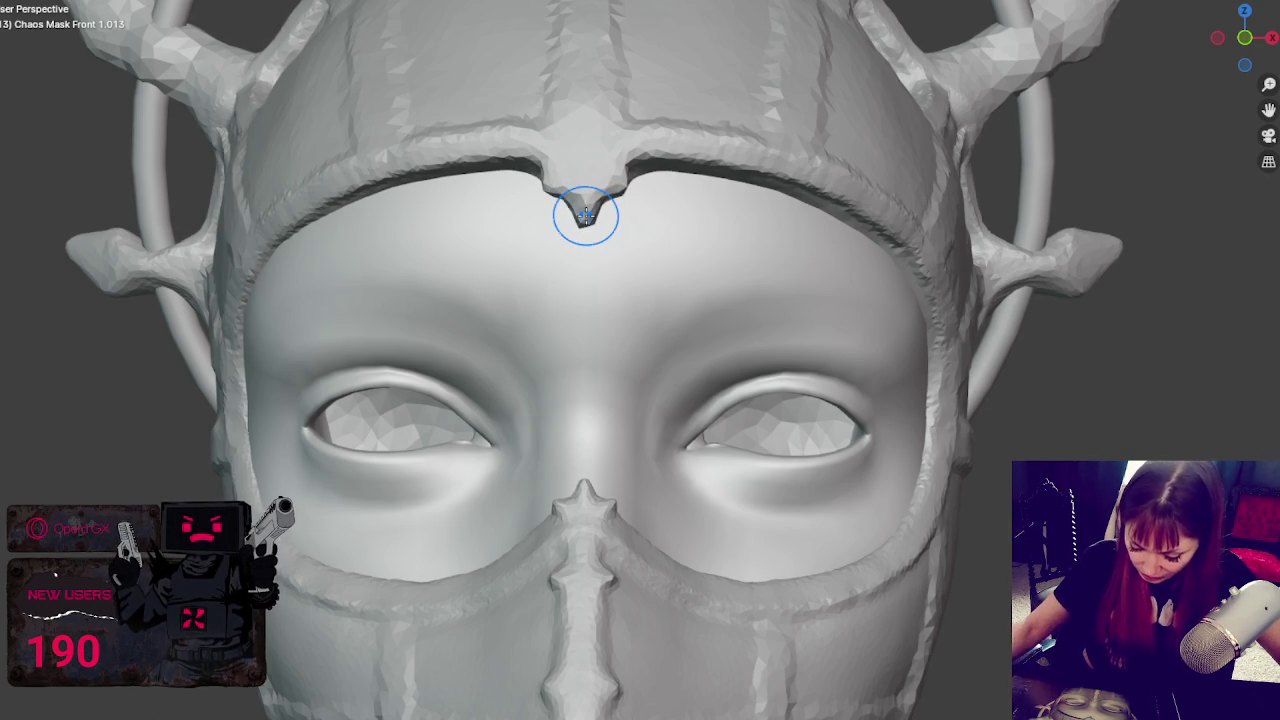
scroll(589, 200, up, 2)
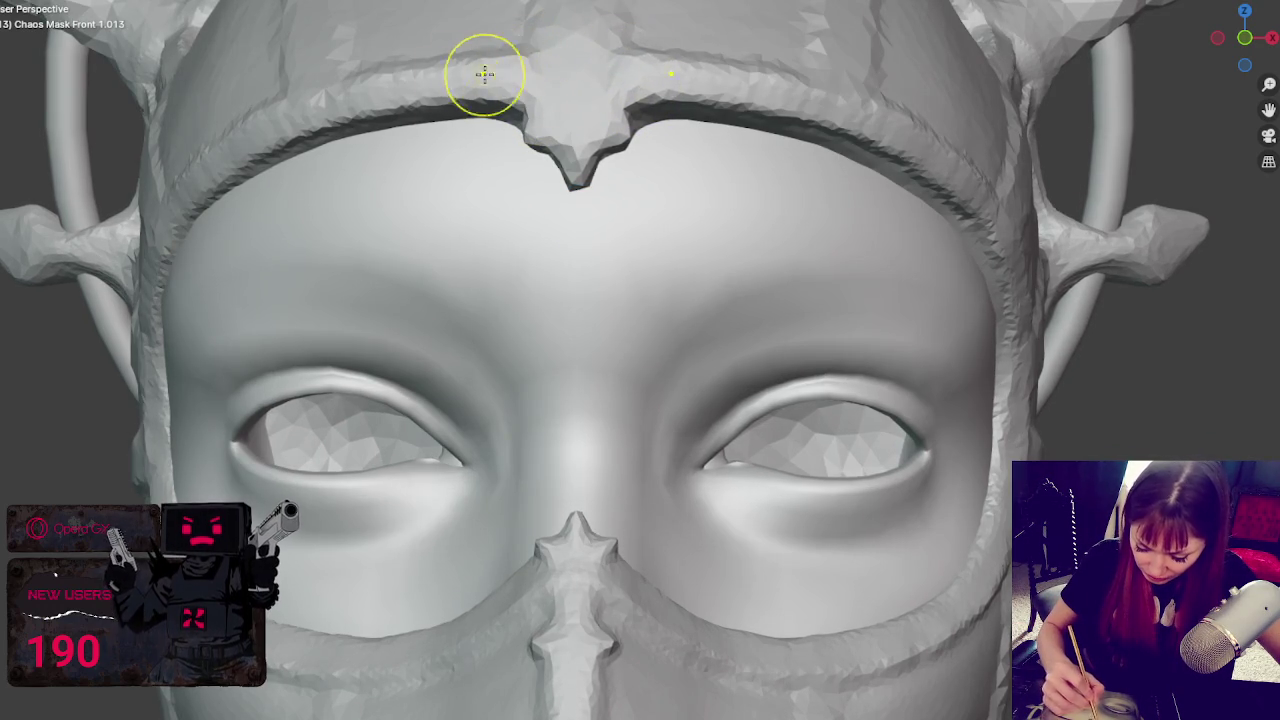
mouse_move(654, 49)
middle_down()
mouse_move(757, 223)
mouse_move(851, 223)
middle_up()
scroll(784, 234, up, 2)
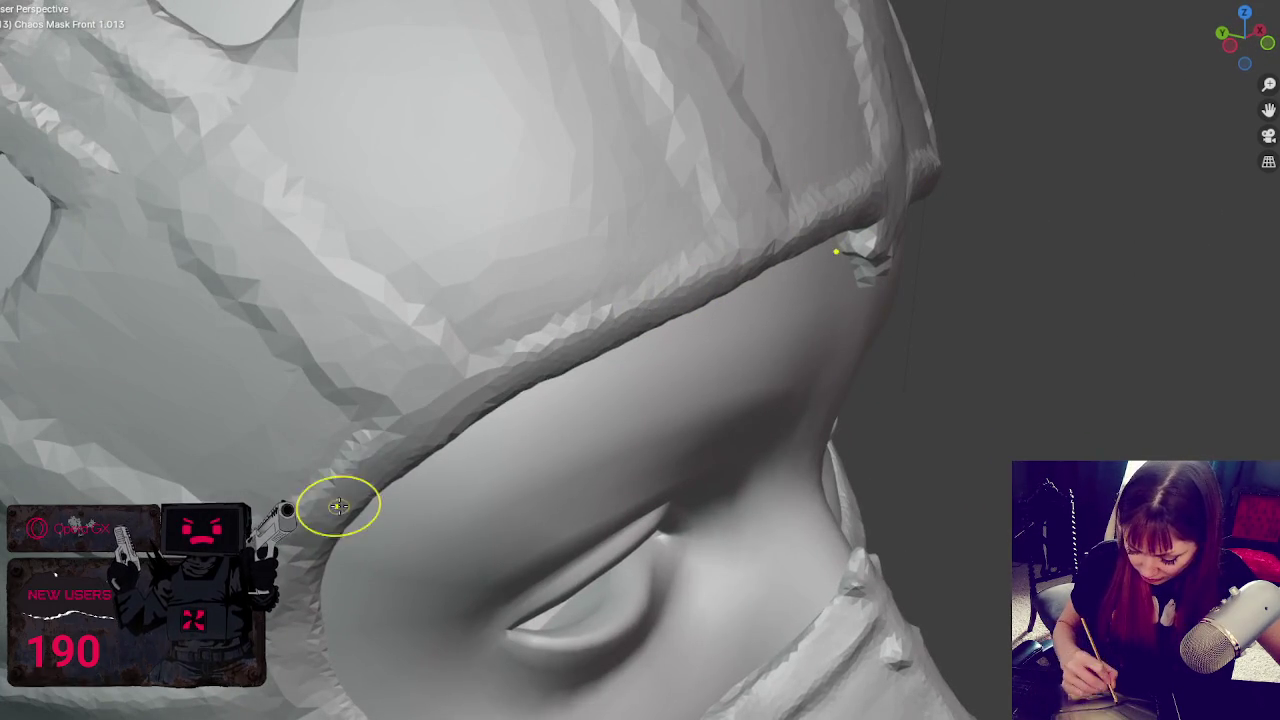
- Deepen and refine the seam groove below the hood's brow band
middle_drag(338, 580, 328, 515)
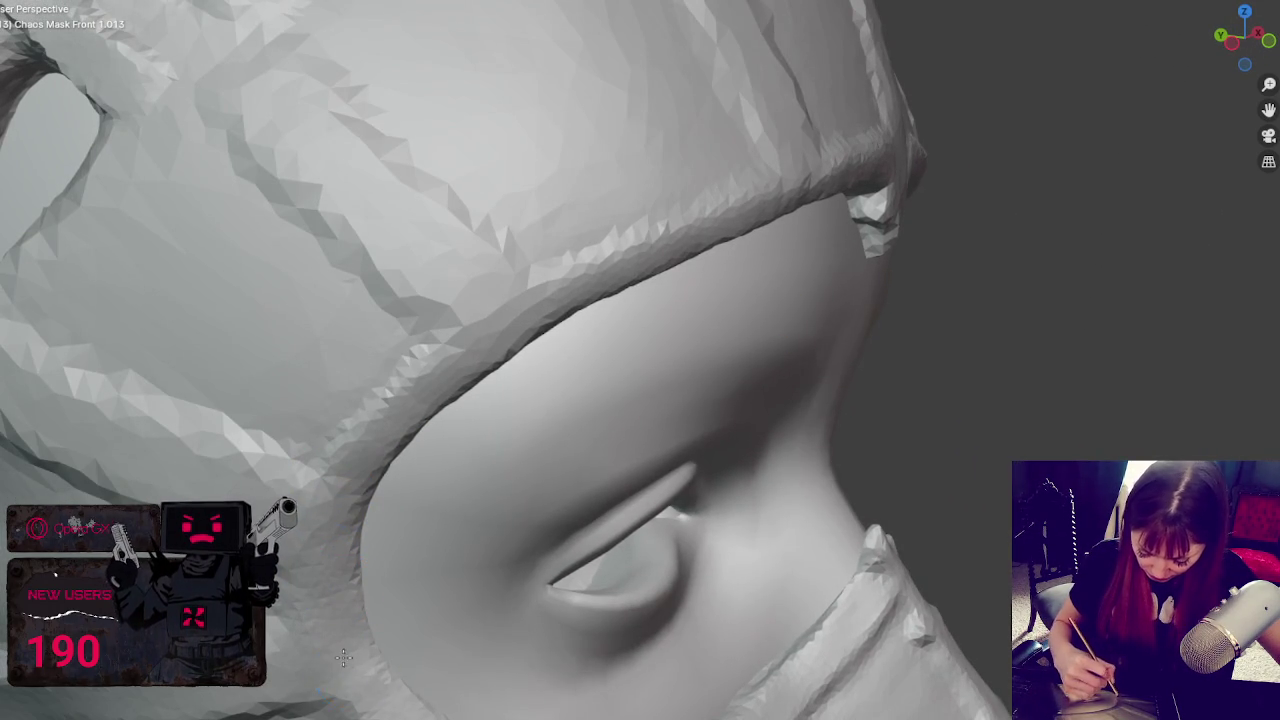
middle_drag(338, 652, 180, 668)
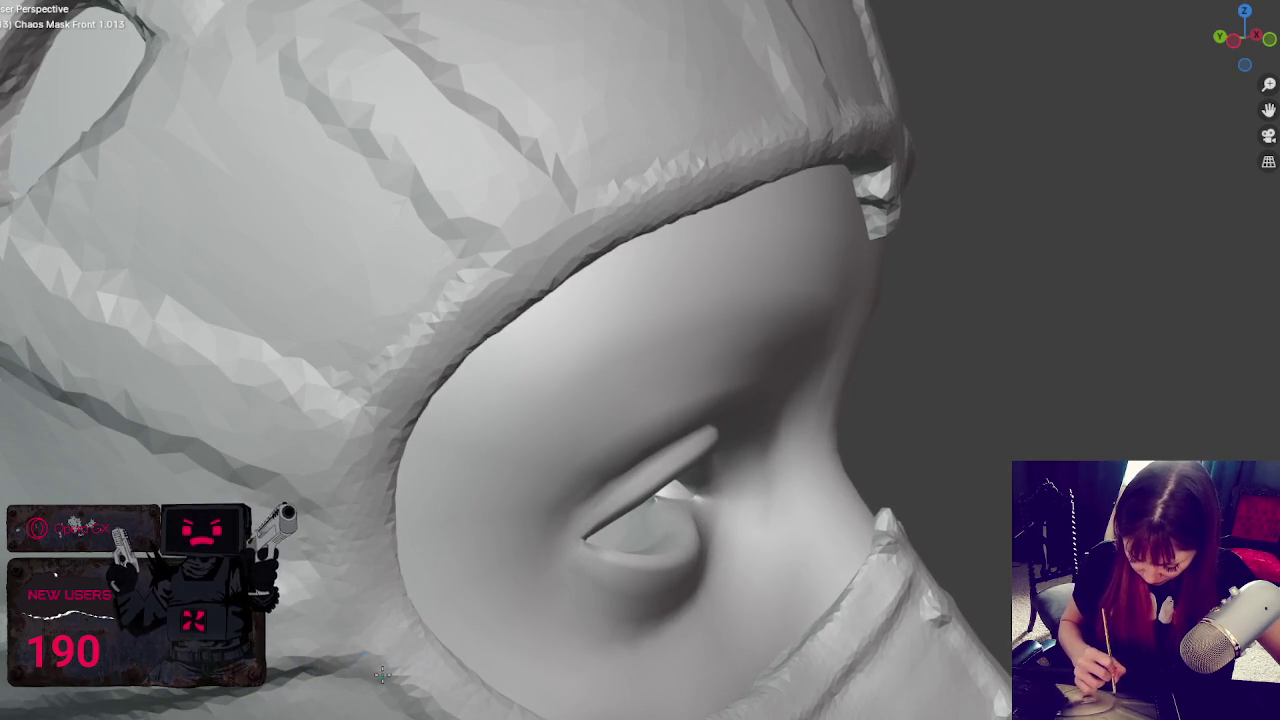
middle_drag(306, 619, 250, 640)
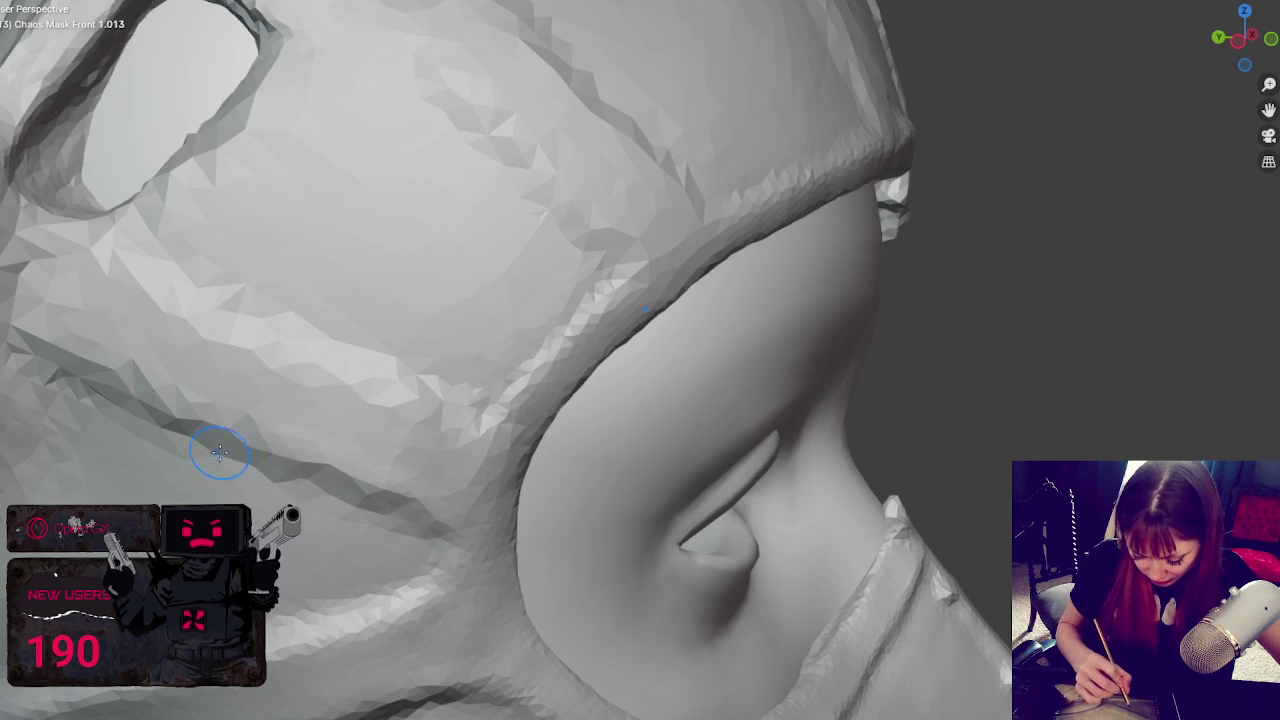
drag(289, 473, 402, 530)
drag(111, 393, 366, 443)
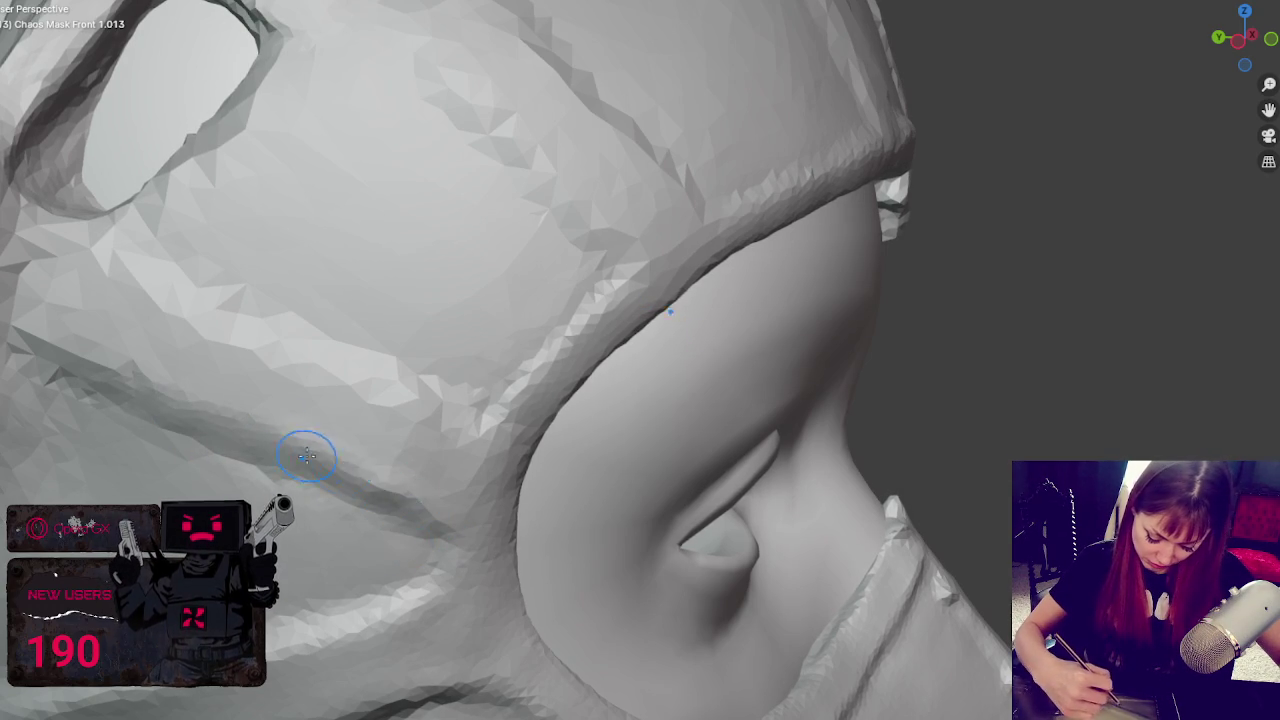
- Carve the diagonal seam on the hood's side deeper with three crease strokes
middle_drag(274, 331, 166, 363)
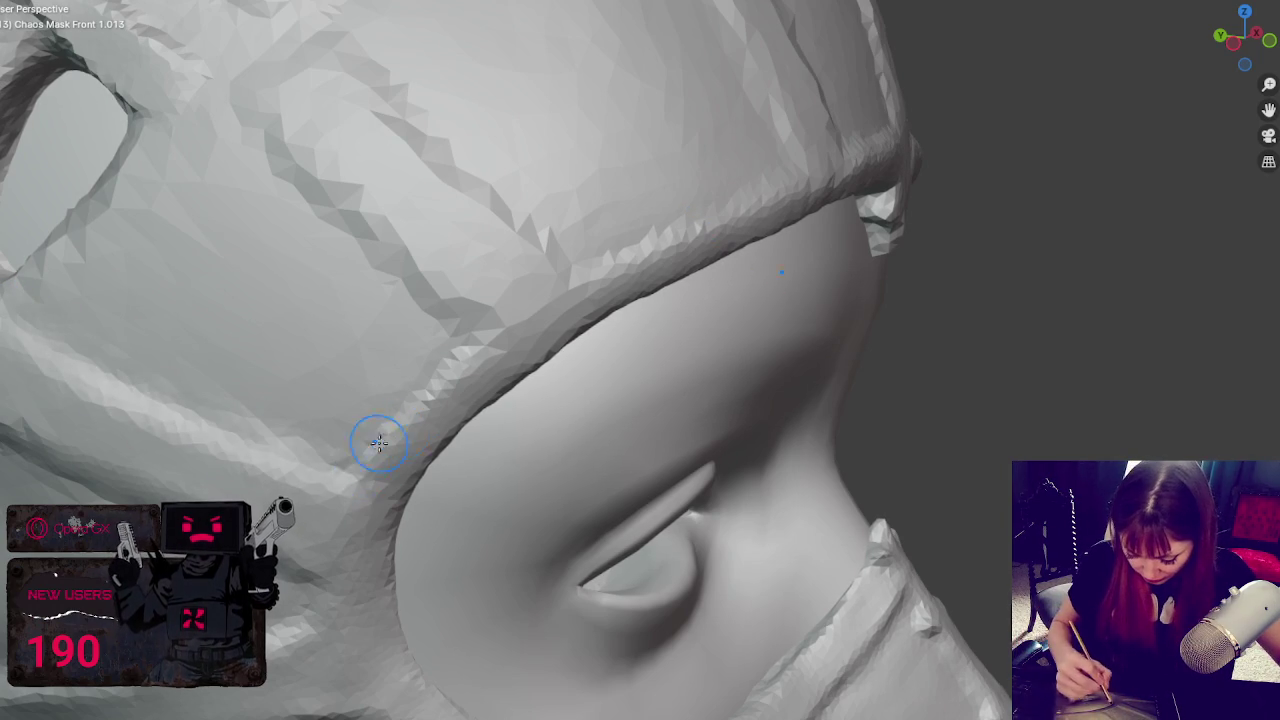
middle_drag(506, 339, 457, 354)
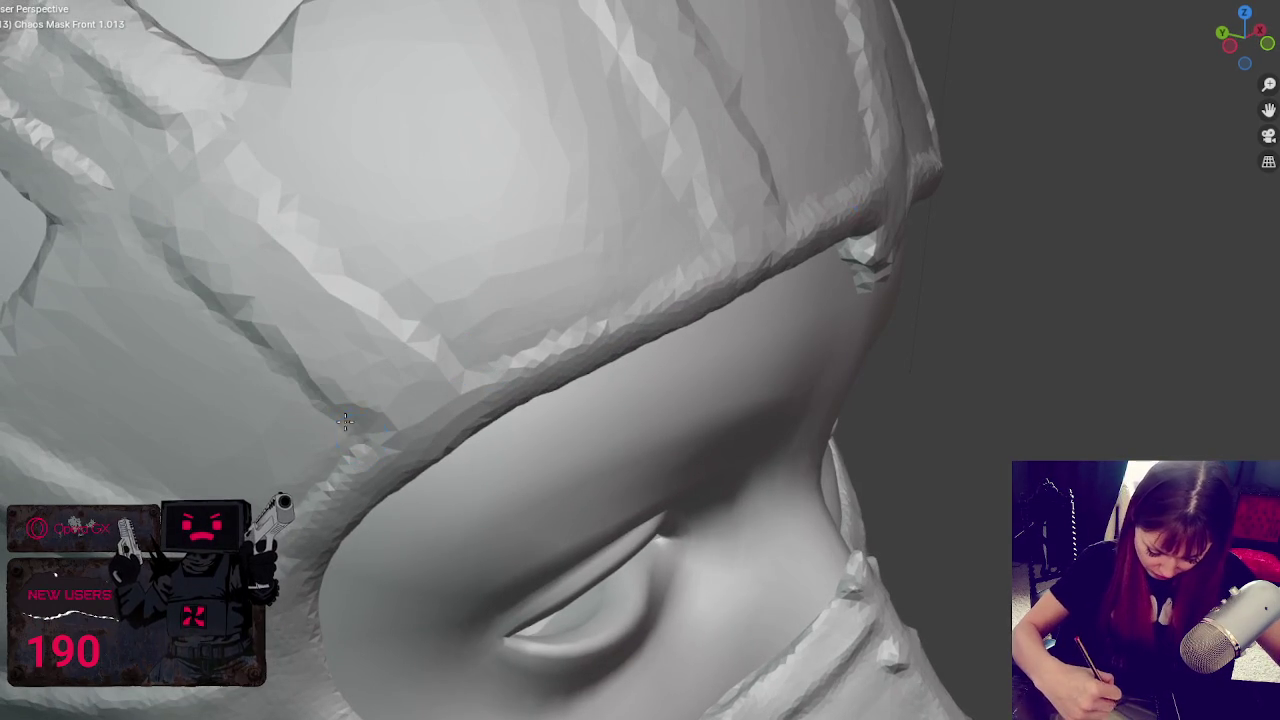
drag(114, 198, 340, 405)
mouse_move(171, 234)
mouse_down()
mouse_move(351, 410)
mouse_move(229, 166)
mouse_move(430, 368)
mouse_up()
mouse_move(213, 133)
mouse_down()
mouse_move(436, 342)
mouse_move(325, 217)
mouse_move(318, 396)
mouse_up()
mouse_move(372, 423)
middle_down()
mouse_move(506, 351)
mouse_move(346, 281)
mouse_move(443, 288)
mouse_move(539, 321)
mouse_move(505, 323)
middle_up()
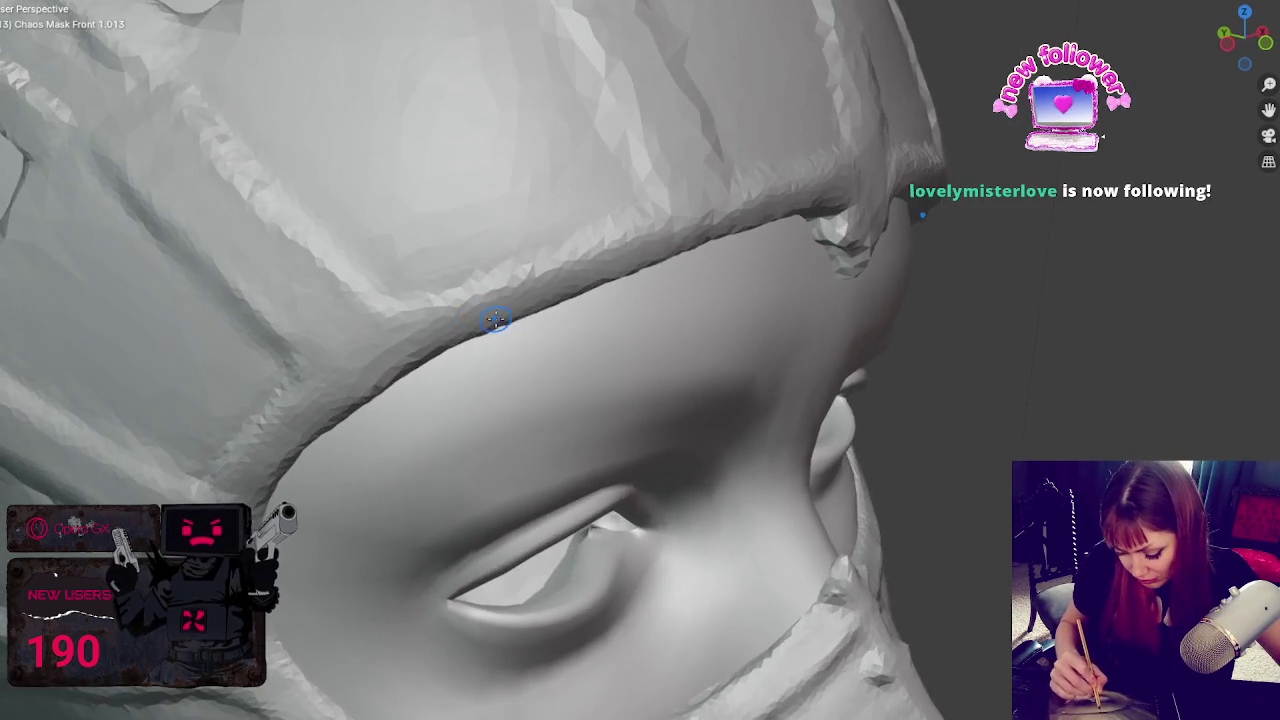
scroll(683, 228, down, 3)
scroll(669, 249, up, 2)
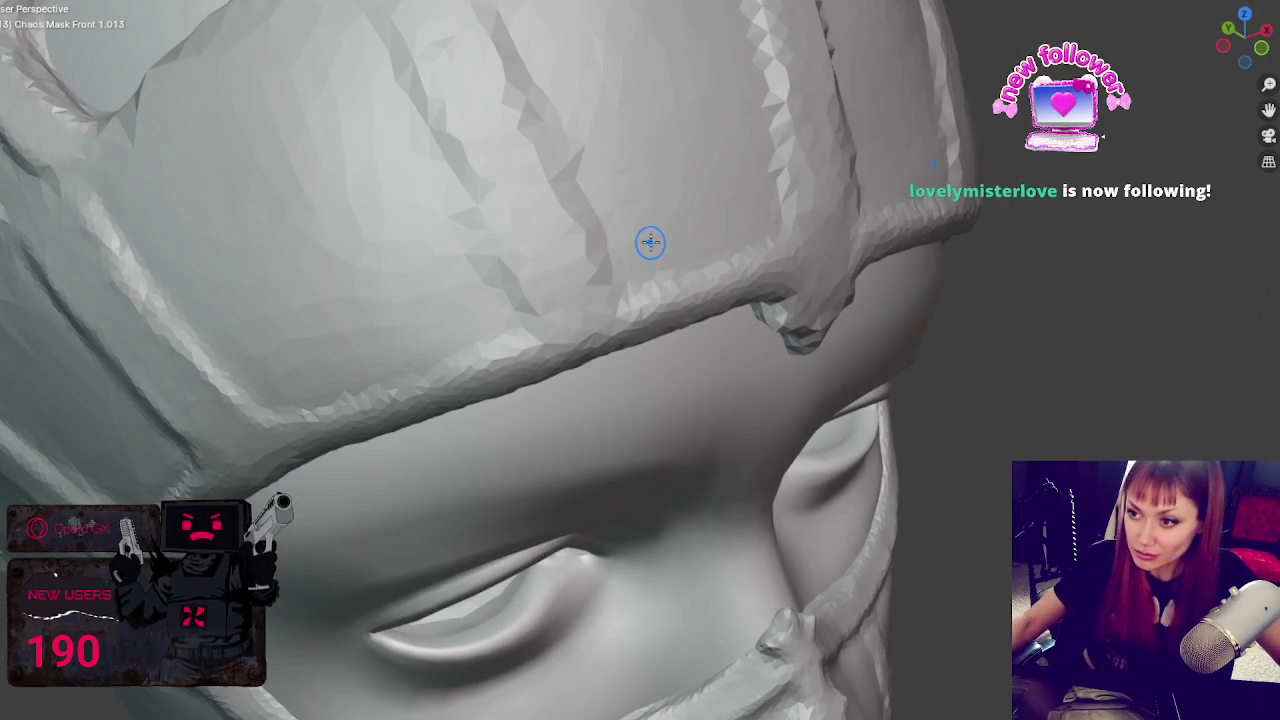
scroll(651, 240, down, 3)
middle_drag(650, 242, 572, 177)
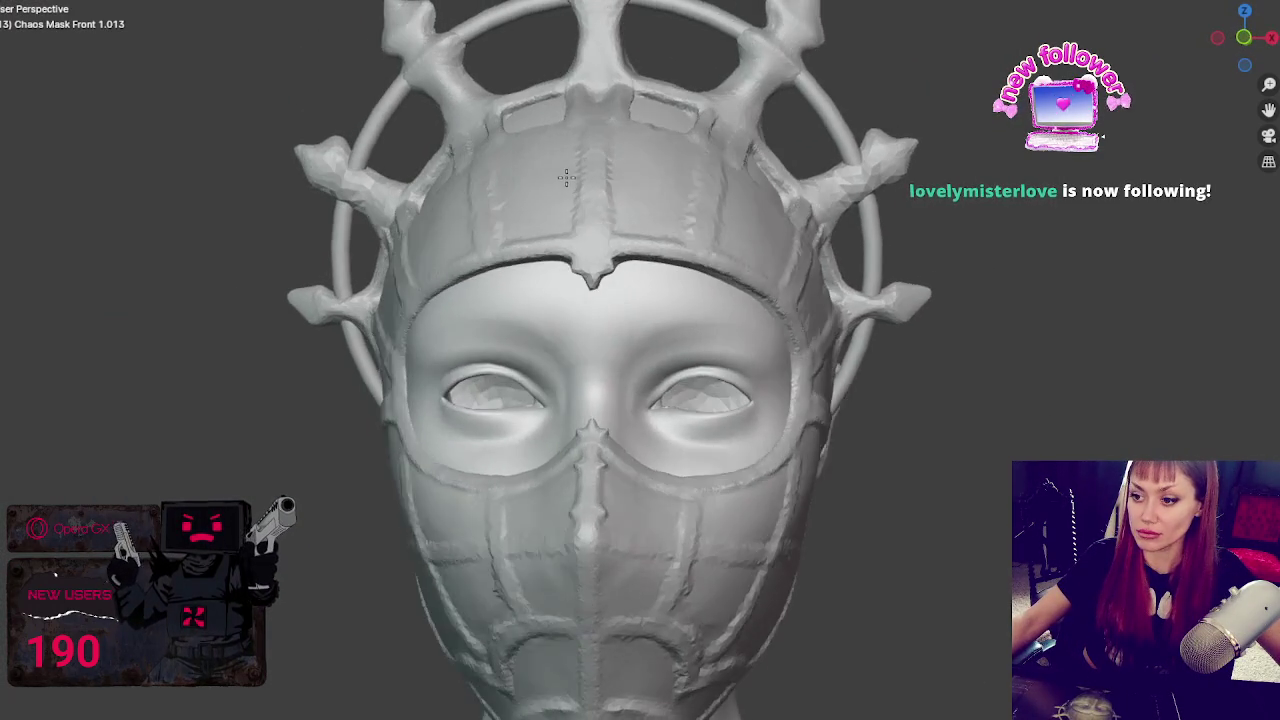
- With a larger brush, reshape the brow spike's edges and shorten its tip from the front
scroll(594, 200, up, 1)
scroll(509, 197, up, 1)
scroll(580, 177, up, 2)
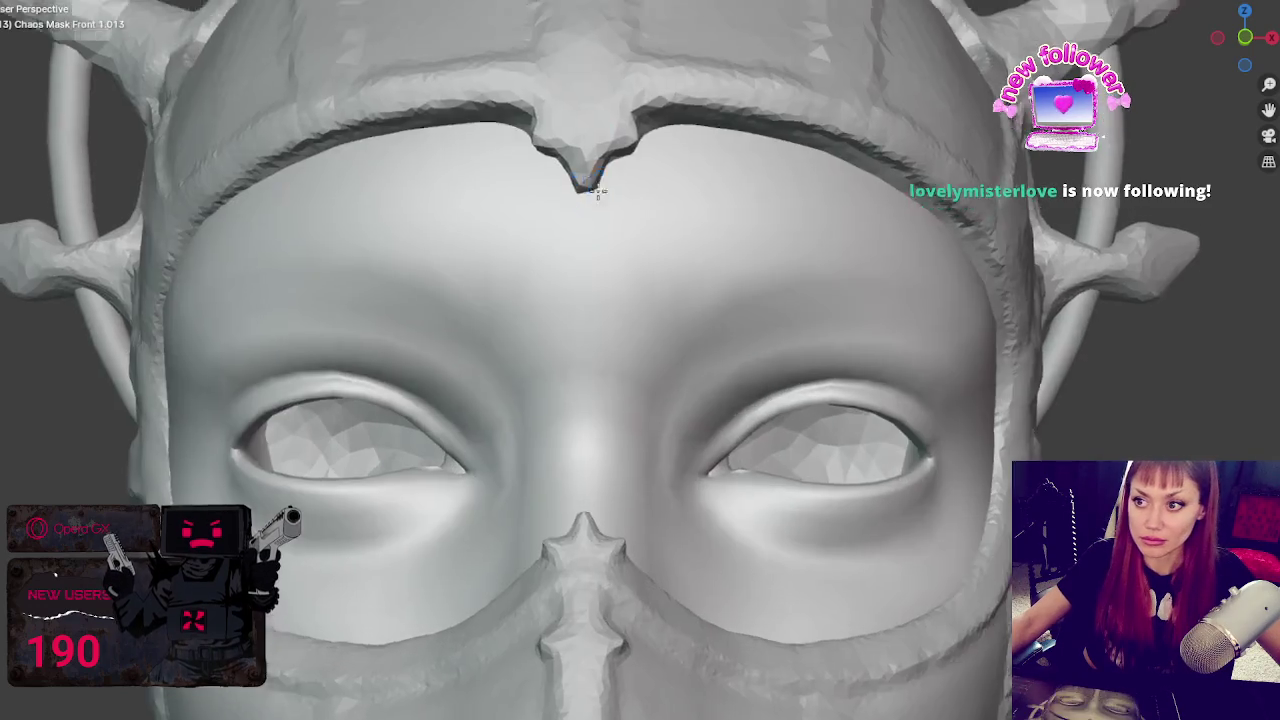
scroll(598, 311, up, 2)
scroll(598, 311, up, 2)
key(f)
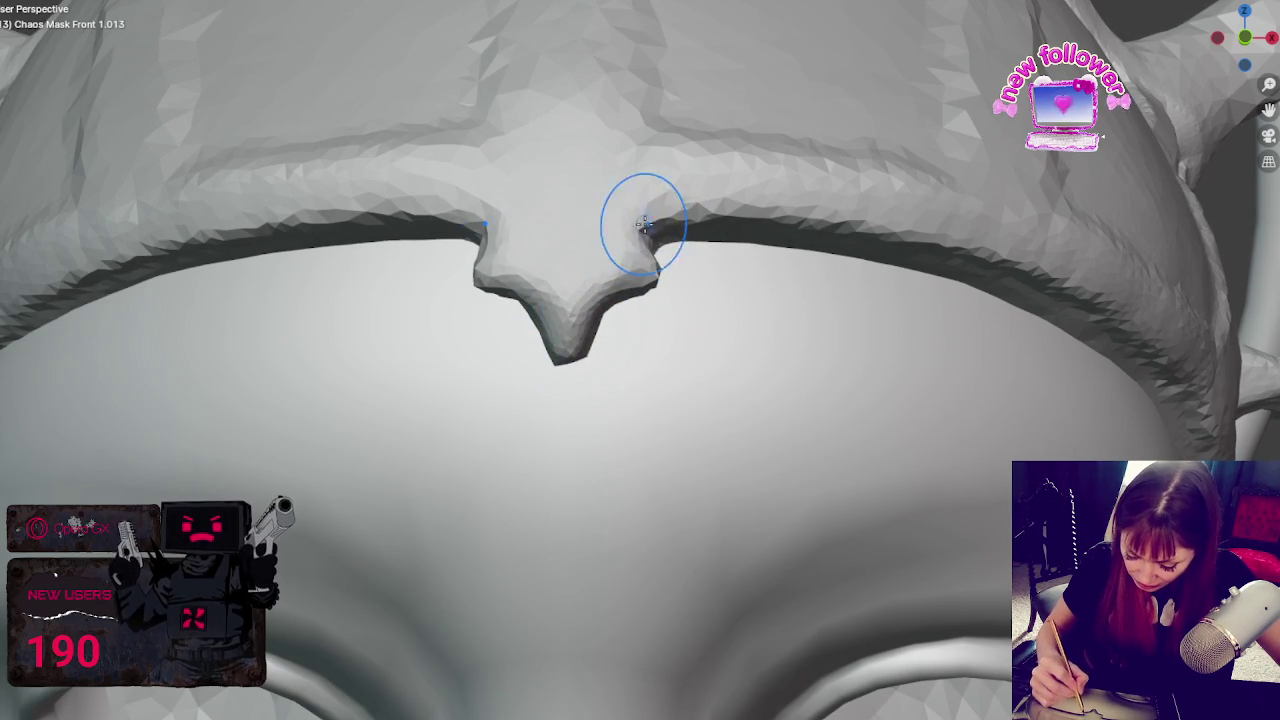
mouse_move(663, 224)
mouse_down()
mouse_move(609, 300)
mouse_move(675, 289)
mouse_up()
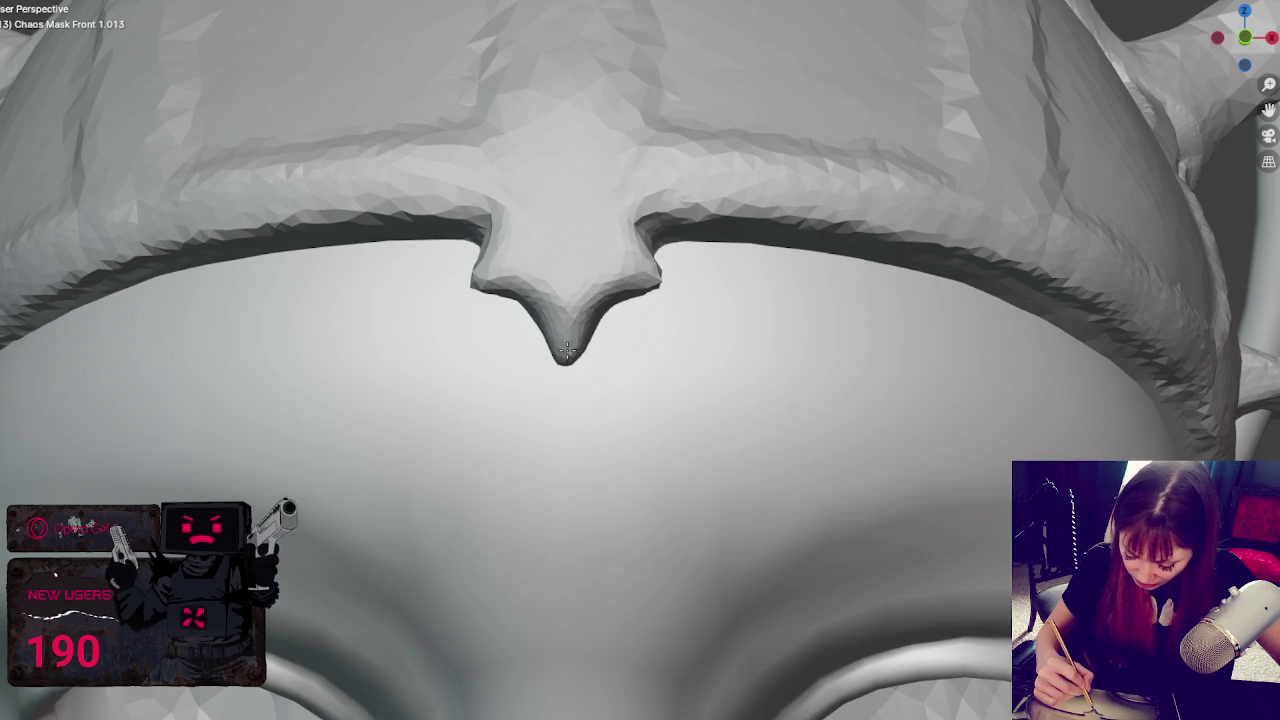
drag(580, 320, 578, 322)
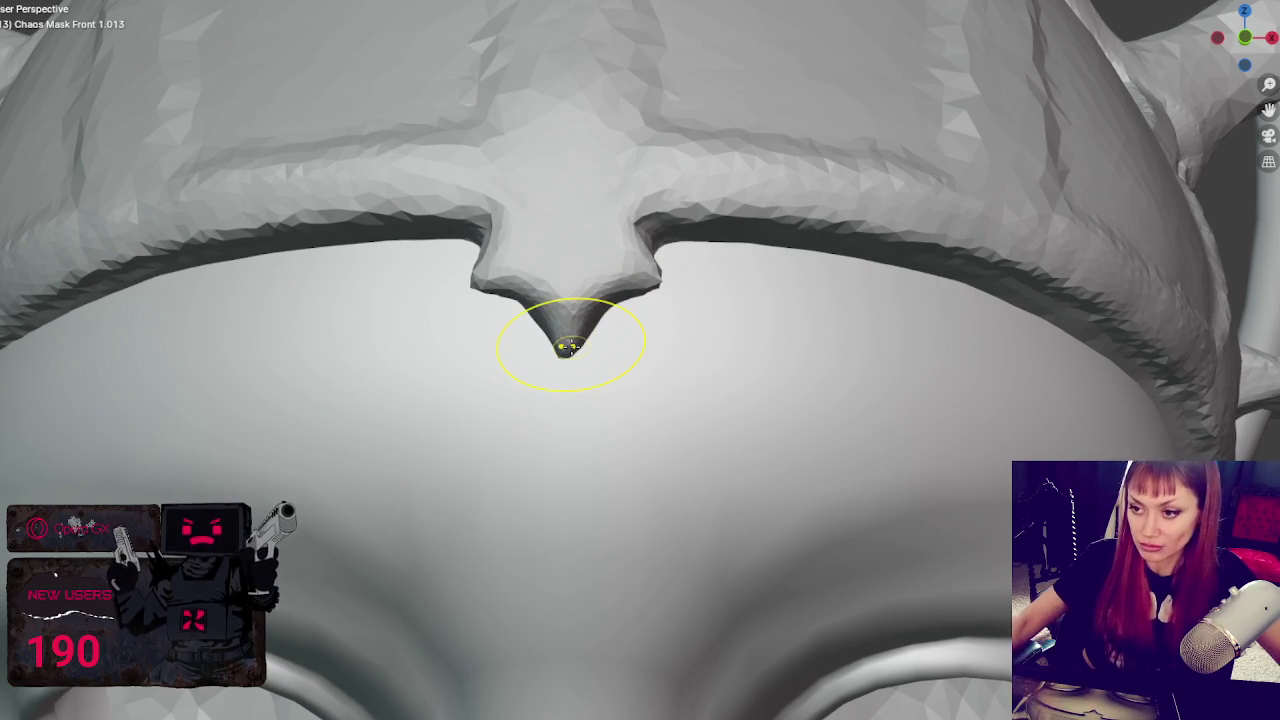
scroll(567, 345, down, 5)
scroll(509, 329, down, 2)
scroll(734, 328, up, 3)
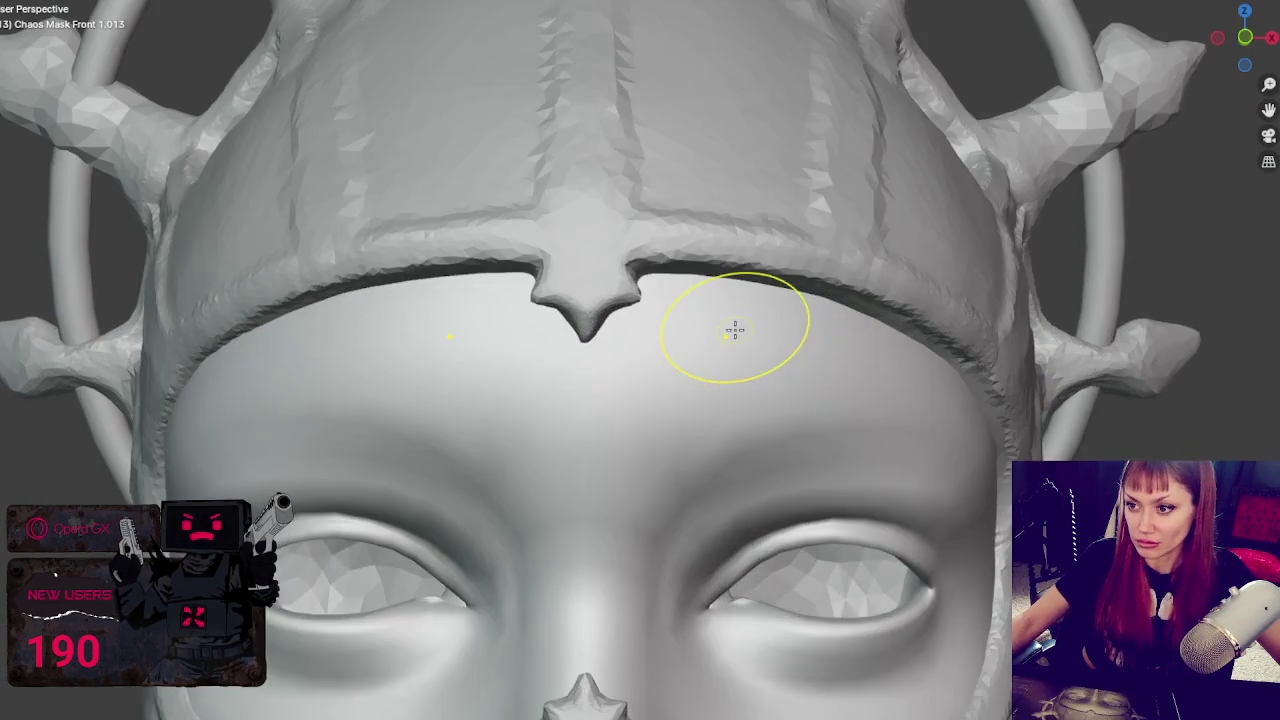
scroll(766, 320, up, 1)
- From the side, smooth and round the spike tip and pull it outward
middle_drag(766, 320, 882, 320)
drag(880, 326, 853, 338)
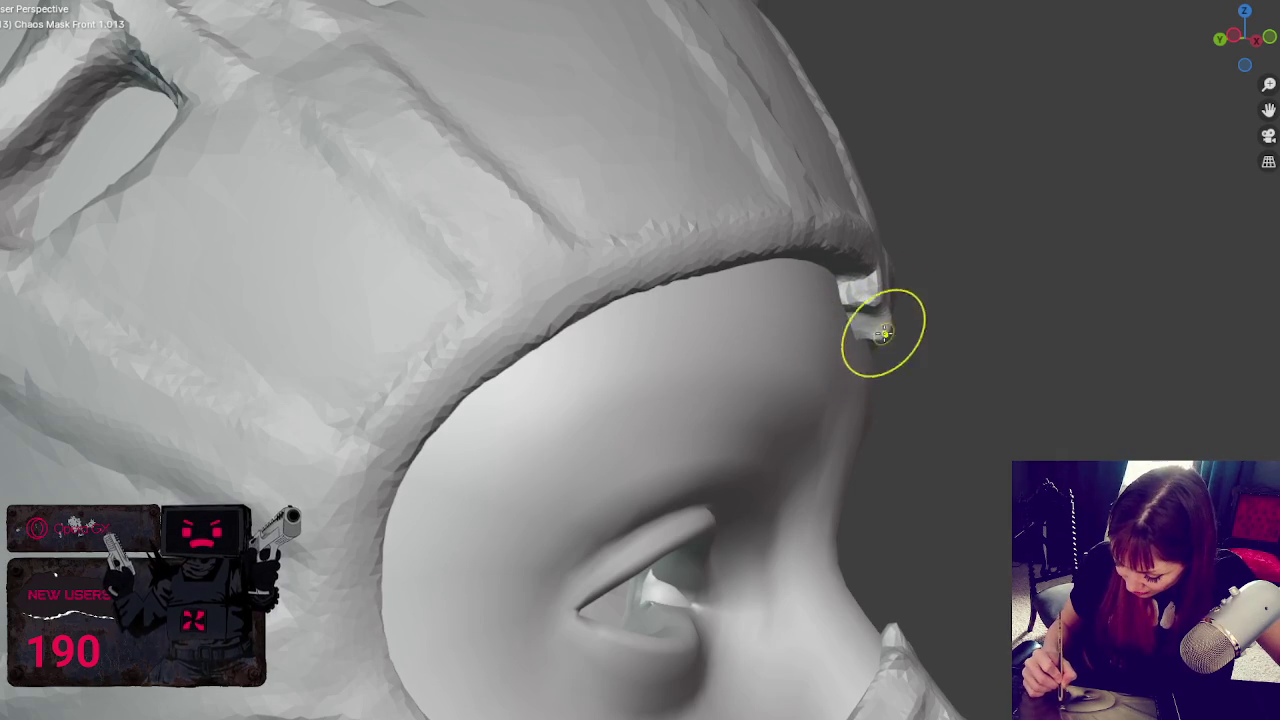
drag(890, 336, 853, 330)
mouse_move(880, 346)
middle_down()
mouse_move(914, 349)
mouse_move(854, 363)
middle_up()
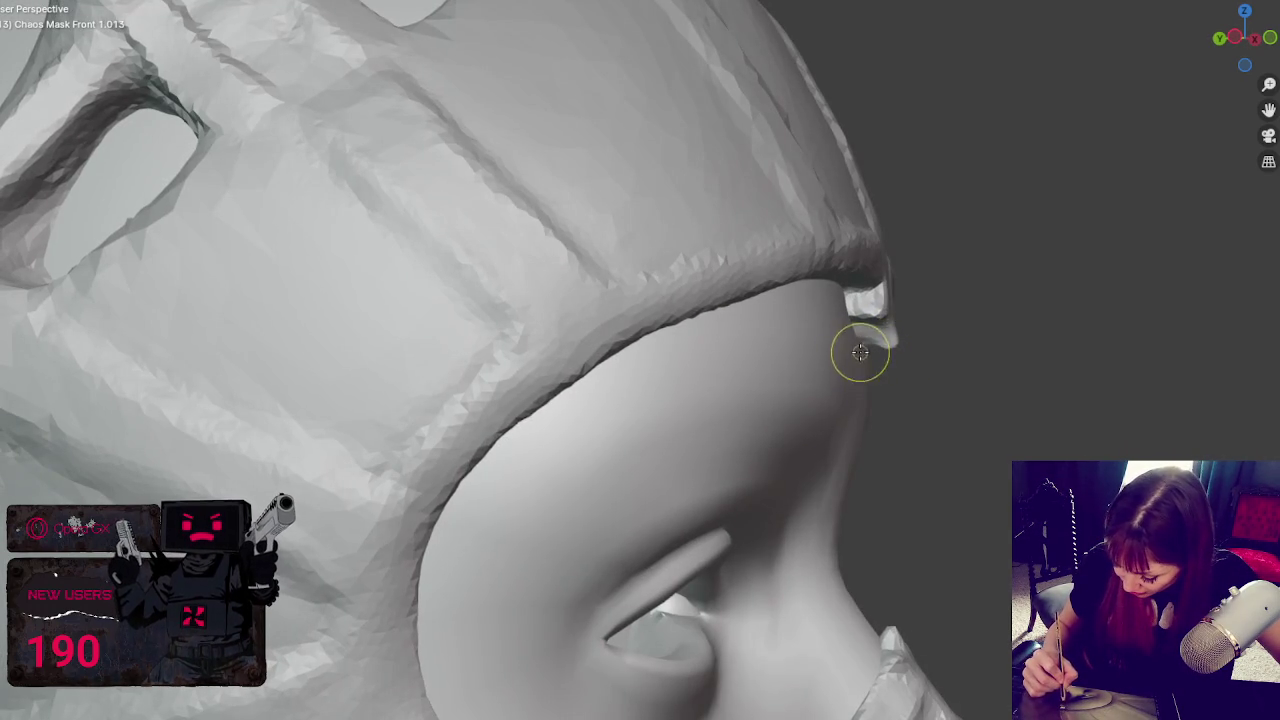
key(f)
click(903, 334)
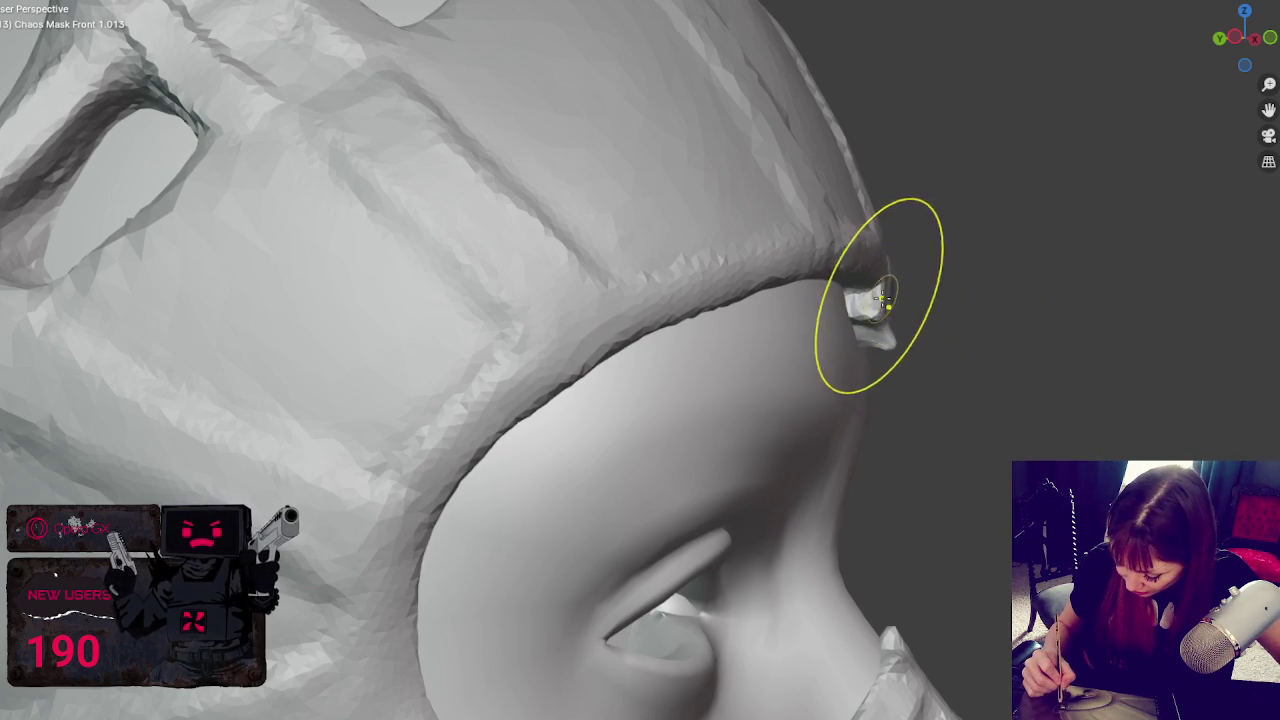
- Reshape the central spike from below and pull the brow protrusion into a vertical ridge
key(KP_1)
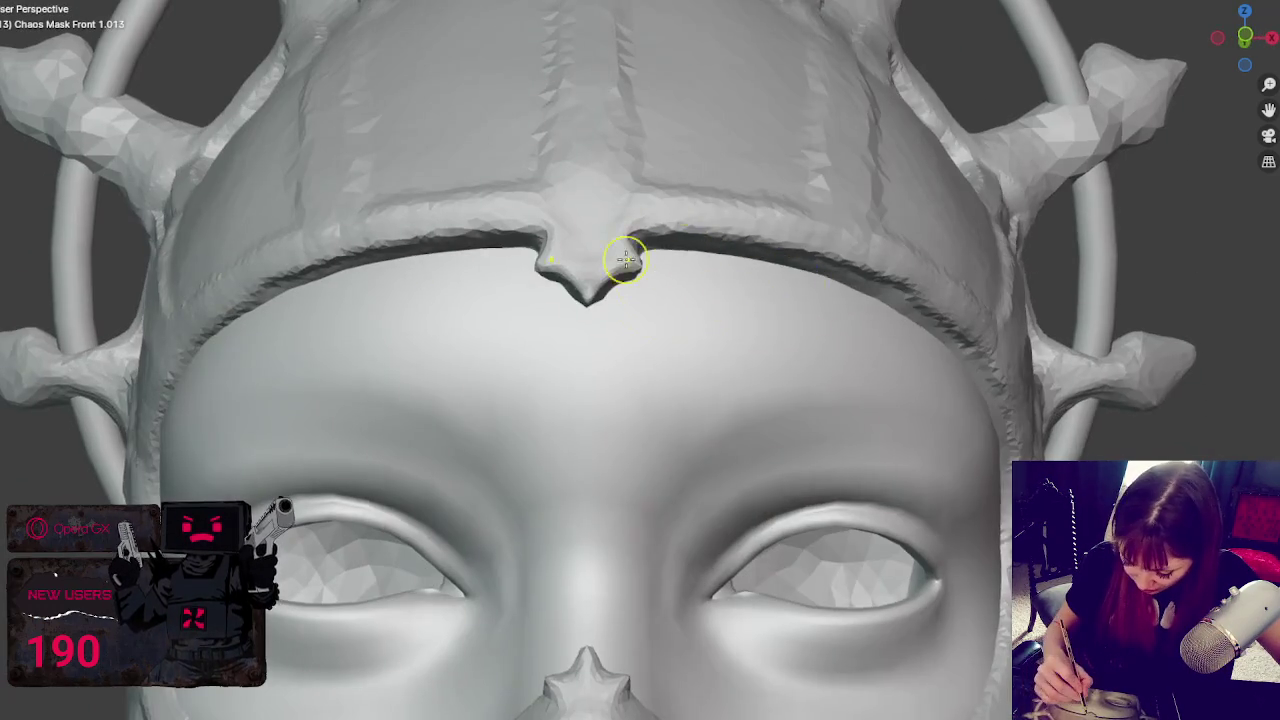
middle_drag(629, 251, 680, 163)
mouse_move(665, 78)
mouse_down()
mouse_move(651, 107)
mouse_move(677, 88)
mouse_up()
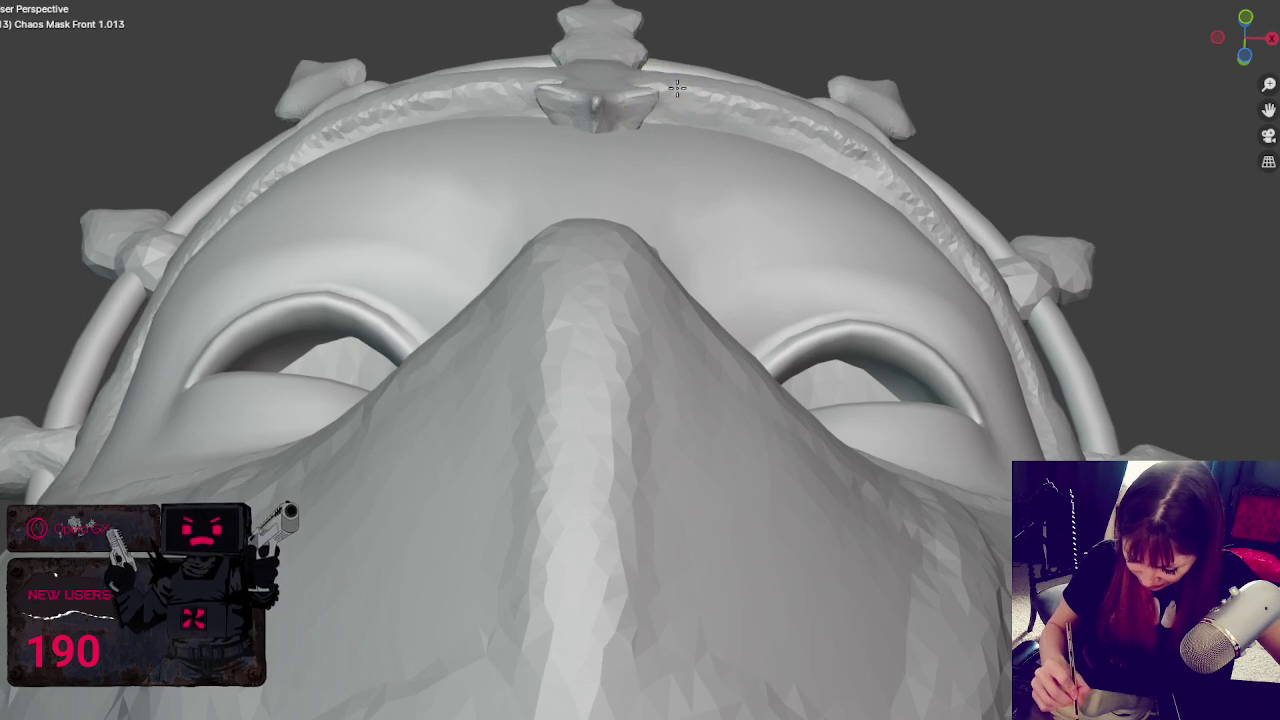
mouse_move(650, 114)
middle_down()
mouse_move(907, 359)
mouse_move(840, 300)
mouse_move(754, 335)
mouse_move(914, 320)
middle_up()
scroll(830, 310, up, 2)
drag(884, 328, 845, 240)
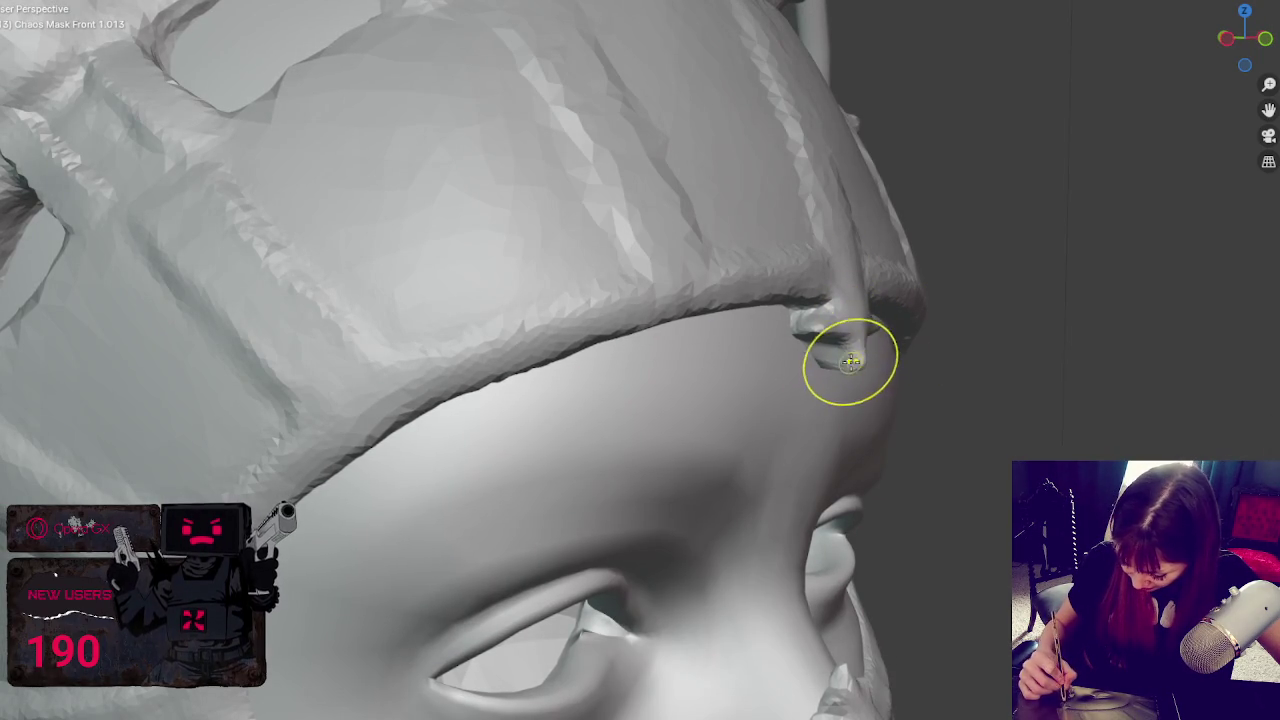
- Widen the forehead ornament, pull out two side spikes, and fill its right notch
middle_drag(826, 380, 781, 261)
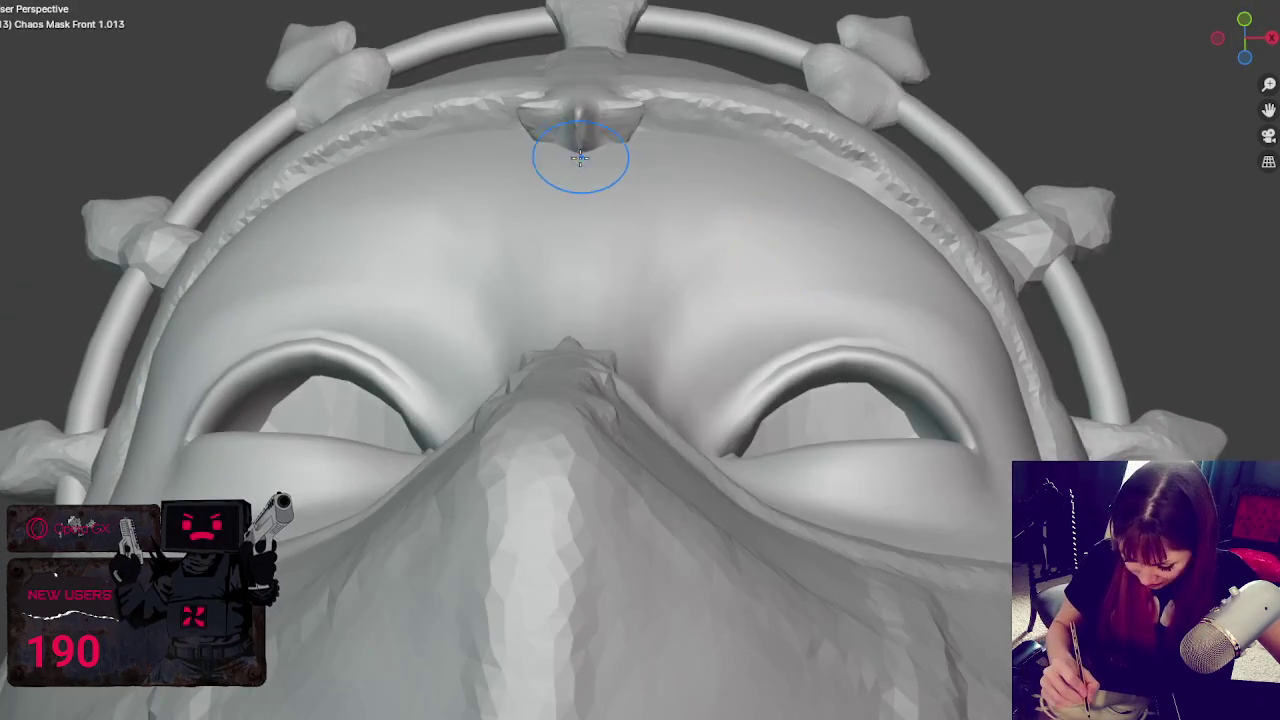
mouse_move(632, 122)
mouse_down()
mouse_move(600, 118)
mouse_move(581, 157)
mouse_up()
middle_drag(631, 140, 694, 311)
key(x)
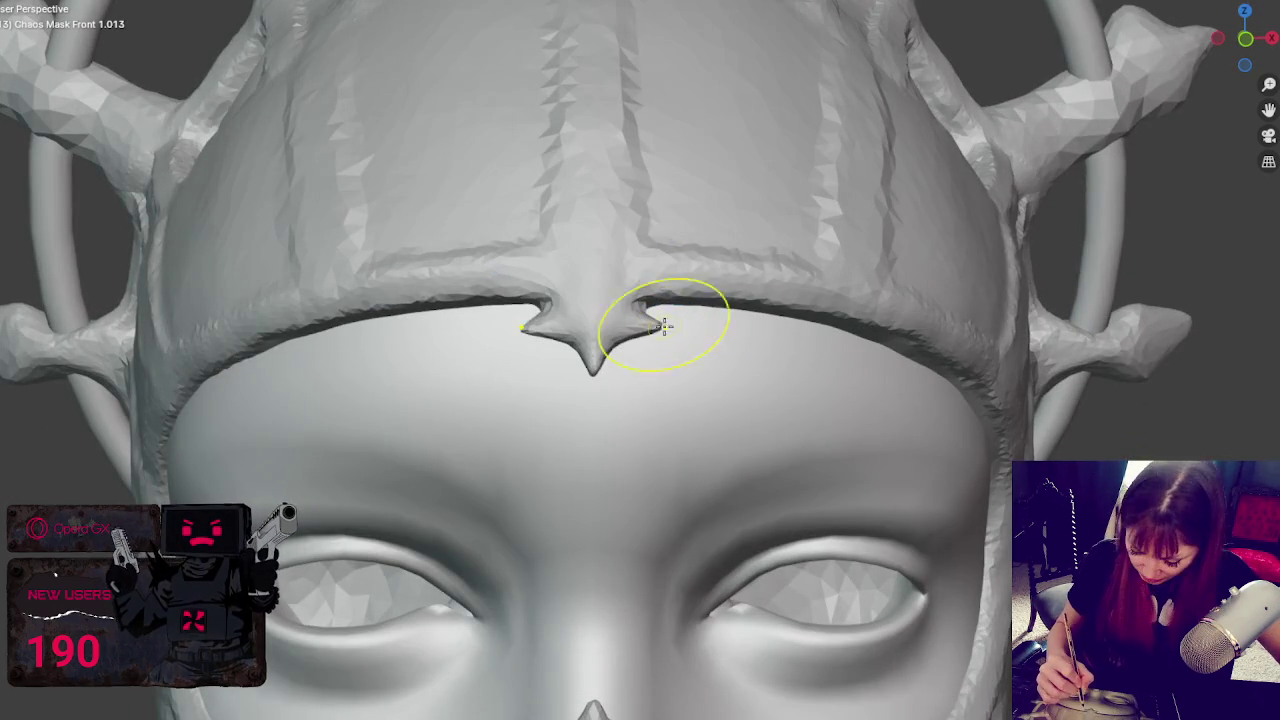
mouse_move(670, 325)
mouse_down()
mouse_move(651, 320)
mouse_move(655, 358)
mouse_up()
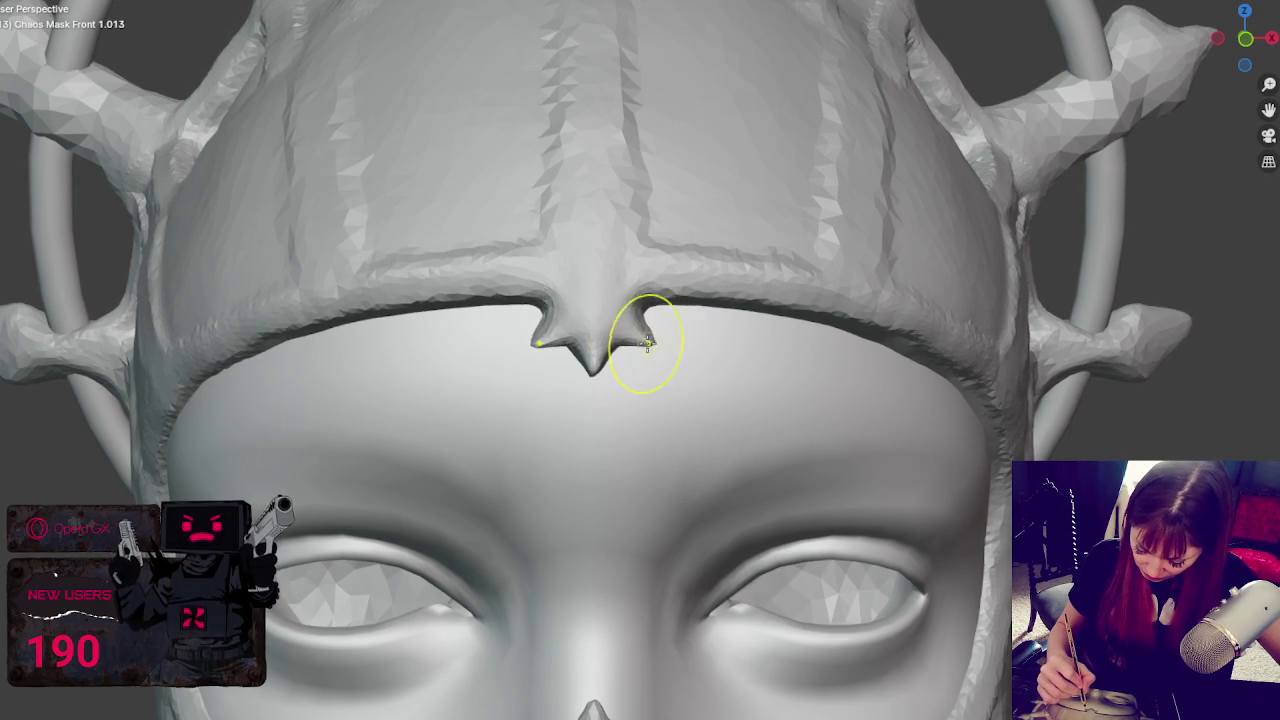
drag(650, 340, 645, 343)
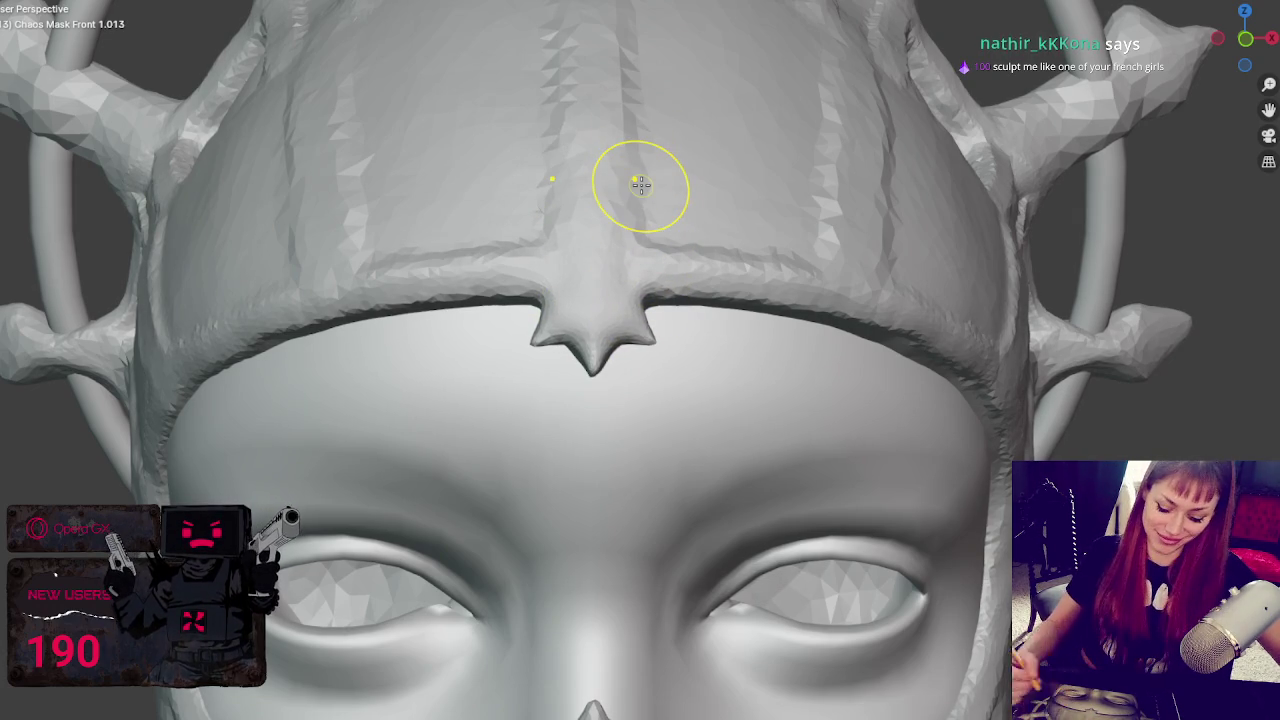
scroll(757, 286, down, 5)
middle_drag(907, 313, 903, 306)
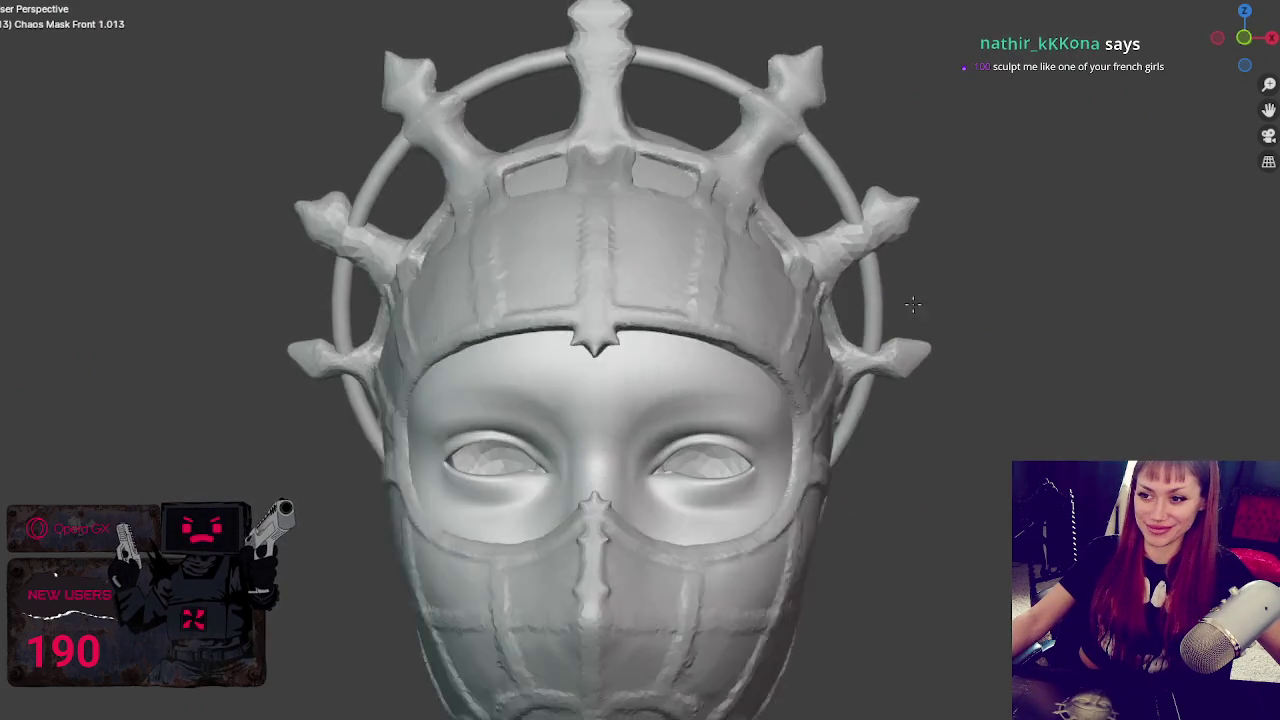
- Reshape the band edge up from the rim tip, smooth the left rim, and raise its lower edge
scroll(829, 300, up, 2)
scroll(700, 330, up, 2)
scroll(746, 385, up, 2)
mouse_move(746, 385)
middle_down()
mouse_move(778, 397)
mouse_move(571, 423)
middle_up()
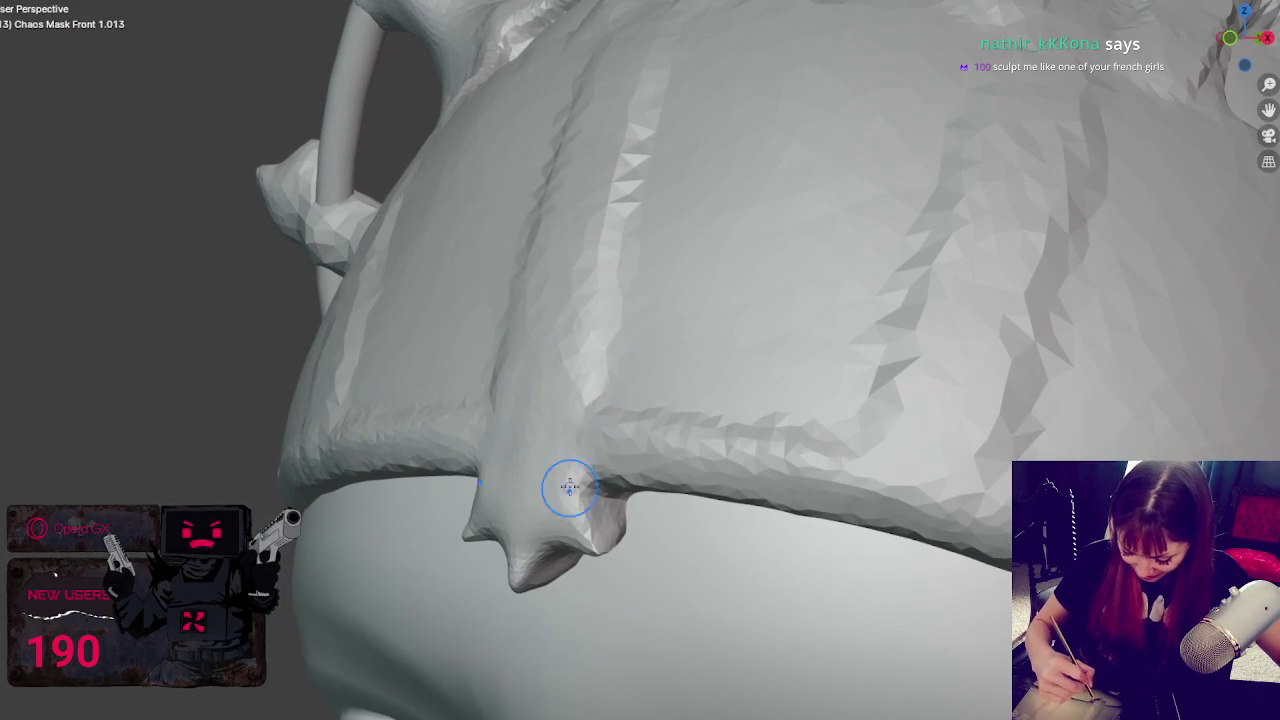
middle_drag(586, 394, 618, 427)
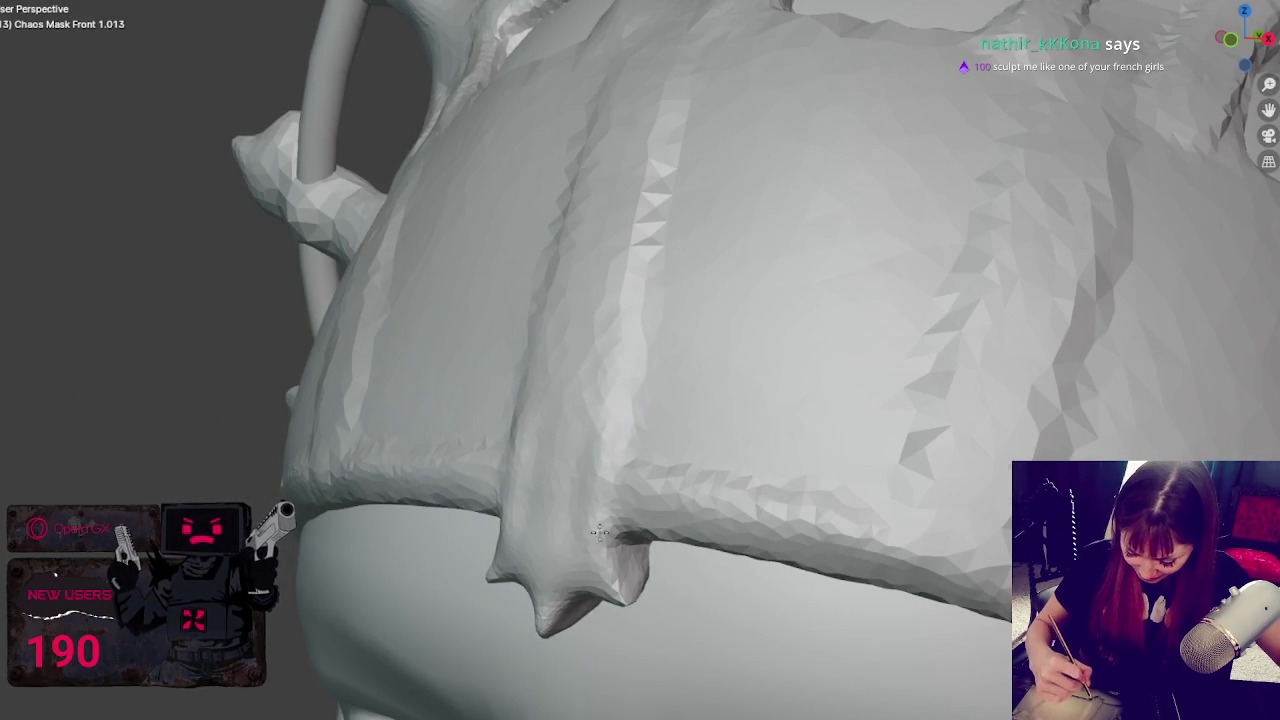
middle_drag(609, 543, 569, 523)
scroll(430, 435, up, 2)
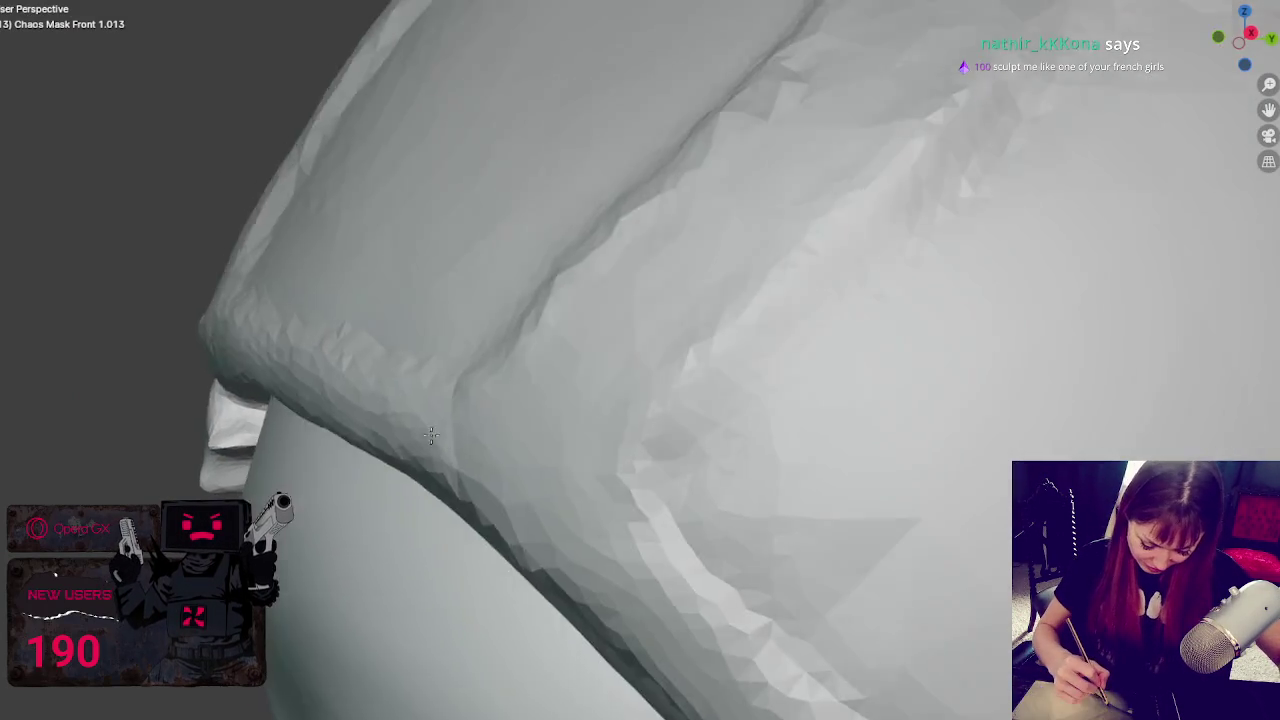
middle_drag(430, 435, 457, 414)
scroll(457, 414, down, 2)
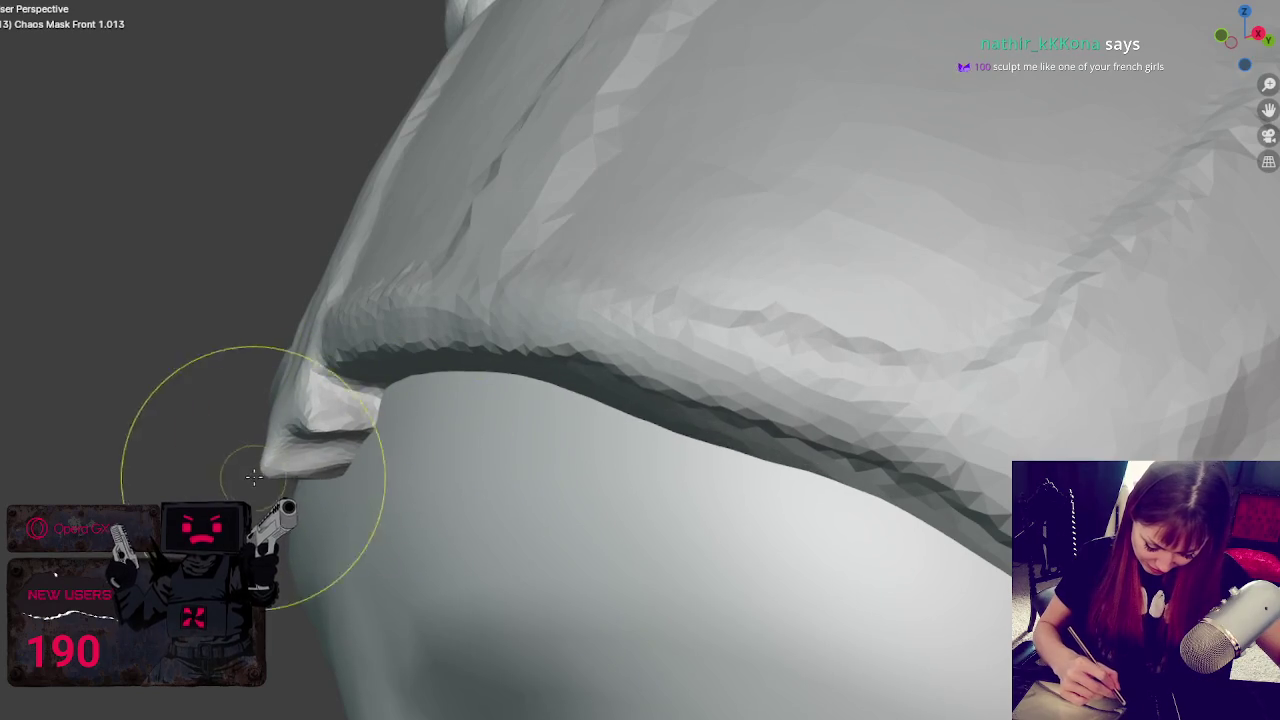
drag(272, 410, 431, 332)
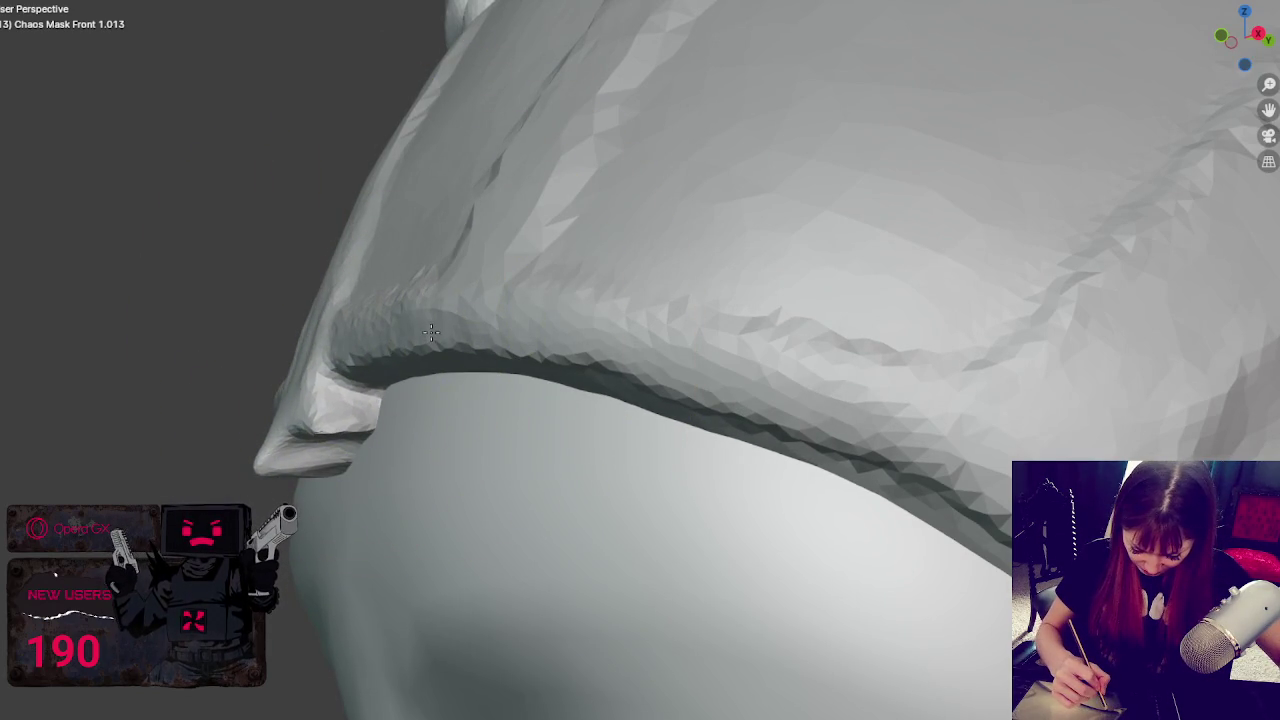
mouse_move(395, 292)
mouse_down()
mouse_move(338, 403)
mouse_move(270, 468)
mouse_up()
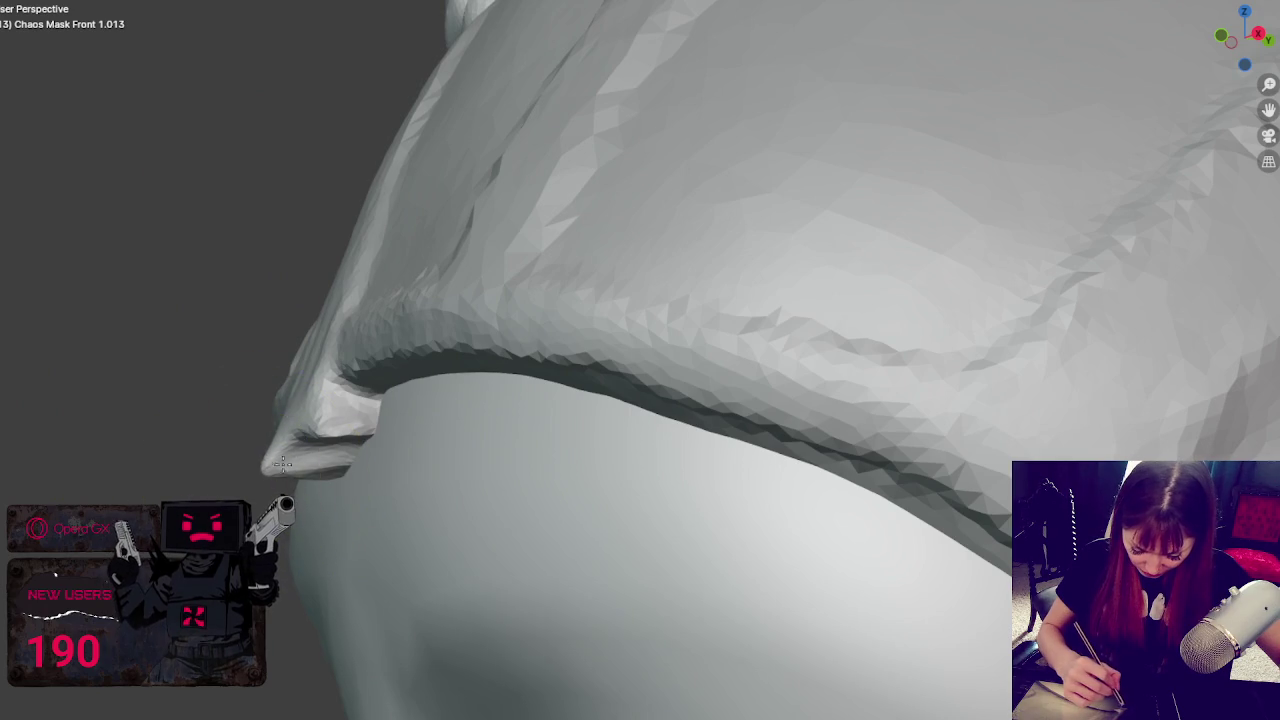
drag(270, 468, 336, 442)
- Dent the rim with an extra sculpt stroke and check it against the brow ornament
middle_drag(336, 442, 400, 243)
mouse_move(410, 229)
mouse_down()
mouse_move(389, 261)
mouse_move(441, 200)
mouse_up()
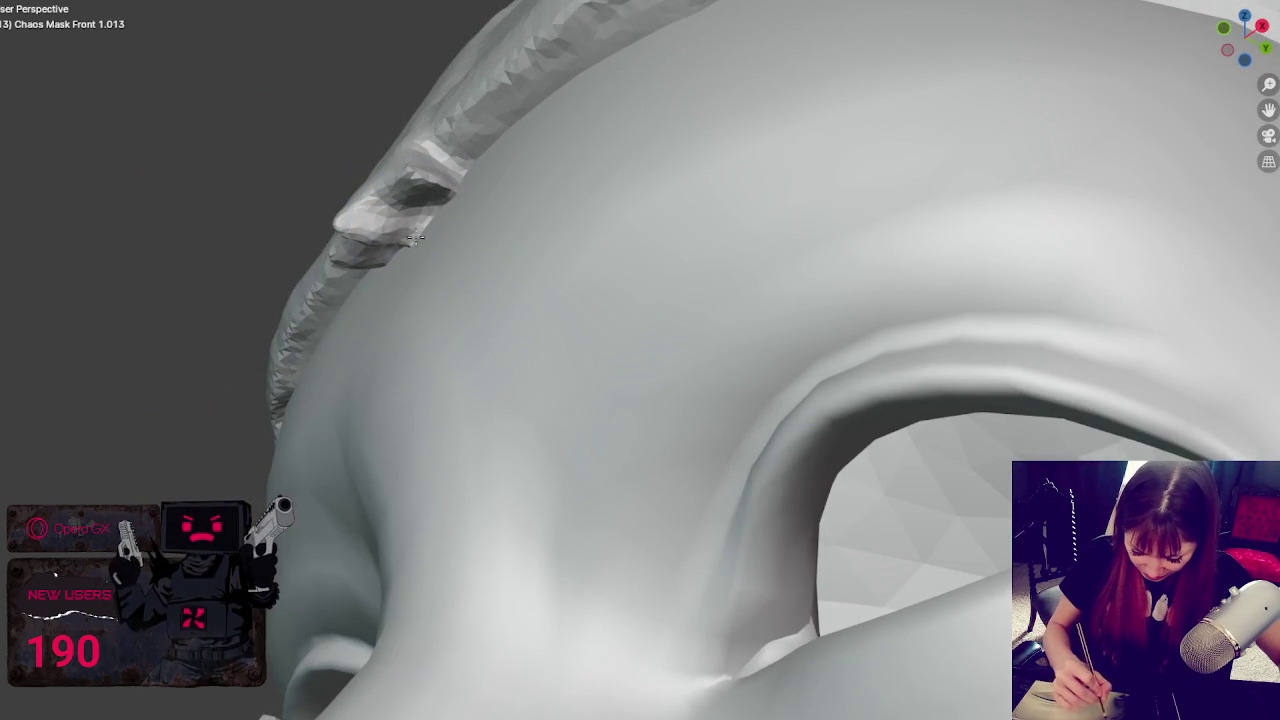
middle_drag(458, 219, 397, 300)
middle_drag(358, 349, 586, 423)
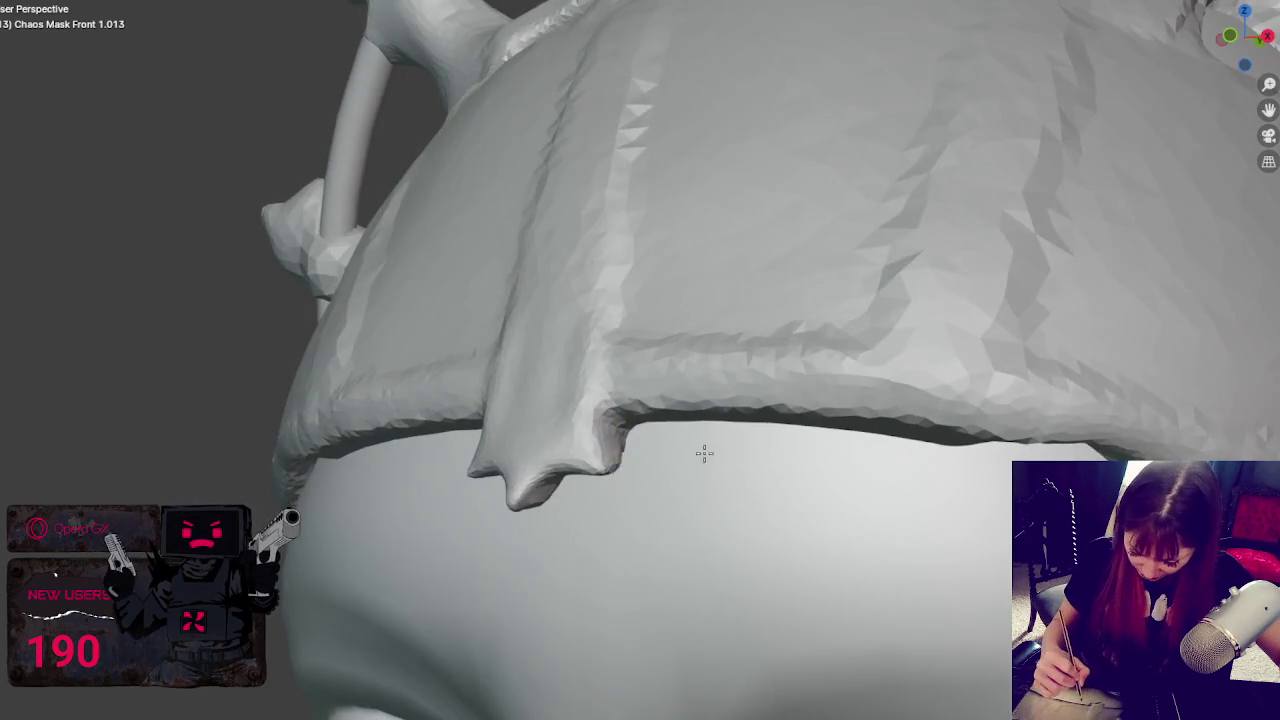
middle_drag(704, 454, 766, 503)
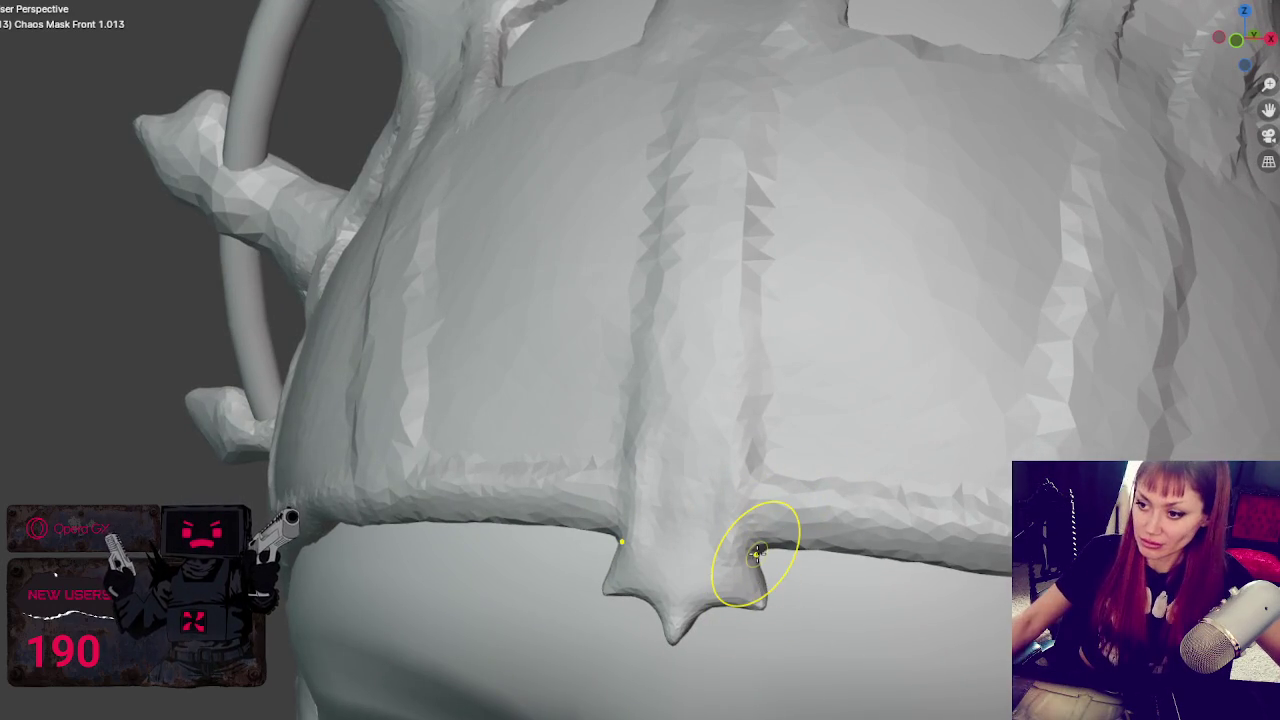
scroll(758, 567, down, 10)
middle_drag(758, 567, 762, 385)
scroll(762, 385, up, 3)
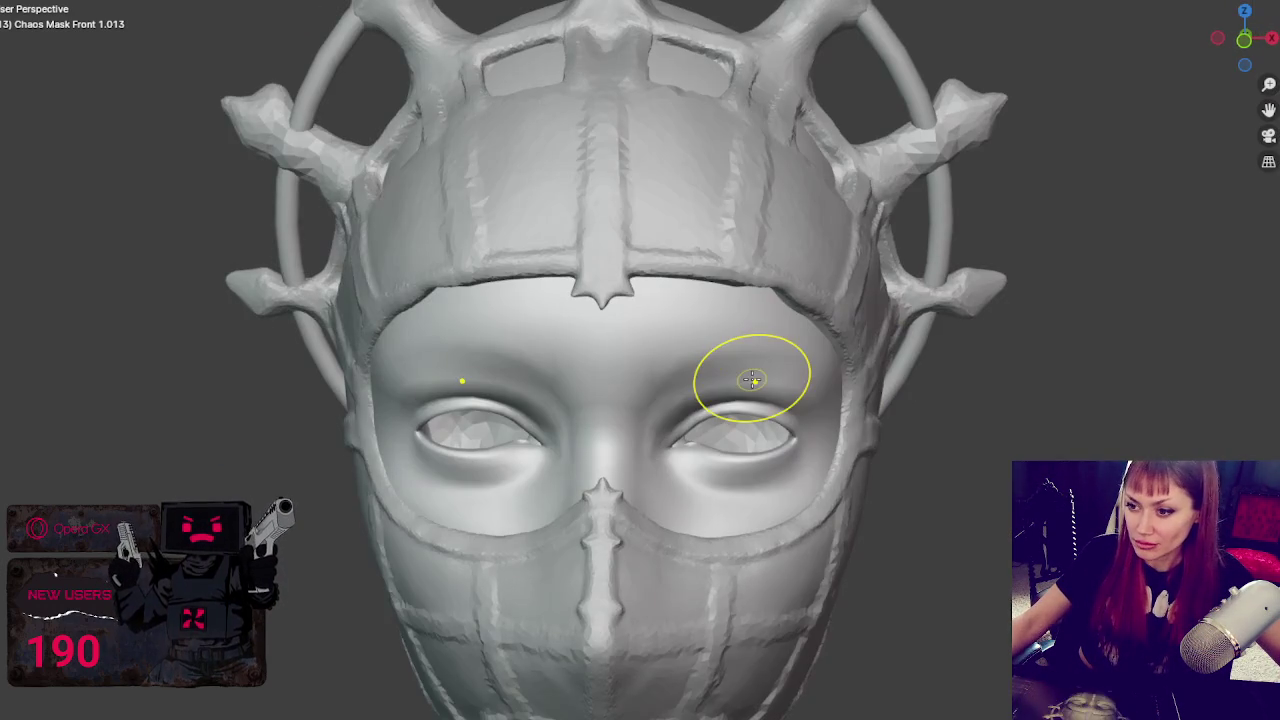
- With a half-size brush, notch the forehead ridge and carve spiky ridges beneath both crown openings
key(bracketleft)
key(bracketleft)
key(bracketleft)
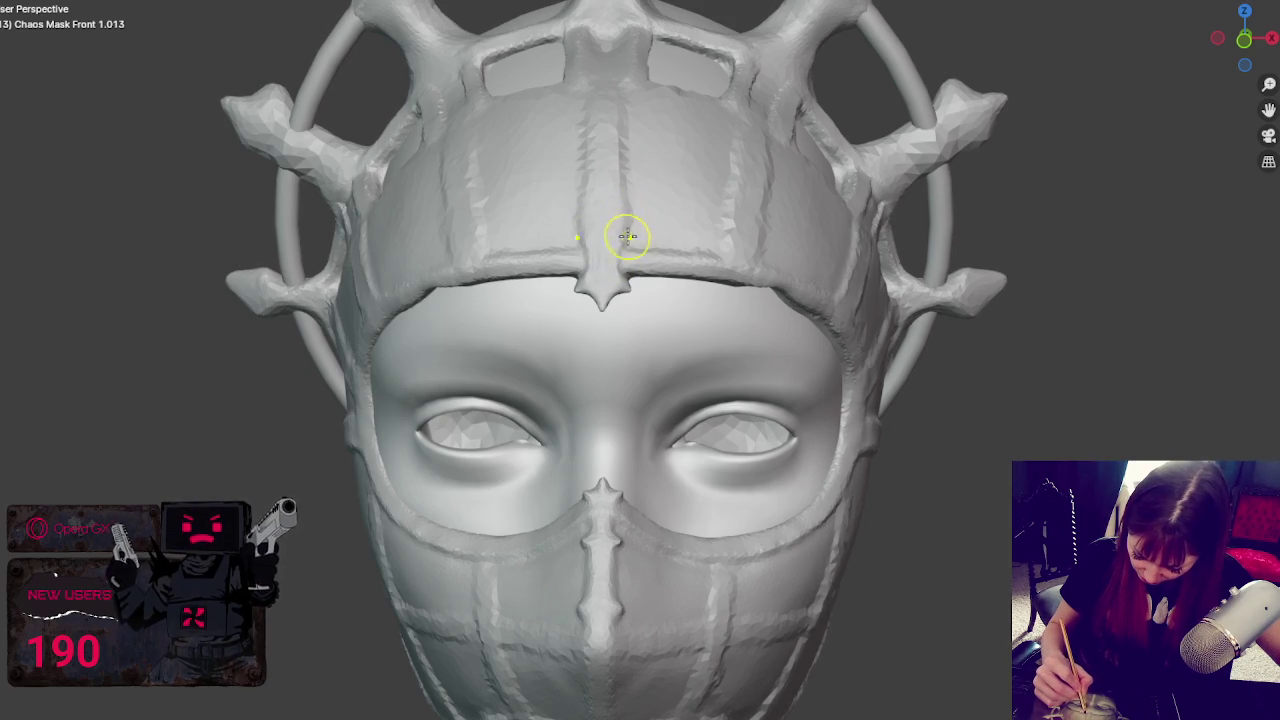
mouse_move(618, 200)
mouse_down()
mouse_move(640, 200)
mouse_move(614, 214)
mouse_move(627, 208)
mouse_move(620, 131)
mouse_move(636, 150)
mouse_up()
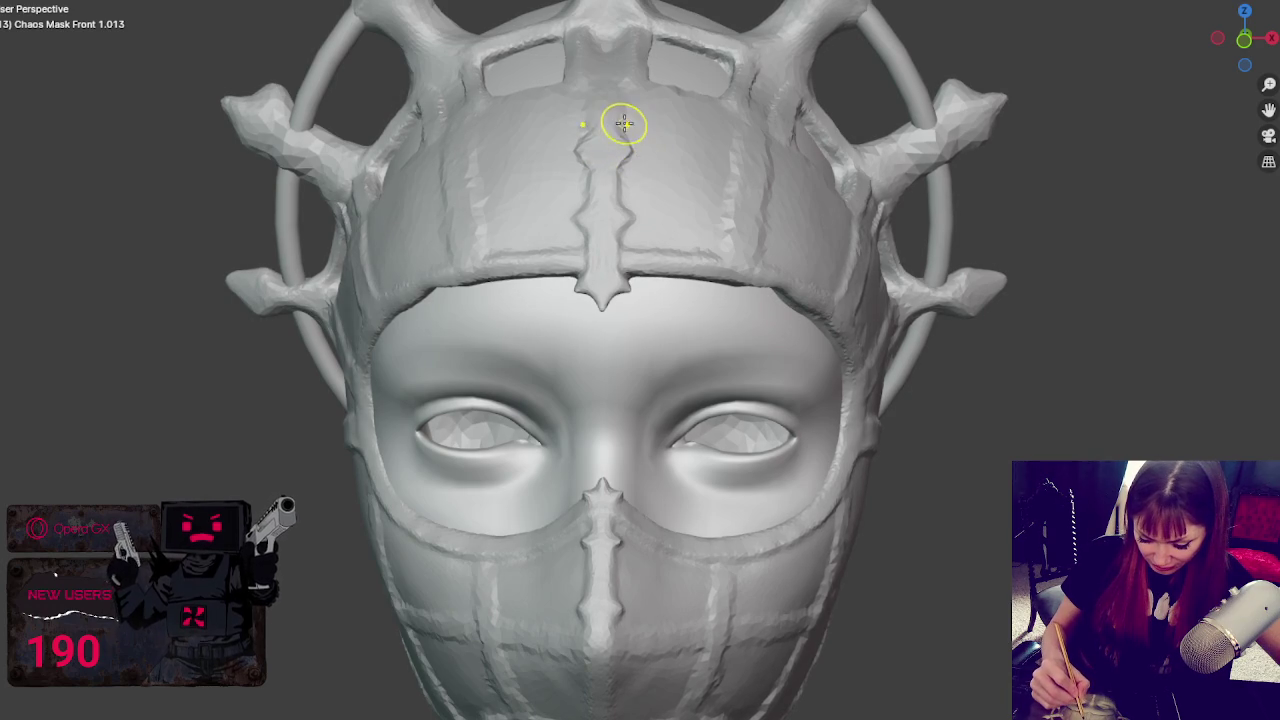
mouse_move(731, 134)
middle_down()
mouse_move(740, 177)
mouse_move(711, 409)
mouse_move(717, 543)
mouse_move(634, 434)
middle_up()
scroll(740, 175, up, 3)
drag(634, 434, 420, 430)
- Carve mirrored curved seams beneath the crown openings, redoing the spiky strokes
drag(330, 400, 635, 418)
key(ctrl+z)
mouse_move(570, 462)
mouse_down()
mouse_move(670, 418)
mouse_move(830, 455)
mouse_up()
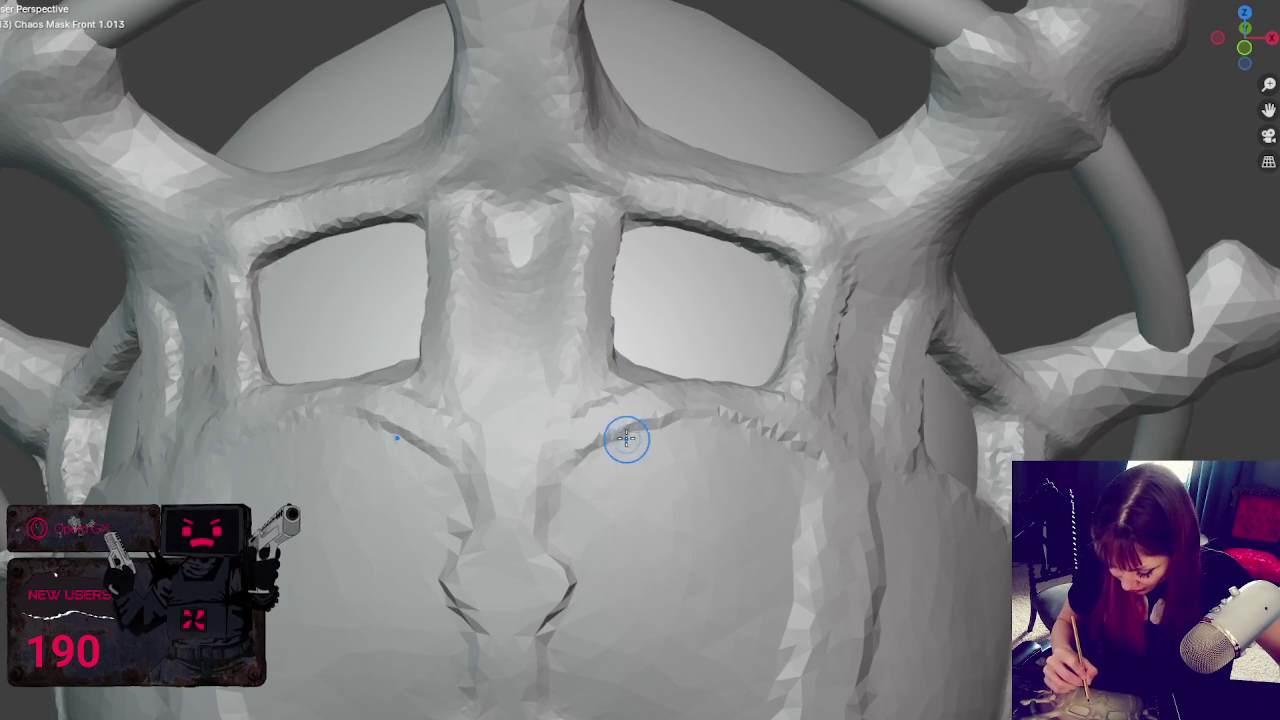
key(ctrl+z)
mouse_move(560, 457)
mouse_down()
mouse_move(737, 414)
mouse_move(778, 424)
mouse_up()
- Carve seams on the lower panel, under the right opening, and along the opening's edge
middle_drag(778, 424, 763, 437)
drag(540, 390, 700, 485)
middle_drag(700, 485, 706, 494)
mouse_move(660, 450)
mouse_down()
mouse_move(749, 466)
mouse_move(822, 514)
mouse_up()
middle_drag(822, 514, 771, 480)
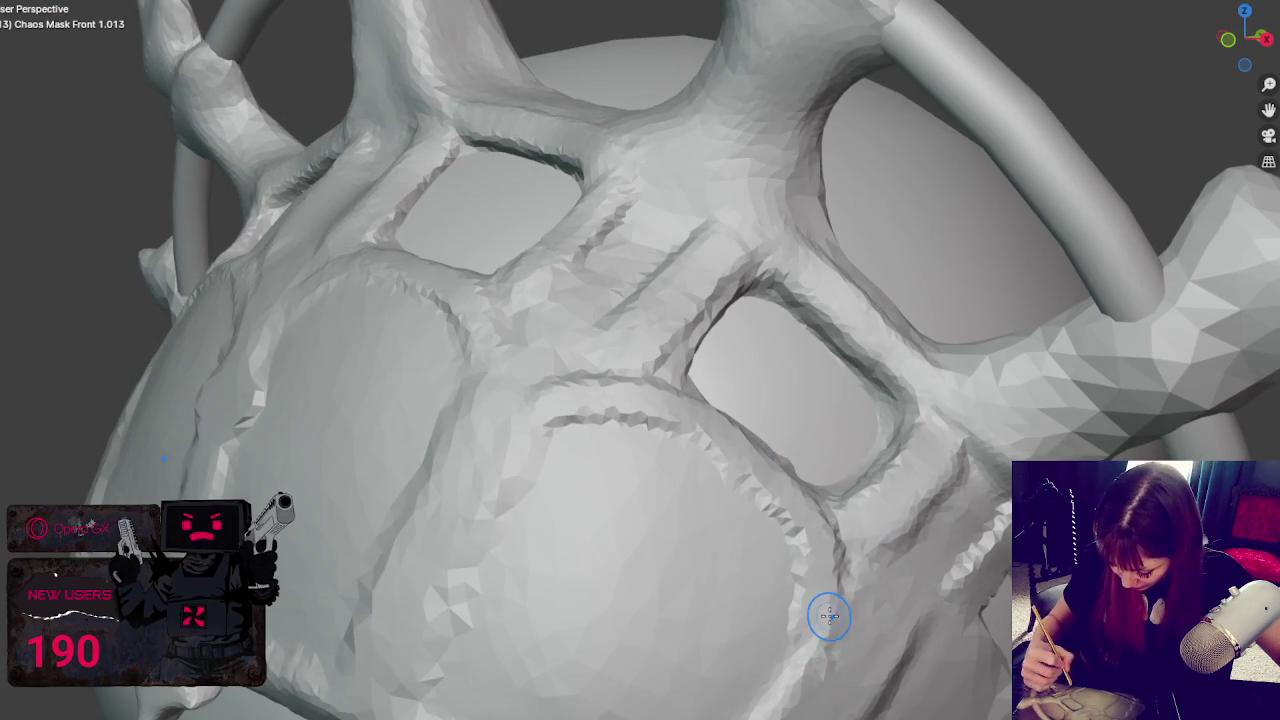
mouse_move(834, 623)
middle_down()
mouse_move(829, 563)
mouse_move(642, 528)
middle_up()
mouse_move(642, 528)
mouse_down()
mouse_move(526, 646)
mouse_move(700, 494)
mouse_up()
mouse_move(759, 489)
middle_down()
mouse_move(806, 523)
mouse_move(766, 463)
mouse_move(686, 409)
middle_up()
drag(686, 409, 547, 686)
- Reshape the grooves beside and below the opening, smooth the central groove, and shrink the brush
mouse_move(629, 361)
mouse_down()
mouse_move(632, 485)
mouse_move(614, 471)
mouse_move(513, 655)
mouse_up()
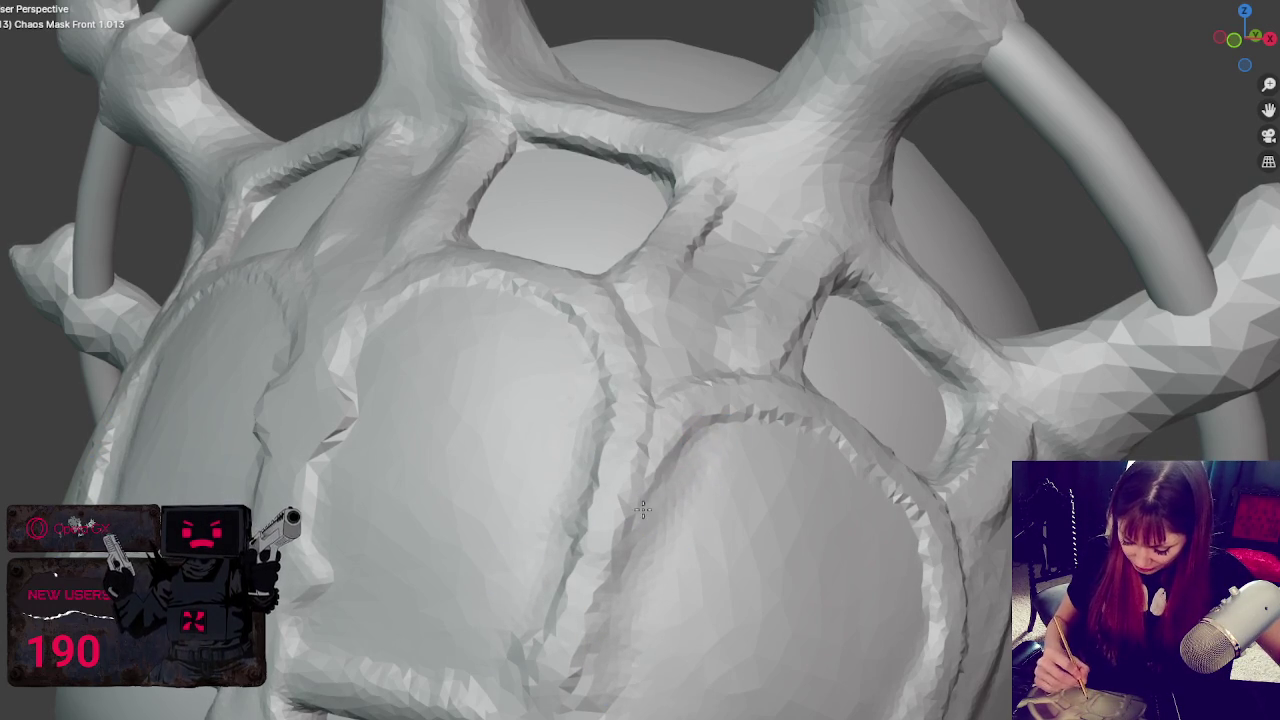
drag(651, 500, 600, 690)
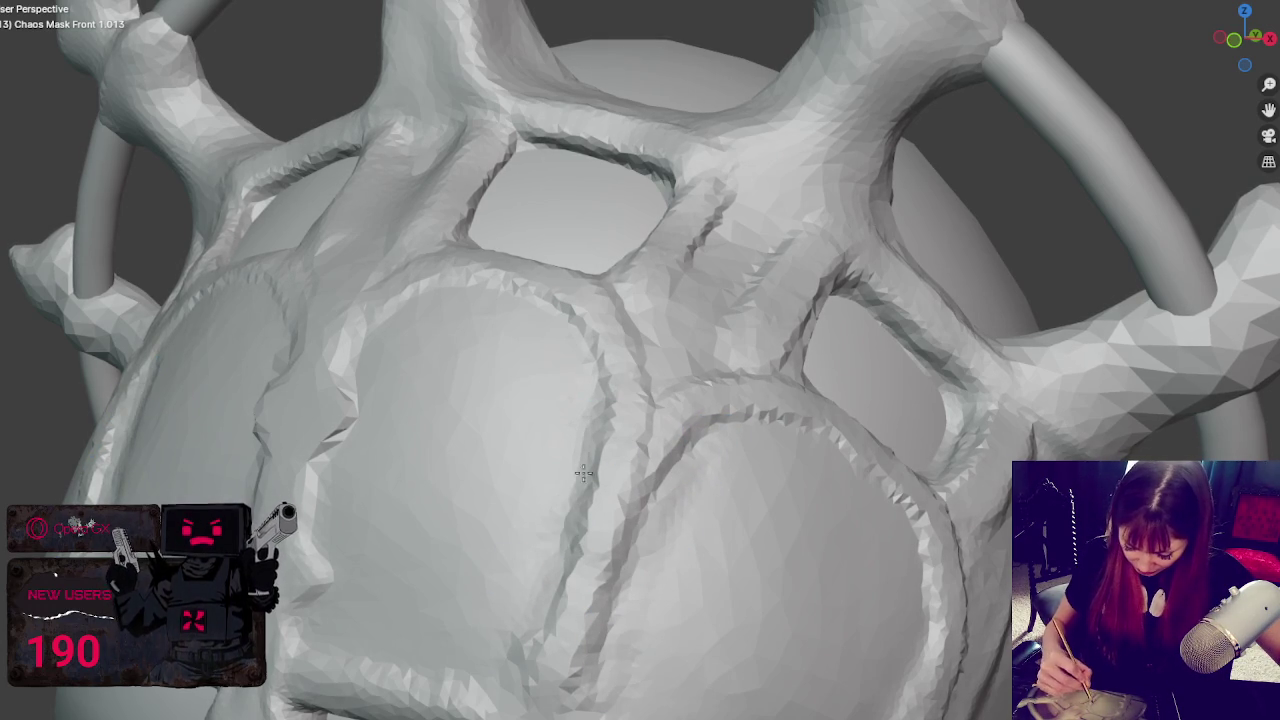
scroll(535, 620, down, 2)
mouse_move(640, 520)
middle_down()
mouse_move(605, 490)
mouse_move(770, 522)
mouse_move(649, 472)
middle_up()
scroll(595, 505, up, 3)
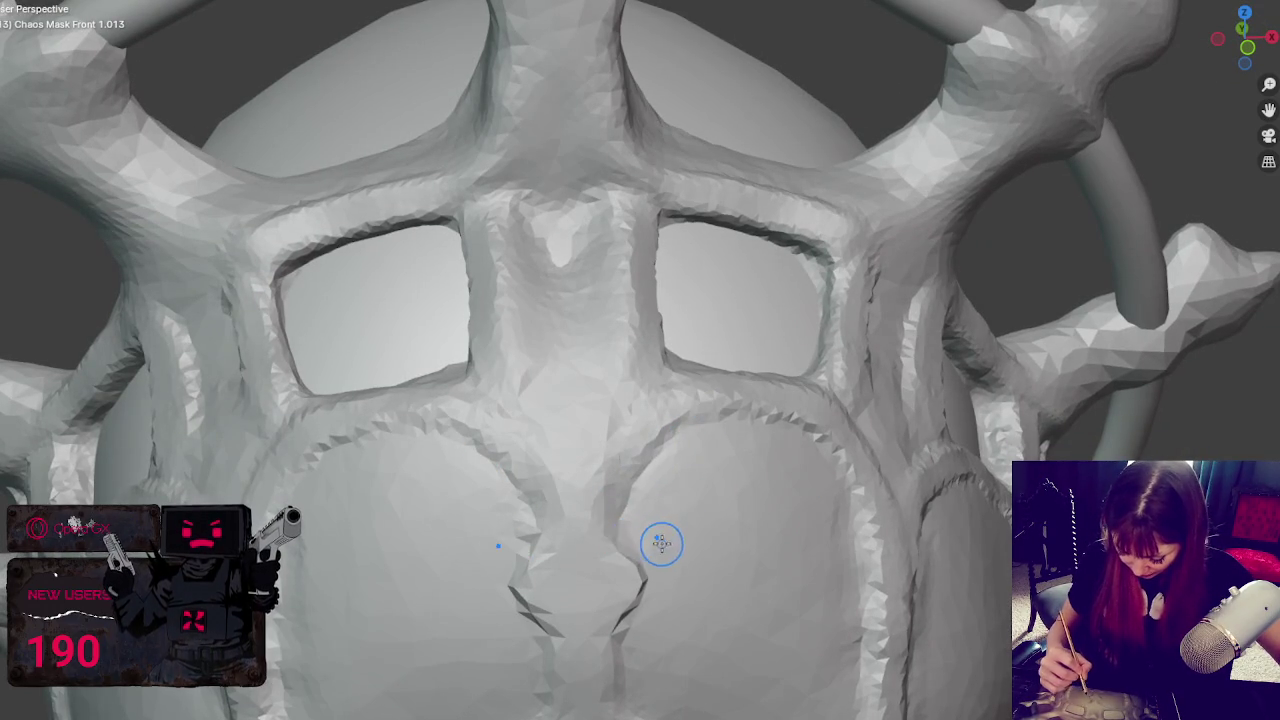
middle_drag(658, 542, 657, 503)
mouse_move(612, 461)
mouse_down()
mouse_move(600, 406)
mouse_move(609, 456)
mouse_move(594, 560)
mouse_up()
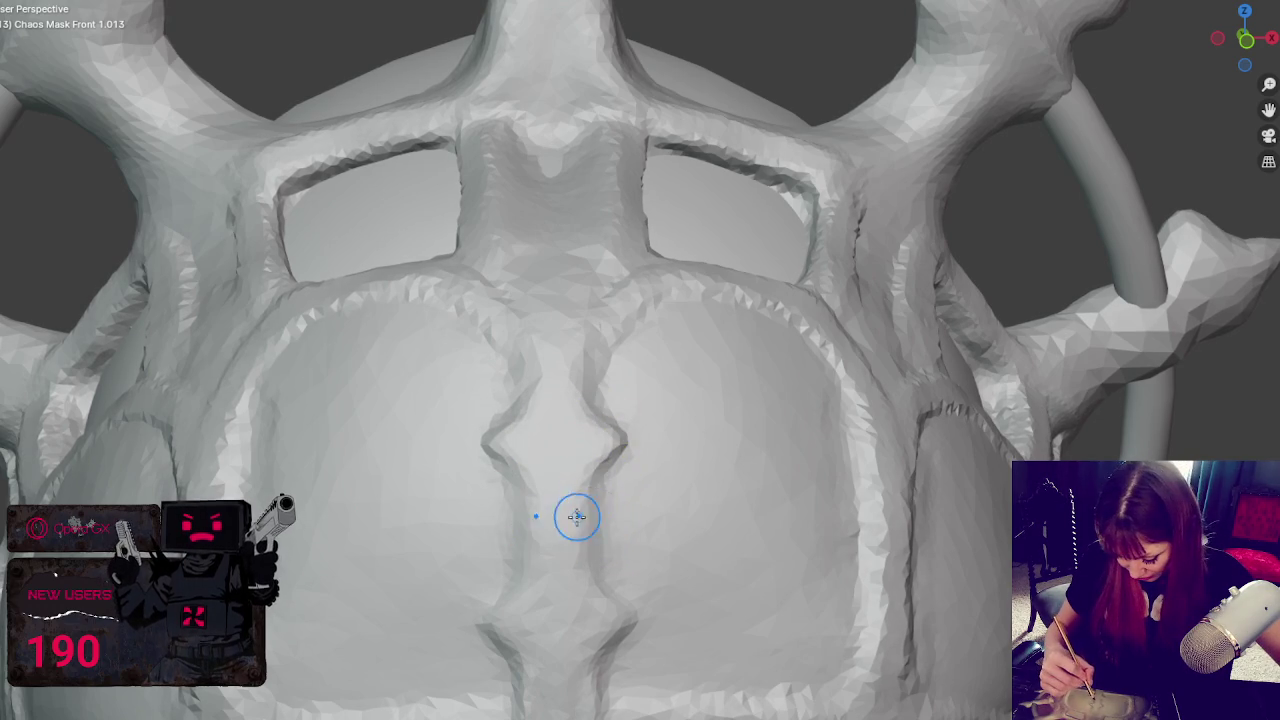
middle_drag(594, 390, 629, 357)
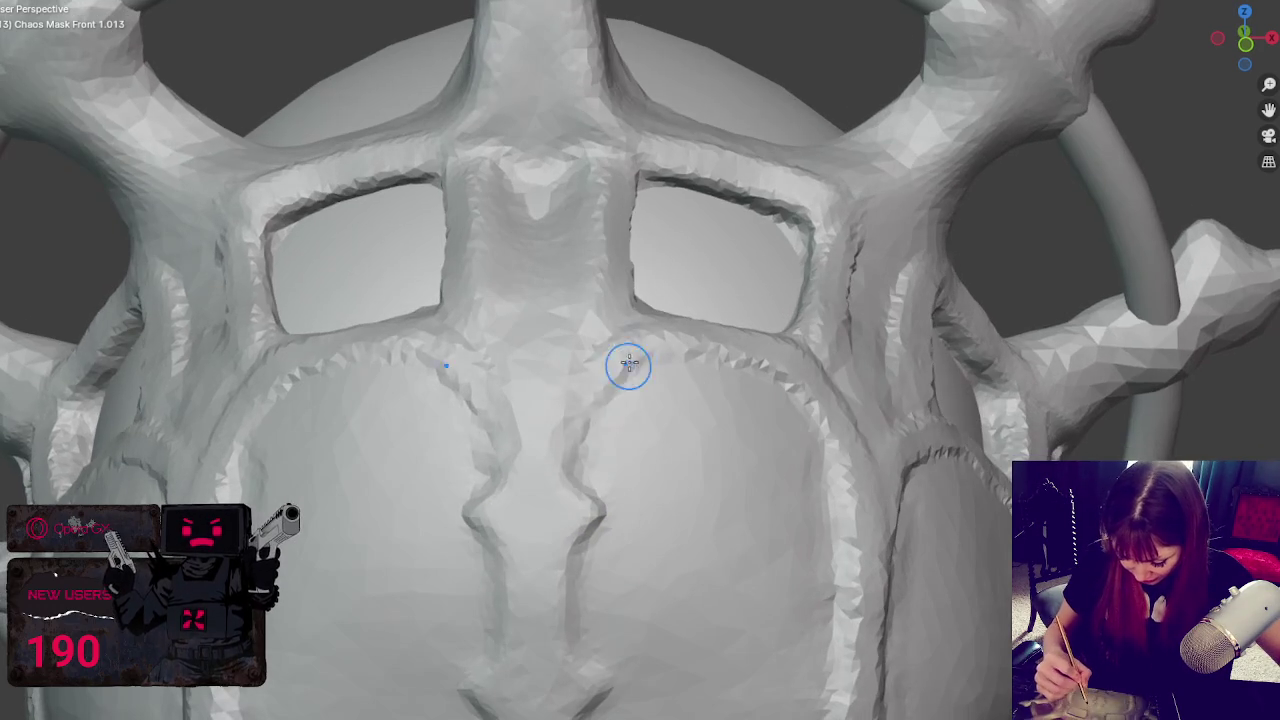
middle_drag(614, 403, 626, 445)
mouse_move(626, 445)
mouse_down()
mouse_move(537, 523)
mouse_move(594, 457)
mouse_move(529, 500)
mouse_up()
key(f)
click(545, 499)
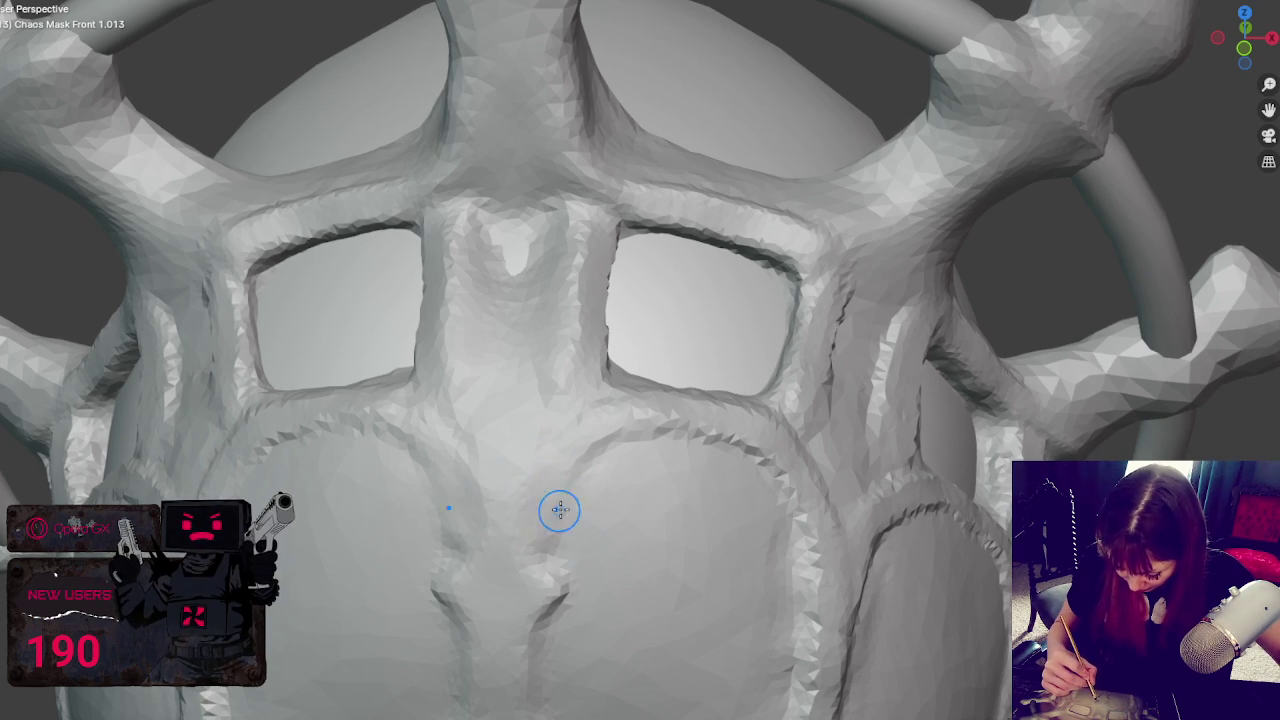
- Cut twin vertical grooves down the central strut between the crown openings, then zoom out
mouse_move(564, 500)
mouse_down()
mouse_move(618, 444)
mouse_move(543, 523)
mouse_move(534, 556)
mouse_move(560, 537)
mouse_move(525, 564)
mouse_up()
scroll(601, 421, down, 3)
middle_drag(471, 357, 577, 414)
scroll(672, 471, up, 2)
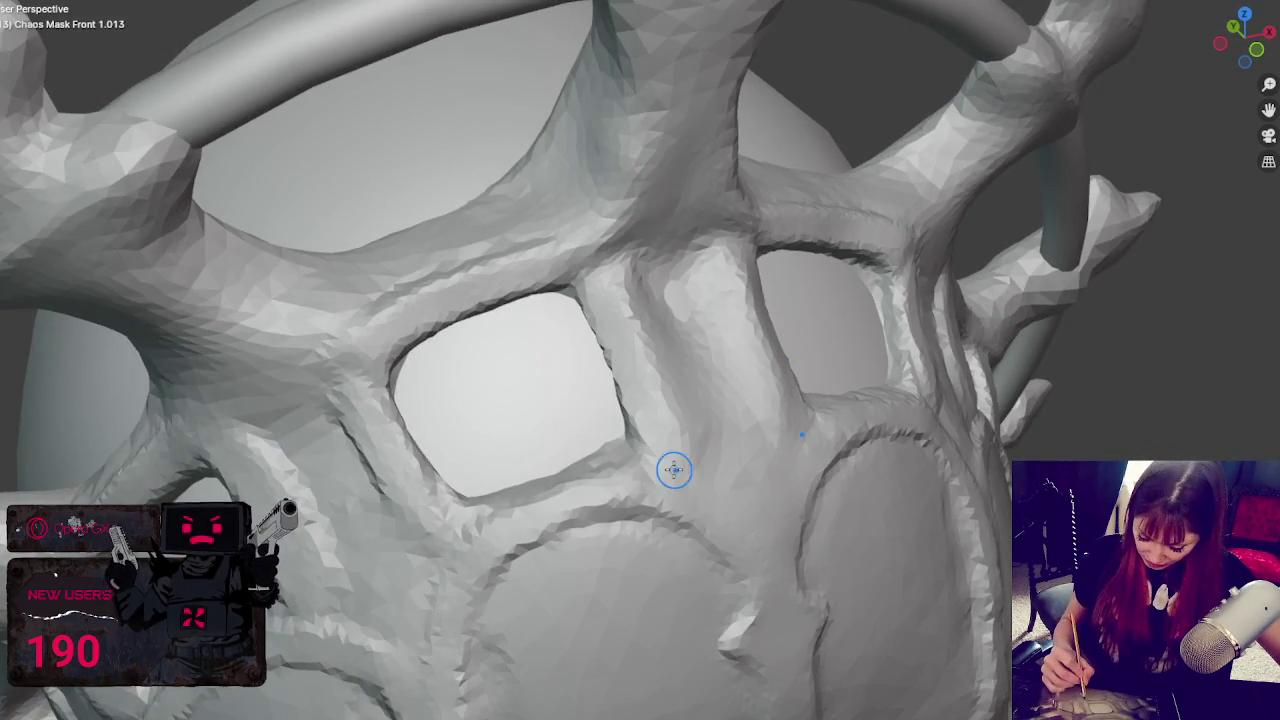
middle_drag(687, 470, 740, 449)
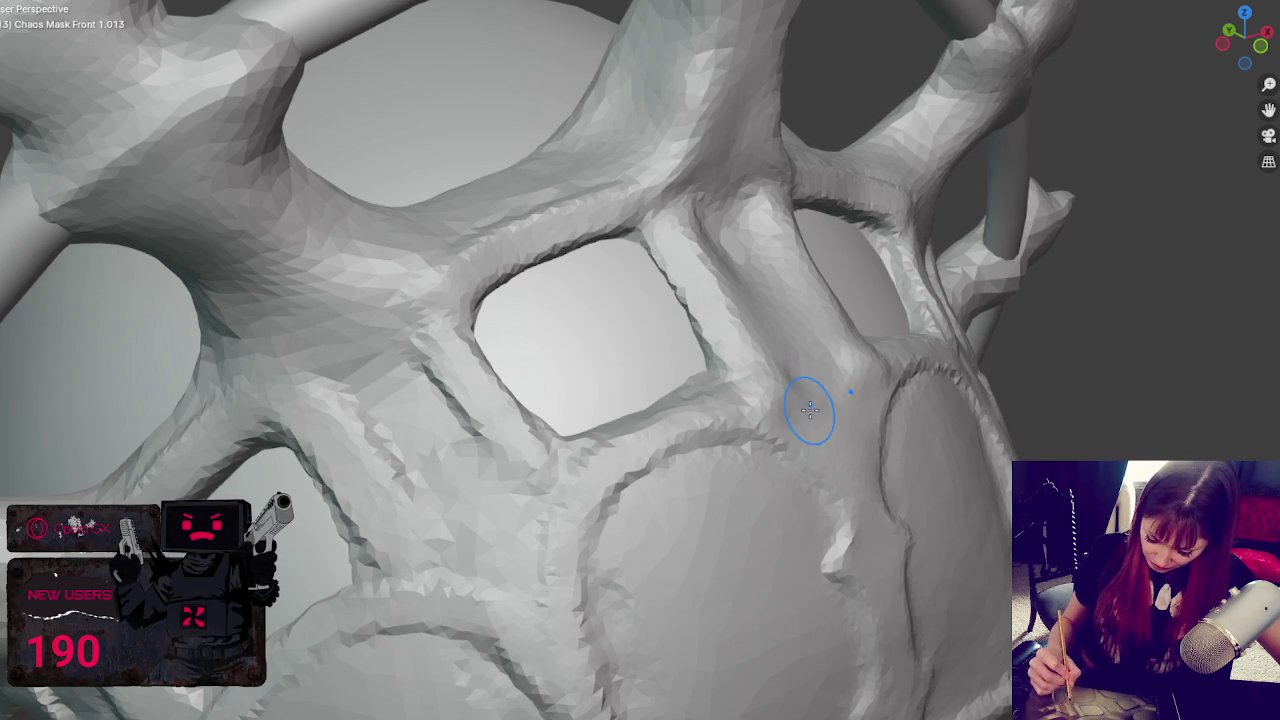
middle_drag(846, 420, 795, 405)
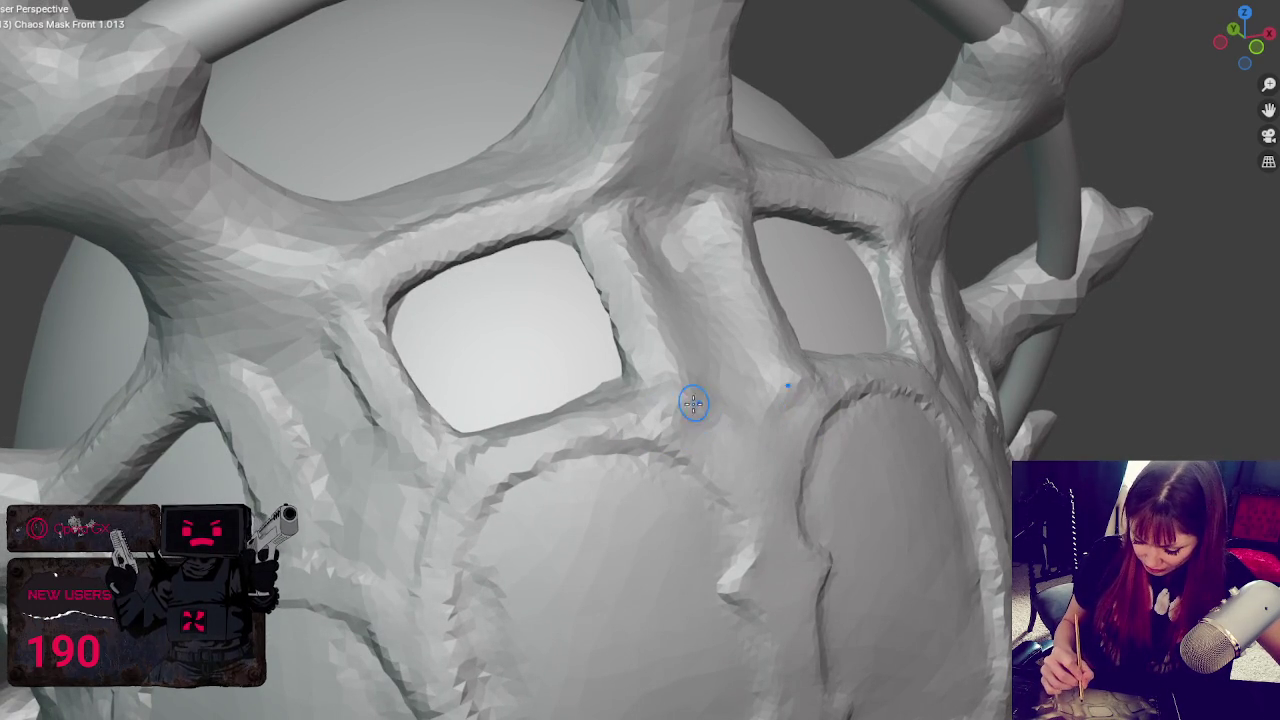
mouse_move(640, 418)
middle_down()
mouse_move(716, 423)
mouse_move(777, 391)
mouse_move(651, 343)
mouse_move(565, 347)
middle_up()
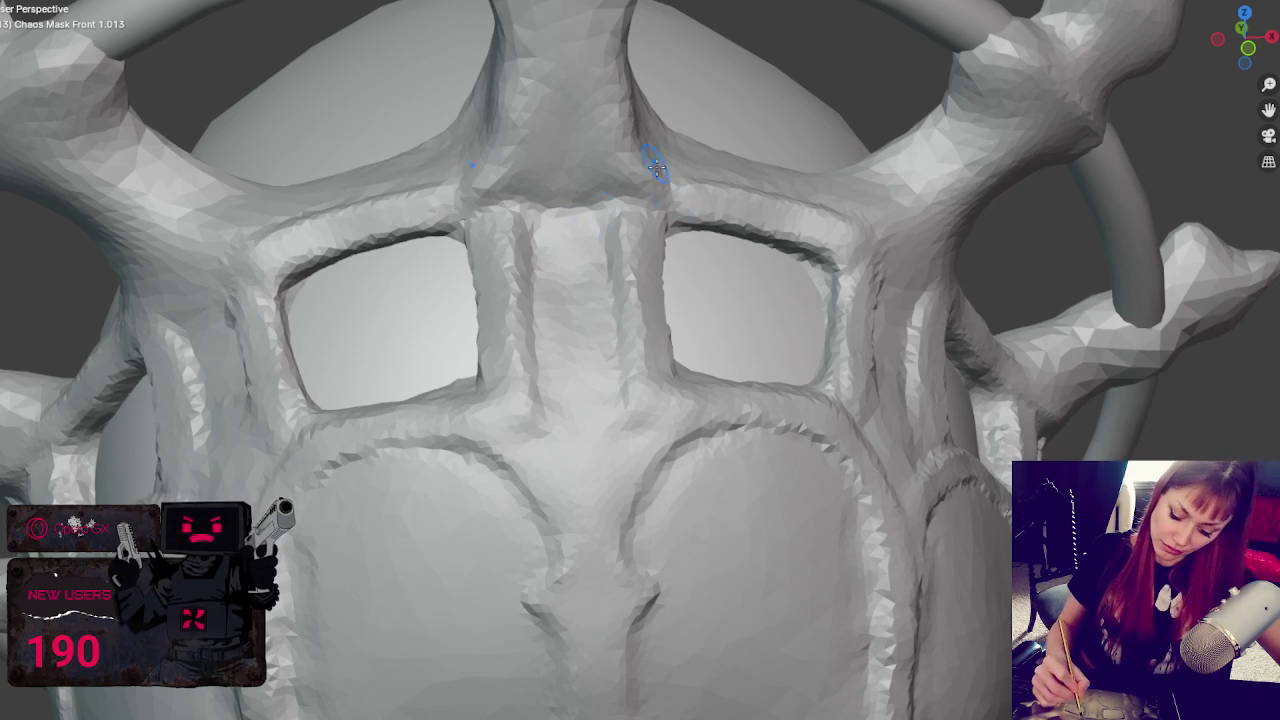
scroll(845, 212, down, 3)
scroll(870, 200, down, 6)
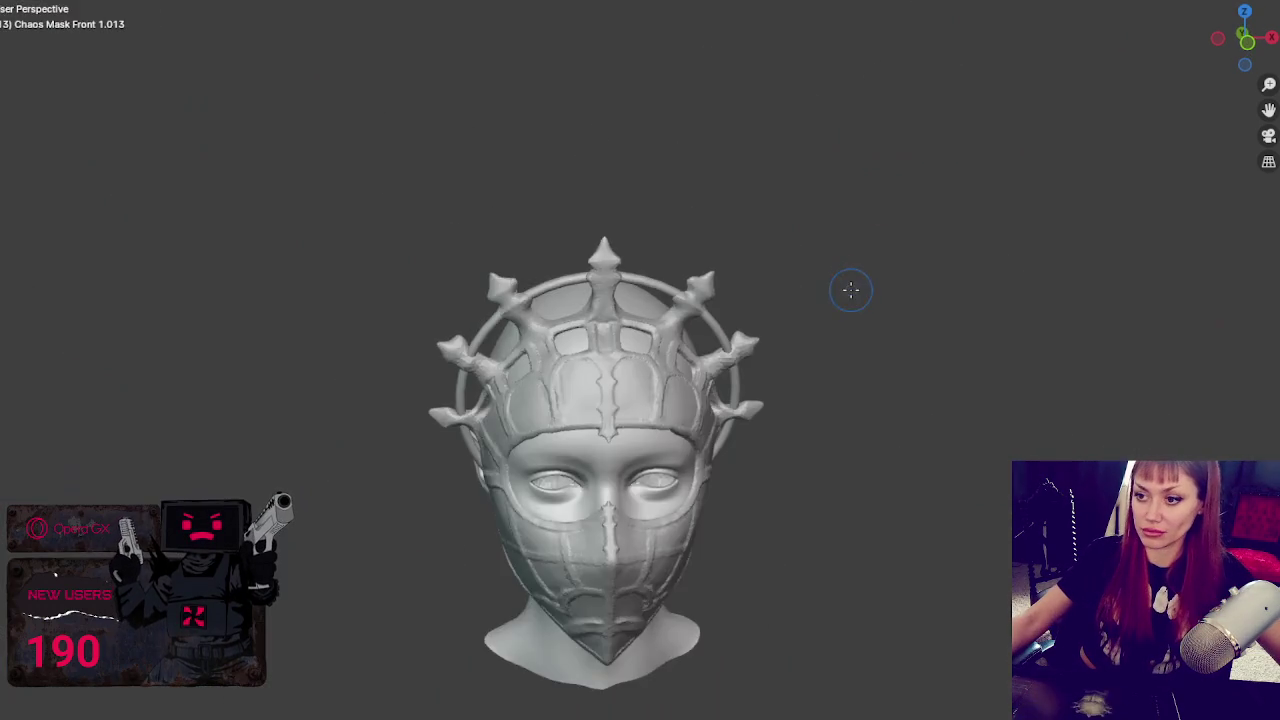
- Smooth the central forehead ridge and pull its tip downward
mouse_move(839, 253)
middle_down()
mouse_move(786, 237)
mouse_move(843, 249)
middle_up()
scroll(757, 380, up, 1)
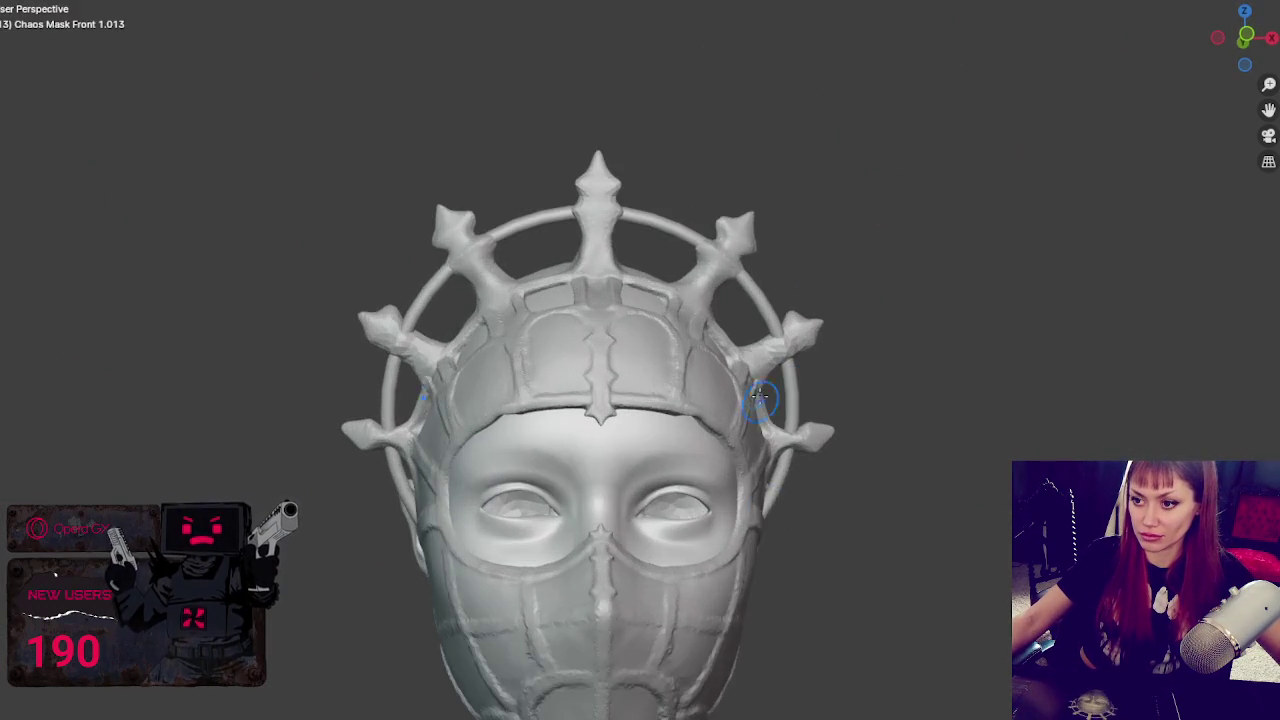
scroll(784, 460, up, 1)
scroll(784, 460, up, 3)
scroll(651, 349, up, 2)
scroll(643, 280, down, 2)
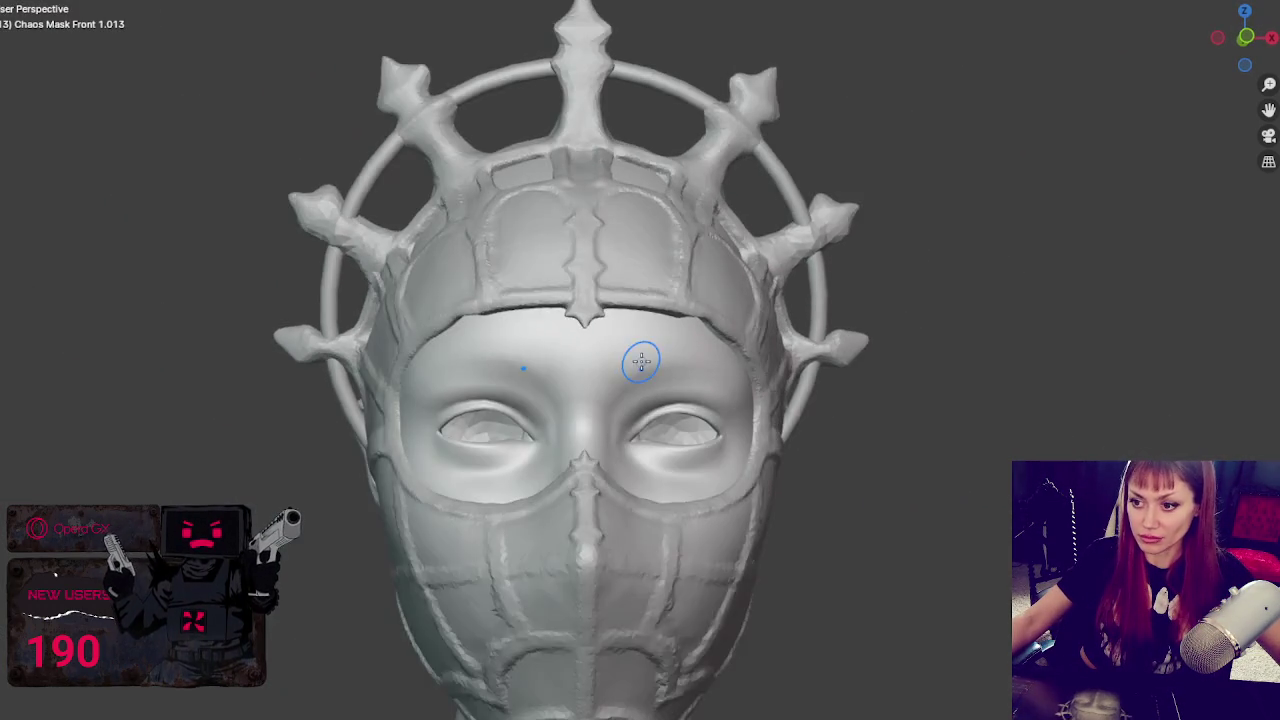
scroll(650, 360, up, 1)
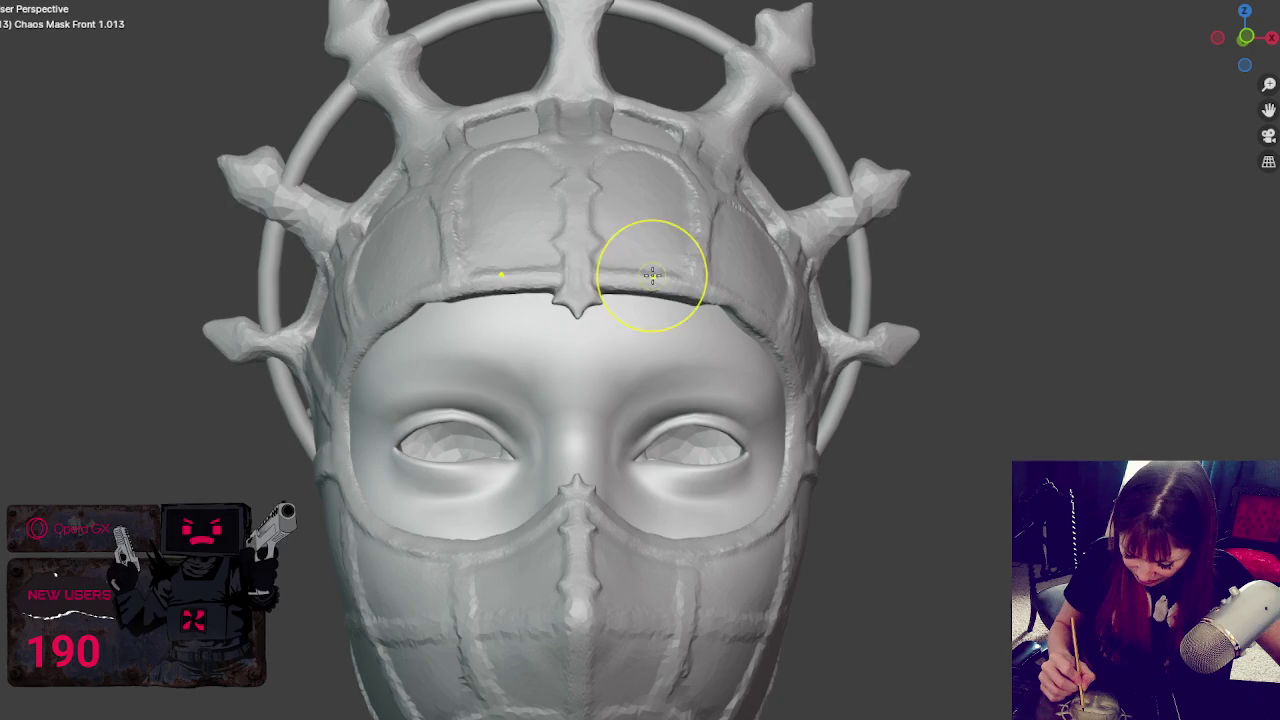
drag(579, 326, 614, 178)
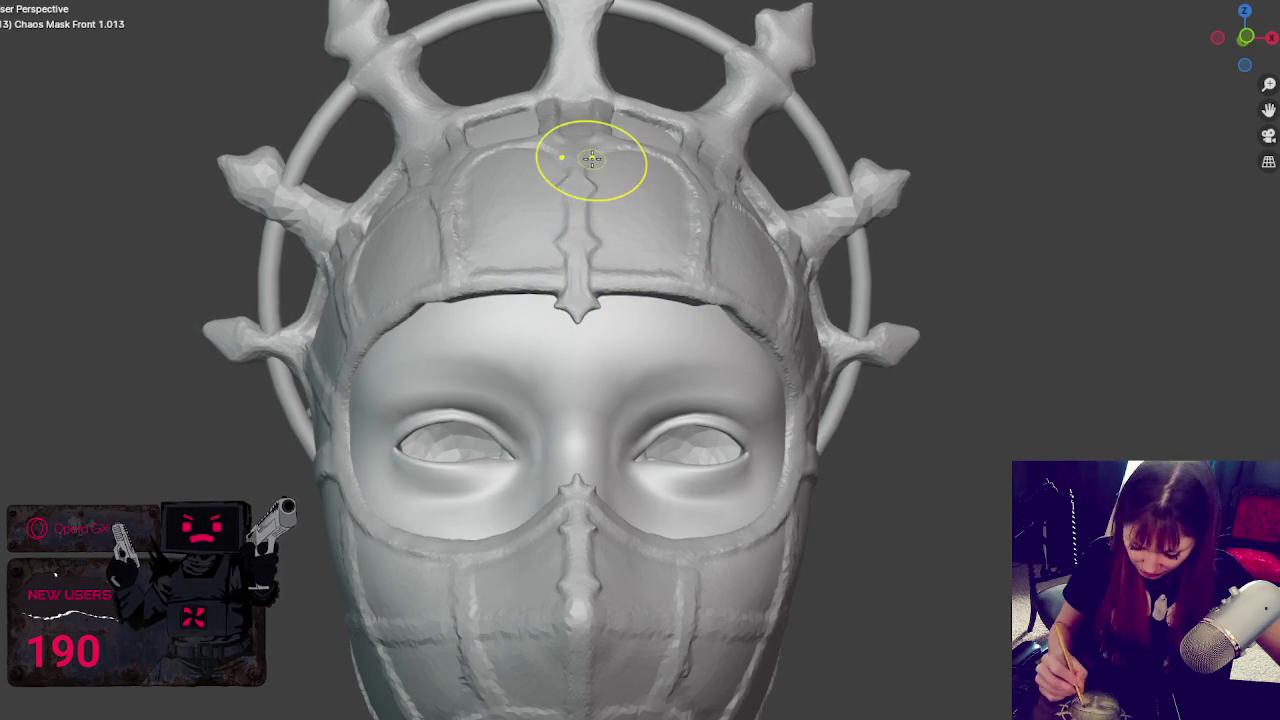
middle_drag(592, 158, 775, 255)
drag(580, 286, 585, 343)
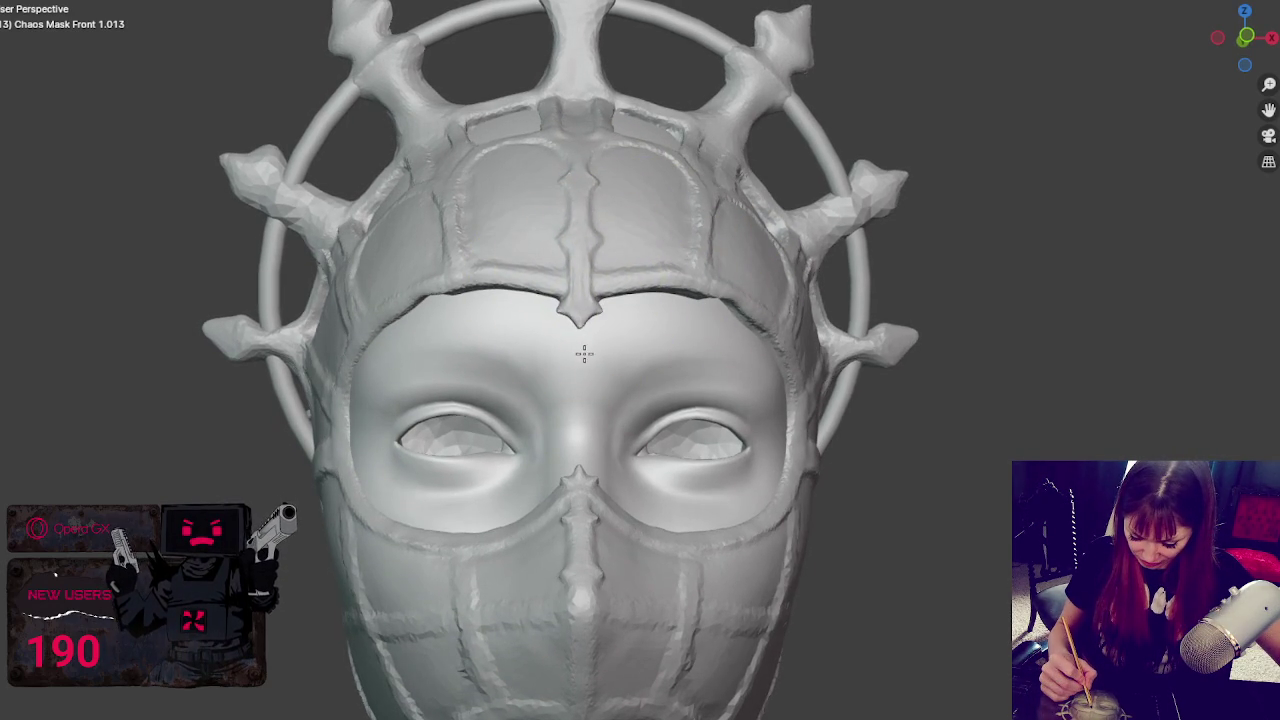
mouse_move(566, 337)
mouse_down()
mouse_move(600, 314)
mouse_move(641, 250)
mouse_up()
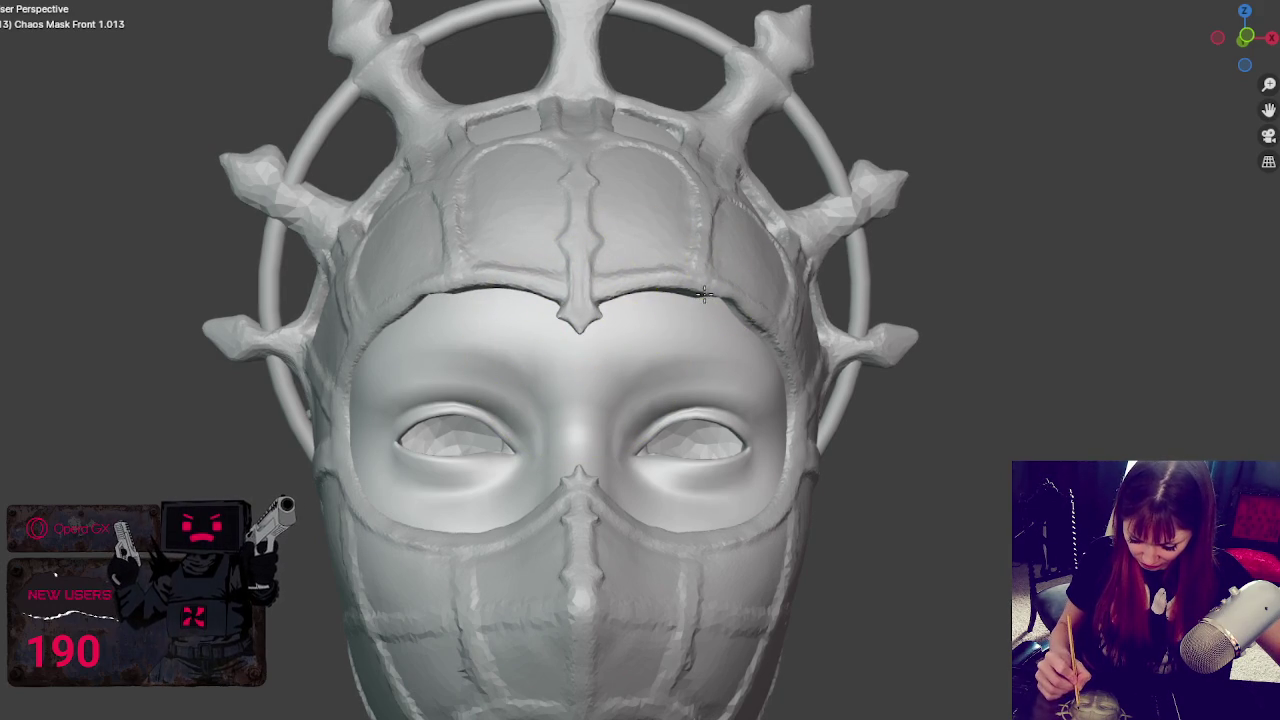
- Sculpt a curved crease along the hood's front rim above the face
mouse_move(731, 294)
middle_down()
mouse_move(770, 255)
mouse_move(543, 491)
middle_up()
scroll(710, 263, up, 3)
click(610, 314)
click(606, 319)
middle_drag(640, 346, 534, 409)
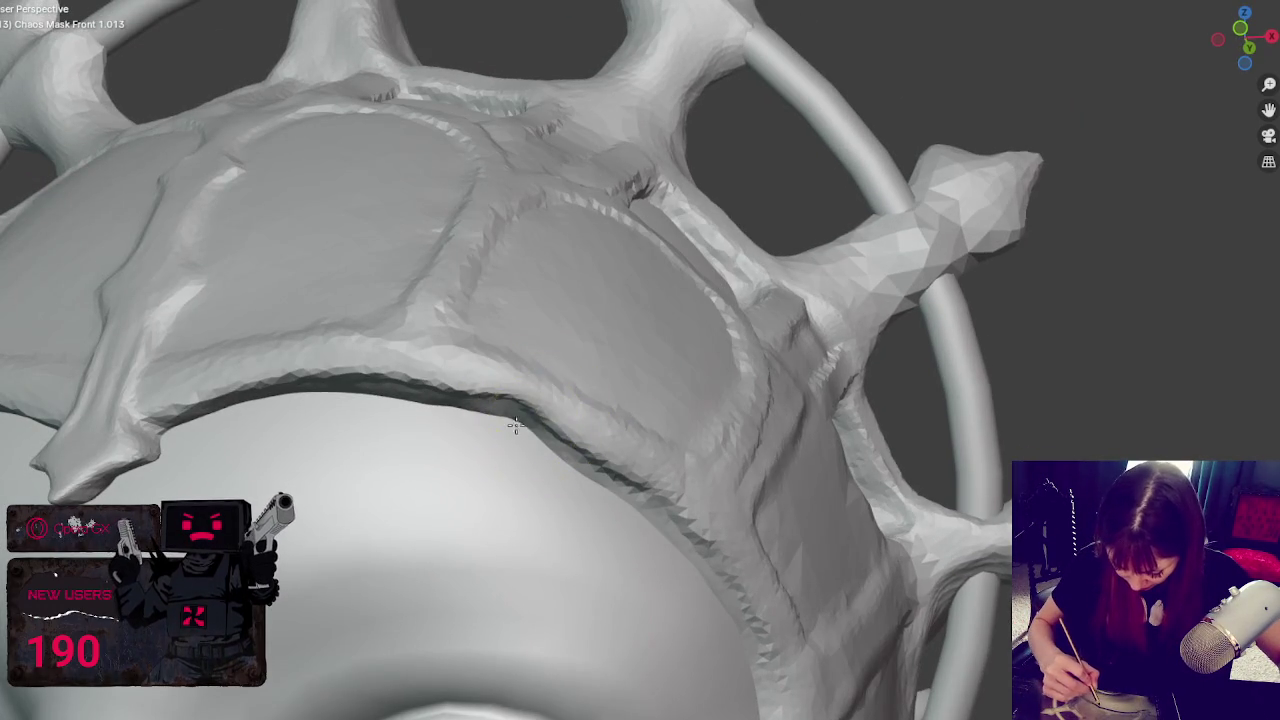
mouse_move(520, 394)
mouse_down()
mouse_move(509, 449)
mouse_move(560, 474)
mouse_move(570, 456)
mouse_move(600, 471)
mouse_move(663, 534)
mouse_move(640, 514)
mouse_up()
middle_drag(643, 531, 563, 540)
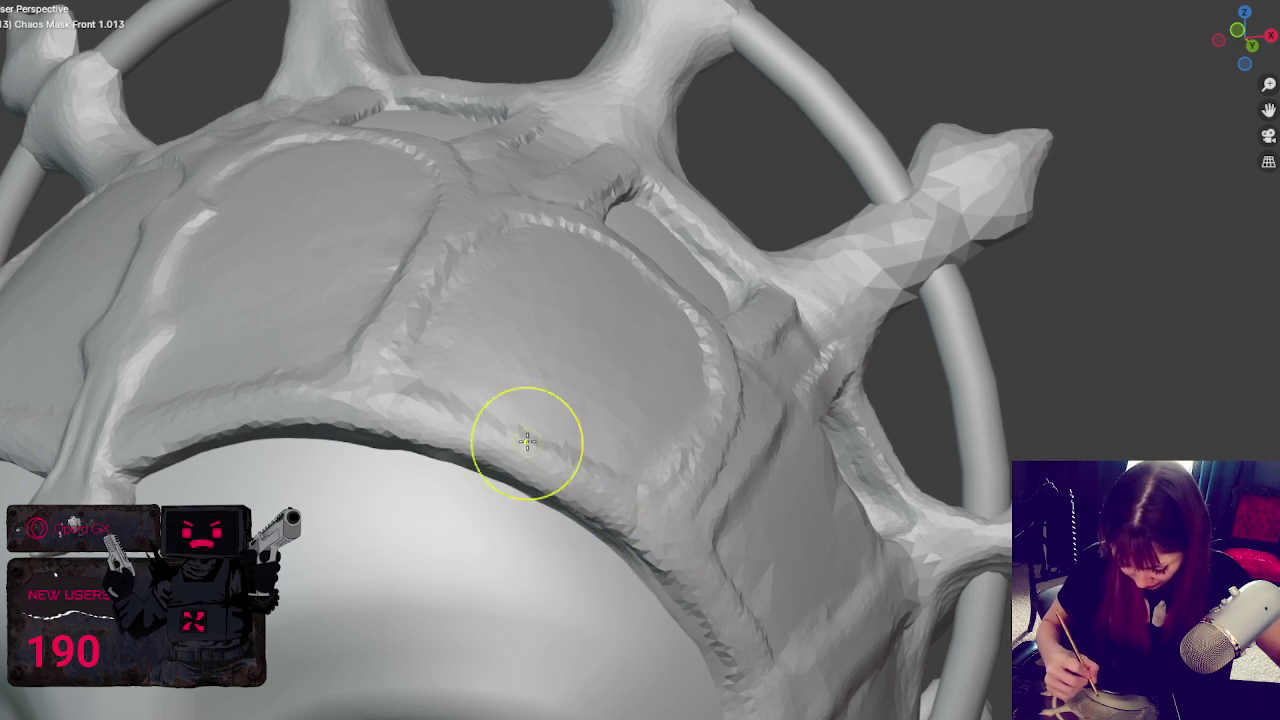
middle_drag(466, 386, 462, 505)
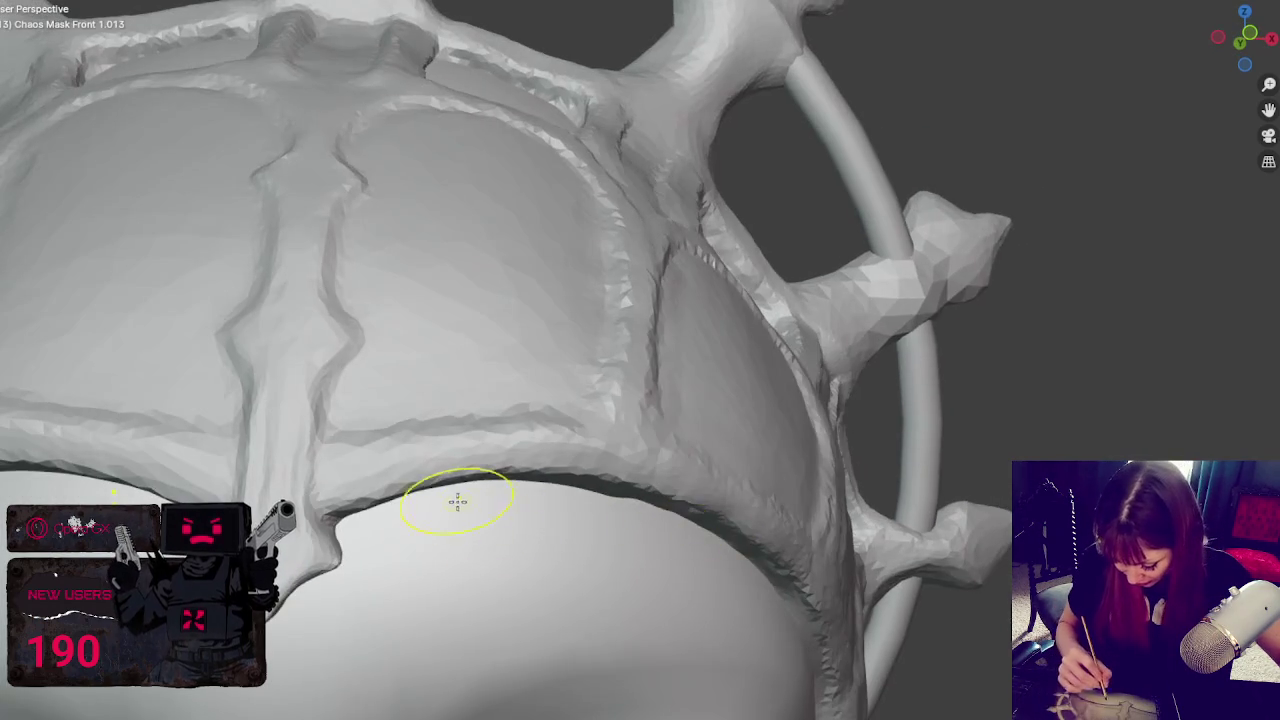
scroll(608, 487, down, 2)
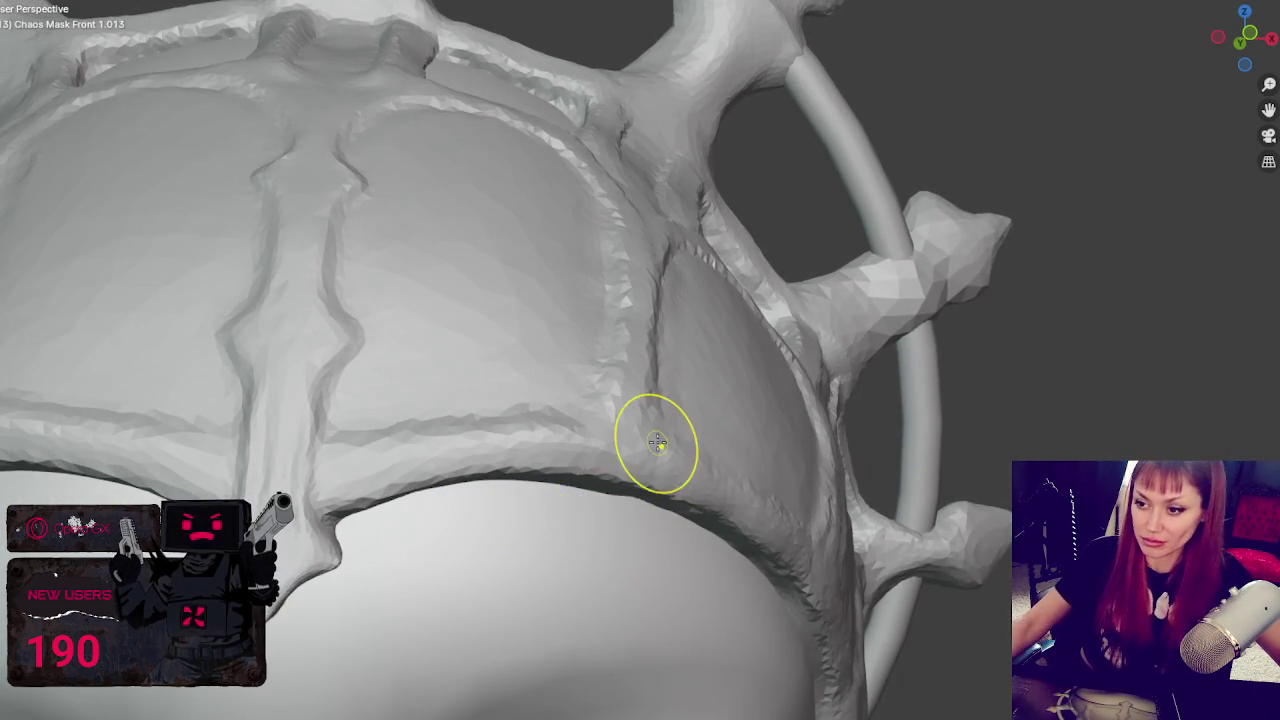
scroll(657, 443, down, 6)
middle_drag(686, 257, 601, 327)
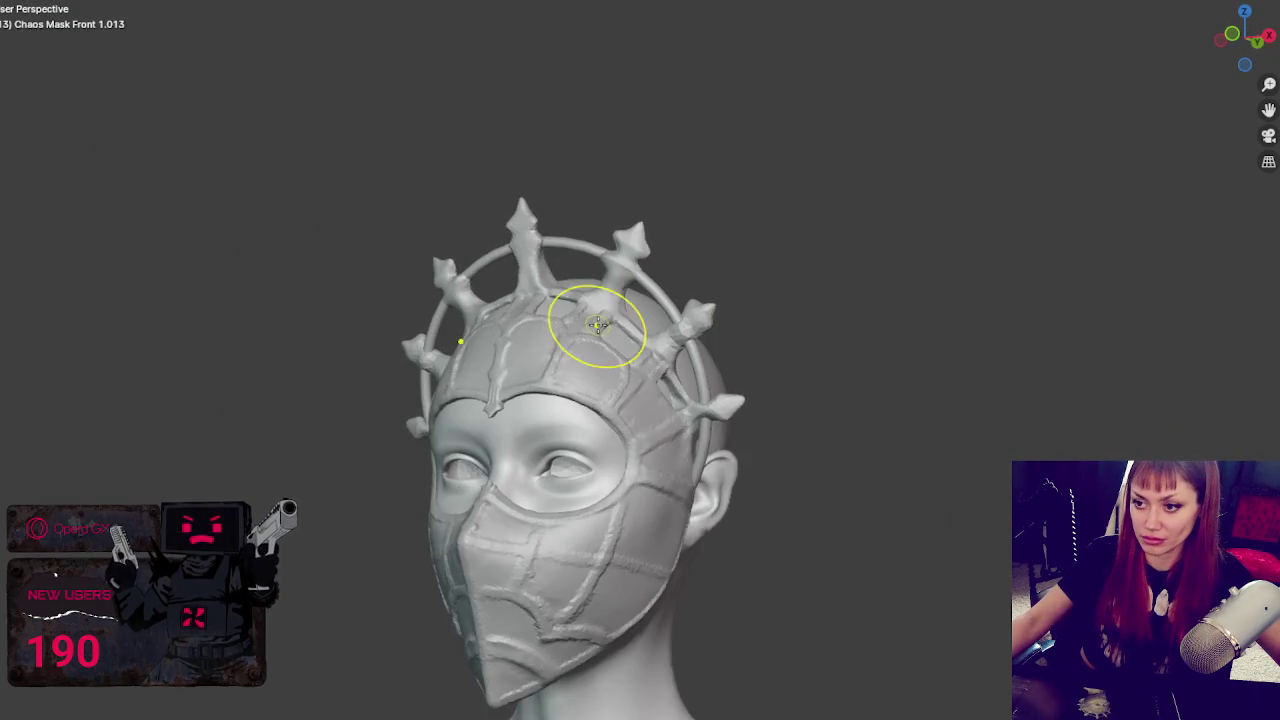
scroll(594, 323, up, 3)
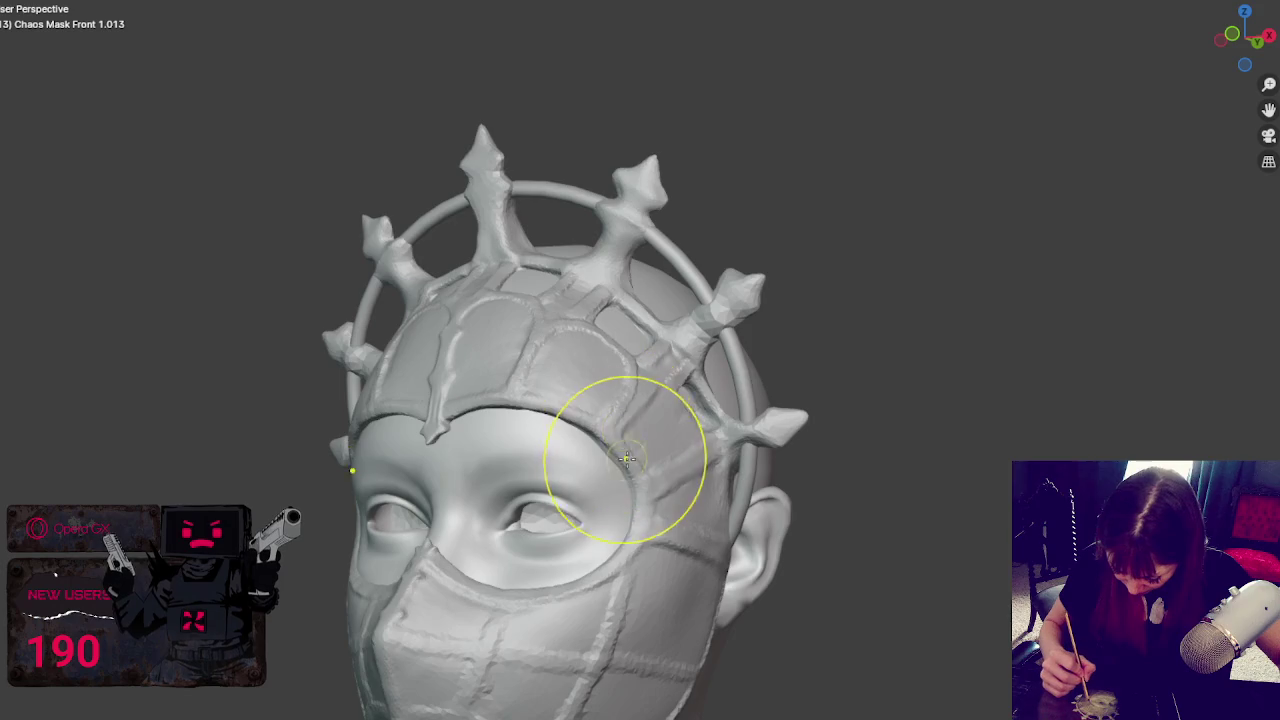
middle_drag(620, 459, 584, 460)
key(KP_1)
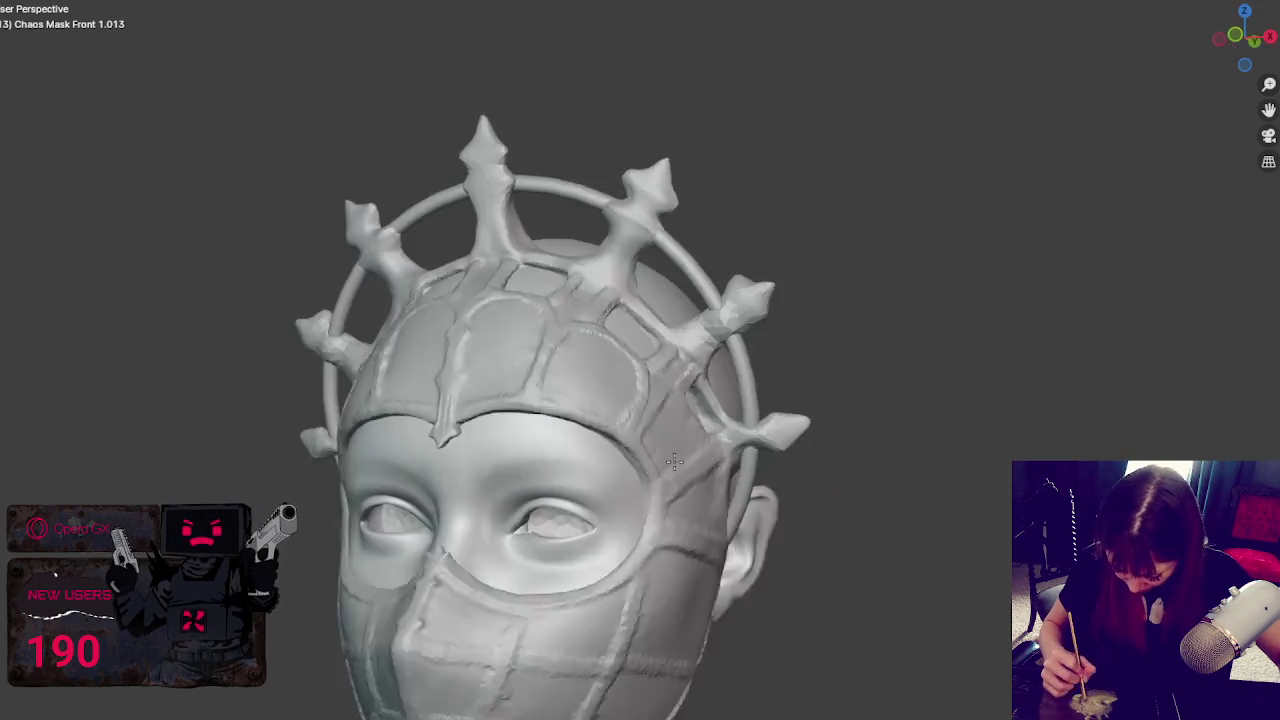
scroll(560, 430, down, 1)
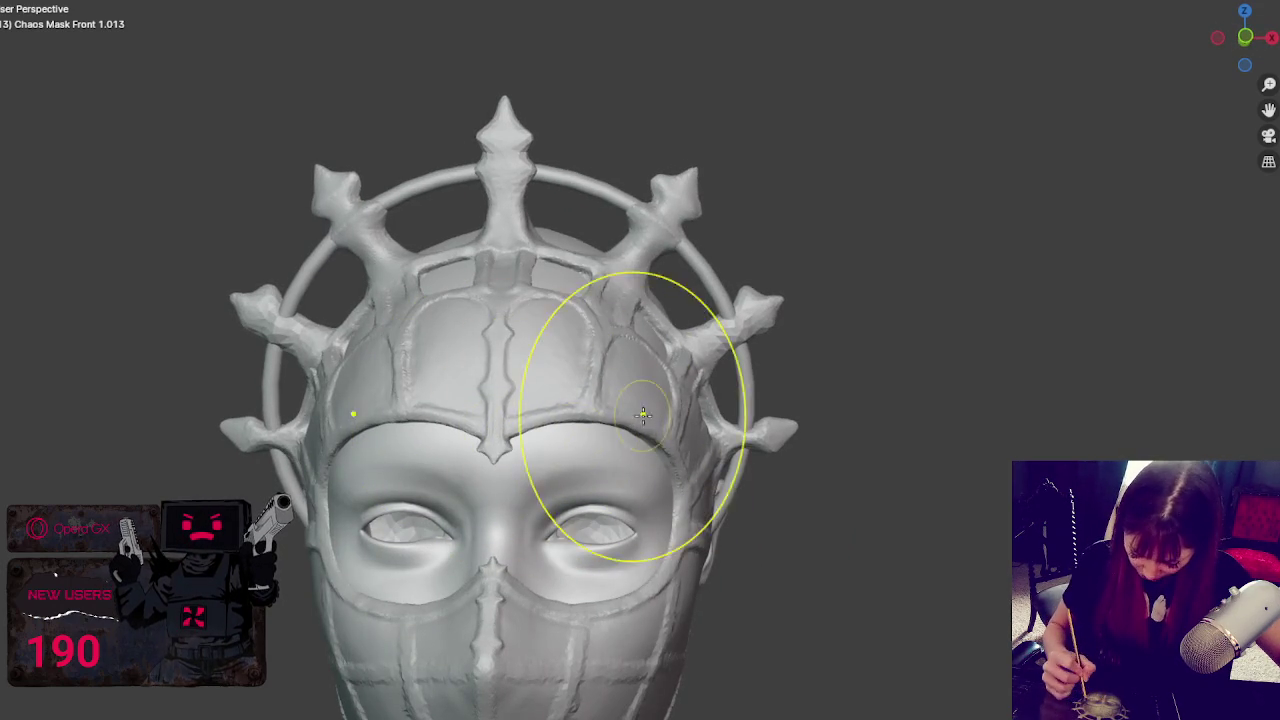
scroll(630, 435, down, 6)
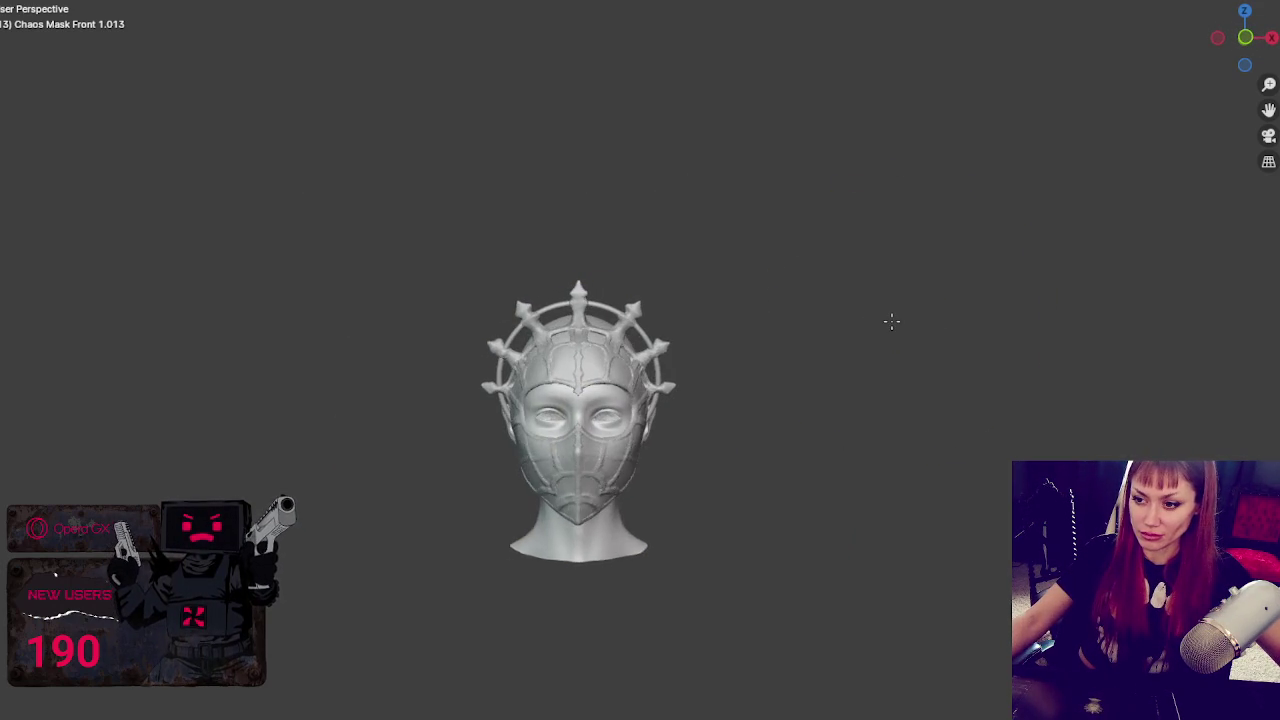
scroll(788, 400, up, 2)
scroll(560, 540, up, 1)
key(Tab)
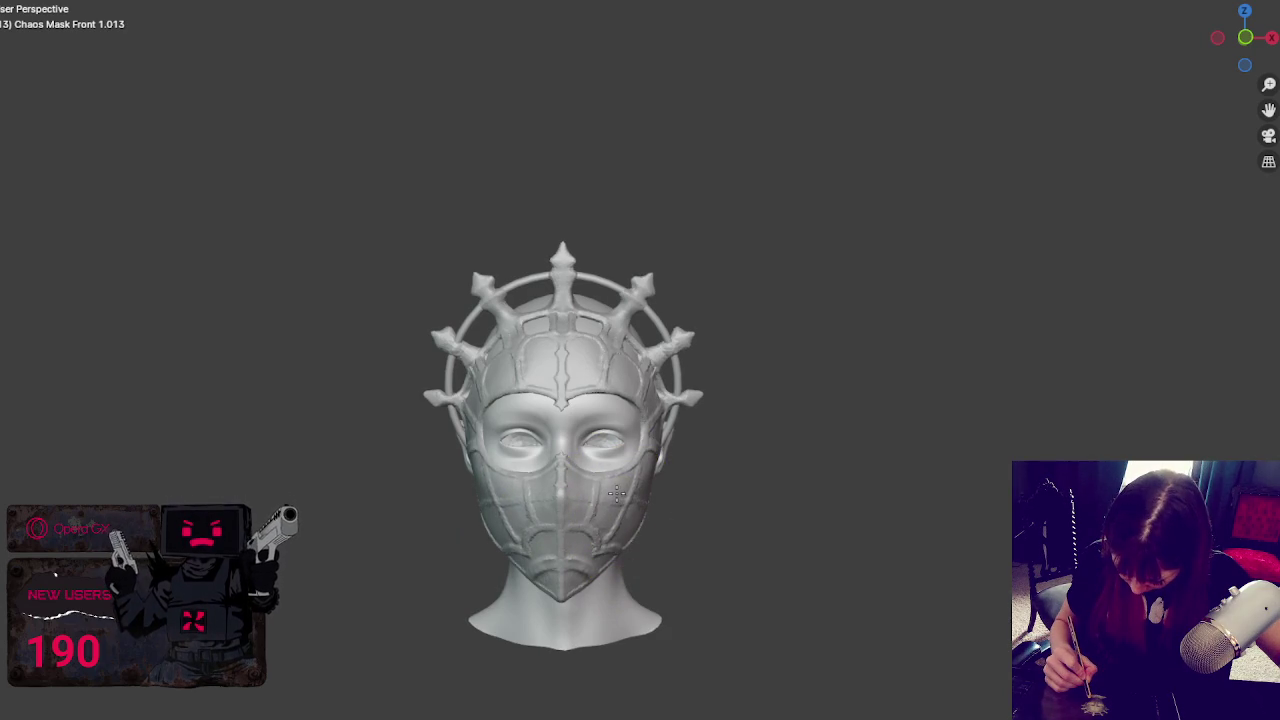
mouse_move(734, 480)
middle_down()
mouse_move(773, 490)
mouse_move(702, 481)
middle_up()
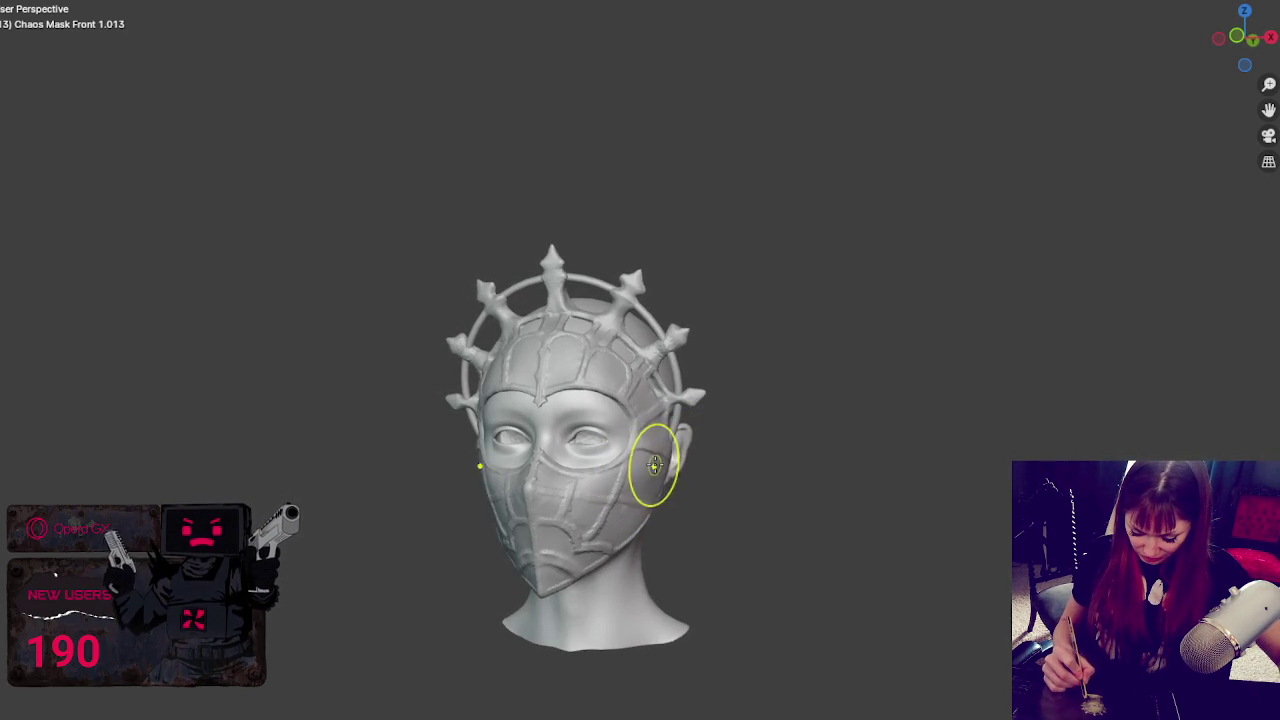
mouse_move(651, 471)
middle_down()
mouse_move(700, 490)
mouse_move(649, 473)
mouse_move(785, 463)
middle_up()
mouse_move(663, 466)
middle_down()
mouse_move(712, 487)
mouse_move(714, 471)
middle_up()
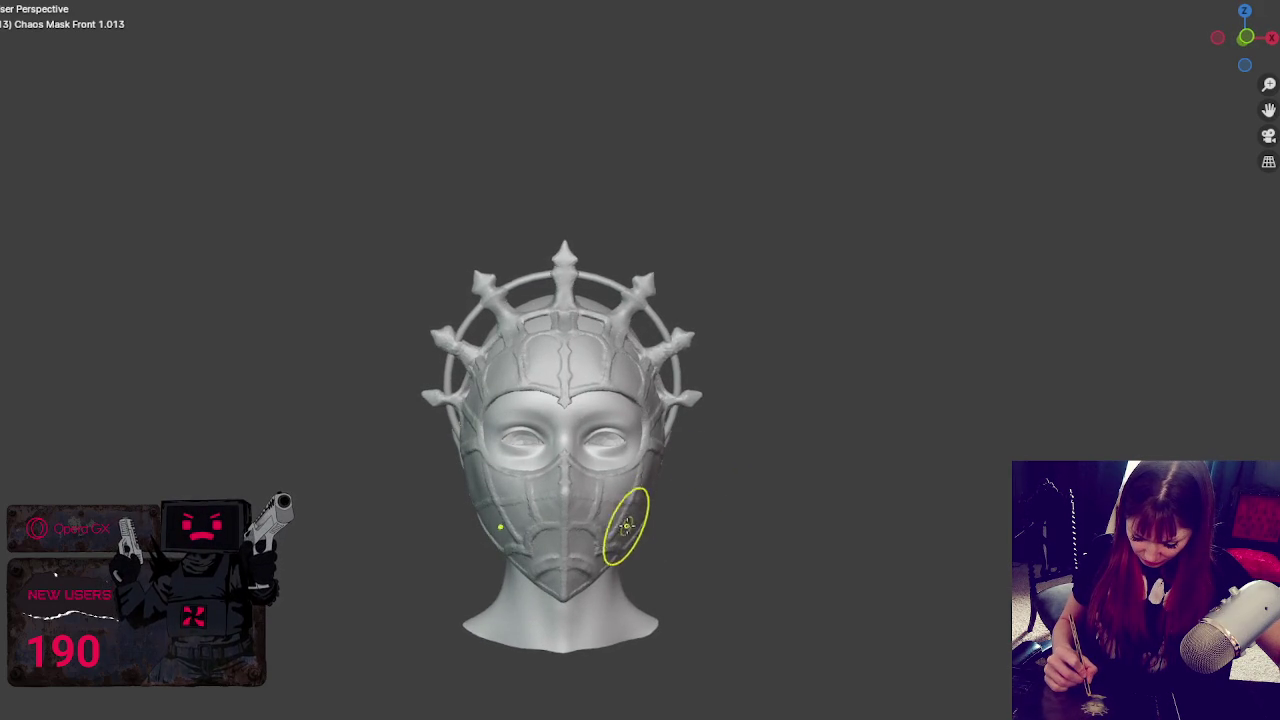
middle_drag(653, 495, 686, 486)
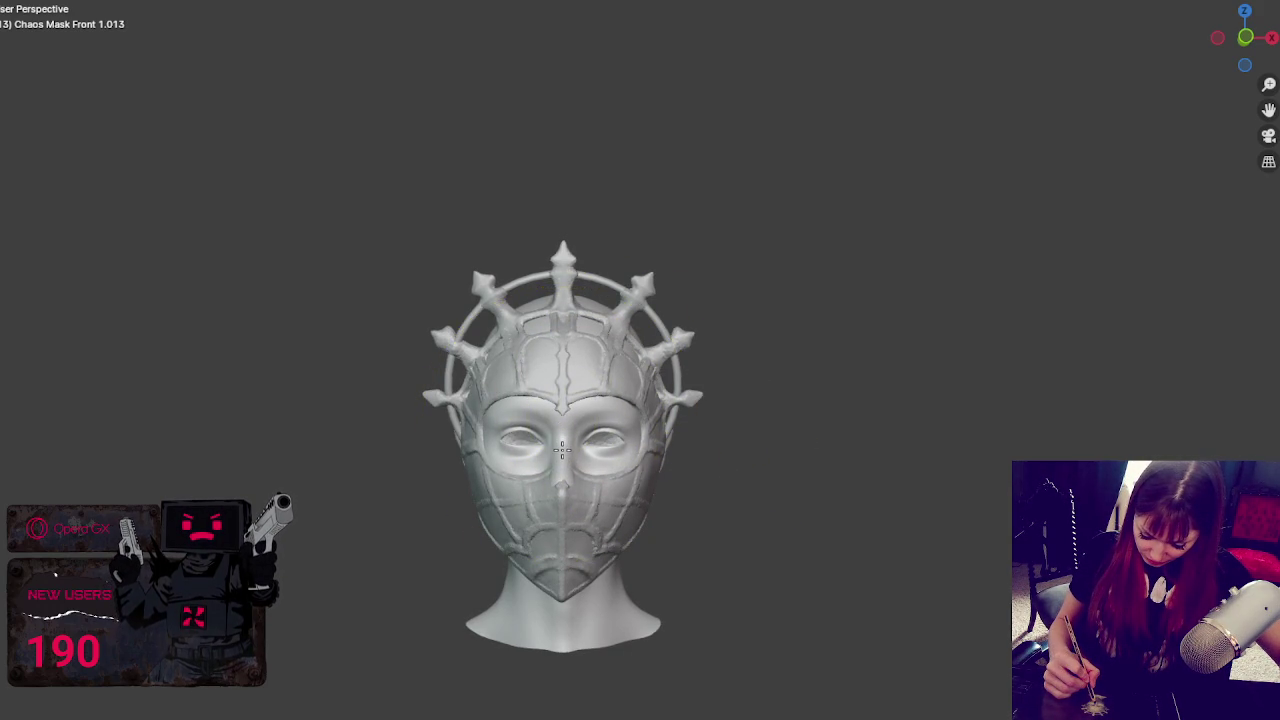
middle_drag(709, 471, 814, 491)
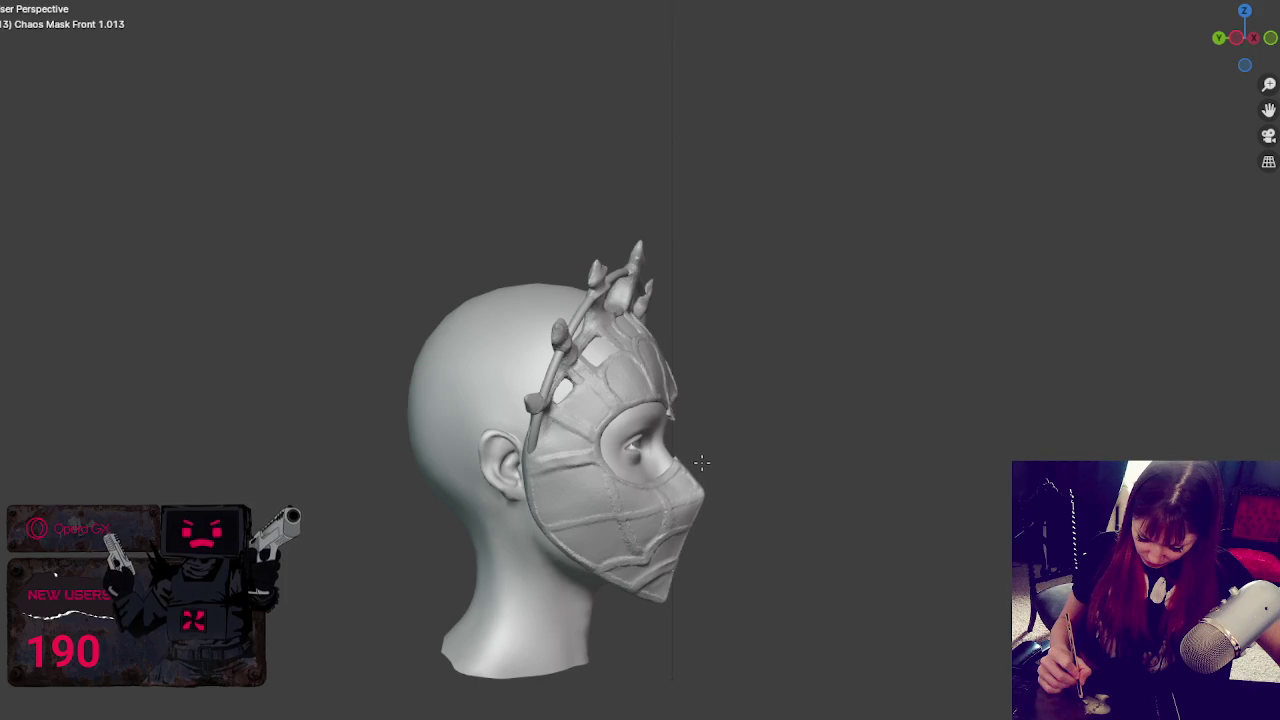
middle_drag(702, 461, 636, 408)
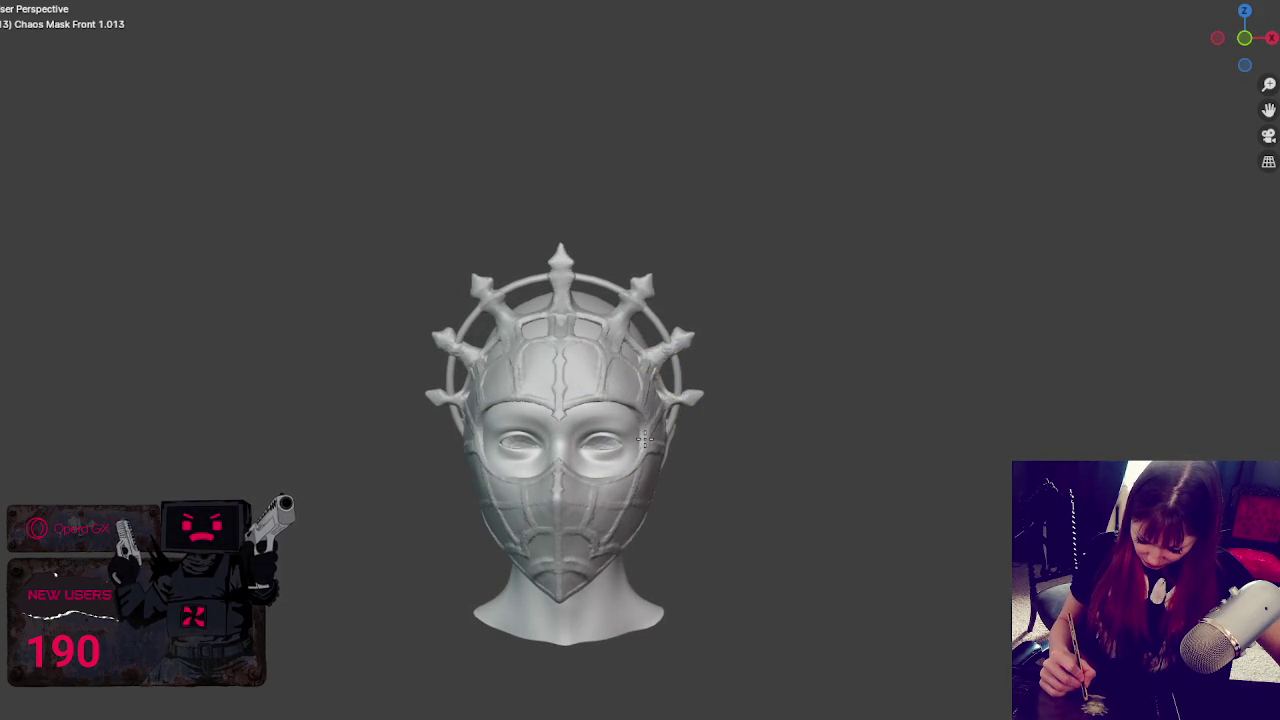
mouse_move(820, 437)
middle_down()
mouse_move(820, 421)
mouse_move(848, 423)
middle_up()
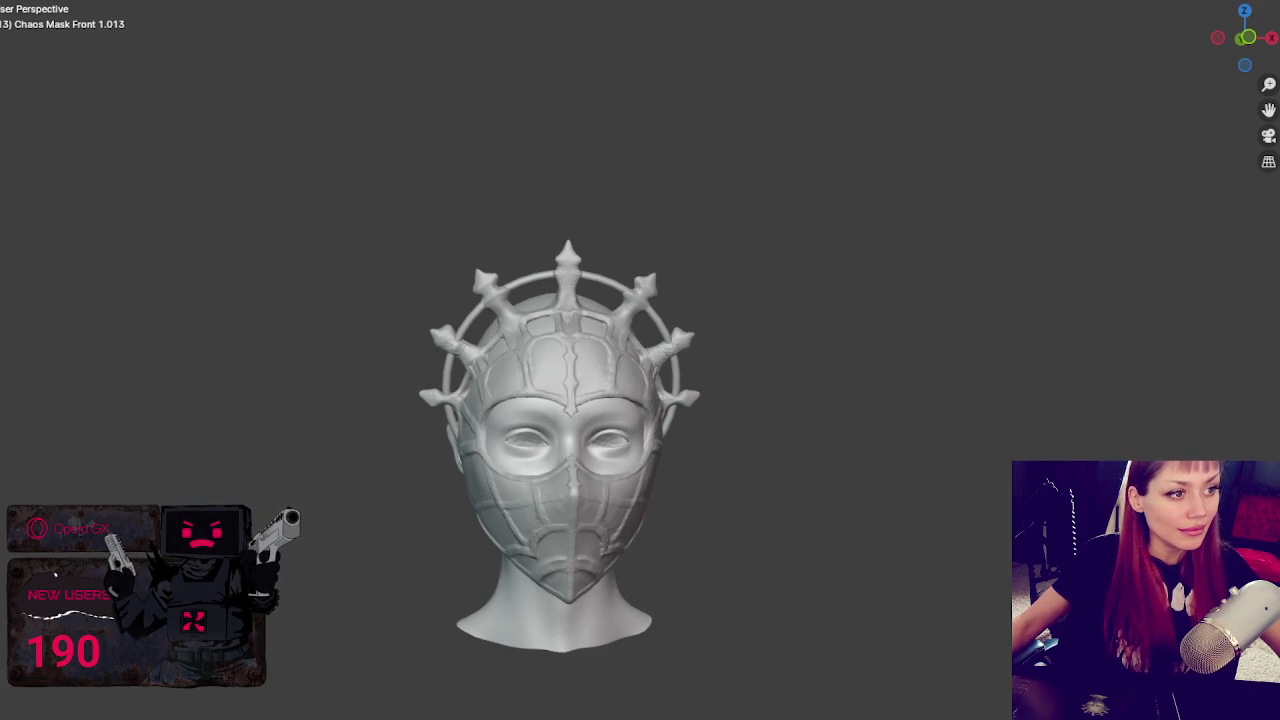
scroll(745, 400, up, 2)
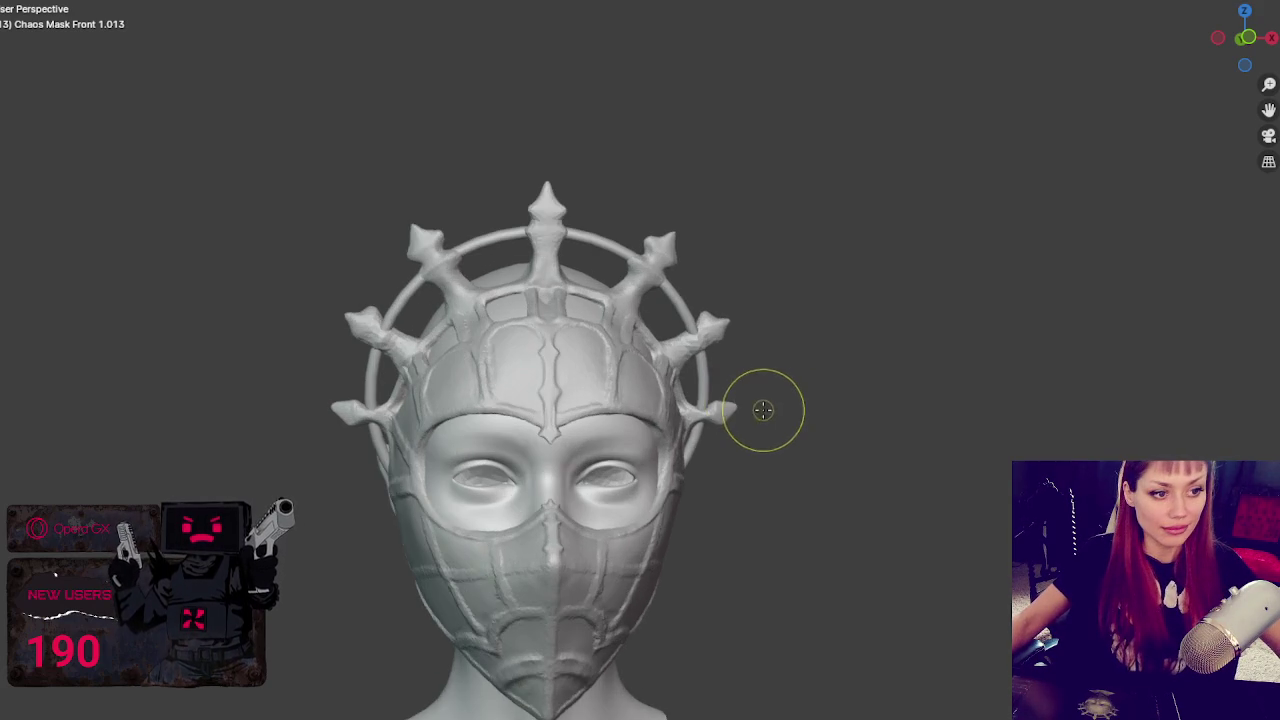
scroll(766, 406, up, 3)
scroll(767, 404, up, 1)
scroll(725, 320, down, 1)
scroll(729, 240, down, 2)
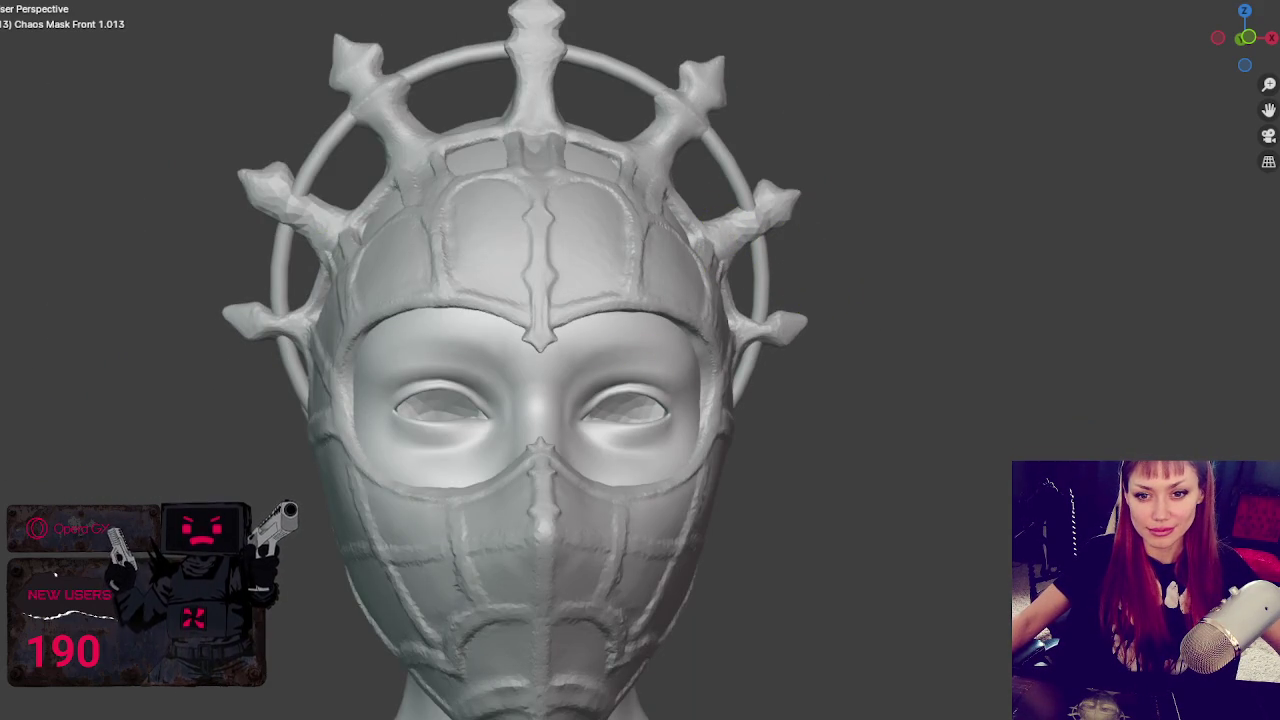
scroll(780, 471, down, 3)
mouse_move(826, 437)
middle_down()
mouse_move(437, 429)
mouse_move(477, 390)
middle_up()
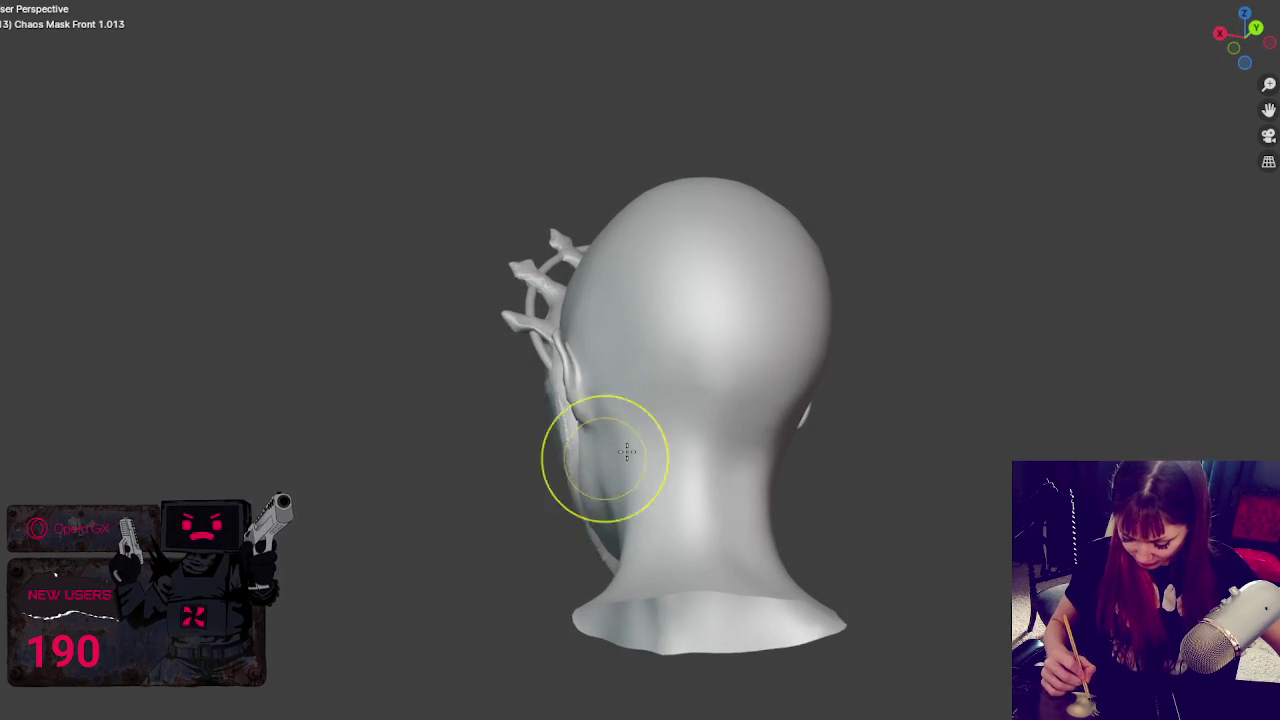
mouse_move(568, 446)
middle_down()
mouse_move(832, 460)
mouse_move(903, 486)
mouse_move(678, 466)
mouse_move(595, 442)
mouse_move(957, 466)
mouse_move(752, 443)
mouse_move(648, 453)
middle_up()
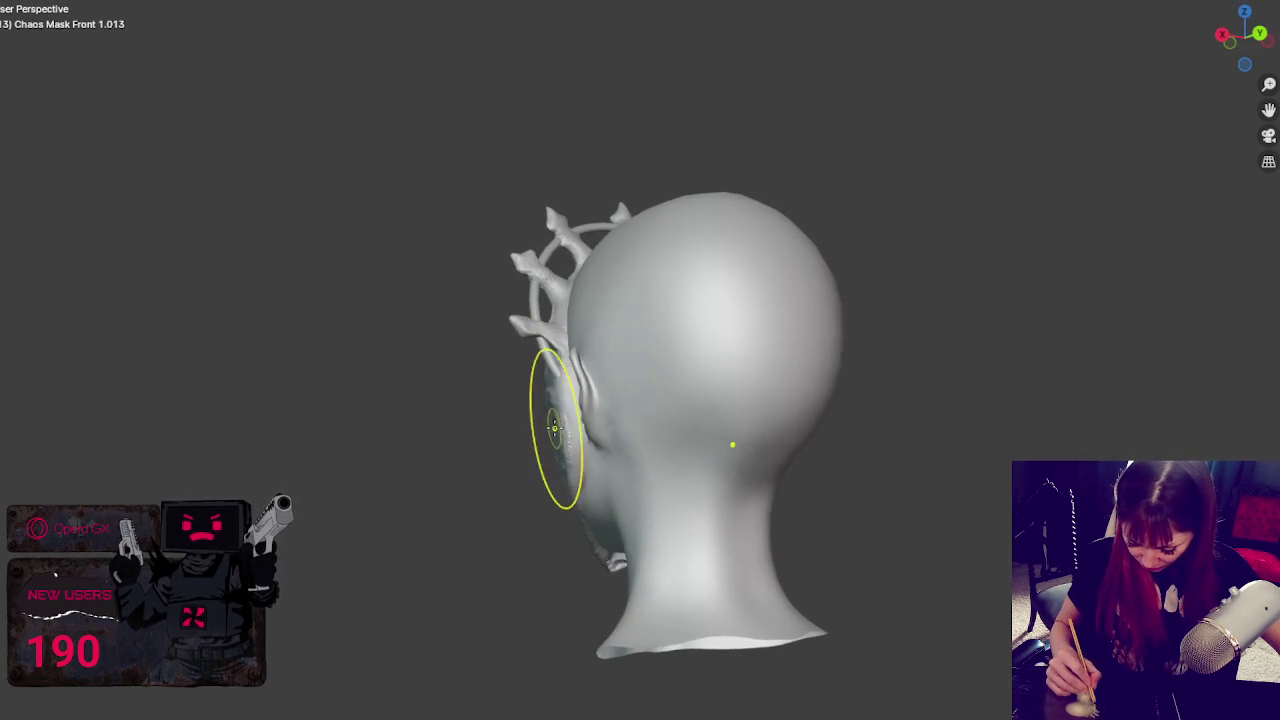
middle_drag(573, 427, 637, 436)
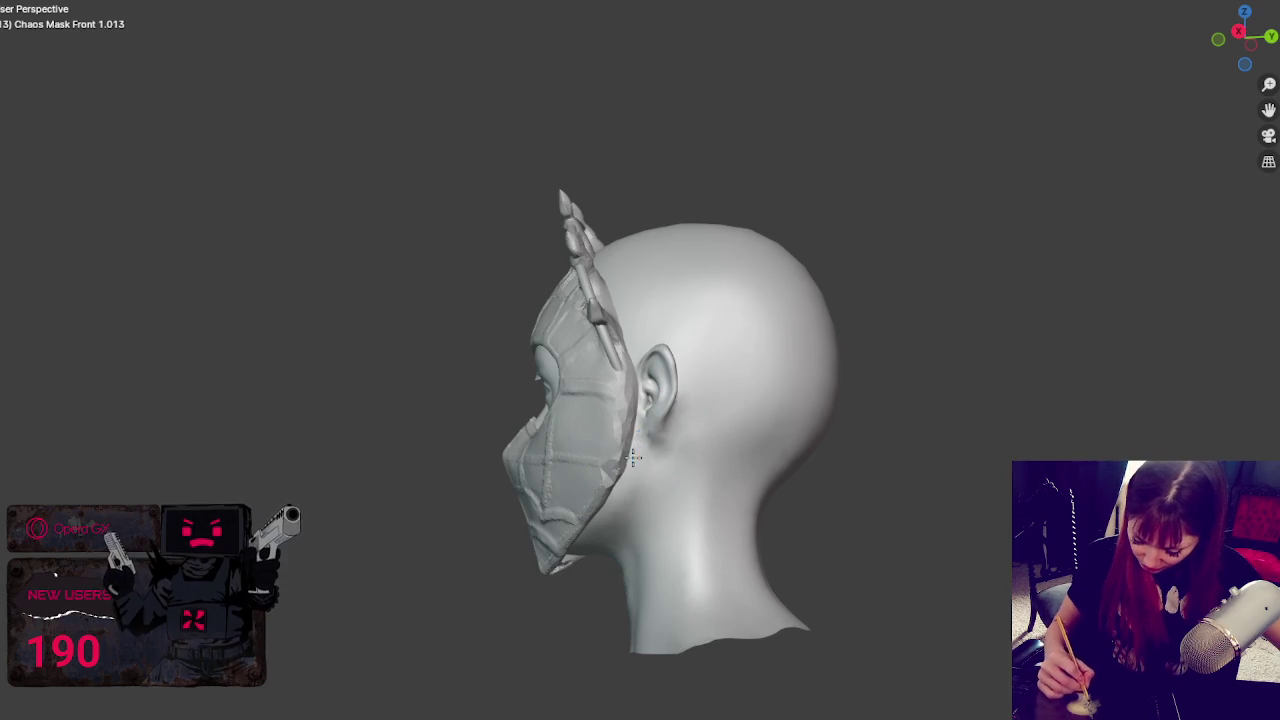
scroll(639, 440, up, 3)
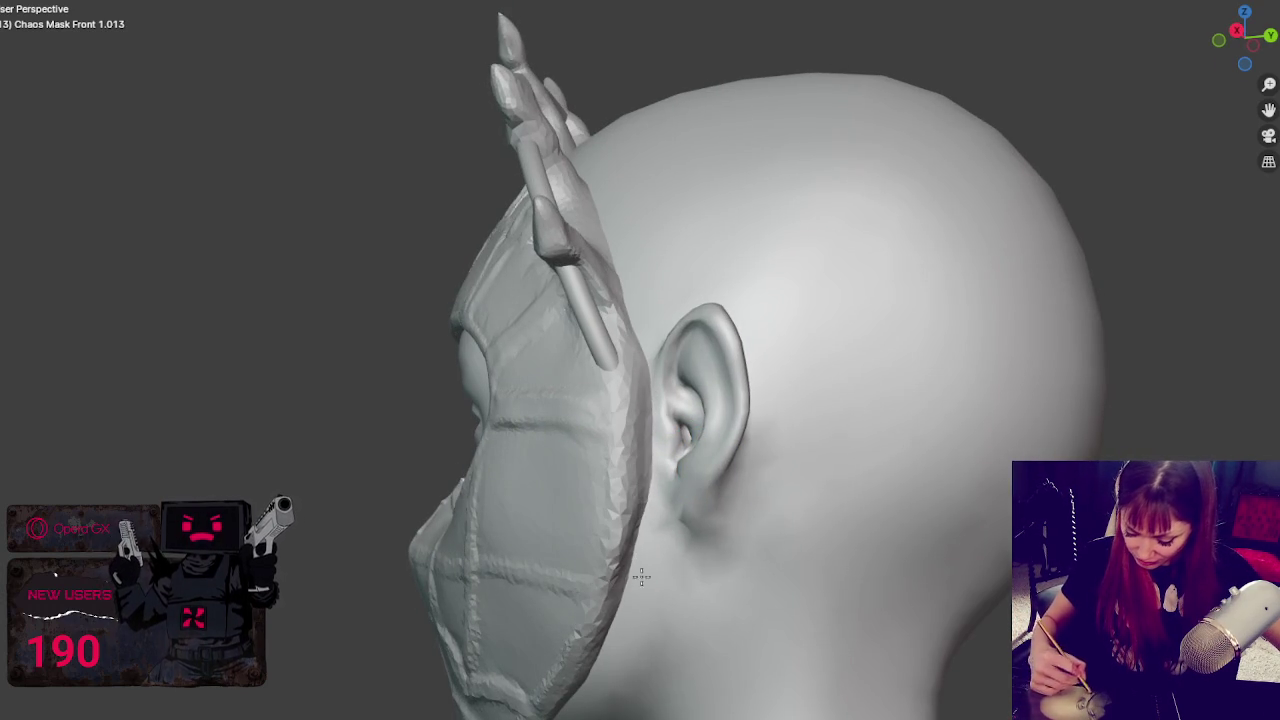
middle_drag(653, 530, 814, 528)
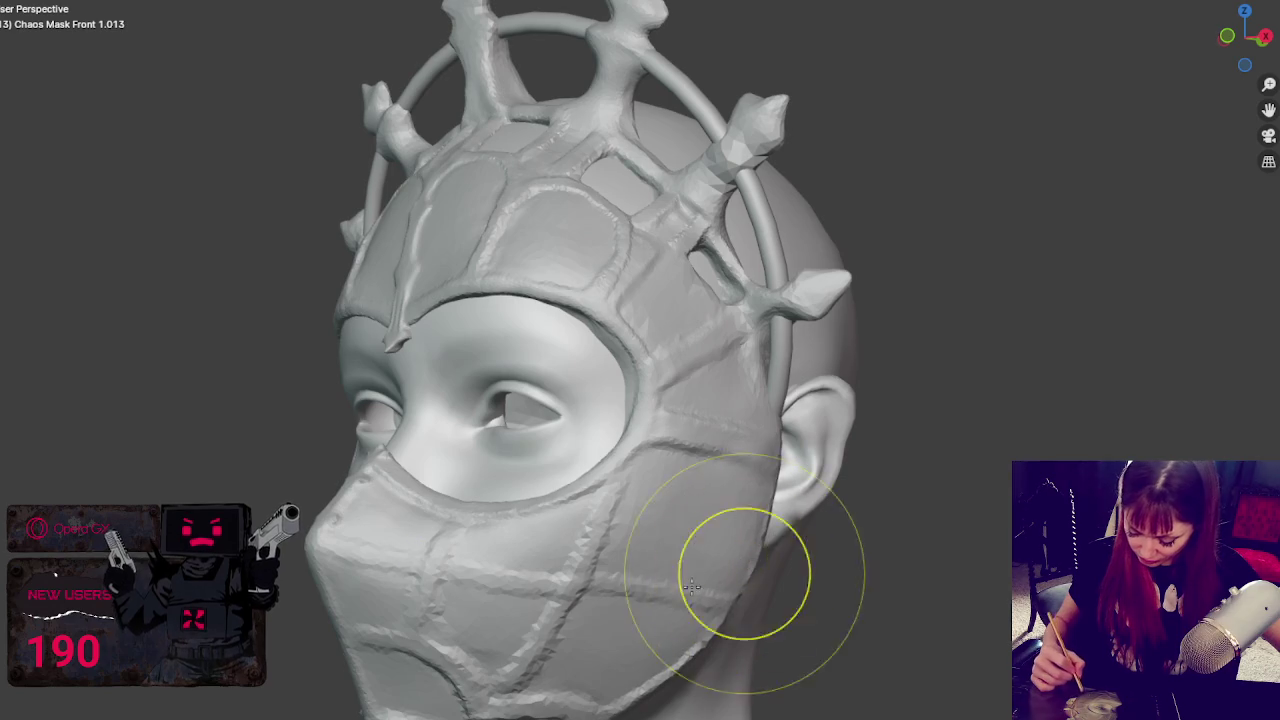
middle_drag(714, 557, 676, 553)
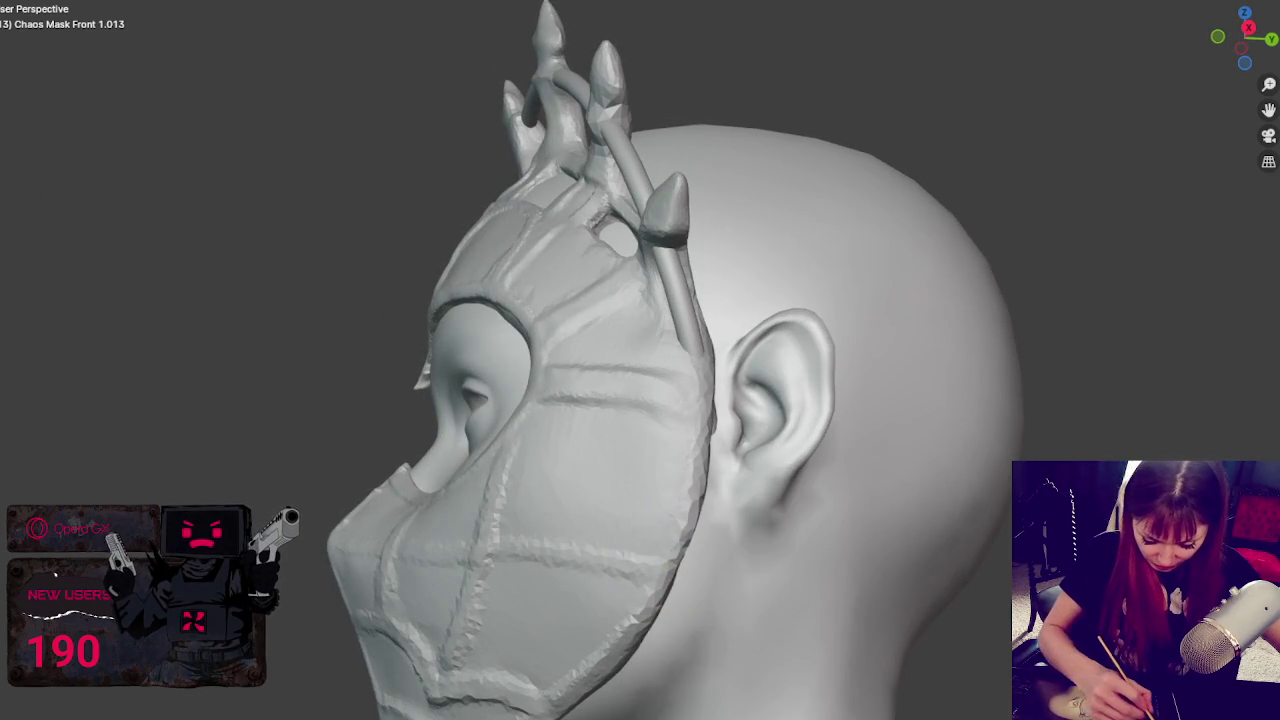
mouse_move(677, 529)
middle_down()
mouse_move(646, 457)
mouse_move(682, 489)
mouse_move(664, 372)
middle_up()
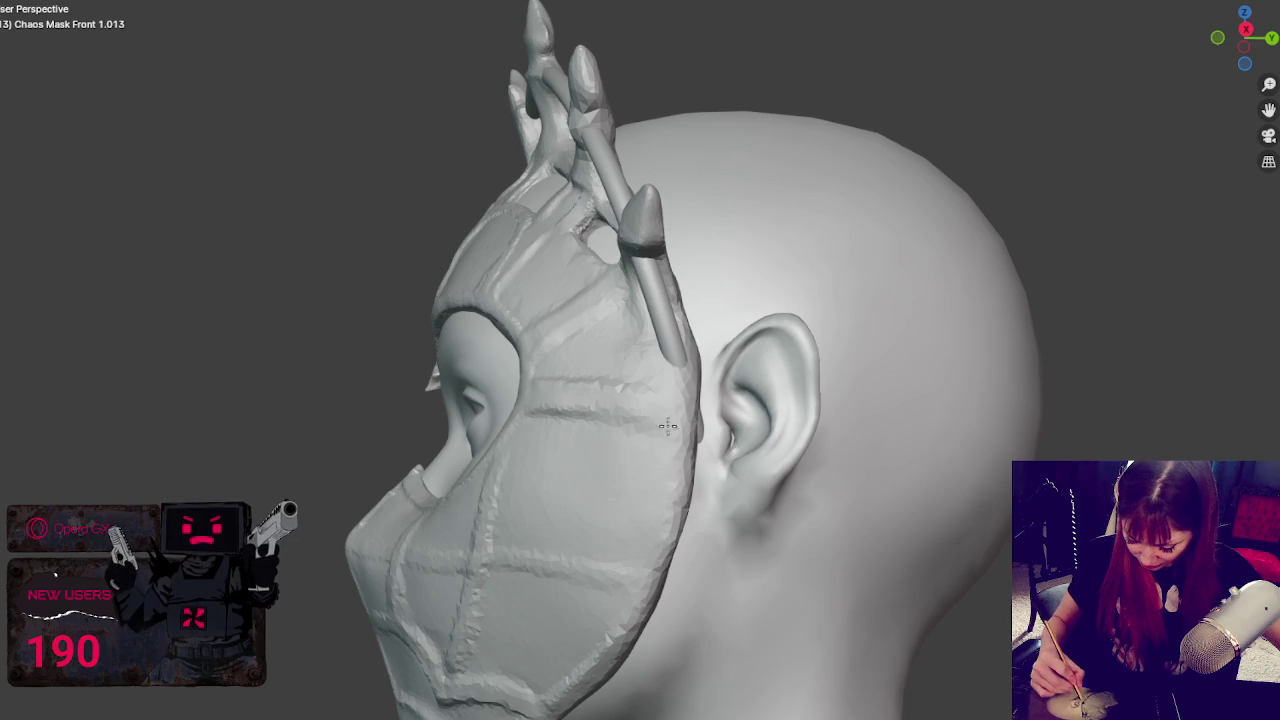
mouse_move(616, 424)
middle_down()
mouse_move(713, 491)
mouse_move(894, 560)
mouse_move(809, 543)
mouse_move(767, 481)
middle_up()
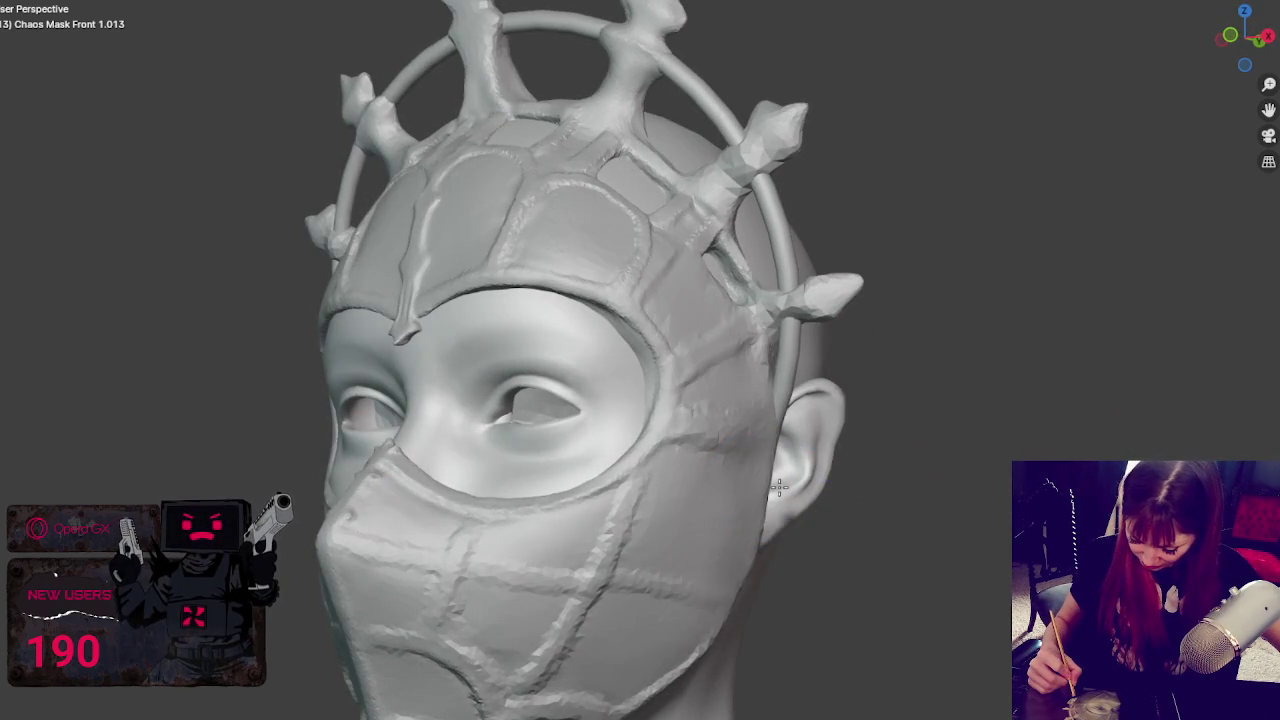
middle_drag(765, 535, 811, 534)
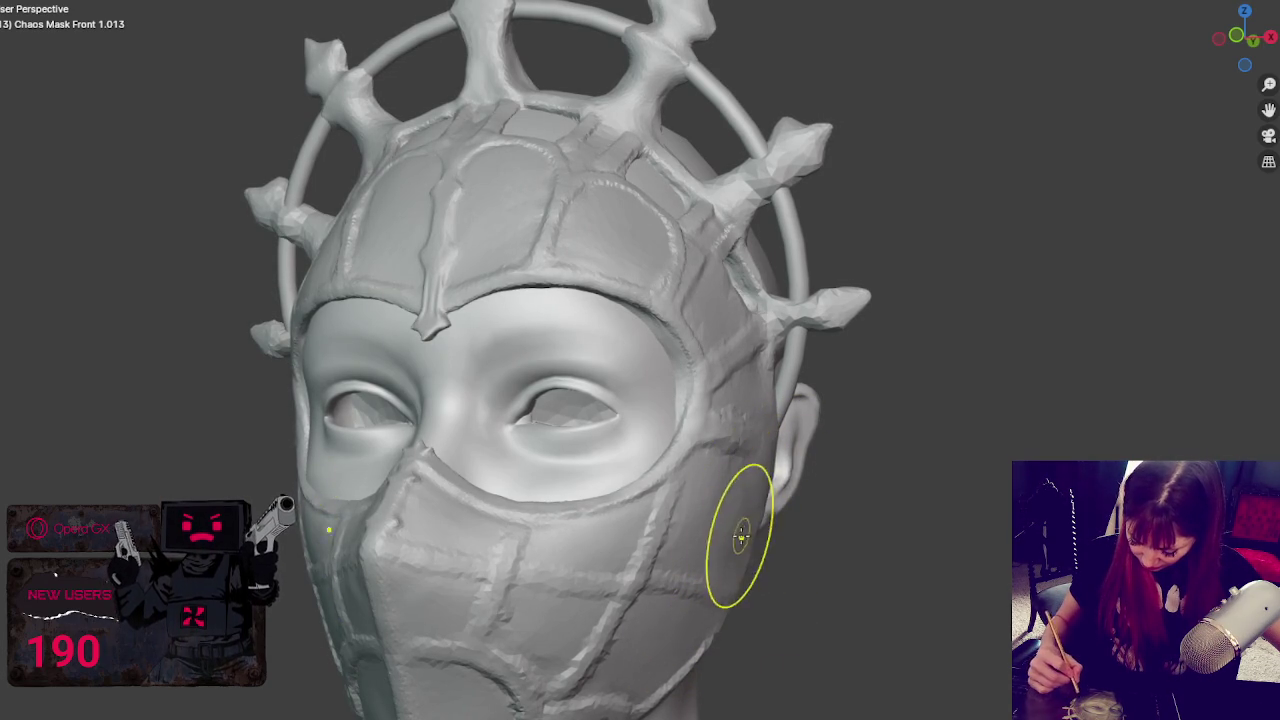
middle_drag(795, 537, 903, 531)
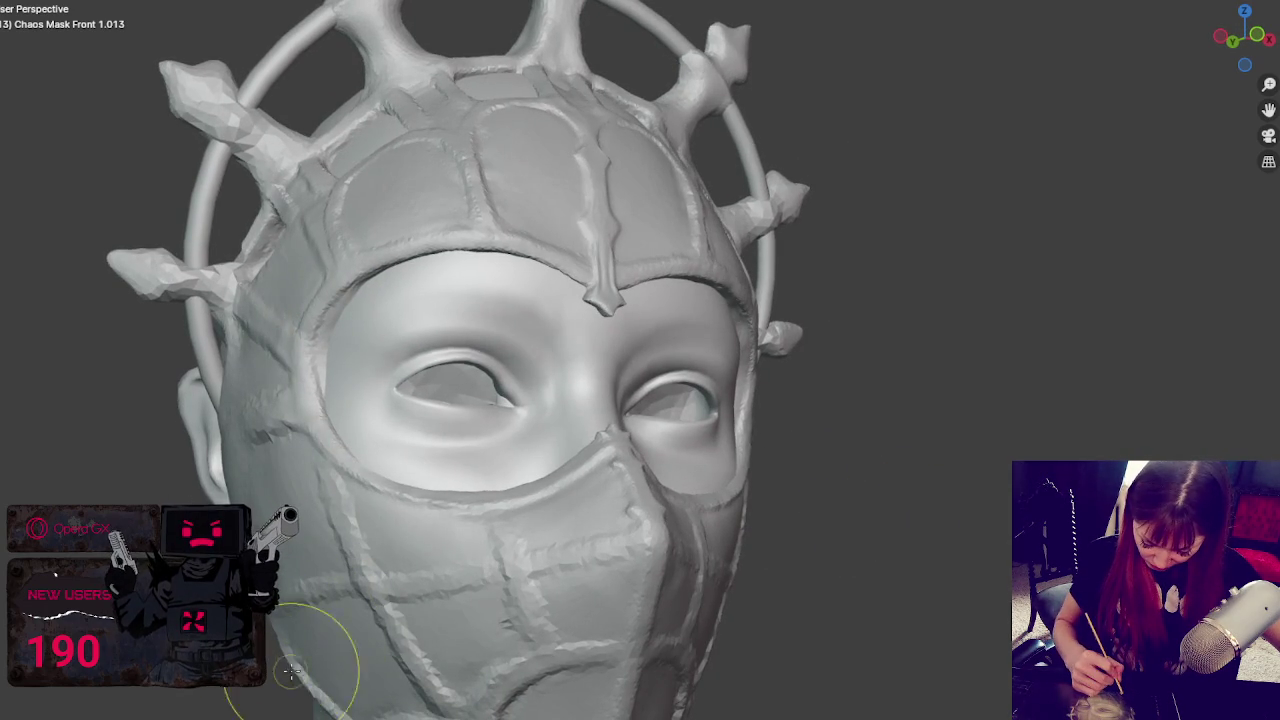
middle_drag(803, 574, 596, 552)
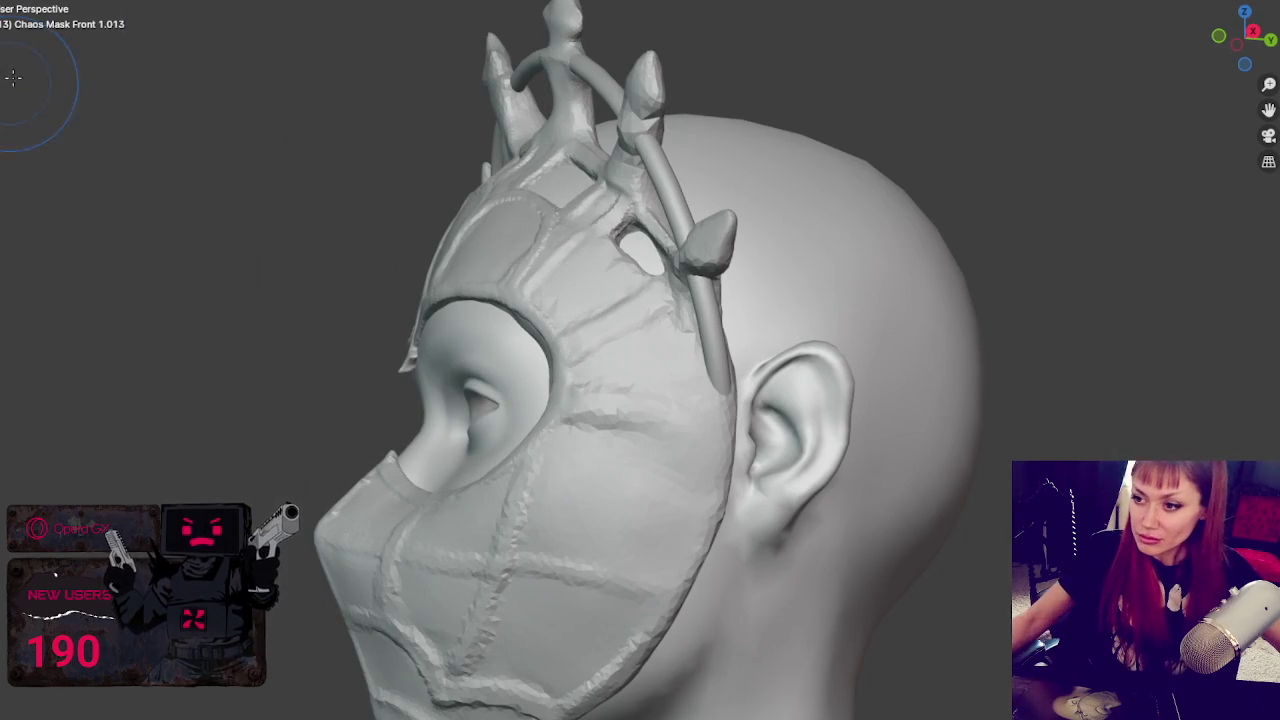
- Smooth the mask's edge along the jaw down to the chin in two passes
scroll(549, 483, up, 2)
mouse_move(549, 483)
middle_down()
mouse_move(523, 286)
mouse_move(557, 294)
middle_up()
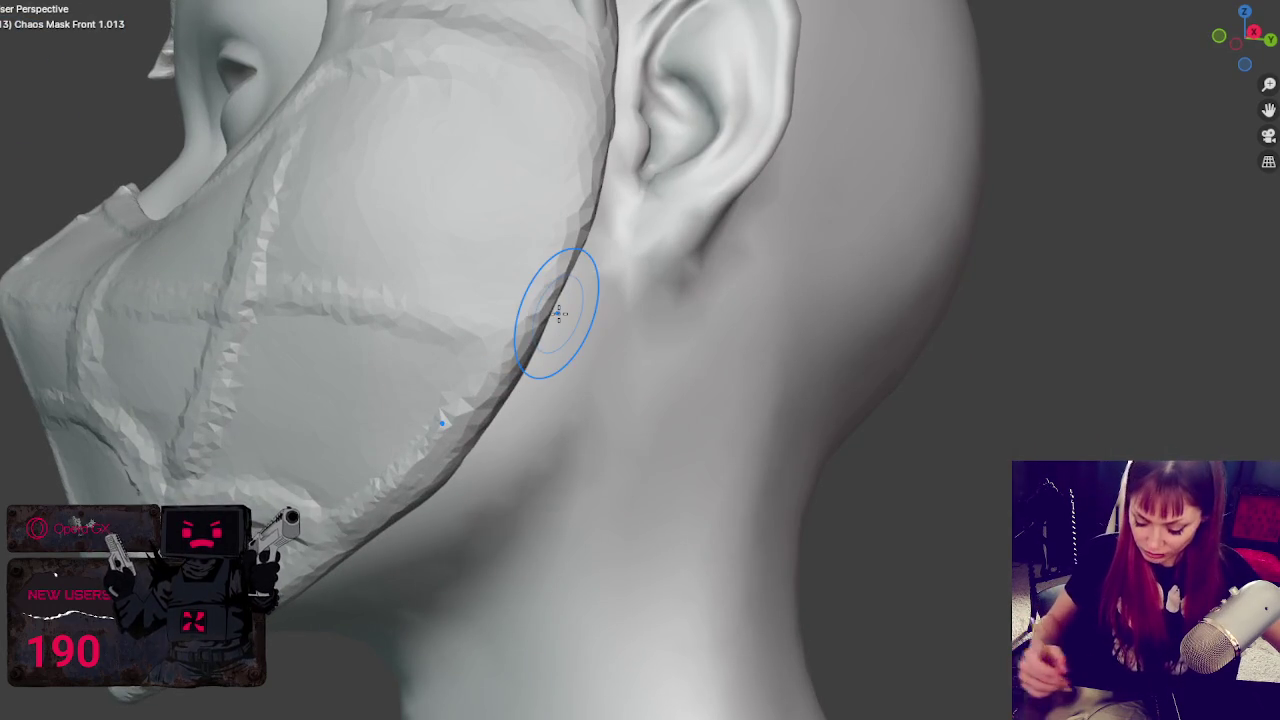
middle_drag(494, 323, 543, 306)
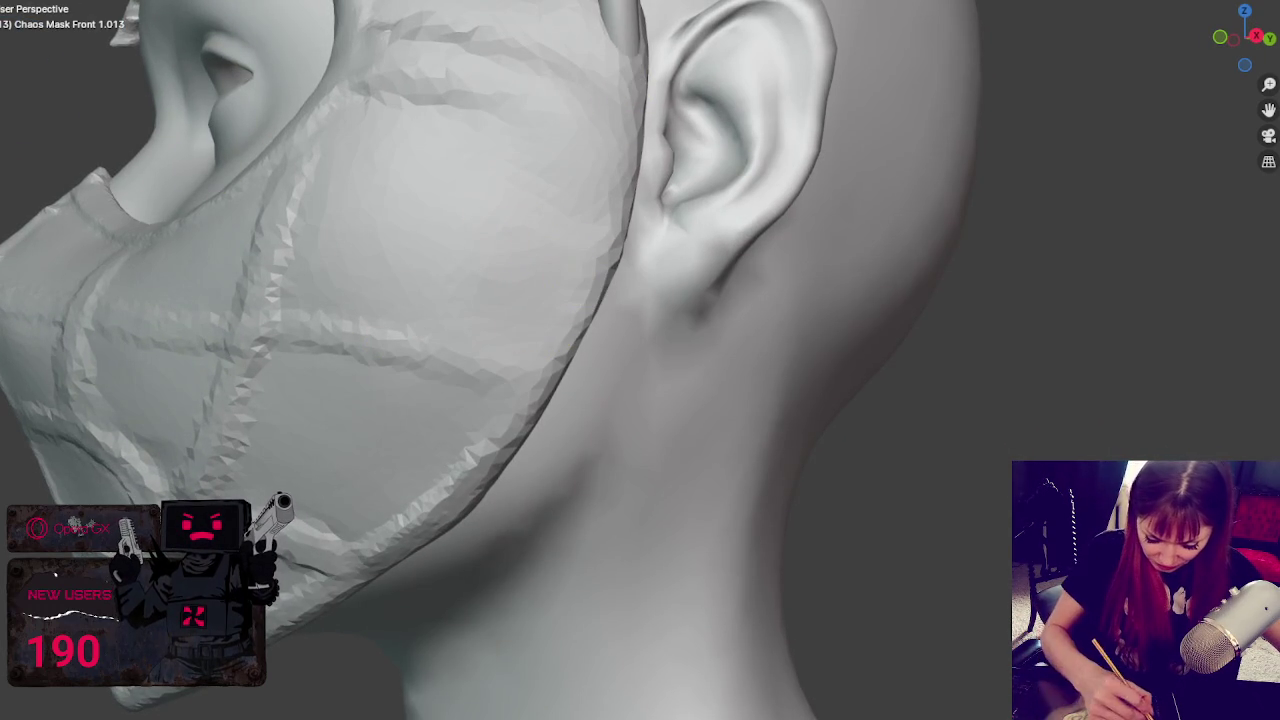
mouse_move(625, 50)
mouse_down()
mouse_move(586, 257)
mouse_move(496, 396)
mouse_move(635, 33)
mouse_up()
drag(605, 202, 465, 475)
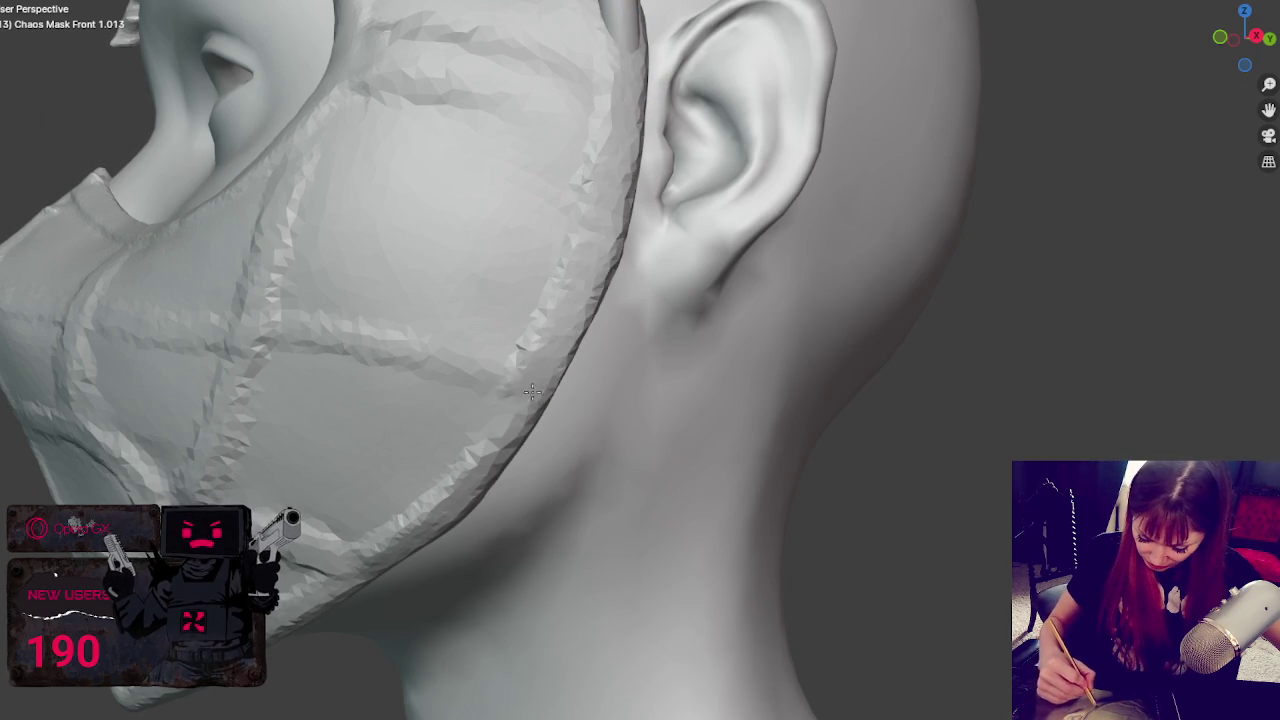
drag(620, 95, 418, 520)
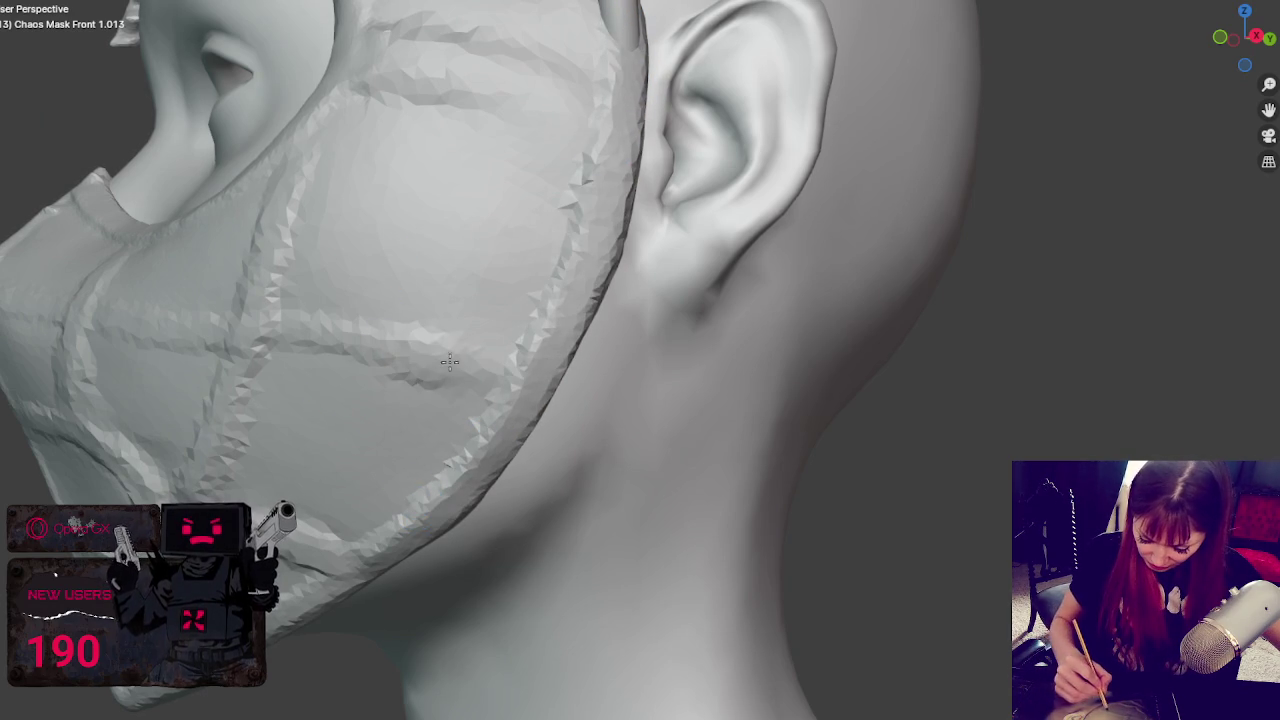
- Deepen the horizontal cheek-panel seam and reshape the upper seam on the mask's side
mouse_move(549, 229)
middle_down()
mouse_move(580, 155)
mouse_move(520, 240)
middle_up()
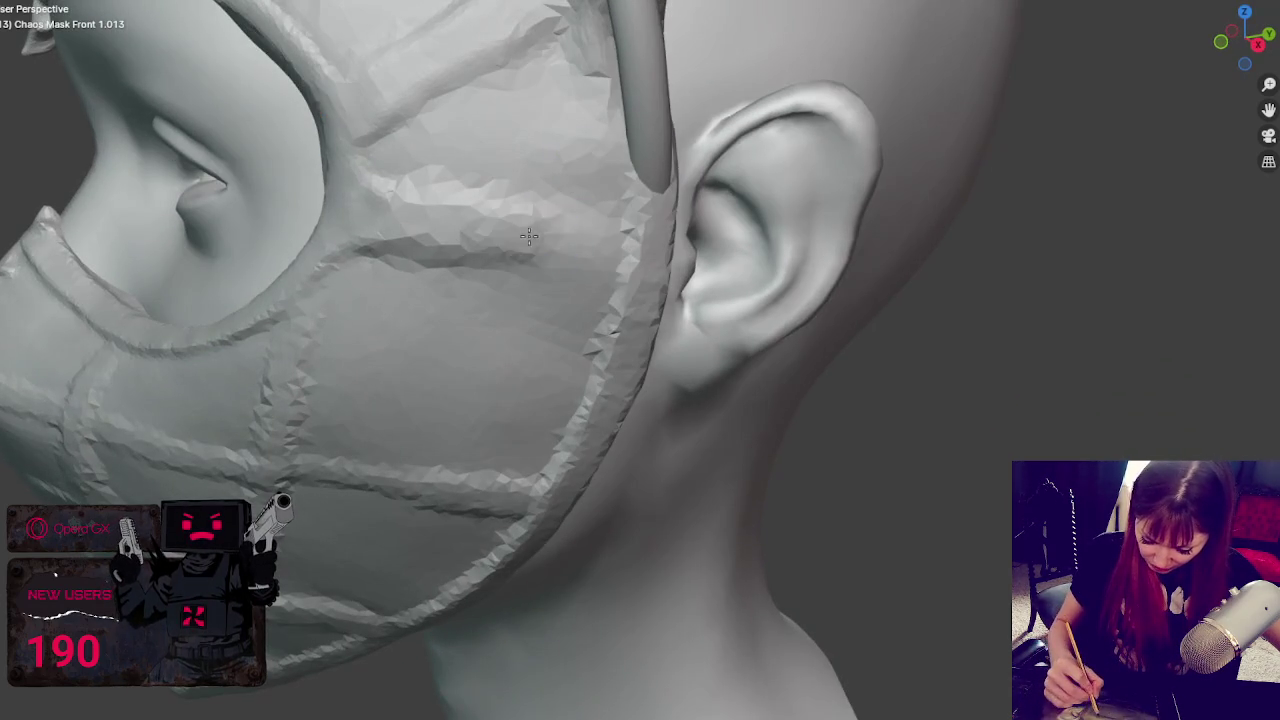
drag(485, 255, 623, 266)
drag(410, 240, 620, 270)
mouse_move(465, 268)
mouse_down()
mouse_move(365, 262)
mouse_move(591, 277)
mouse_move(415, 289)
mouse_up()
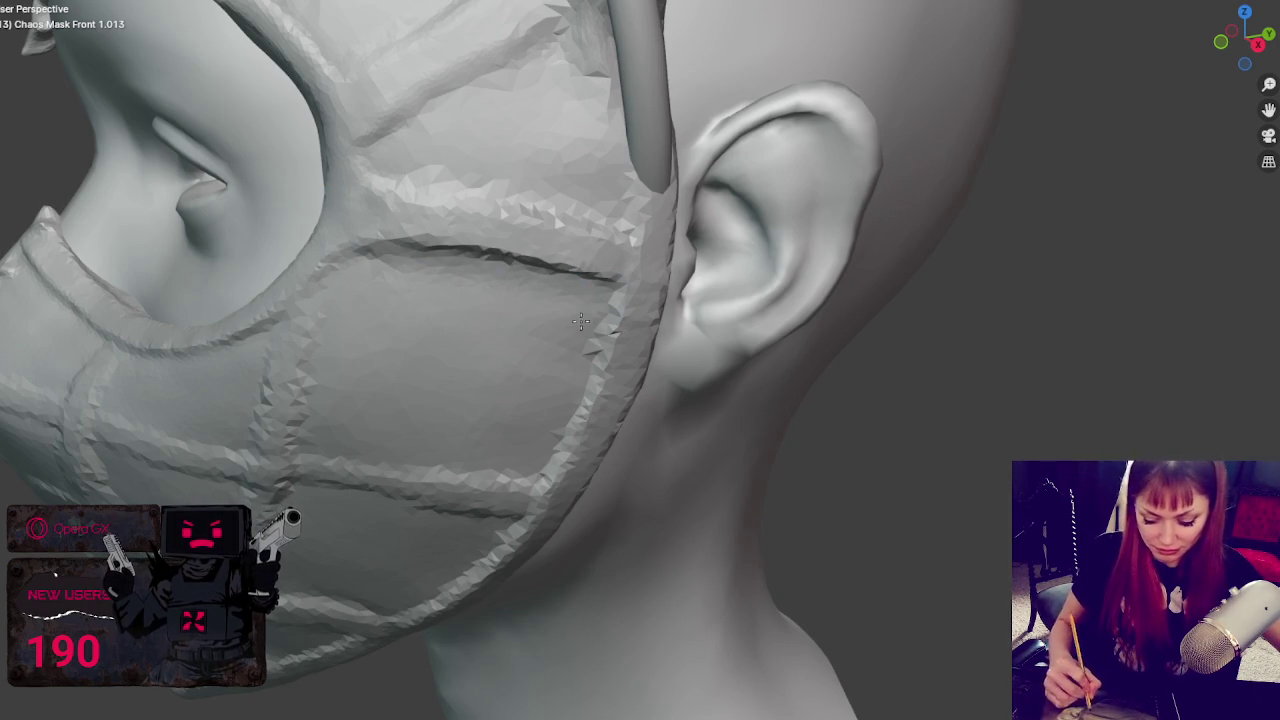
drag(471, 151, 390, 165)
drag(520, 170, 630, 225)
drag(400, 151, 585, 182)
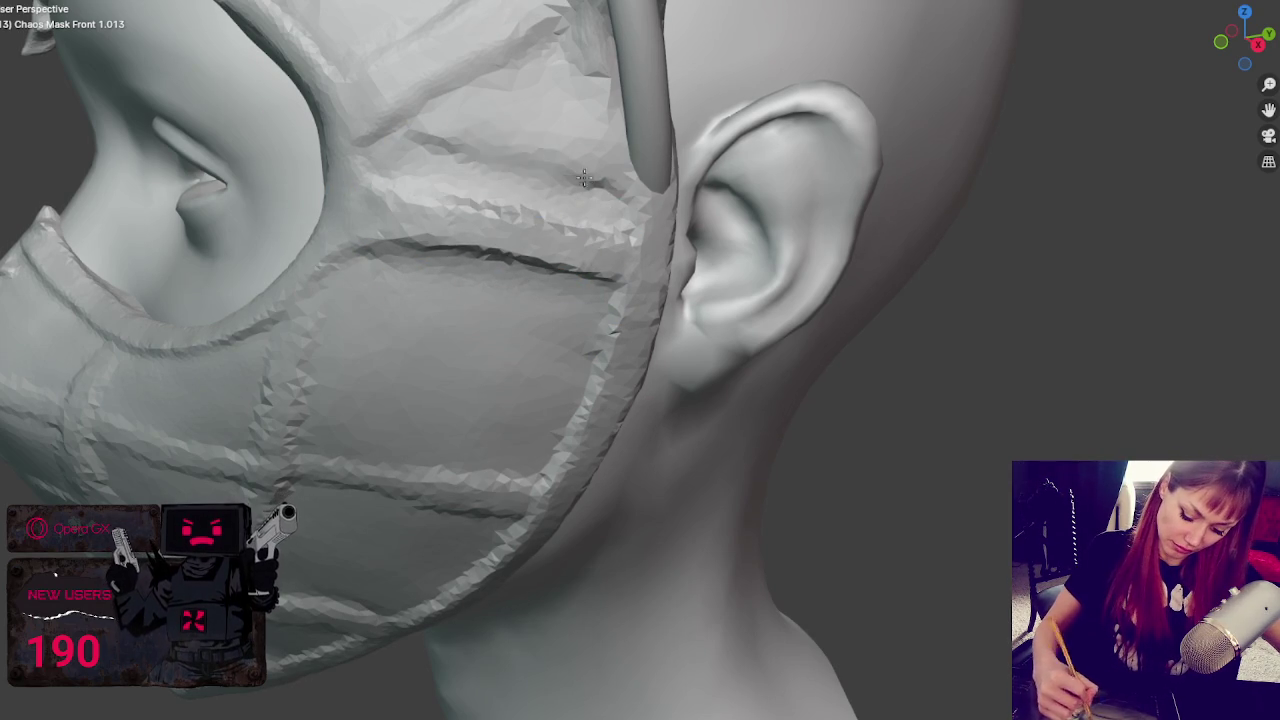
- Discard a reshaping stroke near the ear, then frame the whole head frontally
middle_drag(433, 148, 814, 171)
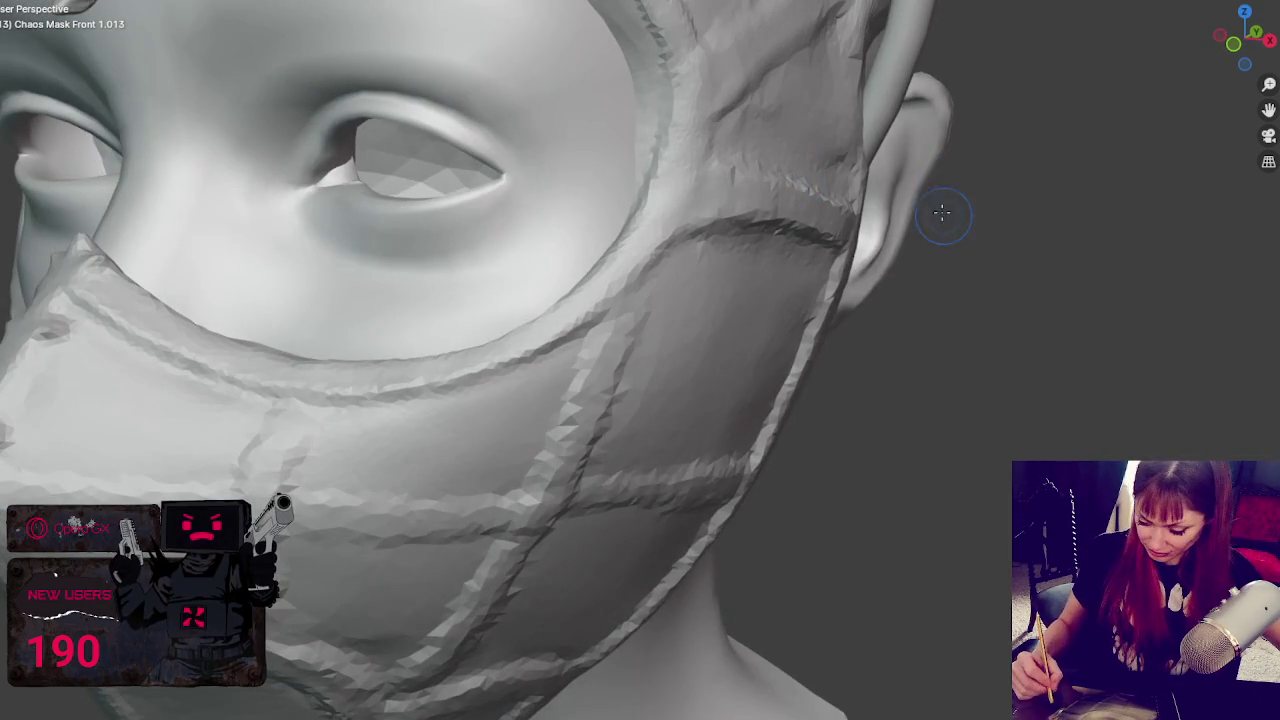
scroll(903, 197, up, 2)
drag(776, 105, 794, 168)
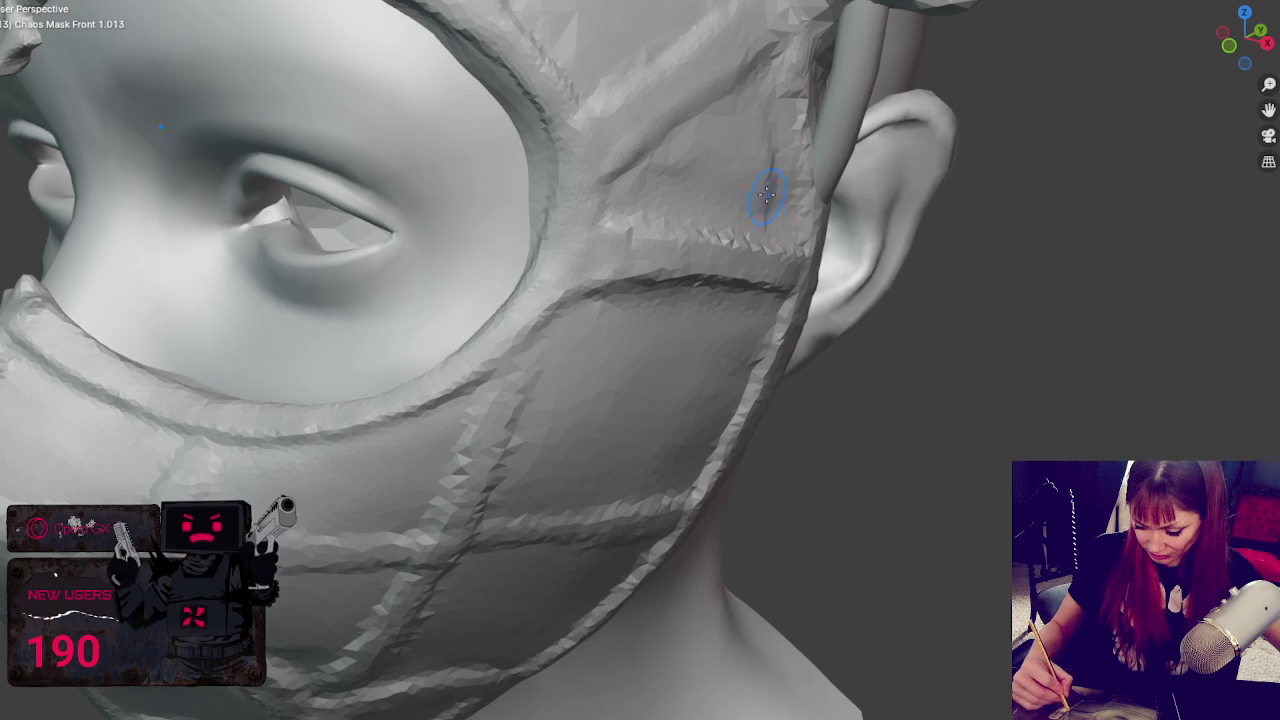
key(ctrl+z)
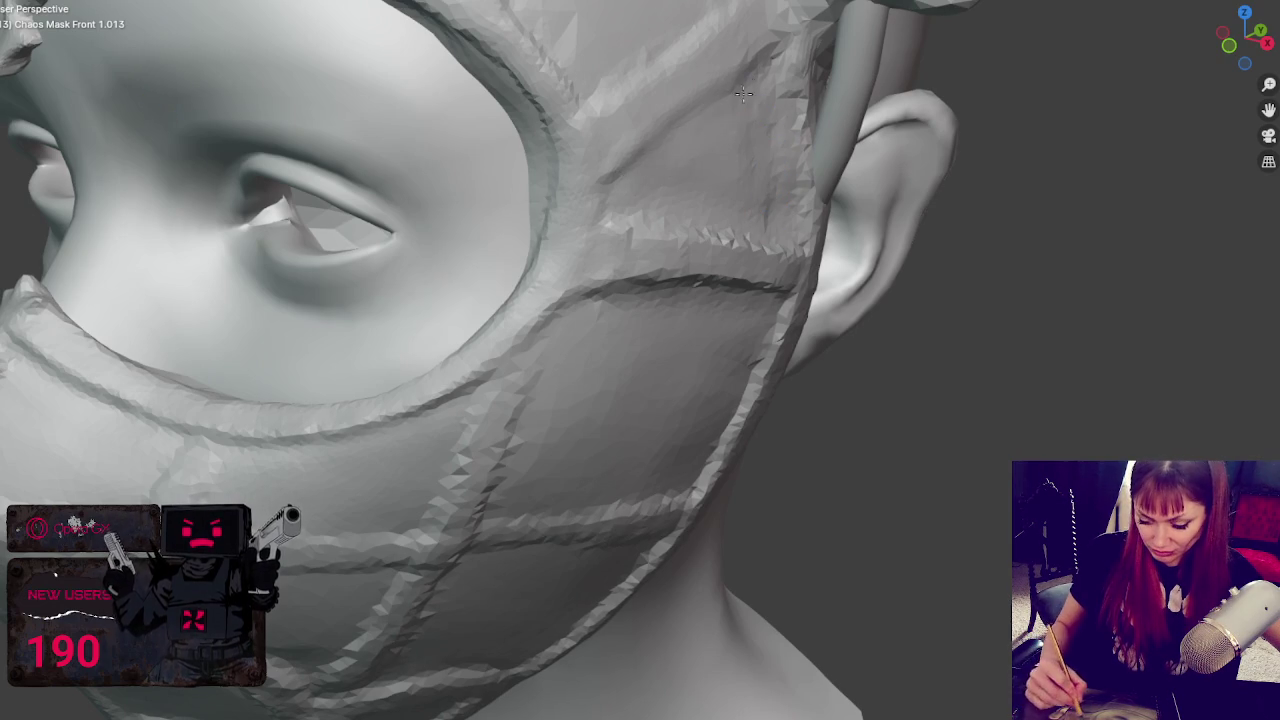
key(KP_Decimal)
middle_drag(729, 207, 660, 318)
scroll(658, 318, down, 3)
scroll(690, 372, down, 2)
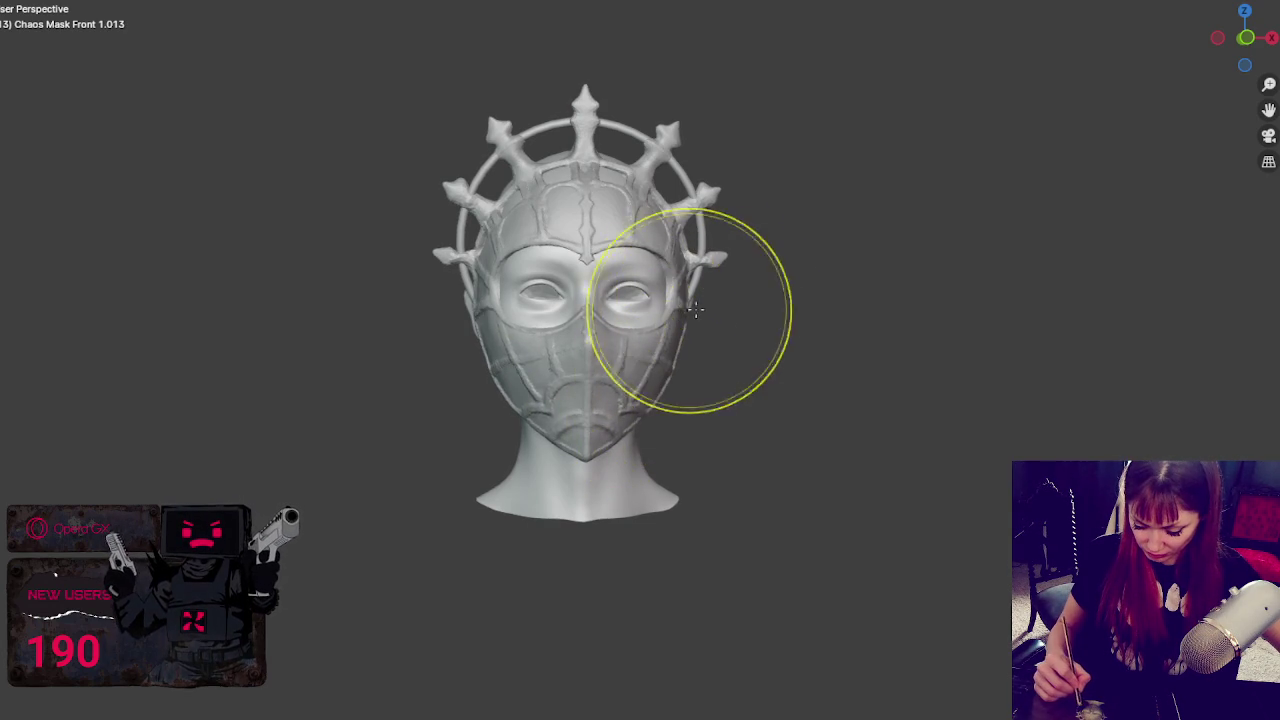
- Sculpt the lower mask toward the chin and pull its tip slightly downward
middle_drag(686, 300, 683, 313)
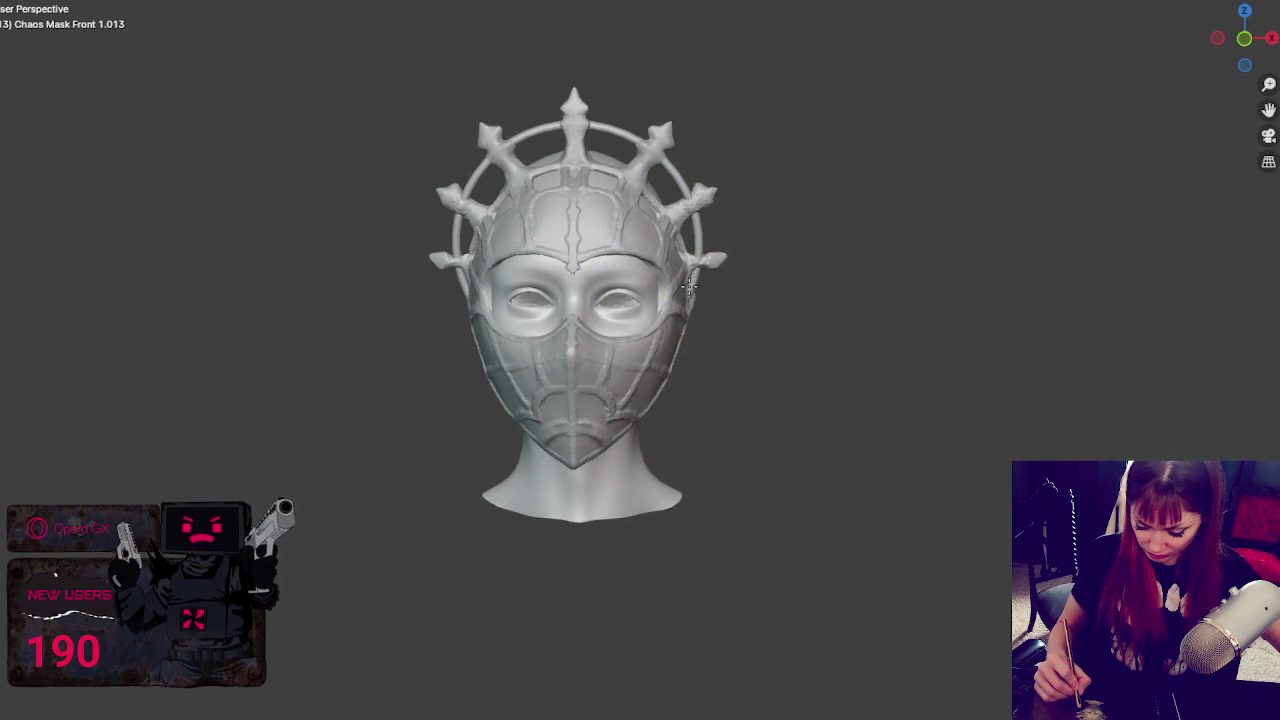
drag(690, 286, 603, 427)
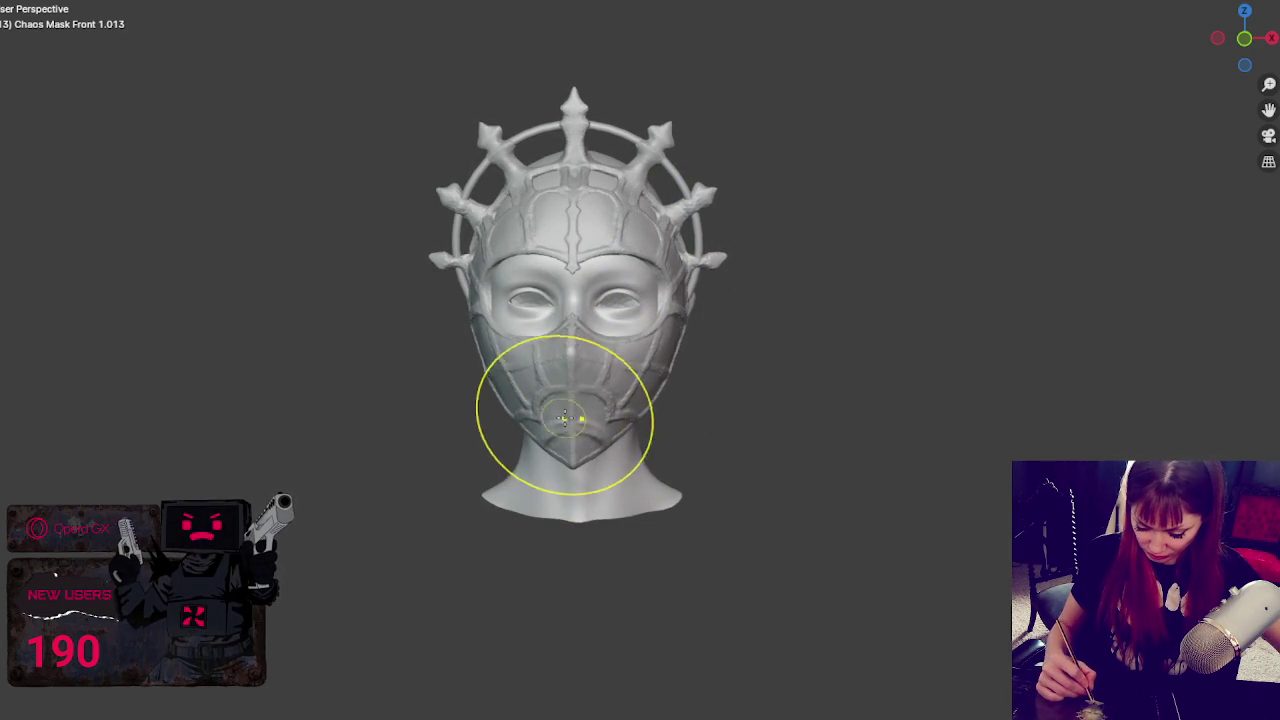
mouse_move(603, 427)
middle_down()
mouse_move(777, 403)
mouse_move(757, 400)
middle_up()
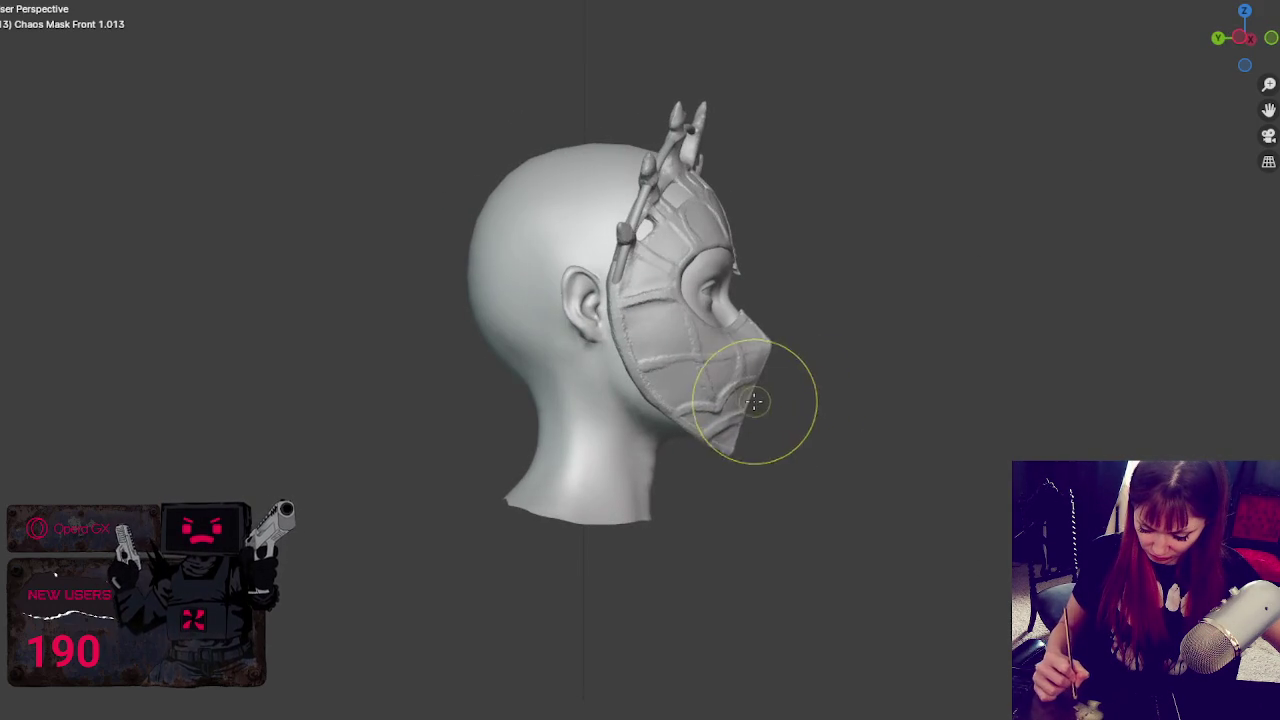
drag(720, 452, 698, 462)
- Refine the chin's underside and point, checking it in front and side views
key(KP_1)
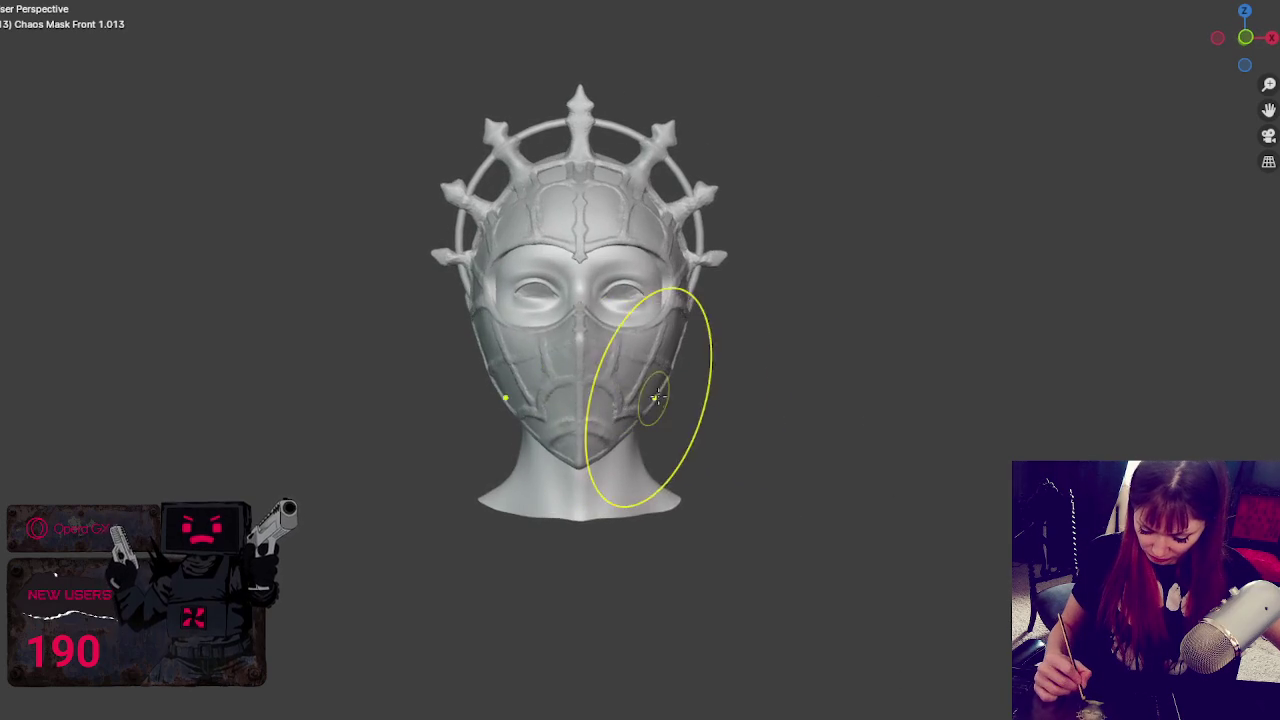
key(ctrl+KP_3)
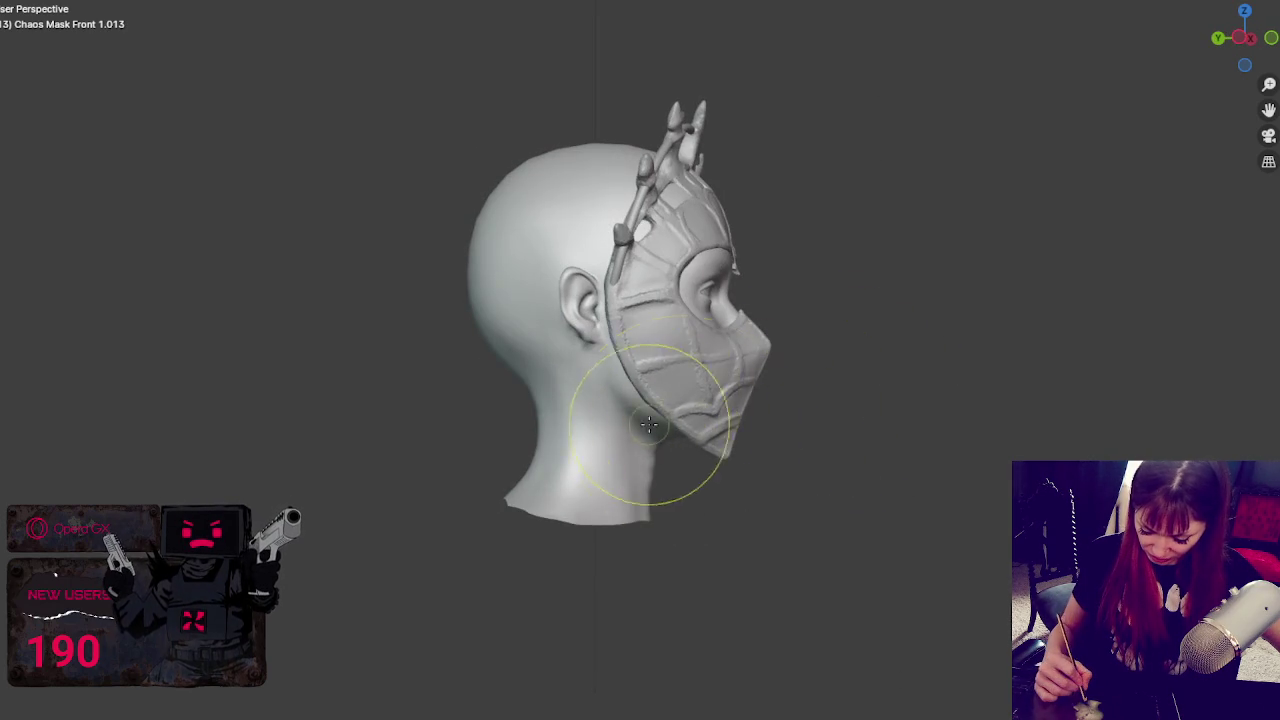
drag(758, 396, 800, 408)
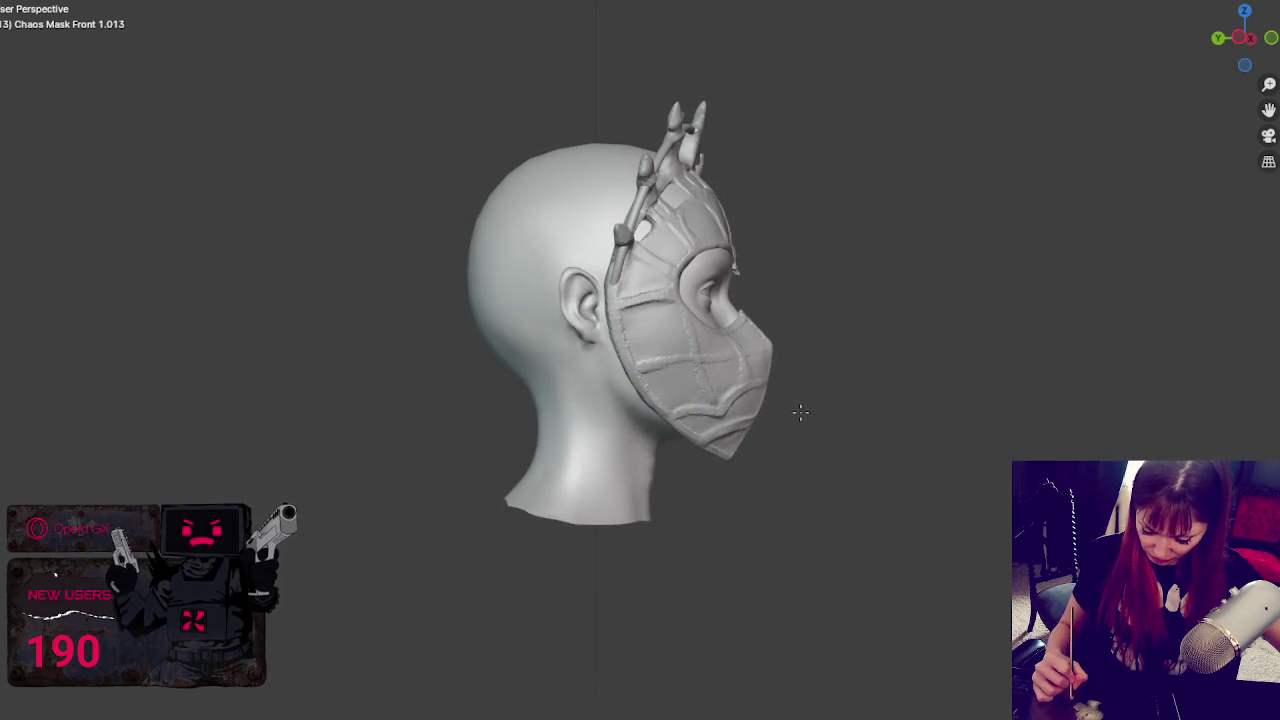
key(KP_1)
middle_drag(691, 401, 843, 391)
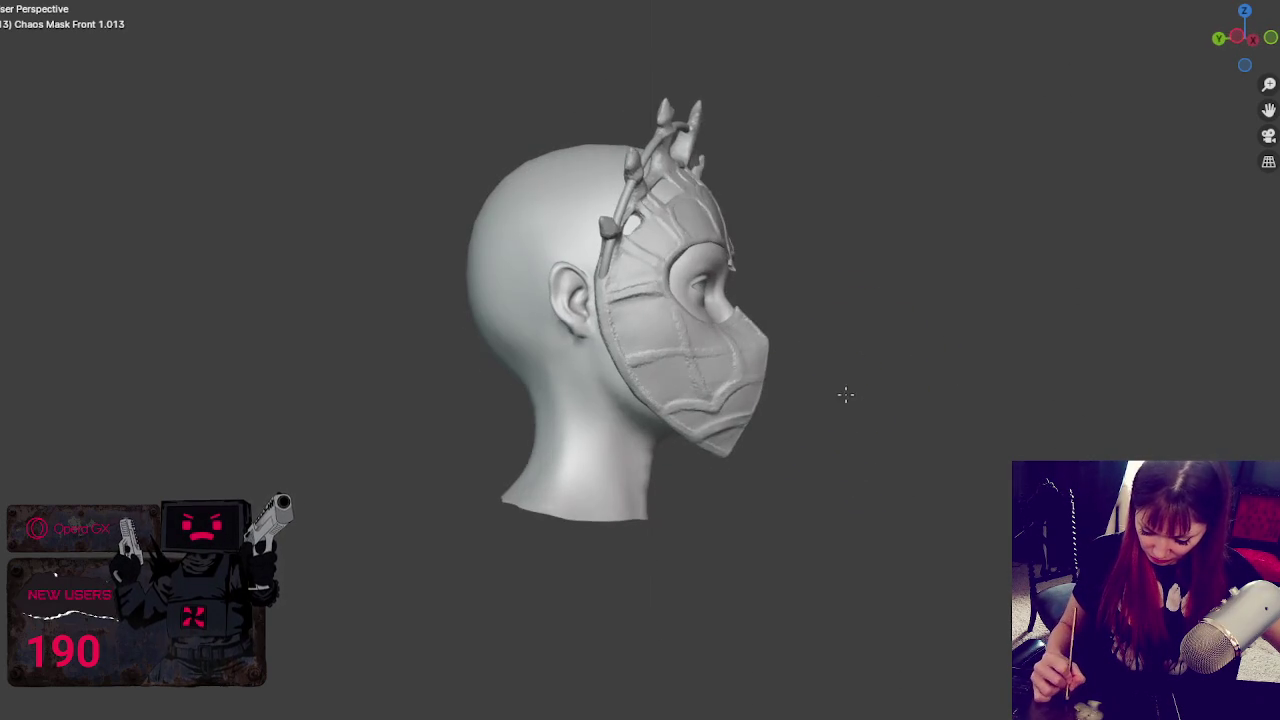
key(ctrl+KP_3)
drag(757, 434, 706, 457)
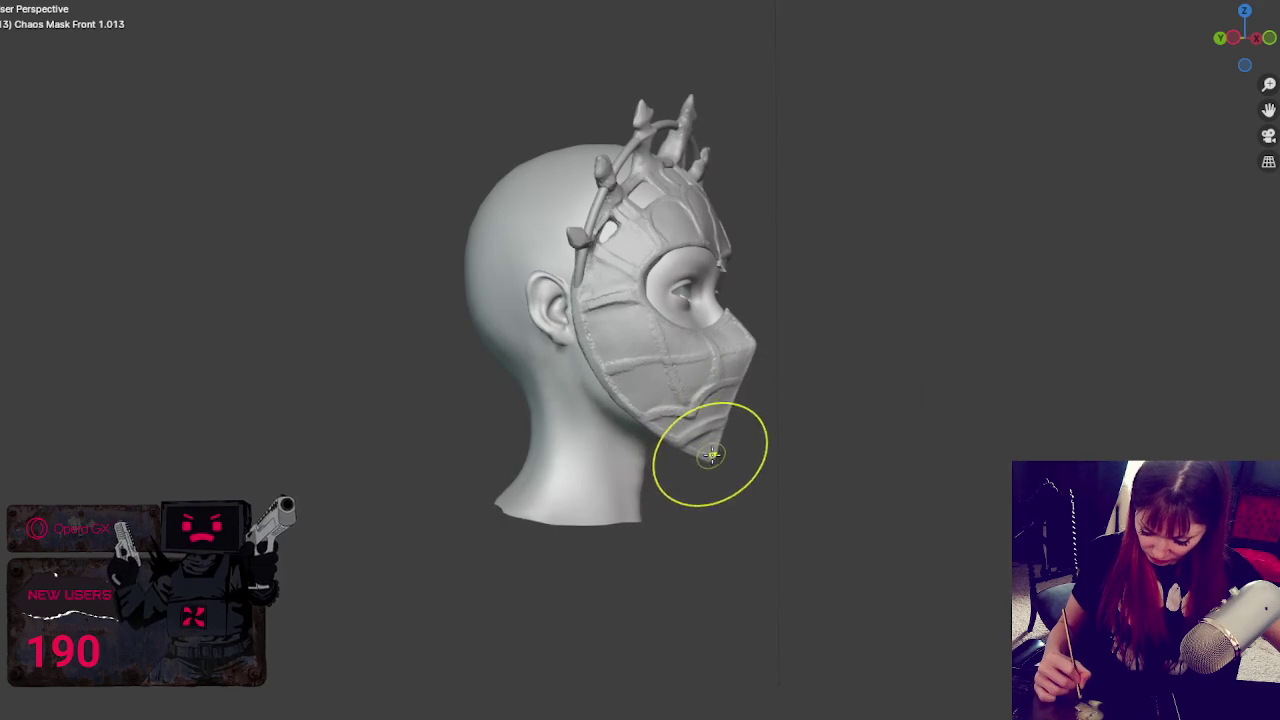
mouse_move(700, 451)
middle_down()
mouse_move(837, 434)
mouse_move(668, 448)
mouse_move(678, 425)
middle_up()
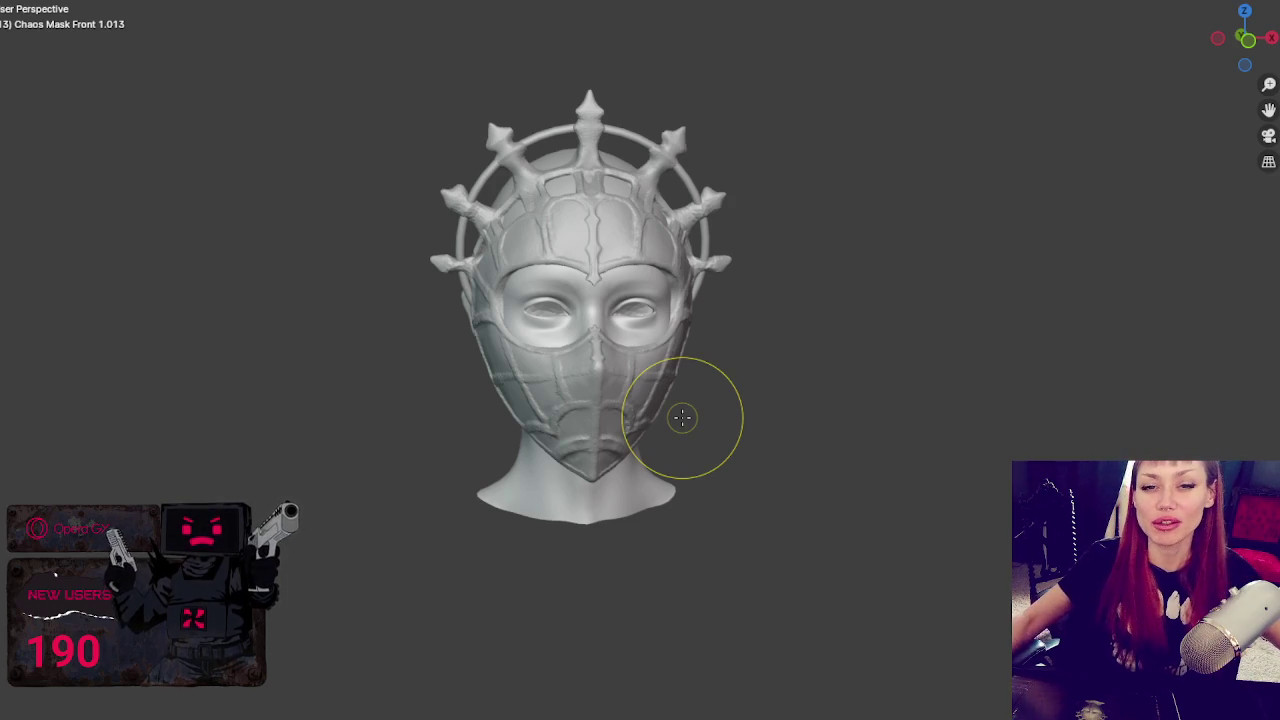
scroll(709, 120, up, 3)
scroll(729, 273, up, 2)
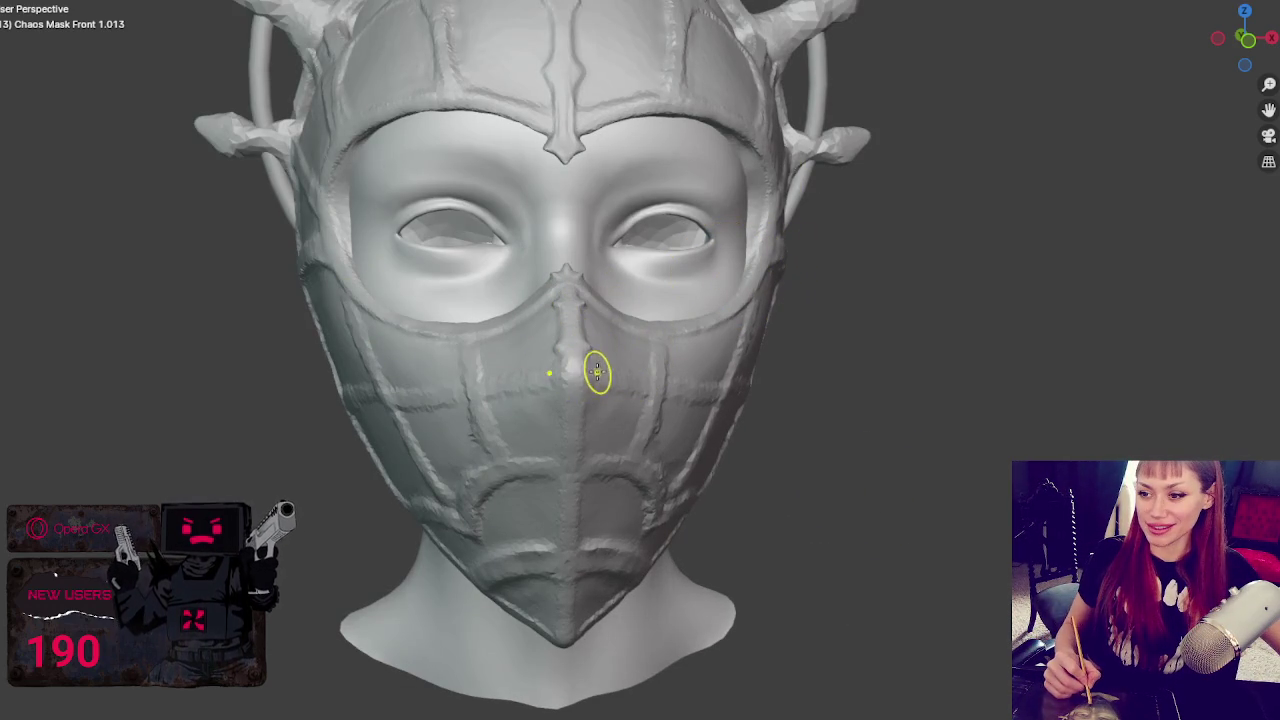
middle_drag(600, 370, 562, 362)
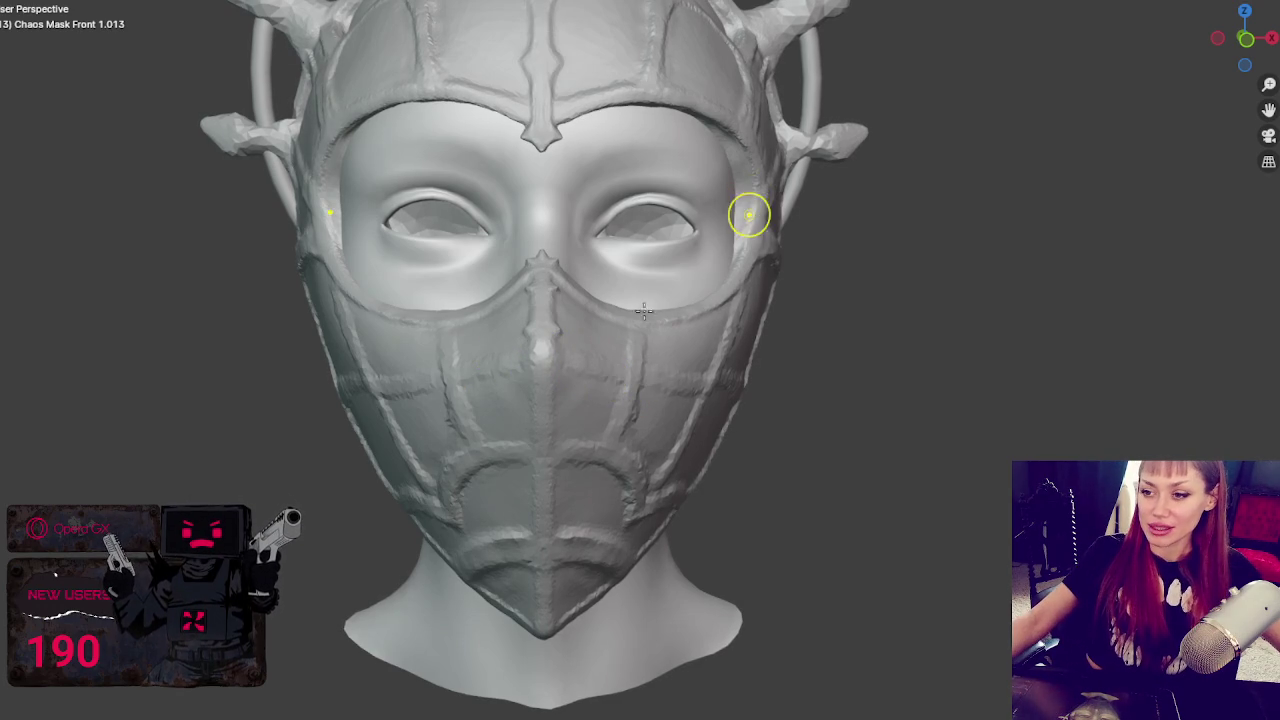
scroll(606, 339, up, 3)
scroll(603, 311, down, 1)
scroll(668, 297, up, 2)
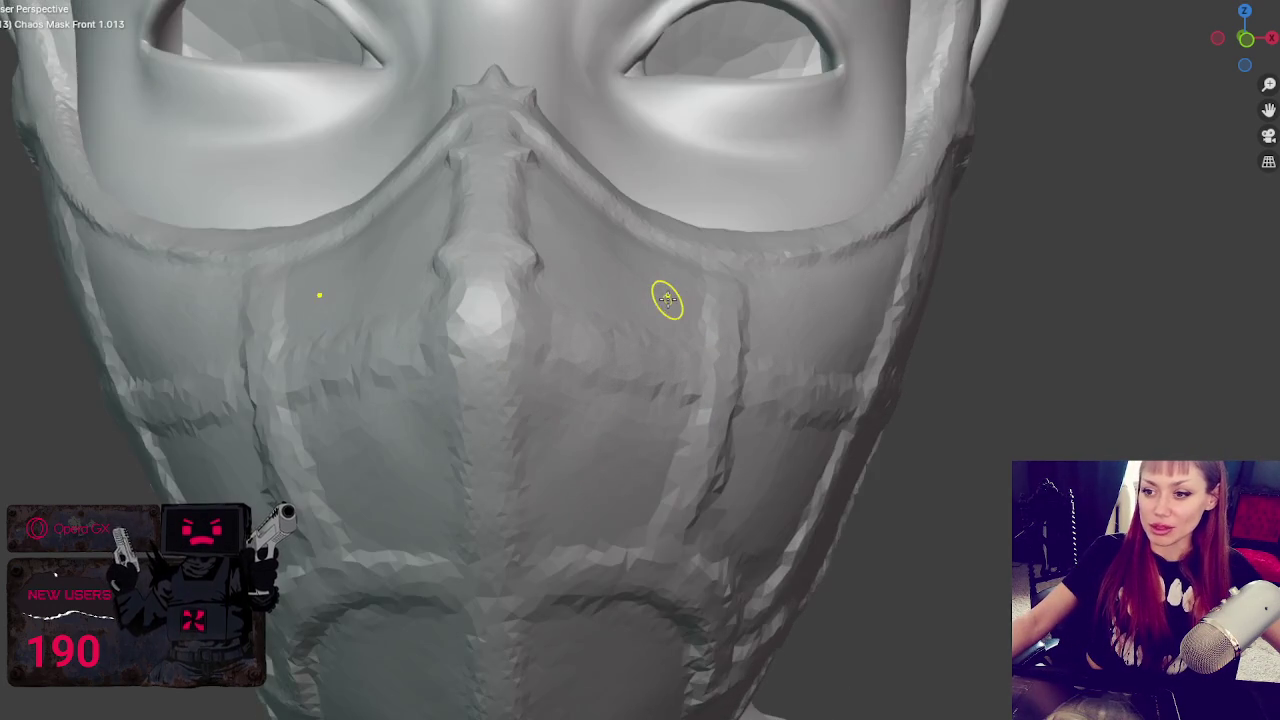
scroll(666, 294, up, 2)
scroll(666, 285, up, 1)
scroll(539, 308, down, 3)
scroll(540, 318, up, 2)
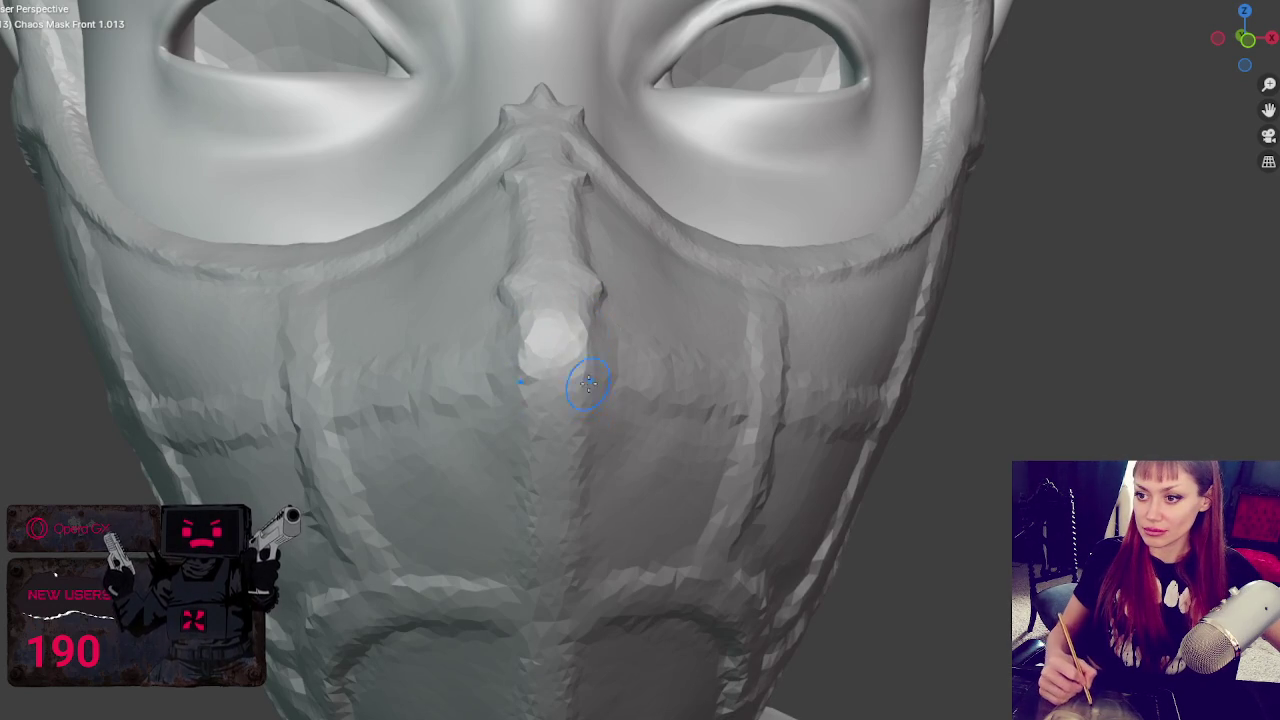
middle_drag(590, 390, 567, 295)
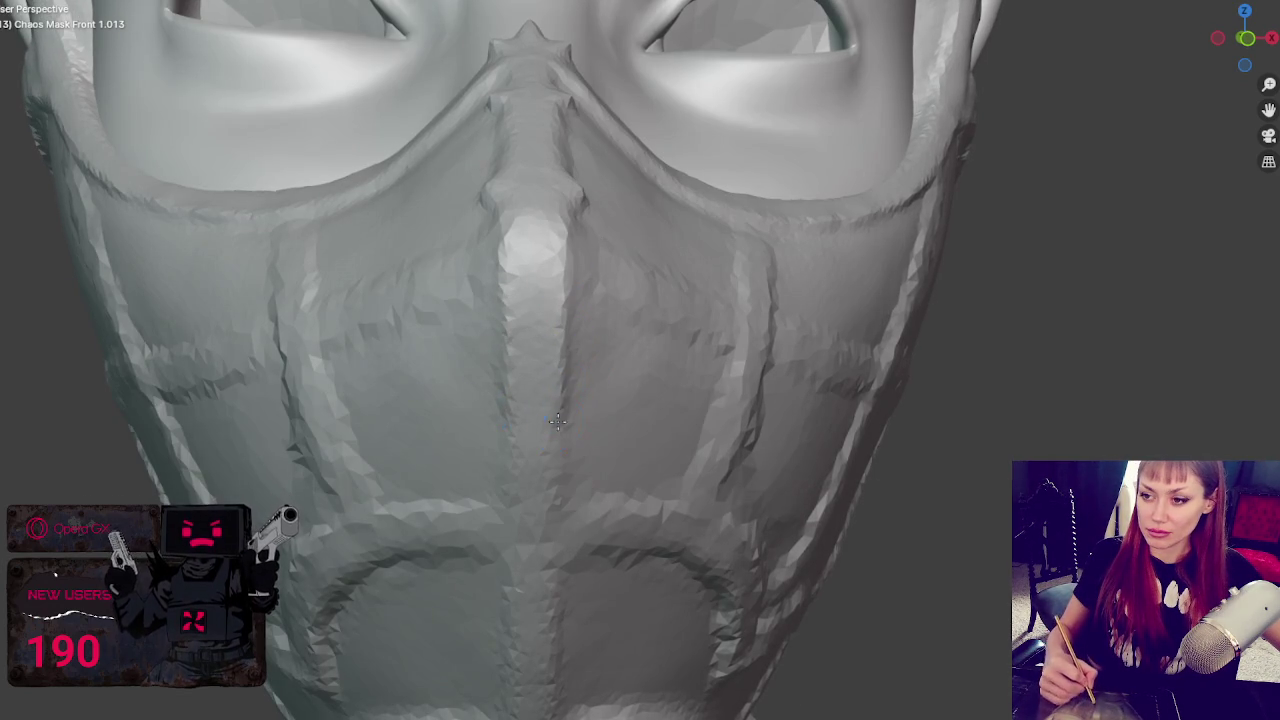
middle_drag(560, 448, 565, 431)
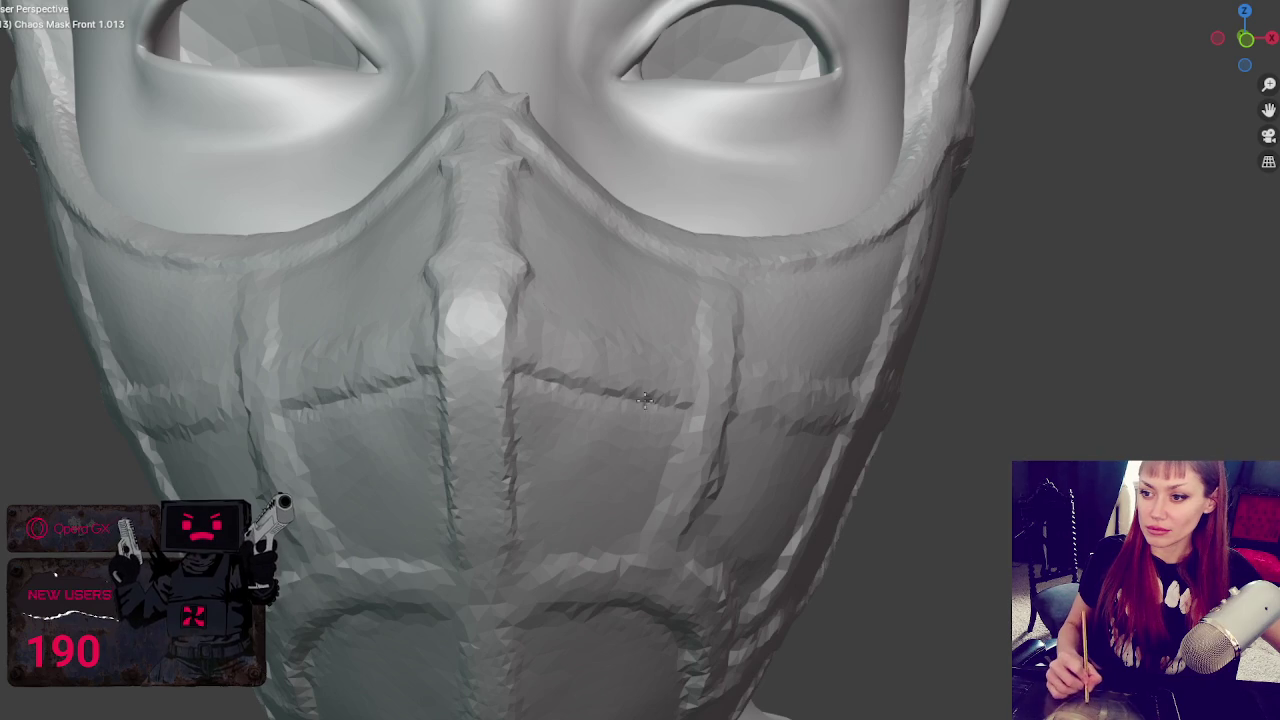
middle_drag(562, 328, 409, 404)
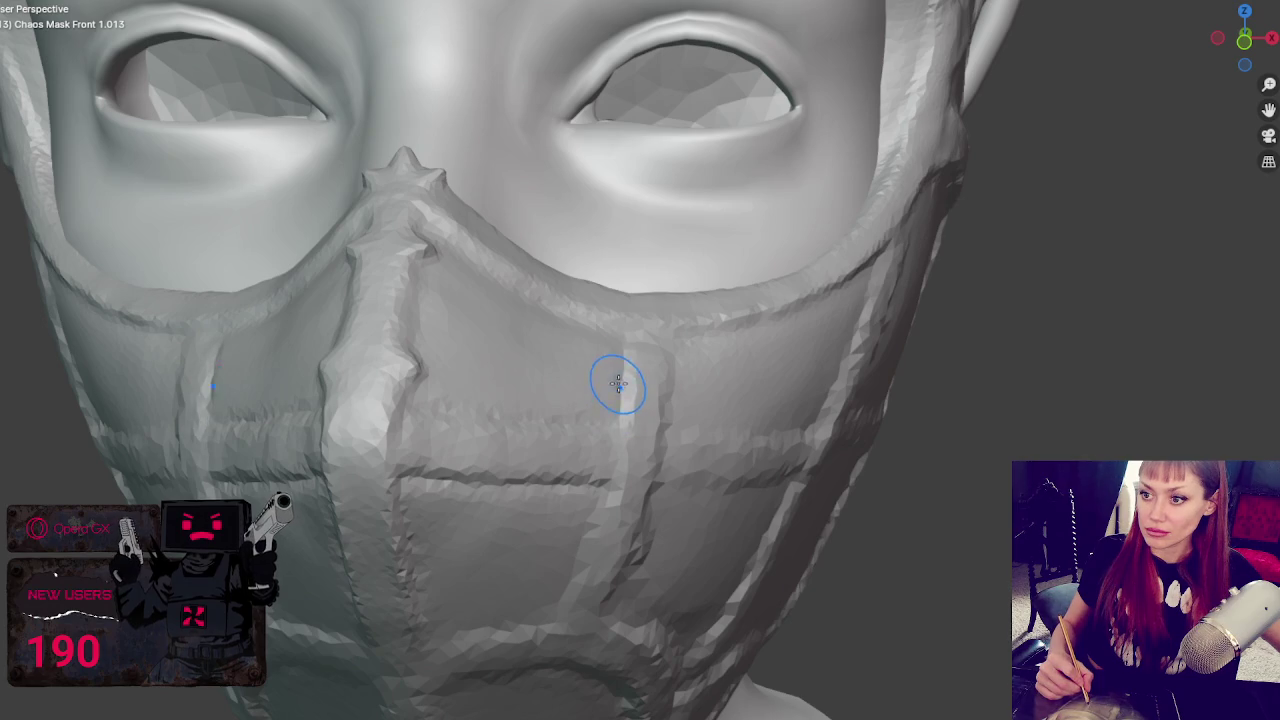
- With a crease brush, carve vertical and horizontal seams into the lower mask panels
key(w)
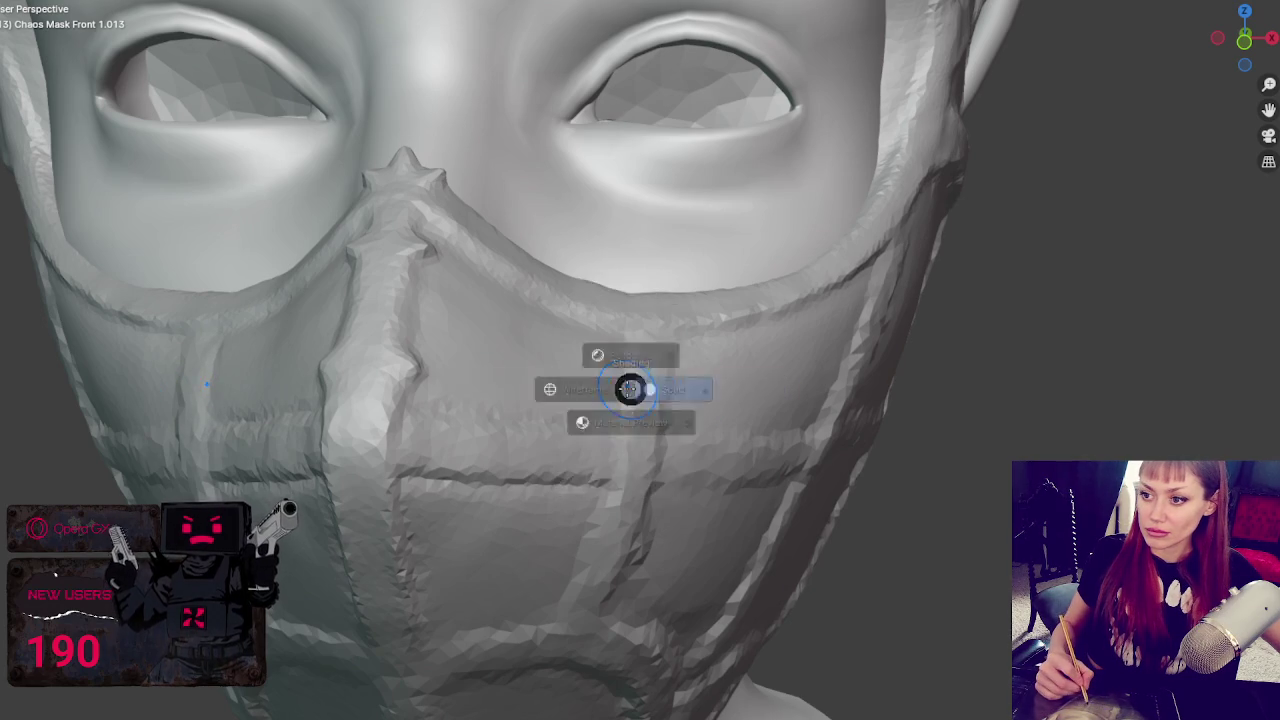
drag(627, 384, 623, 371)
middle_drag(623, 371, 628, 371)
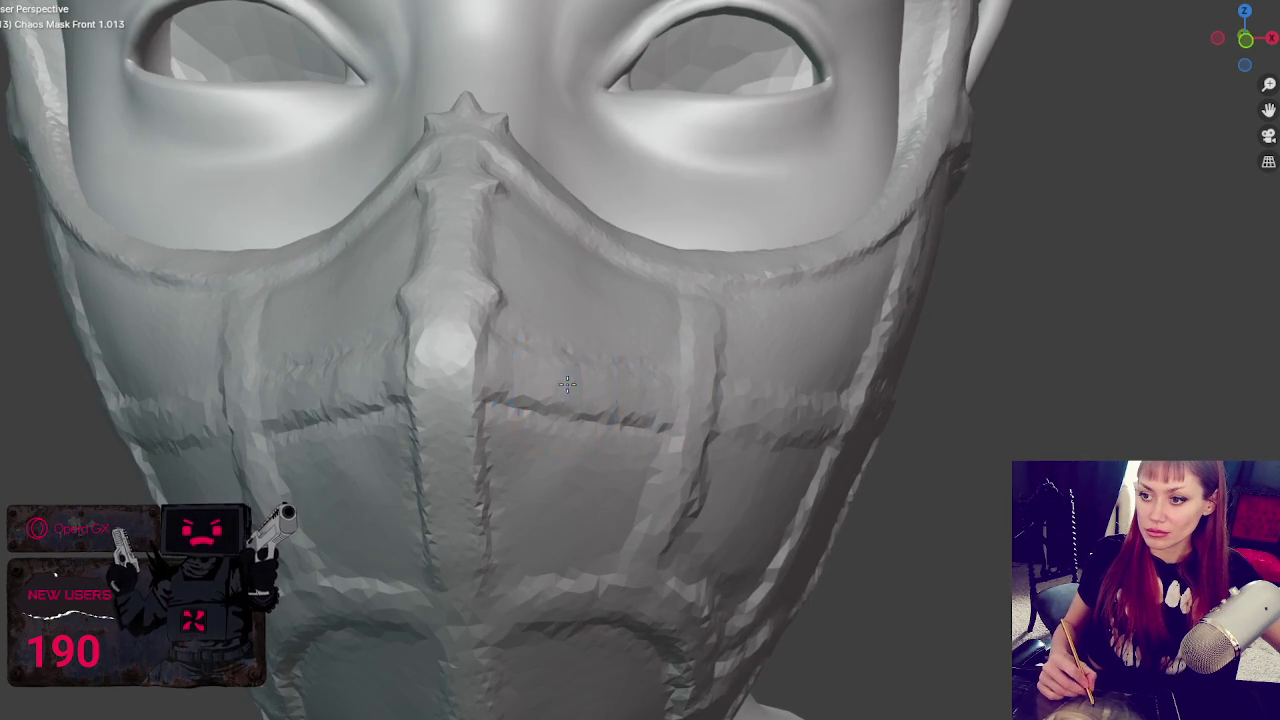
drag(534, 354, 664, 317)
drag(547, 368, 515, 443)
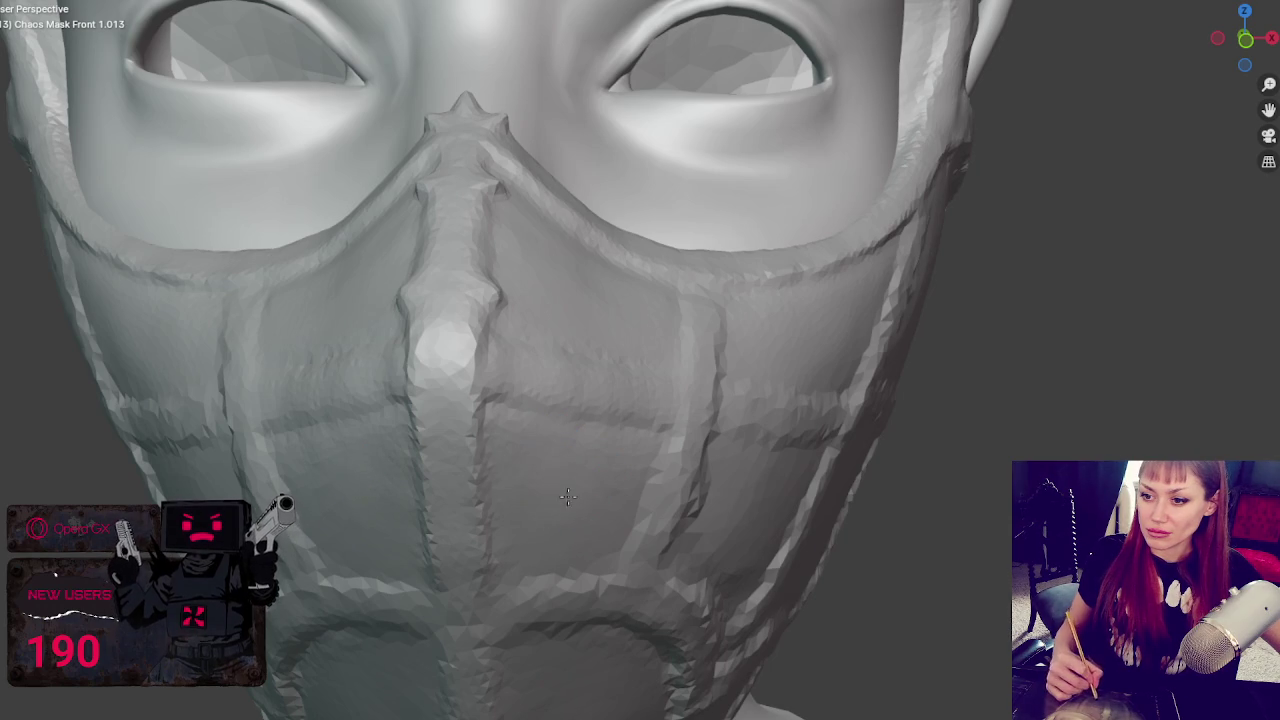
drag(511, 424, 500, 395)
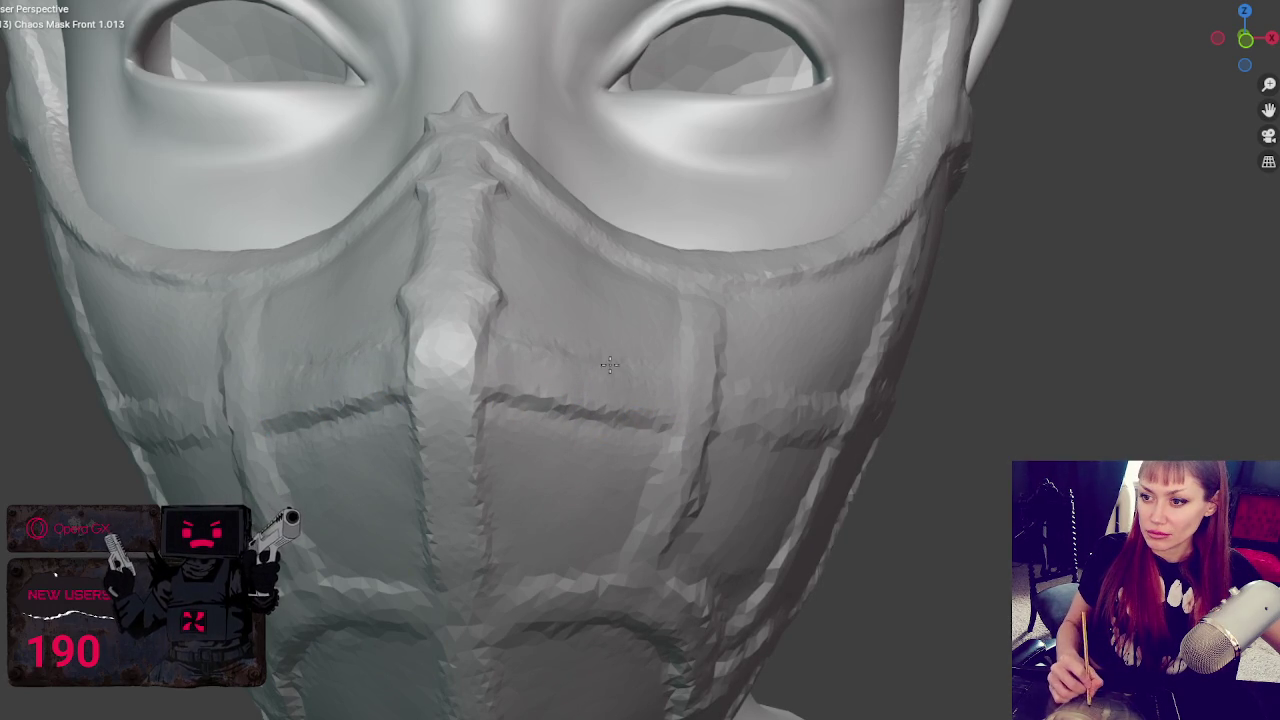
- Zoom out and orbit around the mask to review the seams and eye area
middle_drag(600, 358, 397, 429)
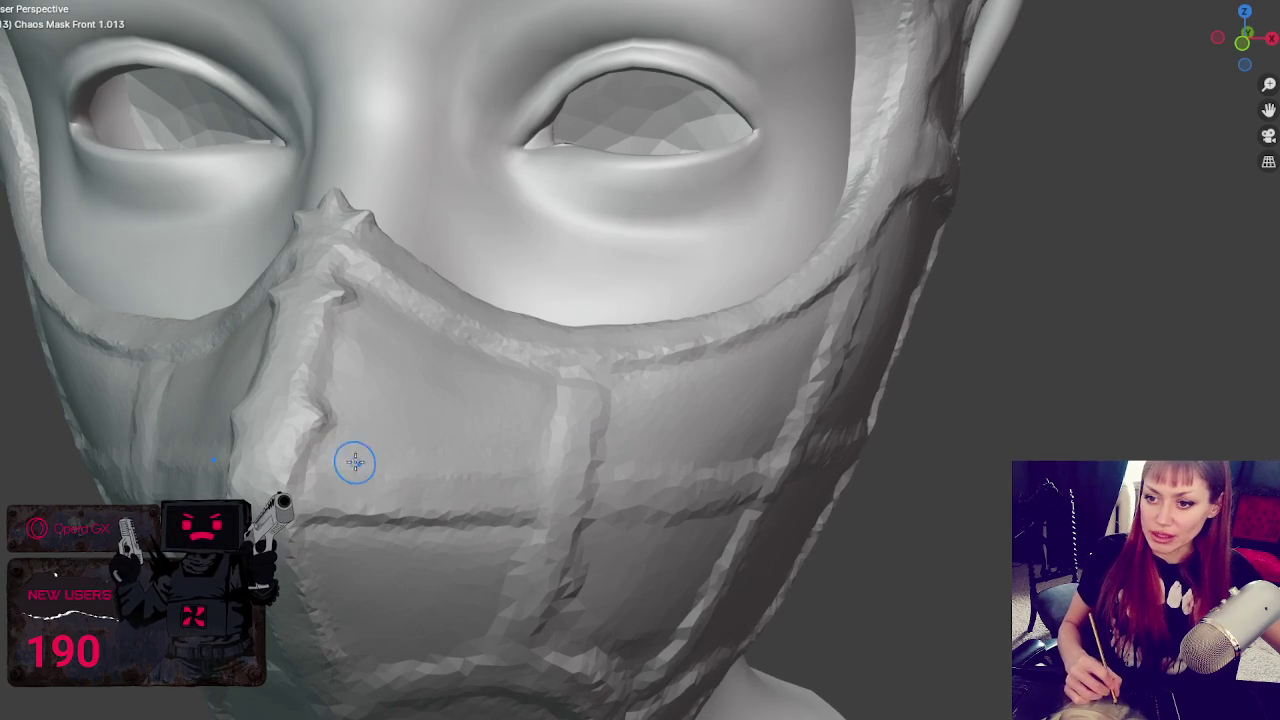
mouse_move(329, 457)
middle_down()
mouse_move(293, 469)
mouse_move(372, 430)
middle_up()
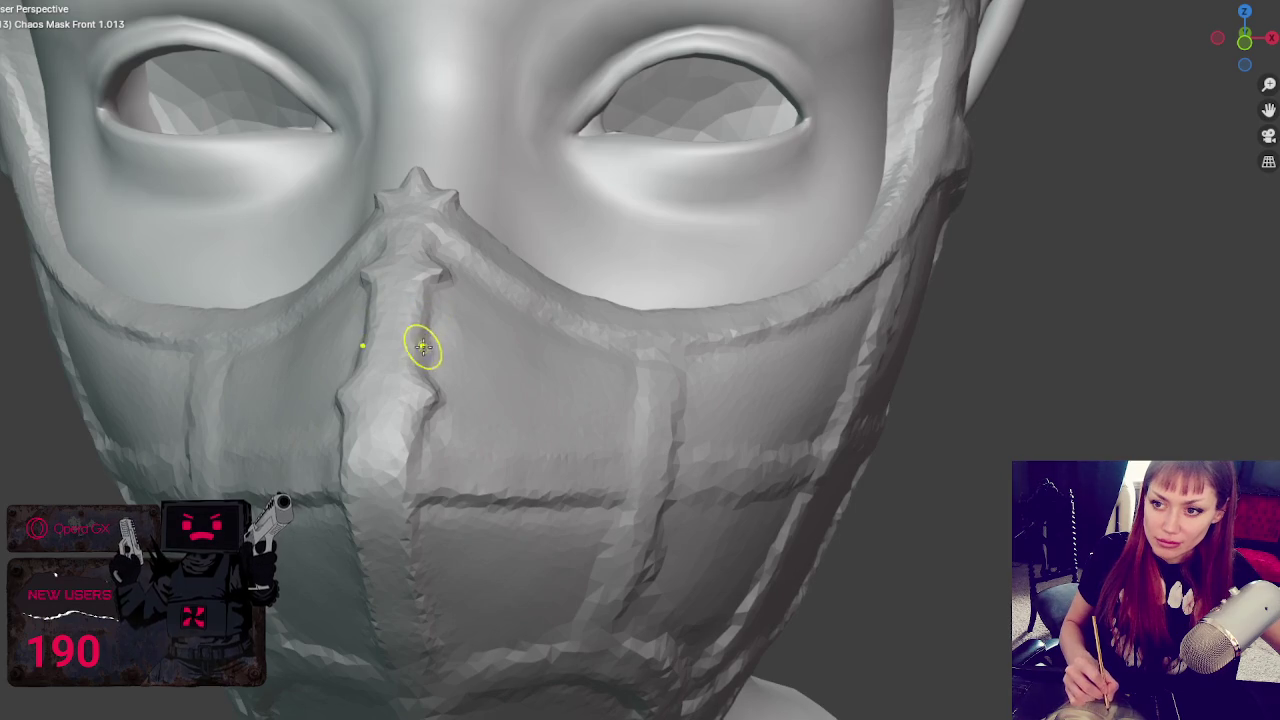
scroll(437, 318, down, 3)
scroll(583, 360, down, 3)
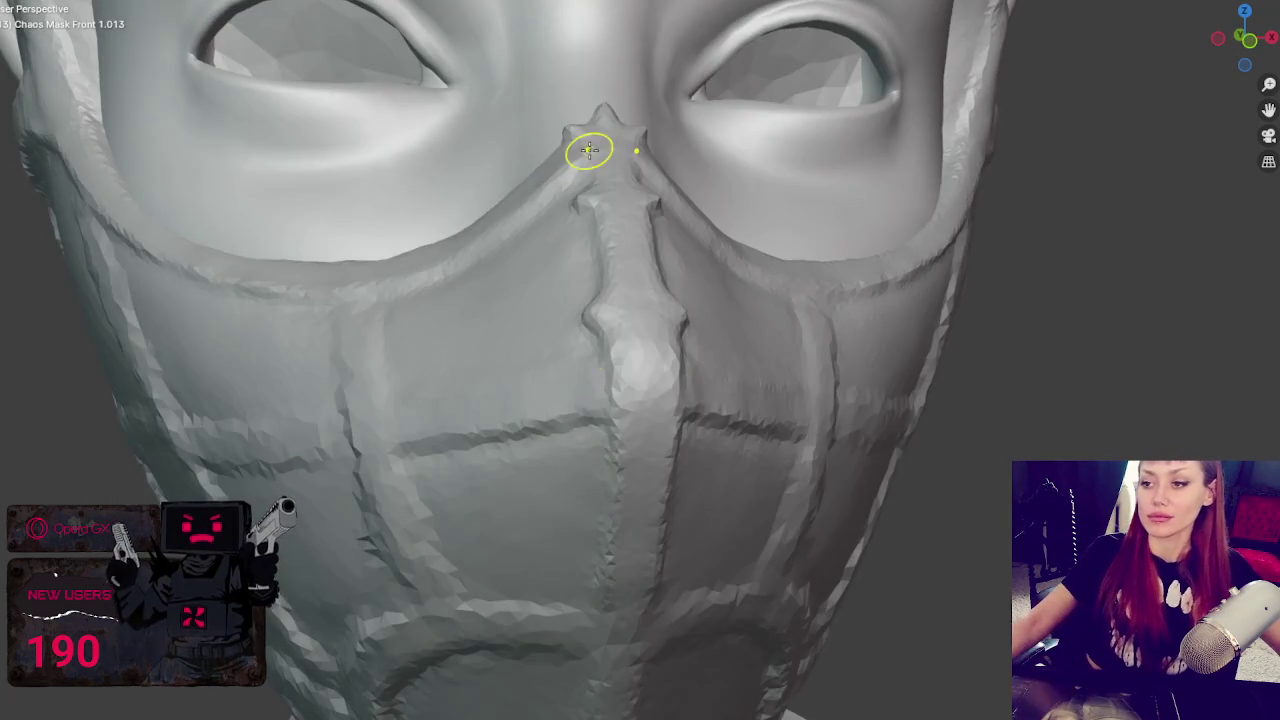
scroll(560, 200, down, 5)
middle_drag(502, 244, 514, 249)
scroll(829, 483, up, 3)
mouse_move(791, 226)
shift+middle_down()
mouse_move(664, 430)
mouse_move(706, 429)
mouse_move(726, 371)
shift+middle_up()
mouse_move(797, 320)
middle_down()
mouse_move(918, 297)
mouse_move(760, 250)
middle_up()
drag(741, 200, 741, 233)
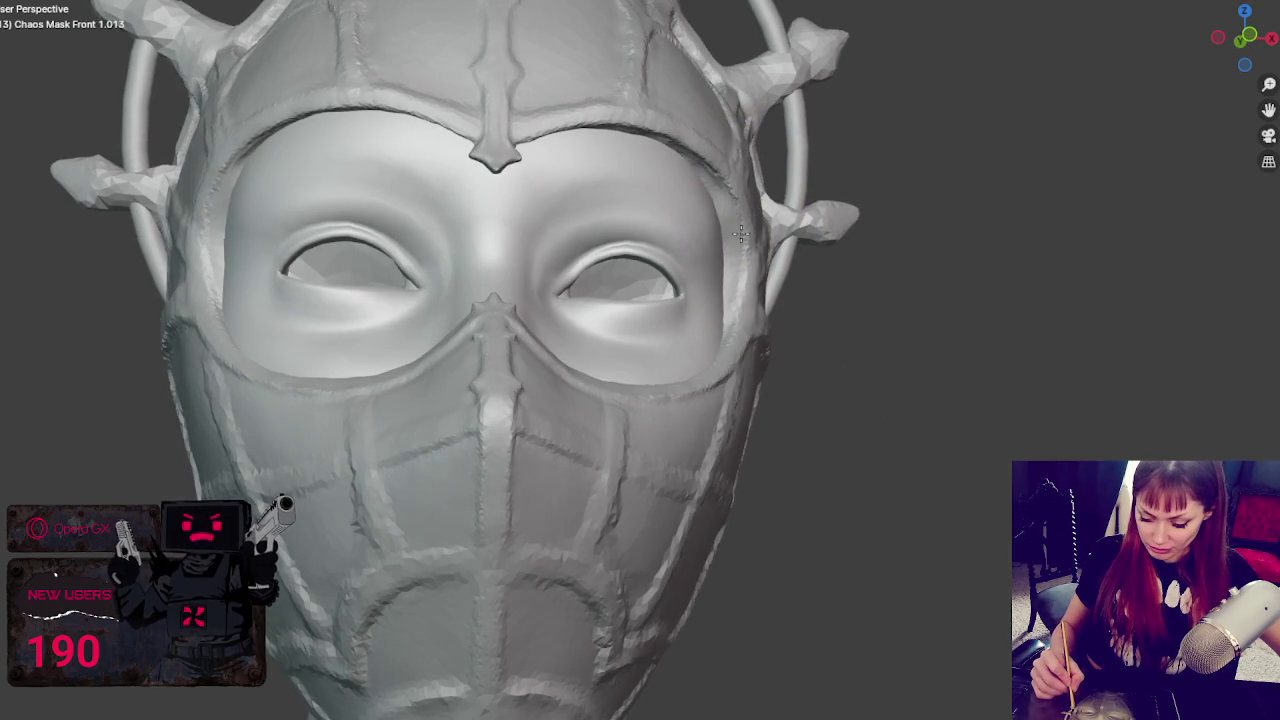
- Orbit from the front around to the ear, cheek side and top of the head
middle_drag(736, 236, 623, 294)
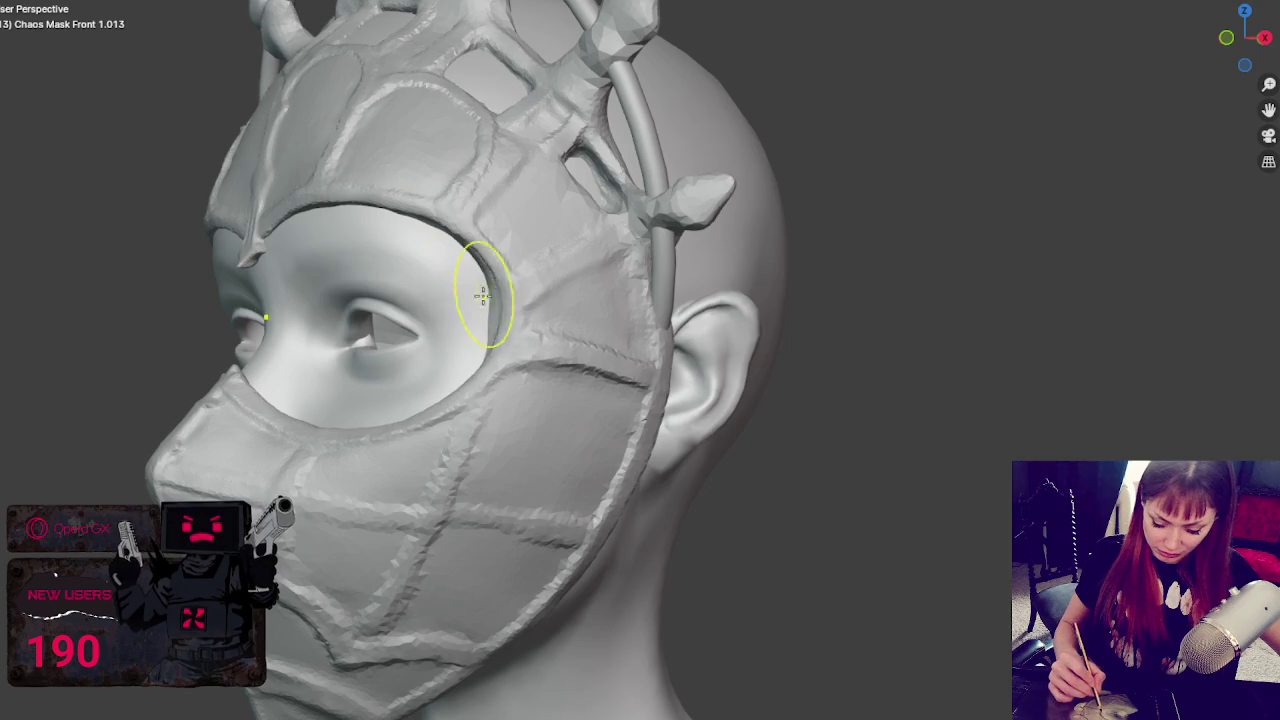
mouse_move(480, 300)
middle_down()
mouse_move(613, 297)
mouse_move(586, 286)
mouse_move(651, 280)
mouse_move(223, 323)
middle_up()
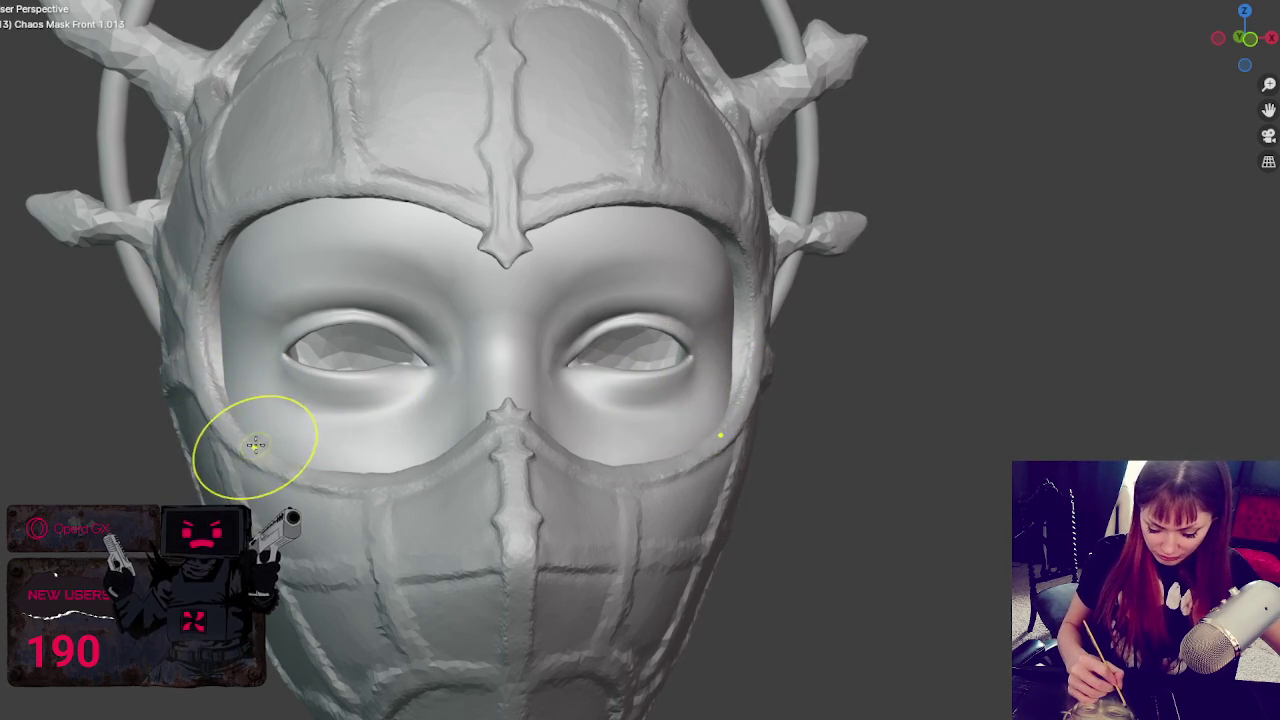
mouse_move(322, 440)
middle_down()
mouse_move(346, 400)
mouse_move(277, 417)
middle_up()
mouse_move(580, 400)
middle_down()
mouse_move(507, 380)
mouse_move(537, 574)
middle_up()
mouse_move(606, 543)
middle_down()
mouse_move(797, 462)
mouse_move(950, 478)
mouse_move(1063, 434)
mouse_move(1023, 443)
middle_up()
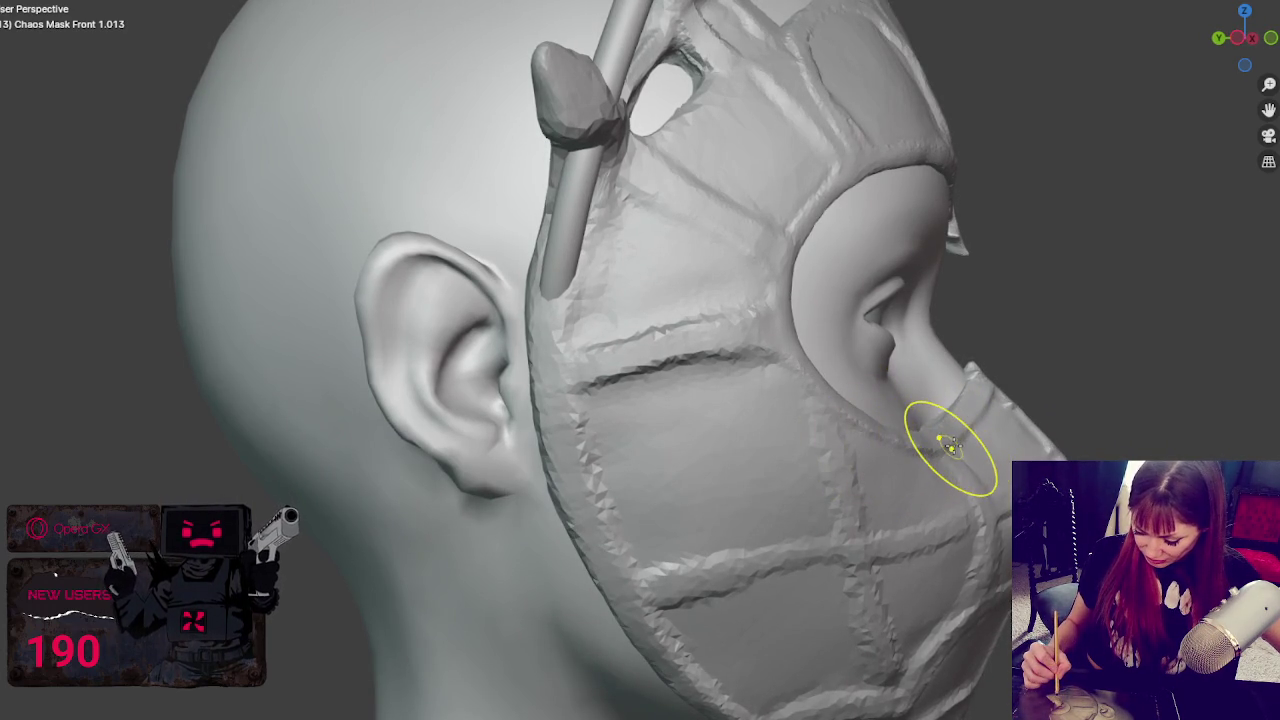
middle_drag(952, 440, 909, 594)
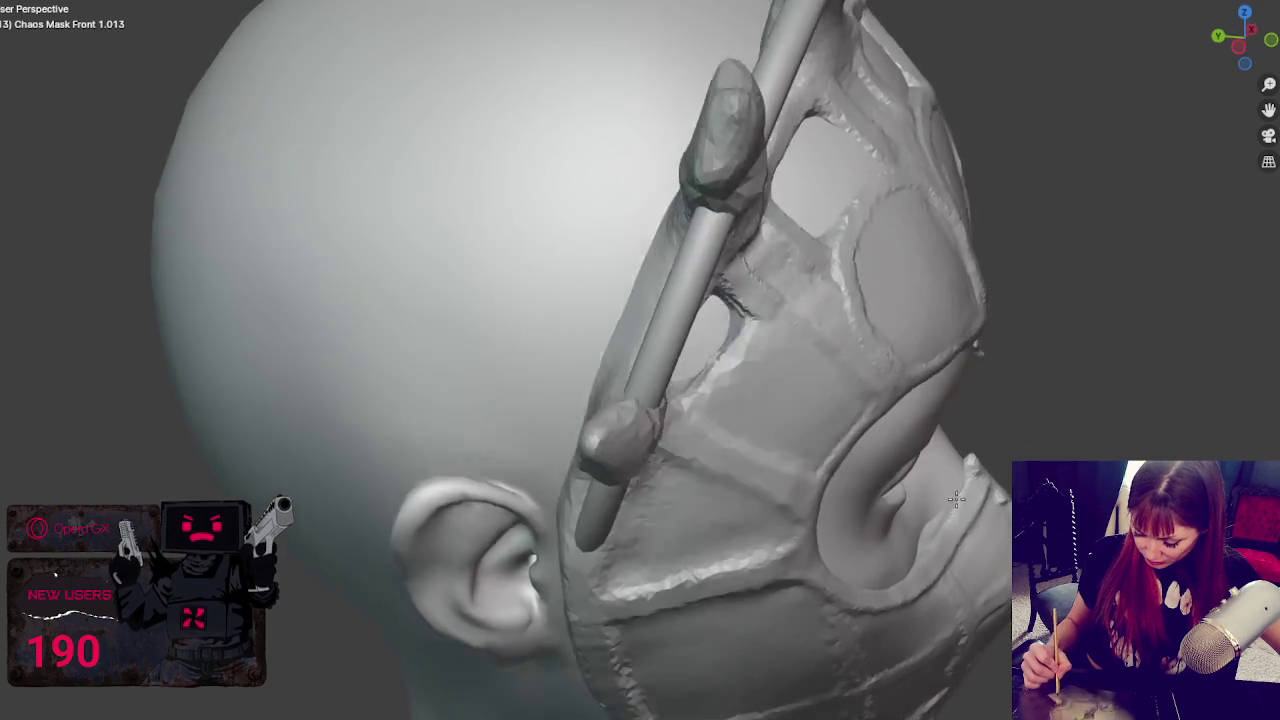
- Smooth the mask surface near the side strap, then review the head from the front, zoomed out
drag(951, 593, 916, 525)
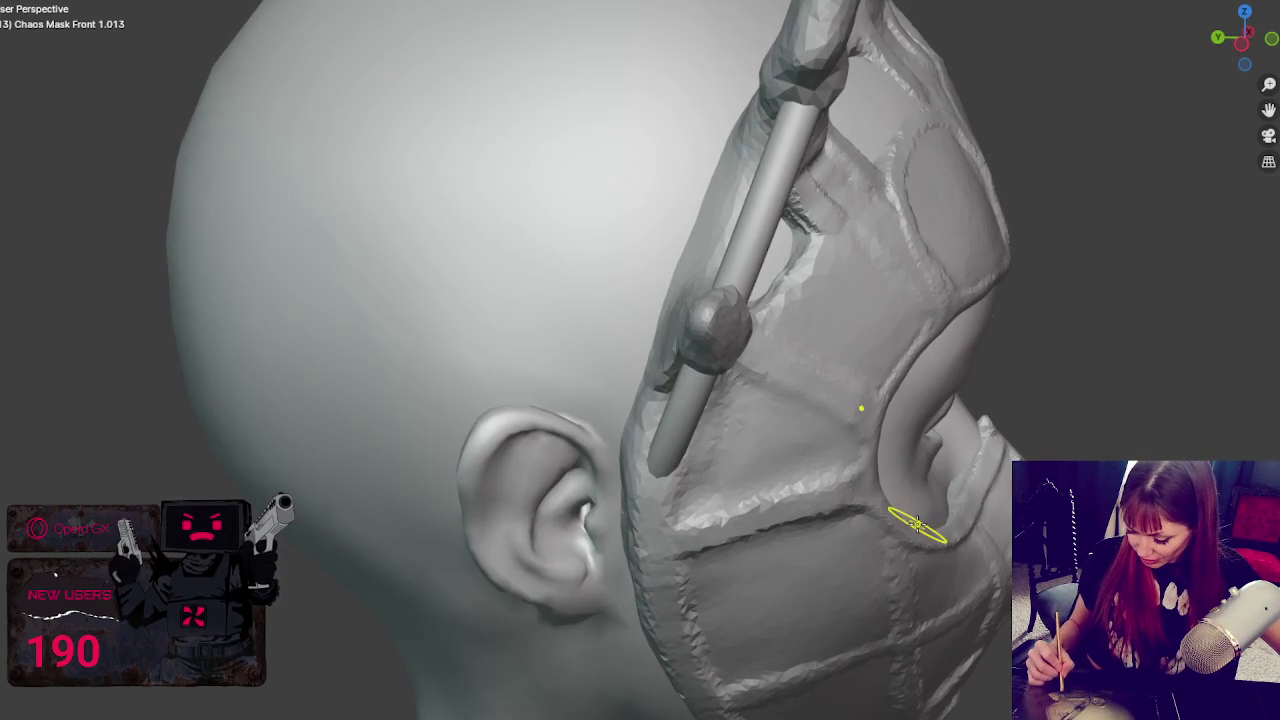
middle_drag(978, 514, 690, 447)
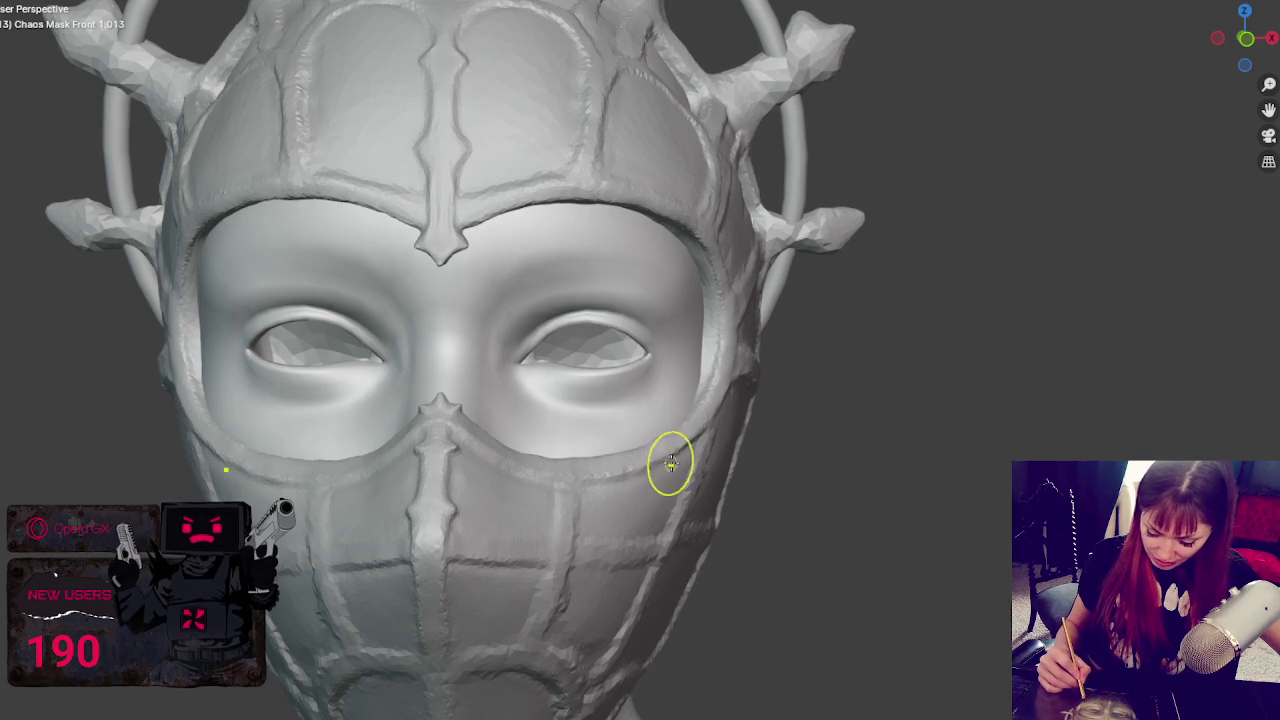
middle_drag(717, 422, 504, 425)
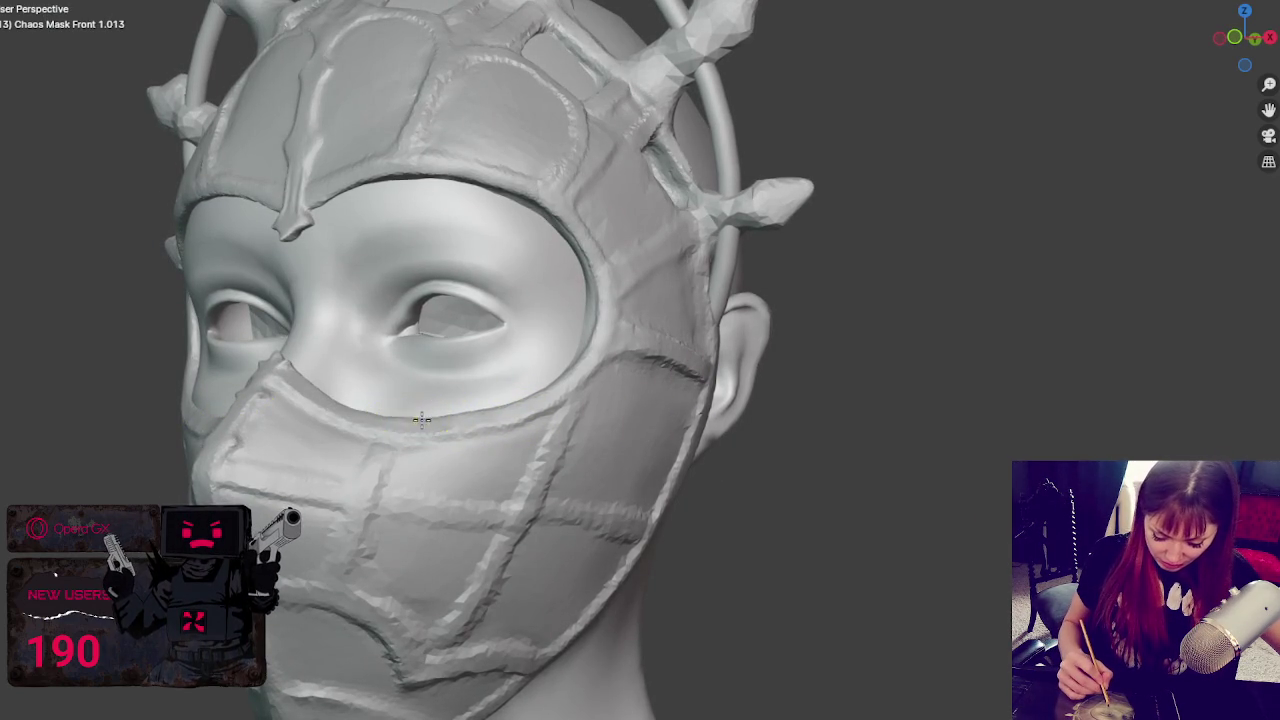
middle_drag(415, 423, 385, 433)
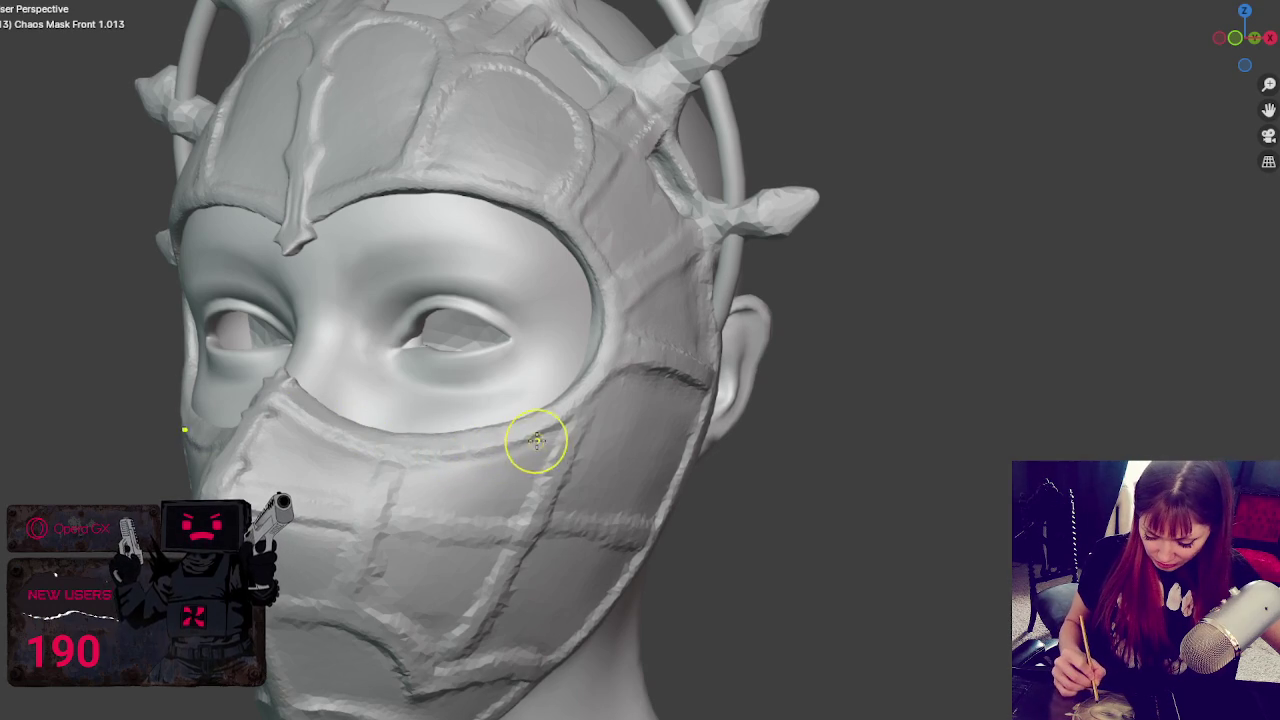
middle_drag(677, 414, 640, 424)
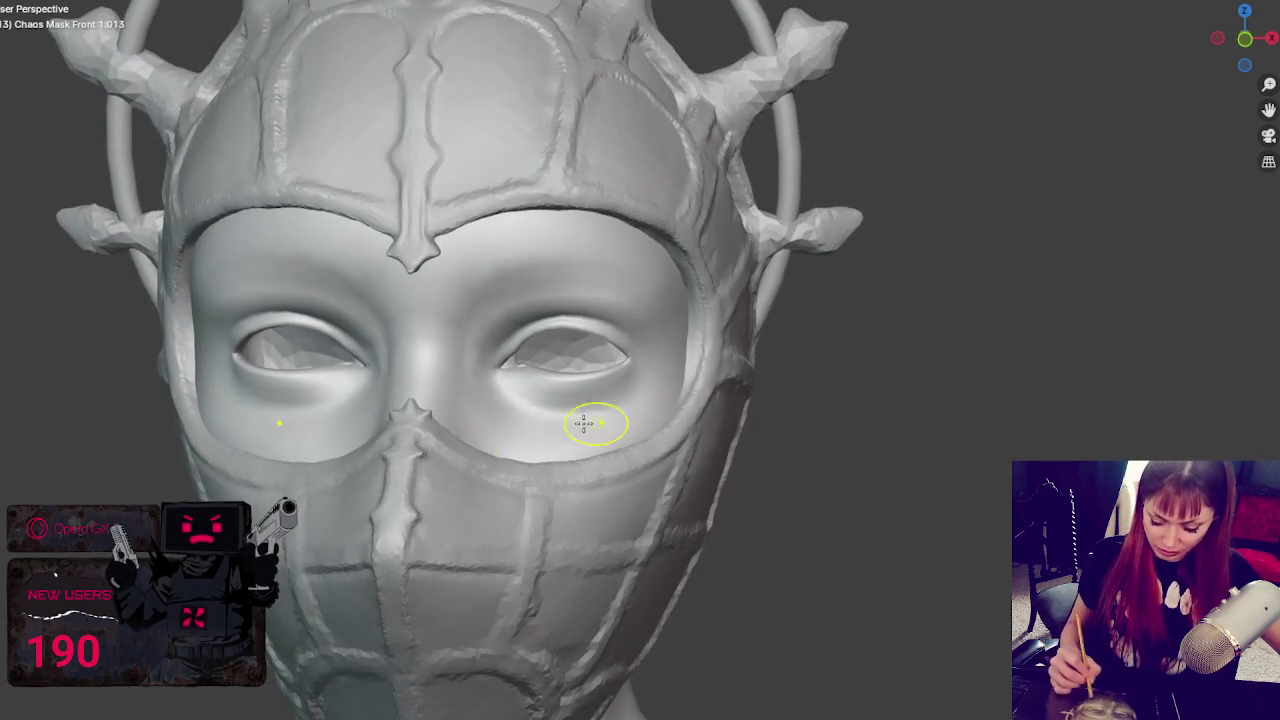
middle_drag(570, 454, 620, 447)
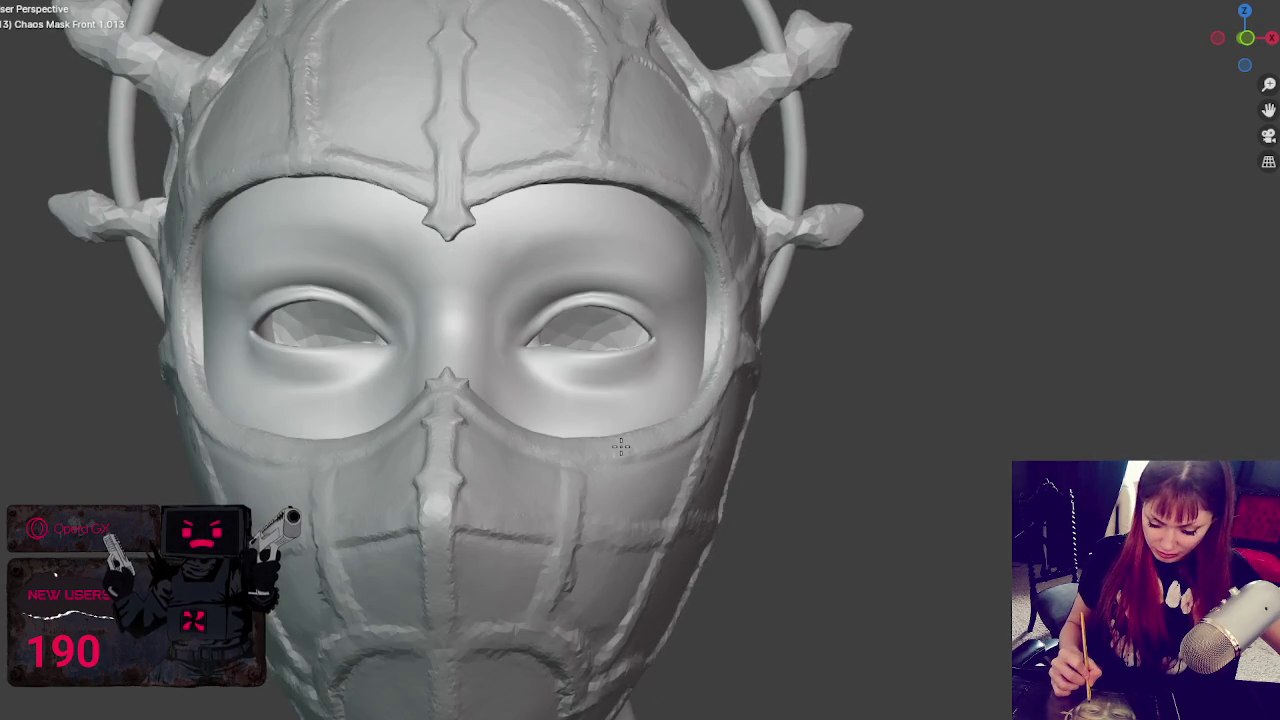
scroll(617, 449, down, 6)
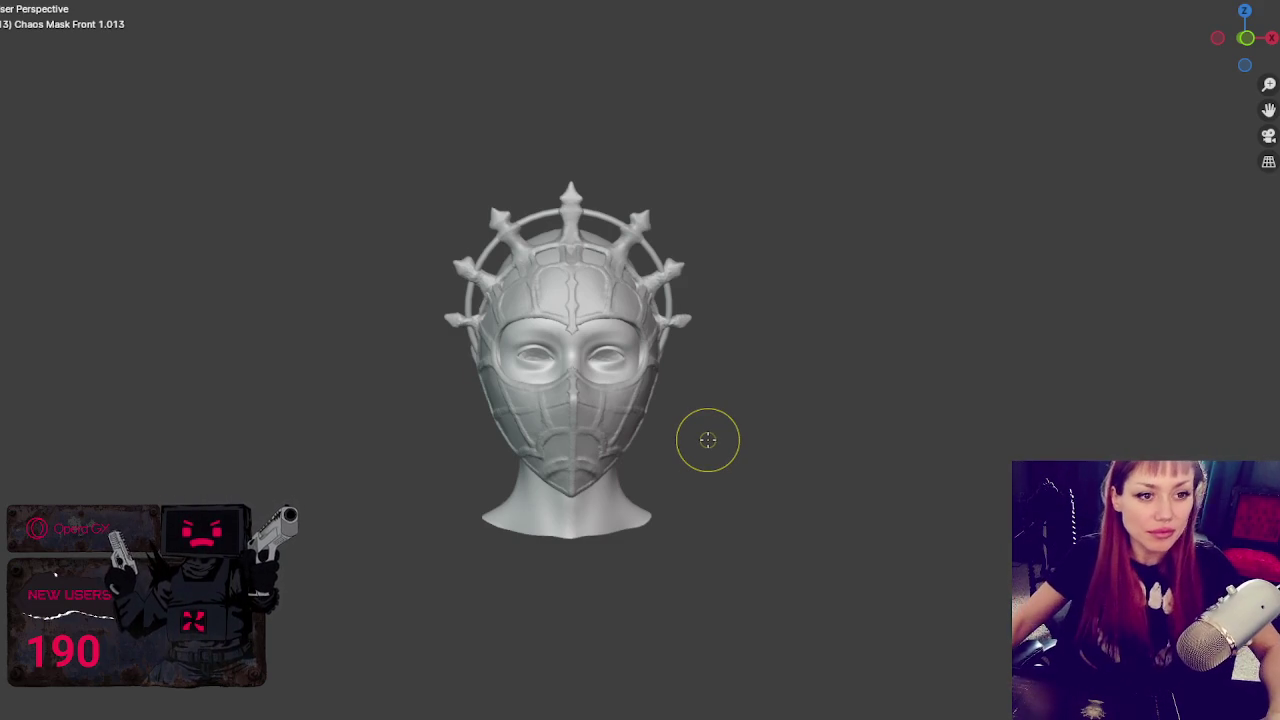
- Zoom onto the crown's central top spike and smooth its tip into a narrower point
scroll(640, 150, up, 5)
shift+middle_drag(569, 109, 580, 318)
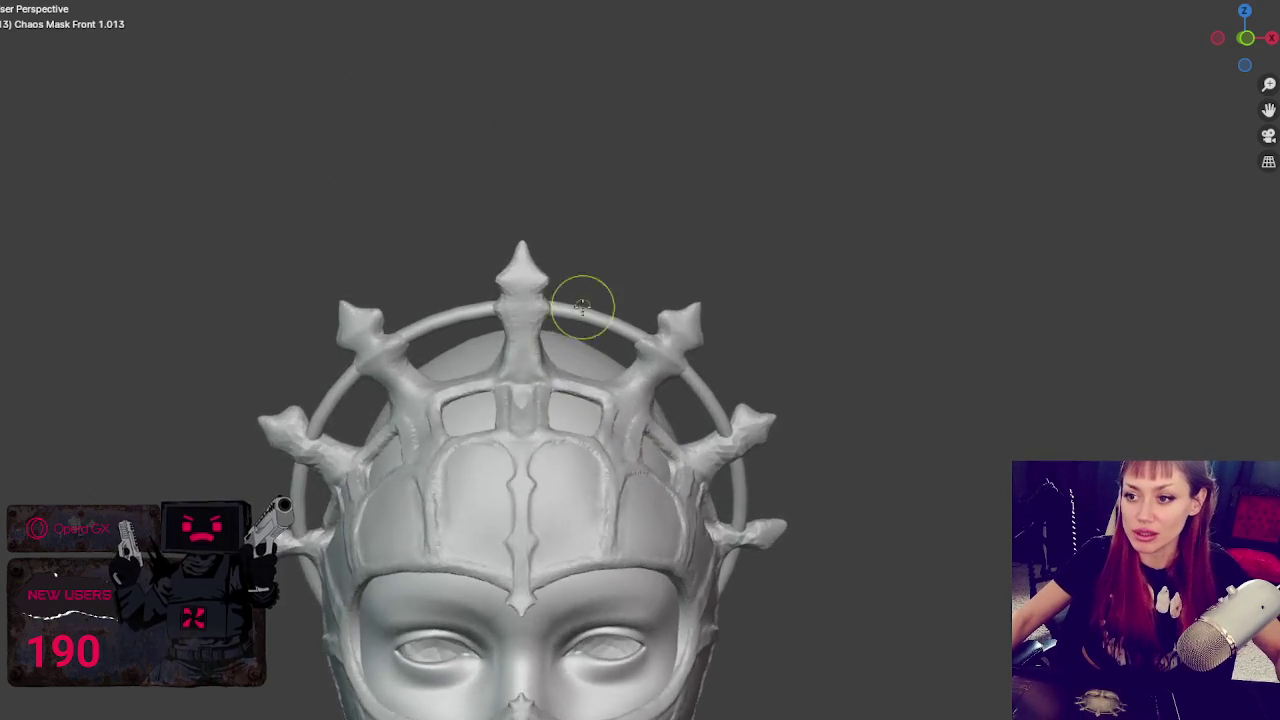
scroll(580, 318, up, 3)
scroll(615, 332, up, 4)
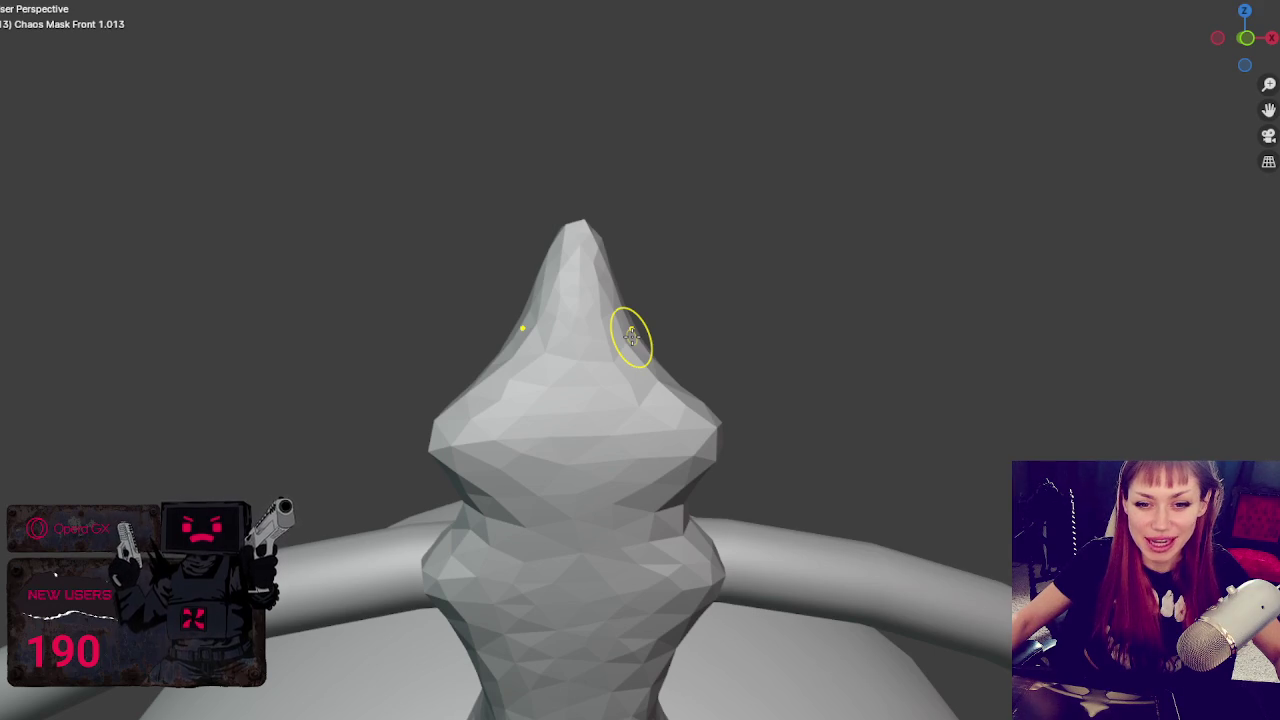
drag(629, 286, 587, 235)
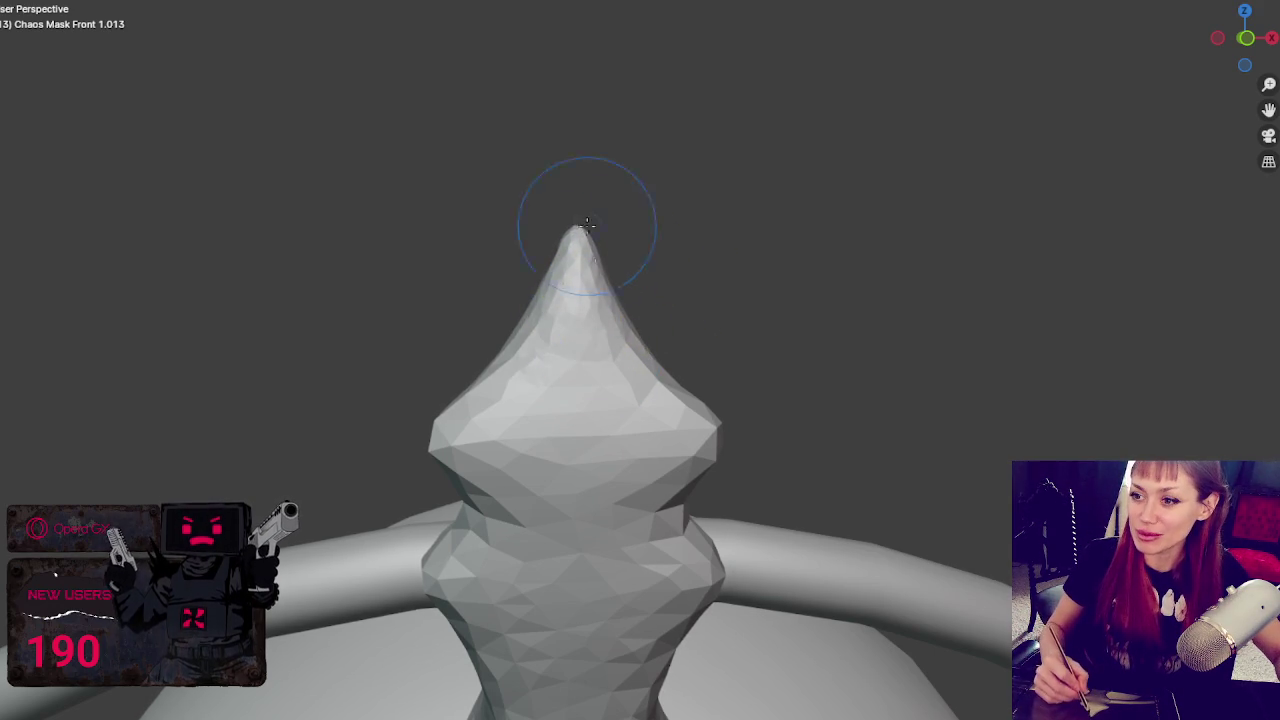
middle_drag(587, 235, 674, 354)
mouse_move(694, 294)
middle_down()
mouse_move(303, 302)
mouse_move(714, 543)
mouse_move(548, 547)
mouse_move(745, 560)
middle_up()
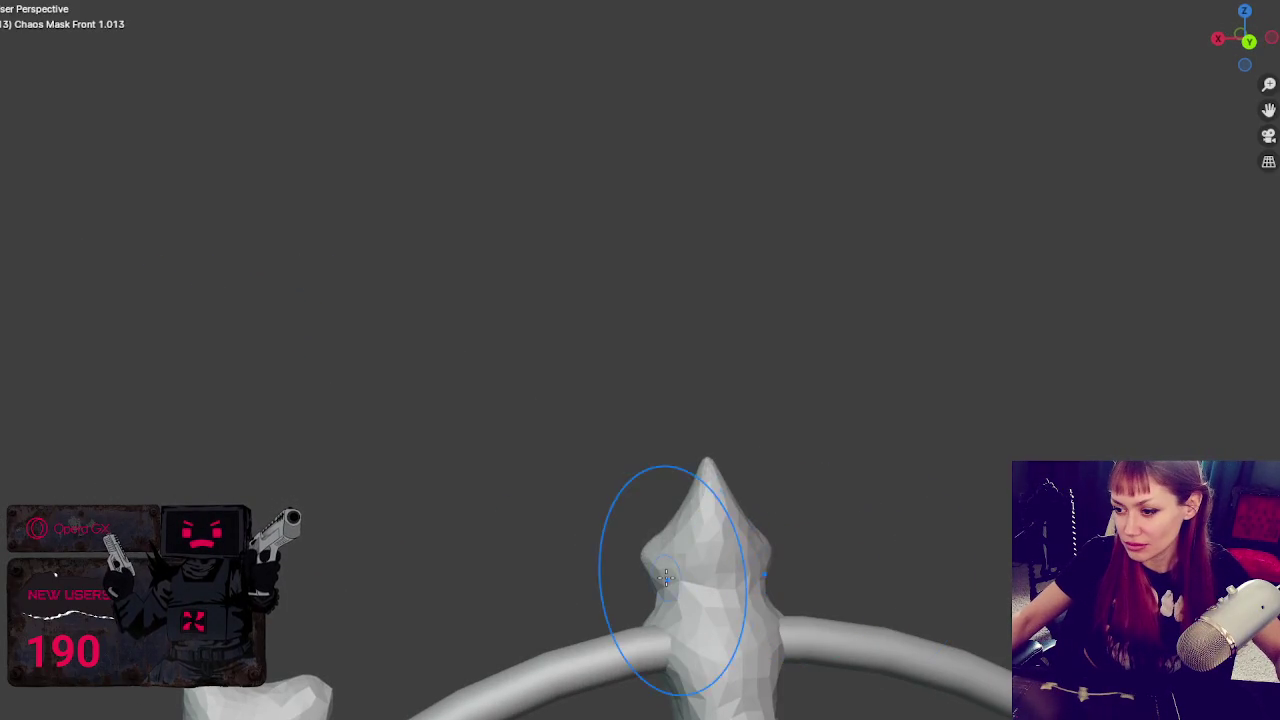
- Smooth the spire along its length and build up material down its lower side
scroll(734, 620, up, 2)
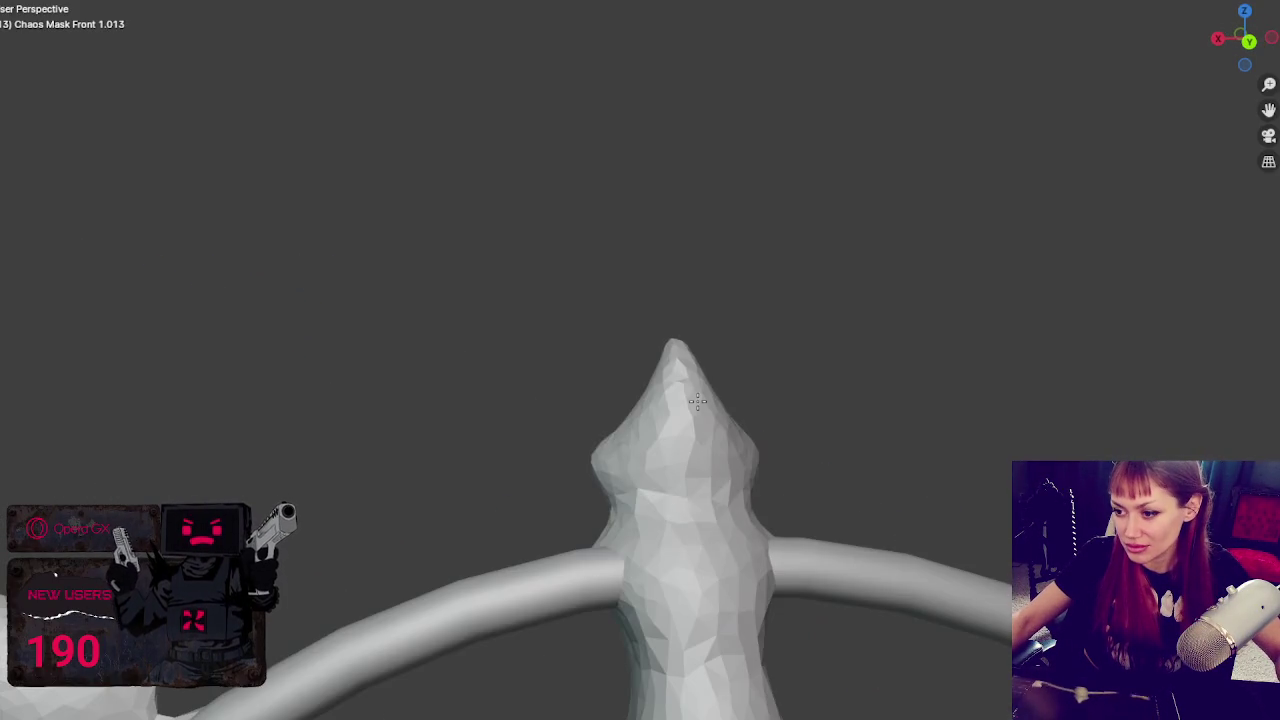
drag(691, 471, 686, 614)
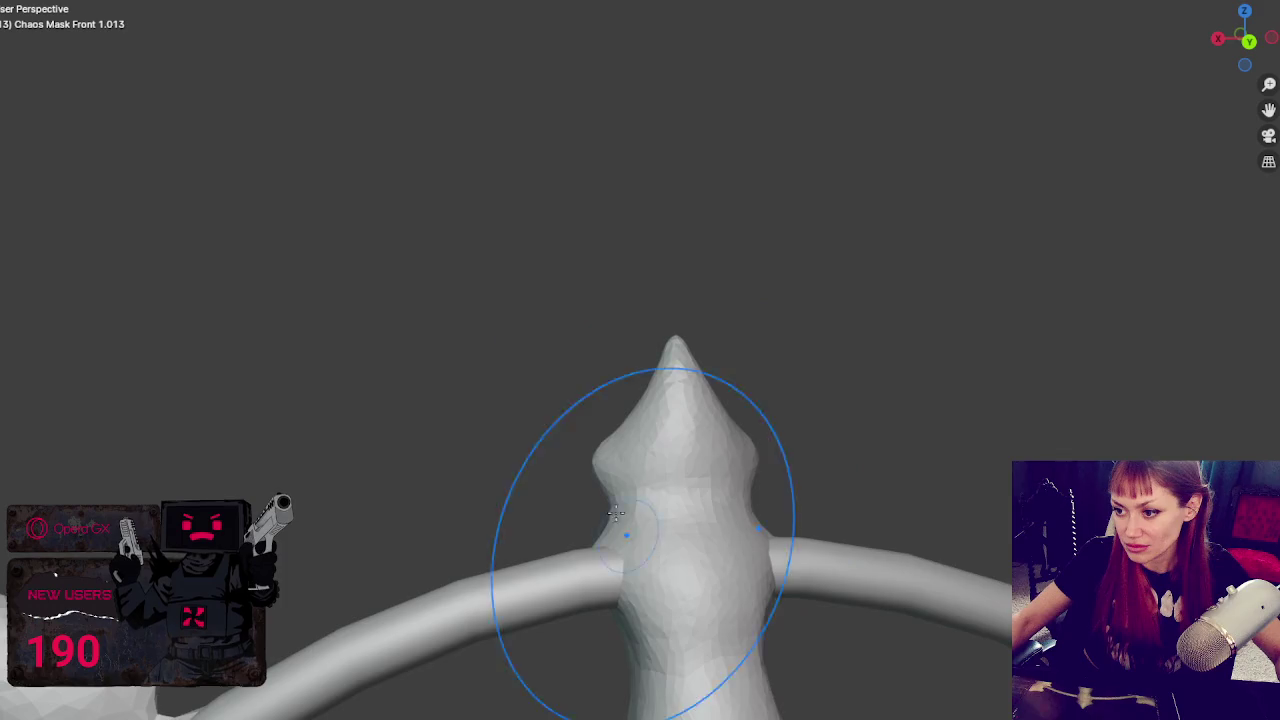
scroll(1020, 423, up, 3)
mouse_move(1020, 423)
middle_down()
mouse_move(993, 401)
mouse_move(720, 434)
mouse_move(807, 408)
middle_up()
scroll(993, 401, down, 4)
mouse_move(335, 520)
mouse_down()
mouse_move(363, 486)
mouse_move(380, 420)
mouse_move(334, 429)
mouse_move(384, 408)
mouse_move(309, 400)
mouse_move(360, 490)
mouse_move(343, 457)
mouse_move(306, 437)
mouse_move(363, 405)
mouse_move(371, 471)
mouse_up()
middle_drag(371, 471, 446, 446)
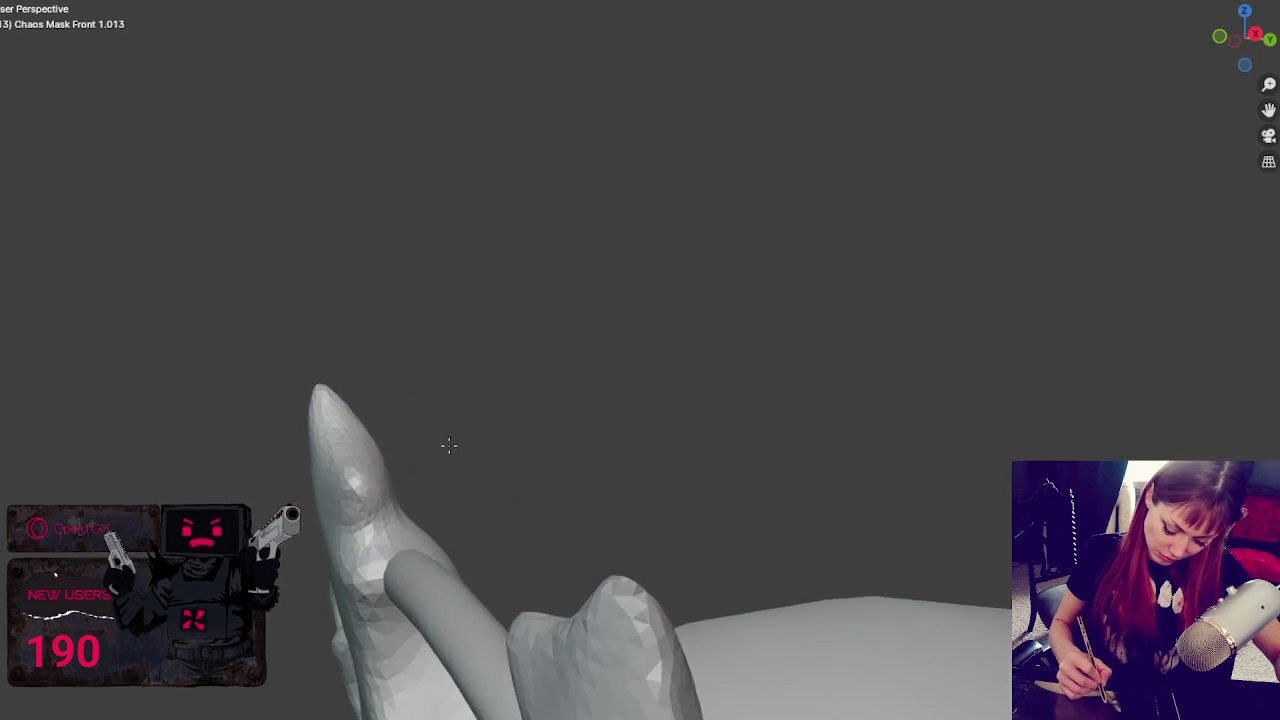
middle_drag(429, 506, 429, 572)
mouse_move(429, 572)
mouse_down()
mouse_move(486, 571)
mouse_move(527, 680)
mouse_up()
mouse_move(527, 680)
middle_down()
mouse_move(441, 580)
mouse_move(628, 500)
middle_up()
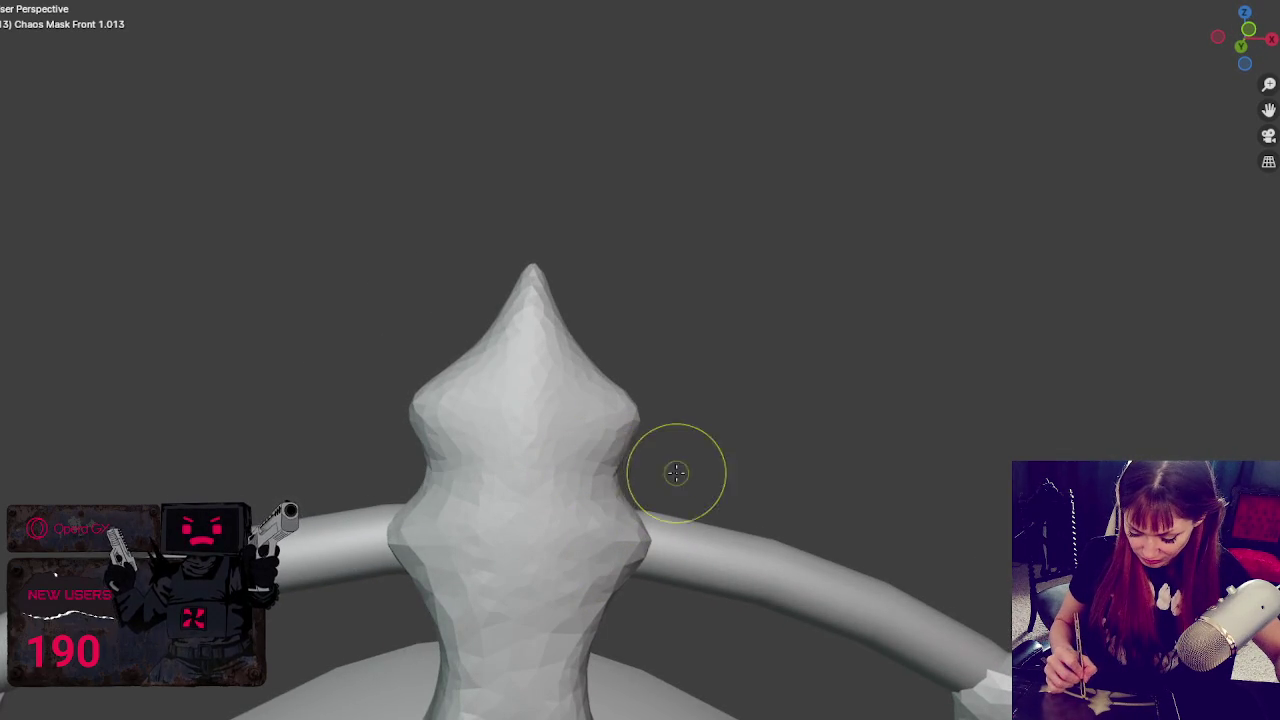
- Flare the spire's side bulges and redo the sharpened upper edges and tip faces after undoing a jagged stroke
mouse_move(632, 420)
mouse_down()
mouse_move(651, 423)
mouse_move(600, 437)
mouse_move(629, 480)
mouse_move(570, 507)
mouse_move(600, 466)
mouse_move(534, 491)
mouse_move(571, 457)
mouse_move(637, 432)
mouse_move(648, 408)
mouse_up()
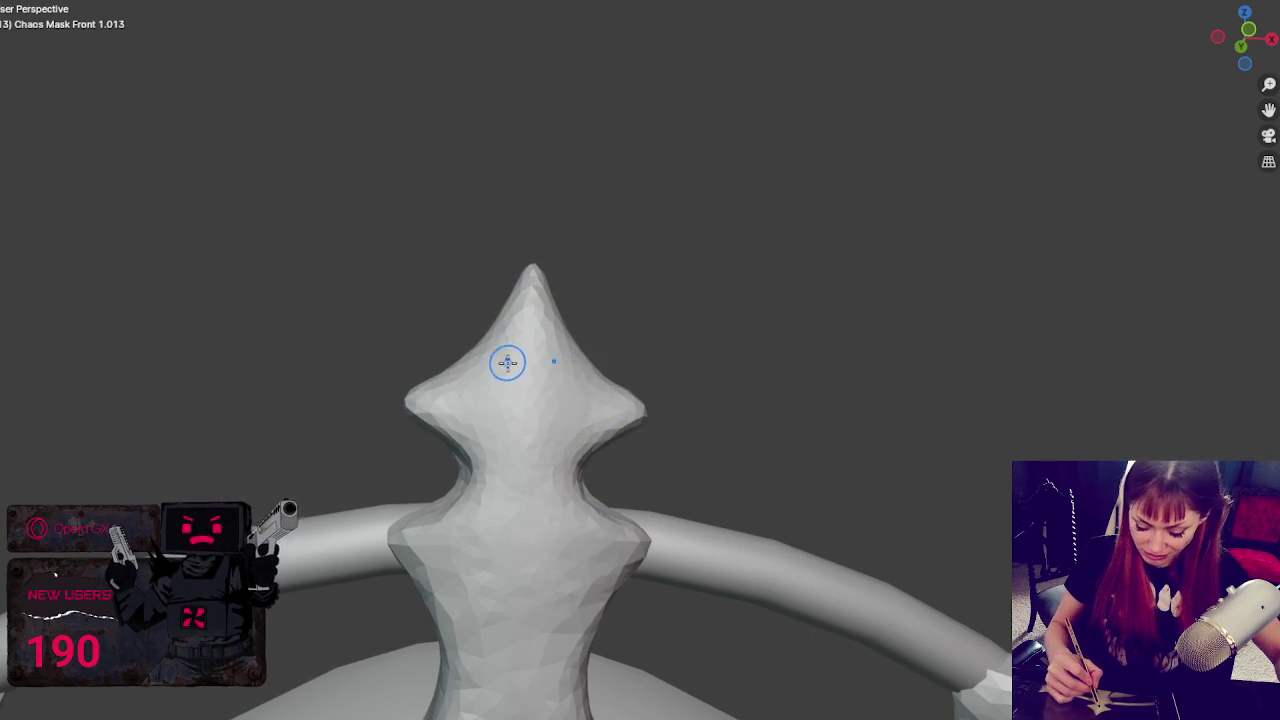
middle_drag(506, 357, 545, 383)
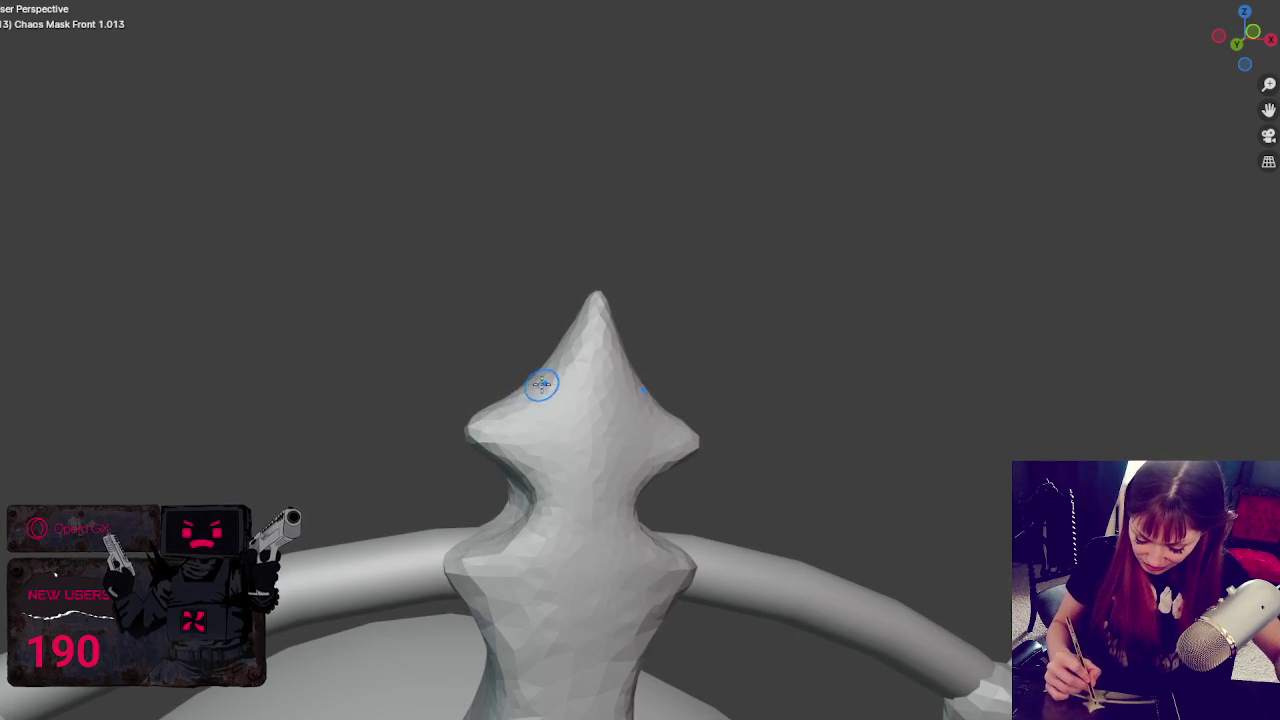
drag(500, 409, 583, 308)
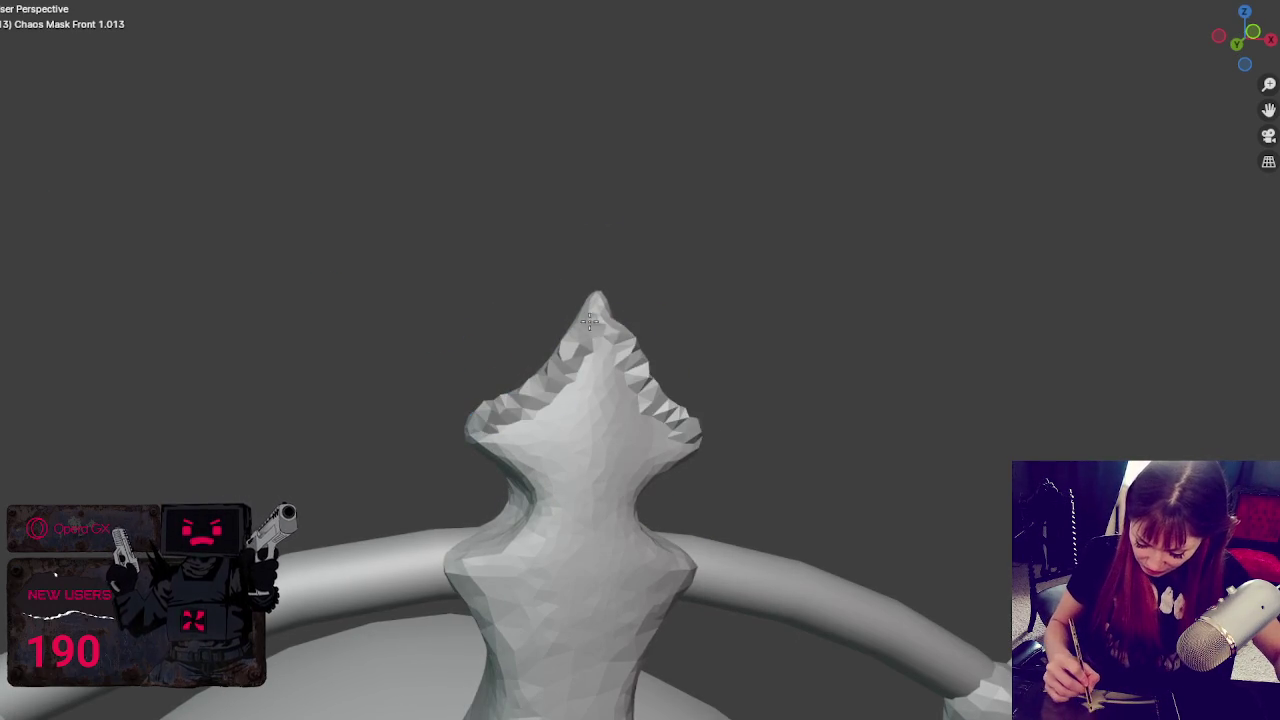
key(ctrl+z)
drag(494, 410, 581, 320)
mouse_move(631, 362)
mouse_down()
mouse_move(522, 393)
mouse_move(560, 490)
mouse_move(540, 506)
mouse_move(594, 466)
mouse_move(510, 445)
mouse_move(666, 429)
mouse_move(511, 438)
mouse_move(650, 457)
mouse_up()
- Deepen, then soften, the crease under the spire's cap rim and sculpt its side surface
drag(511, 445, 553, 447)
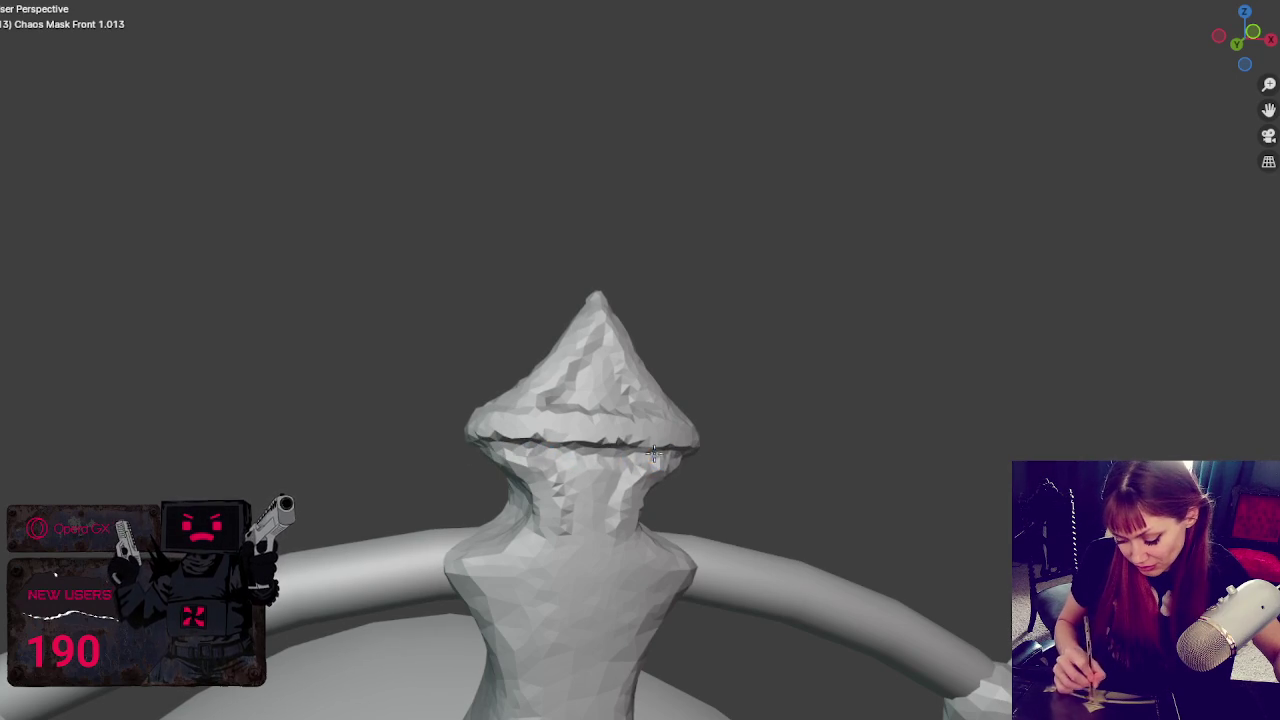
middle_drag(537, 470, 646, 466)
mouse_move(587, 449)
shift+mouse_down()
mouse_move(600, 437)
mouse_move(460, 440)
mouse_move(586, 442)
shift+mouse_up()
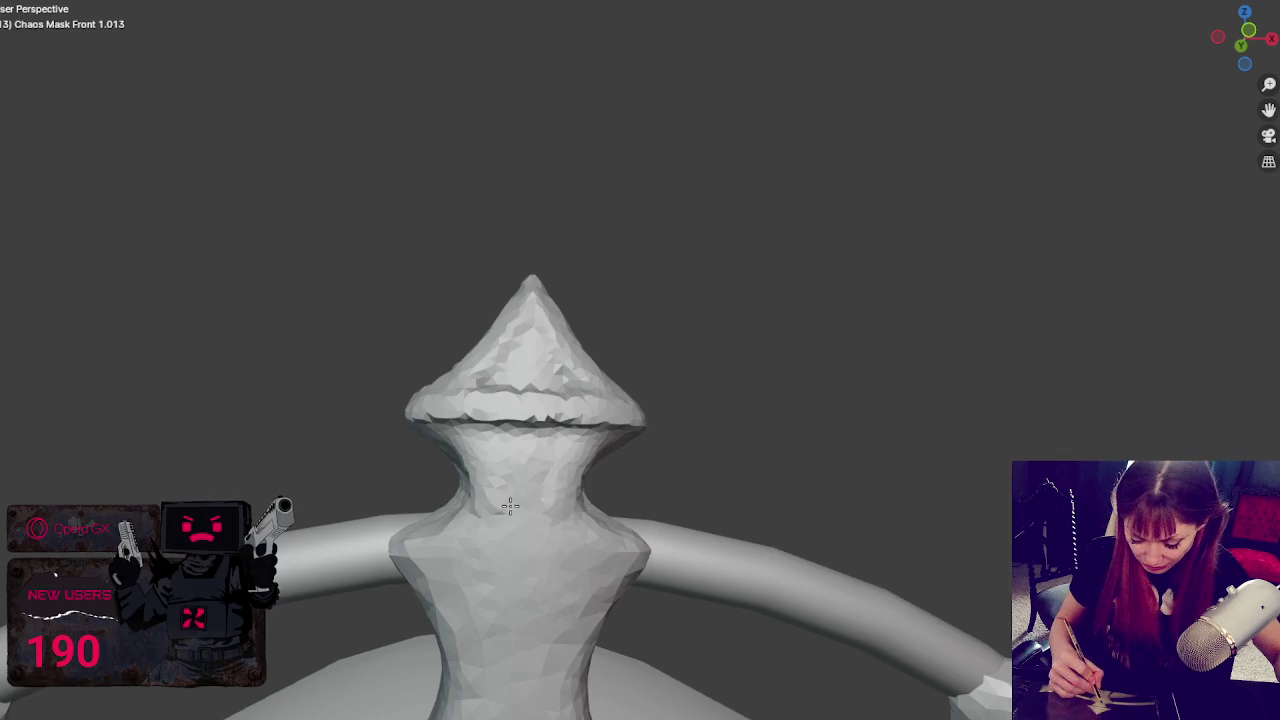
middle_drag(498, 497, 556, 467)
mouse_move(640, 500)
middle_down()
mouse_move(474, 534)
mouse_move(386, 492)
middle_up()
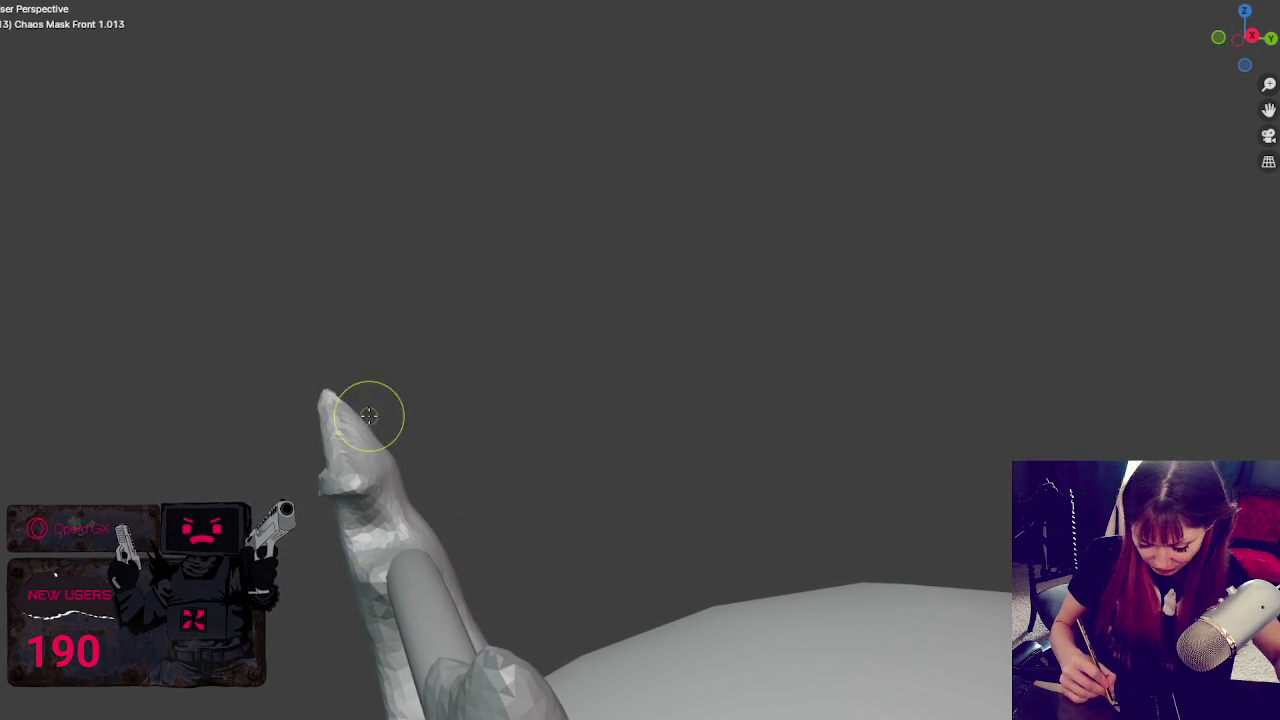
drag(360, 538, 341, 547)
- Carve mirrored dents into the spire's neck below the cap, then zoom out to the whole mask
mouse_move(363, 537)
middle_down()
mouse_move(434, 491)
mouse_move(327, 497)
mouse_move(449, 529)
mouse_move(366, 452)
middle_up()
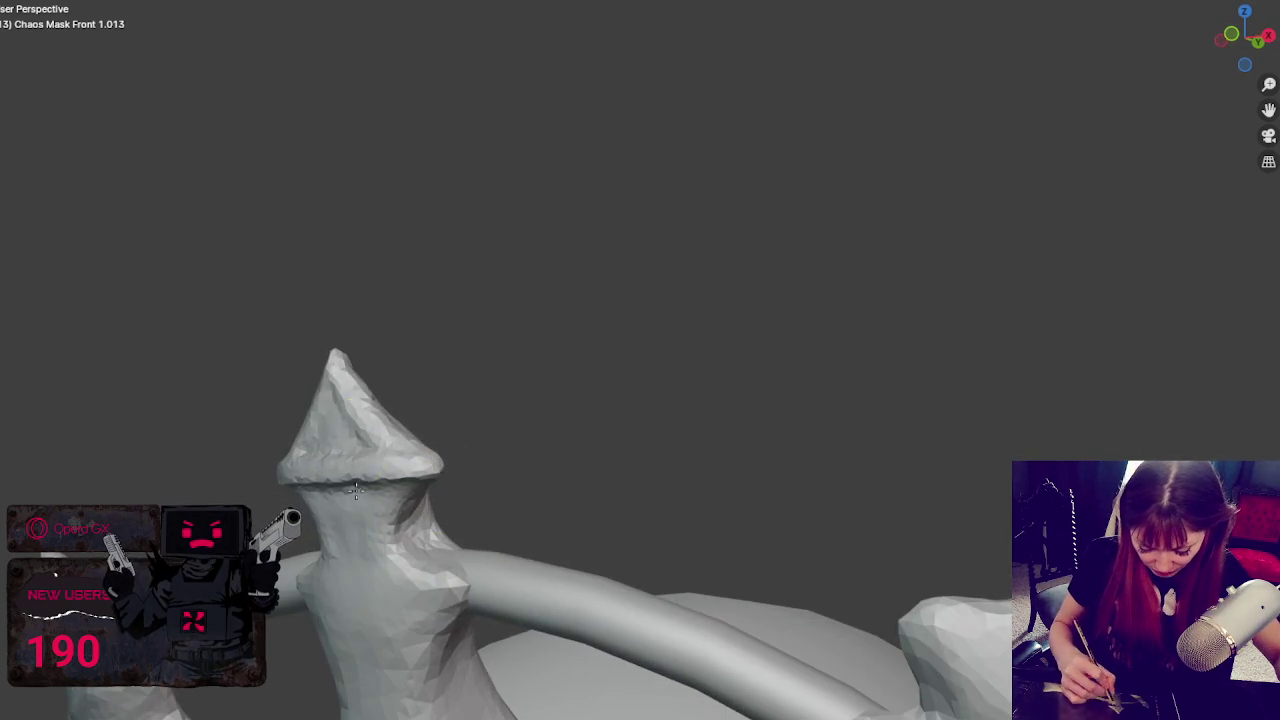
mouse_move(437, 527)
middle_down()
mouse_move(360, 478)
mouse_move(372, 480)
middle_up()
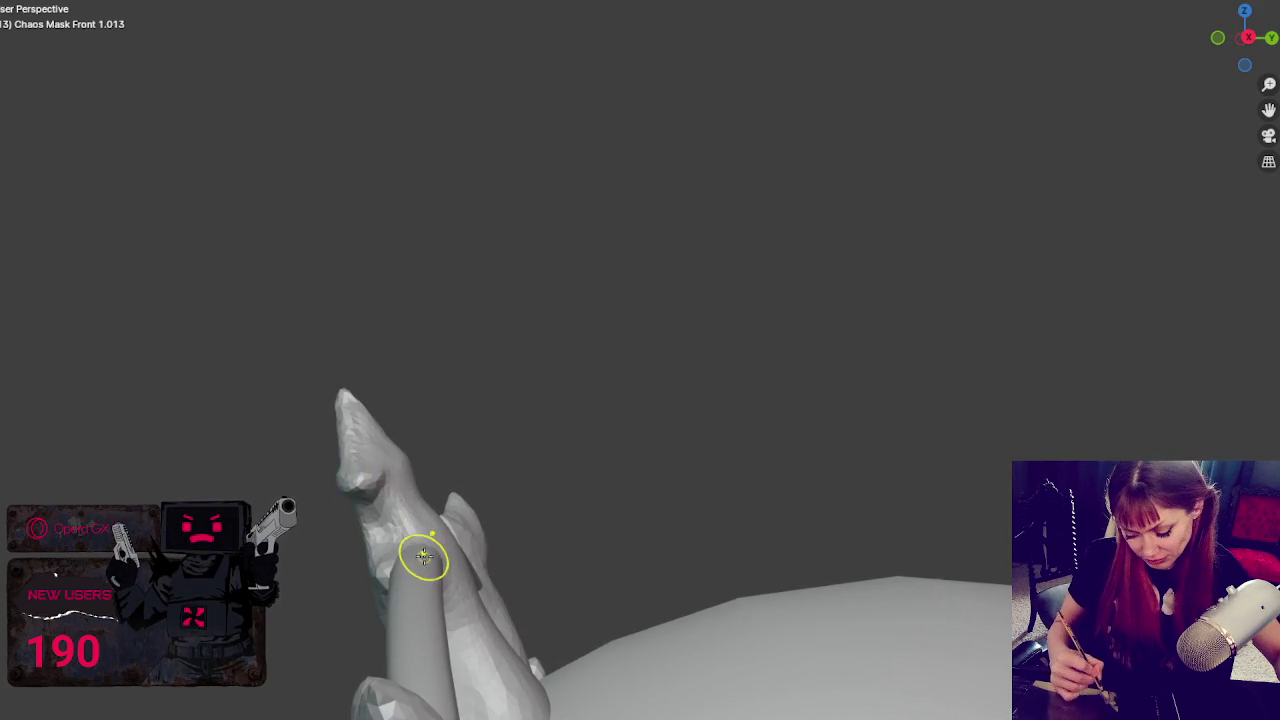
middle_drag(424, 557, 469, 543)
mouse_move(371, 600)
middle_down()
mouse_move(343, 614)
mouse_move(506, 591)
middle_up()
drag(543, 532, 543, 530)
middle_drag(543, 530, 480, 551)
mouse_move(526, 503)
mouse_down()
mouse_move(471, 423)
mouse_move(508, 366)
mouse_move(538, 393)
mouse_up()
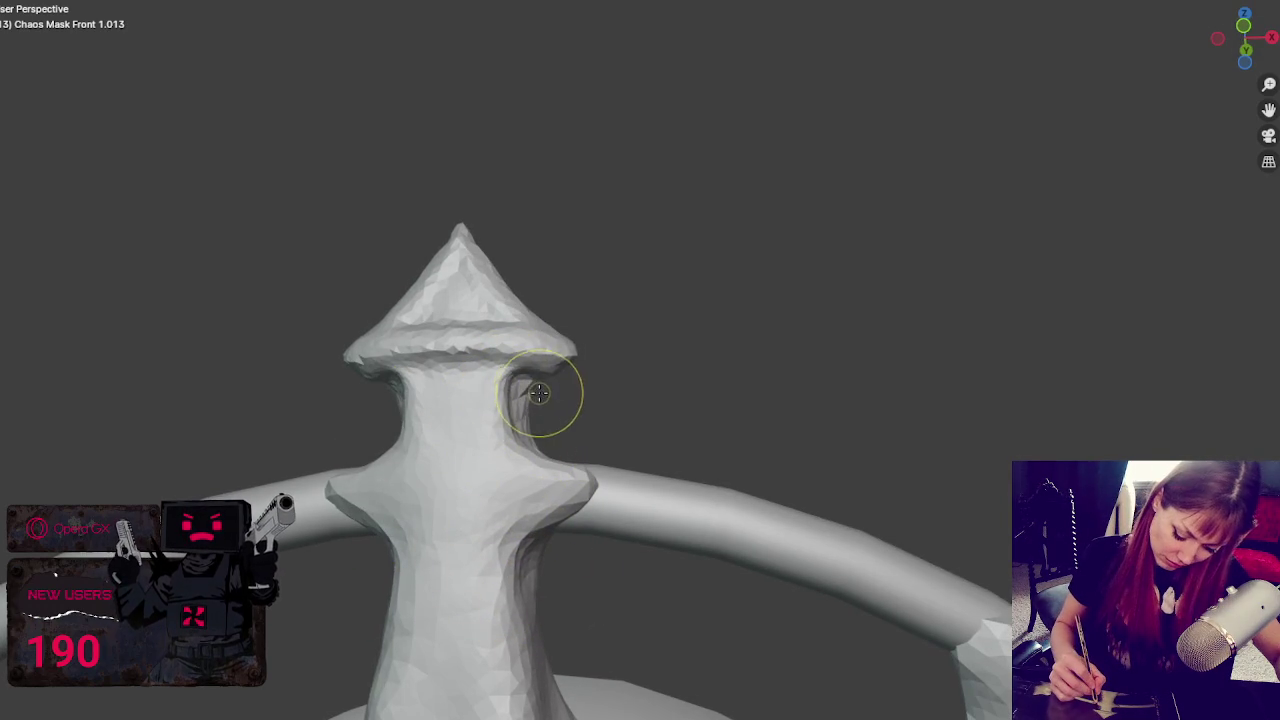
scroll(709, 357, down, 4)
scroll(777, 334, down, 3)
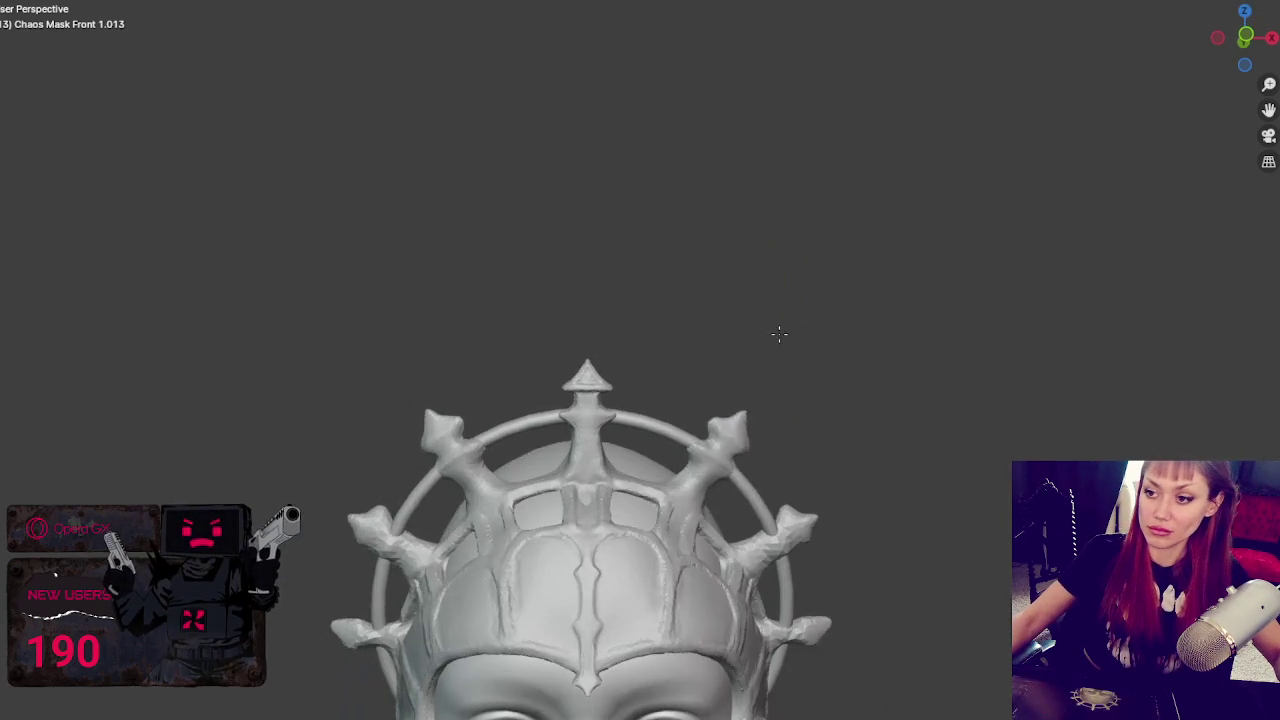
- From a front view, smooth the vertical ridge on the mask's forehead
middle_drag(777, 334, 768, 258)
scroll(768, 258, down, 3)
mouse_move(769, 134)
middle_down()
mouse_move(703, 151)
mouse_move(776, 157)
middle_up()
scroll(779, 162, up, 2)
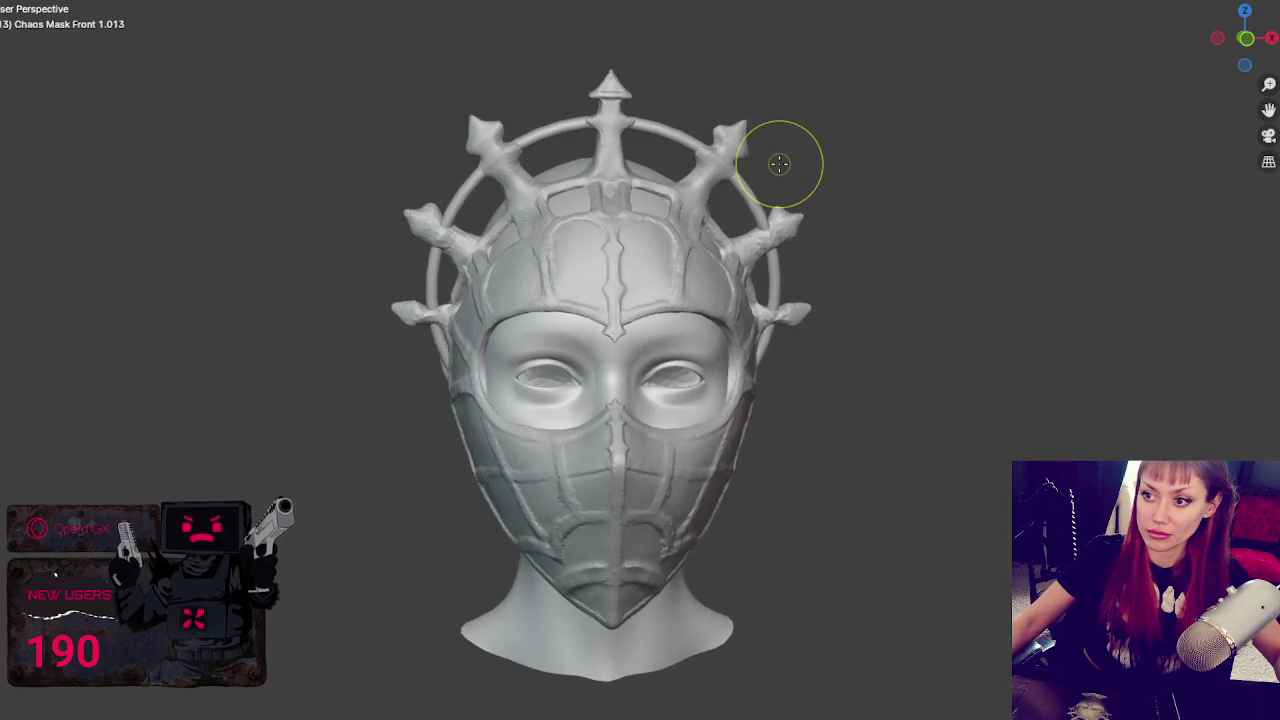
scroll(777, 163, up, 2)
scroll(777, 165, up, 3)
scroll(740, 210, up, 2)
scroll(697, 251, up, 4)
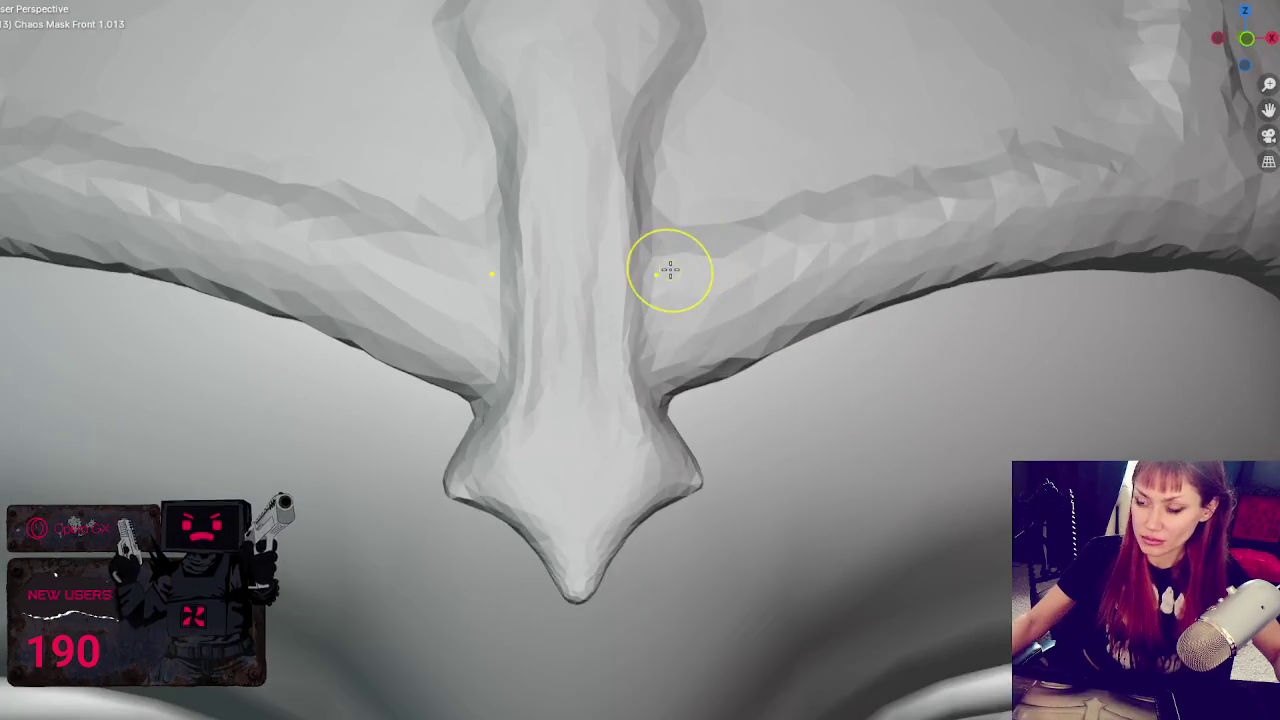
mouse_move(600, 337)
mouse_down()
mouse_move(567, 342)
mouse_move(563, 143)
mouse_up()
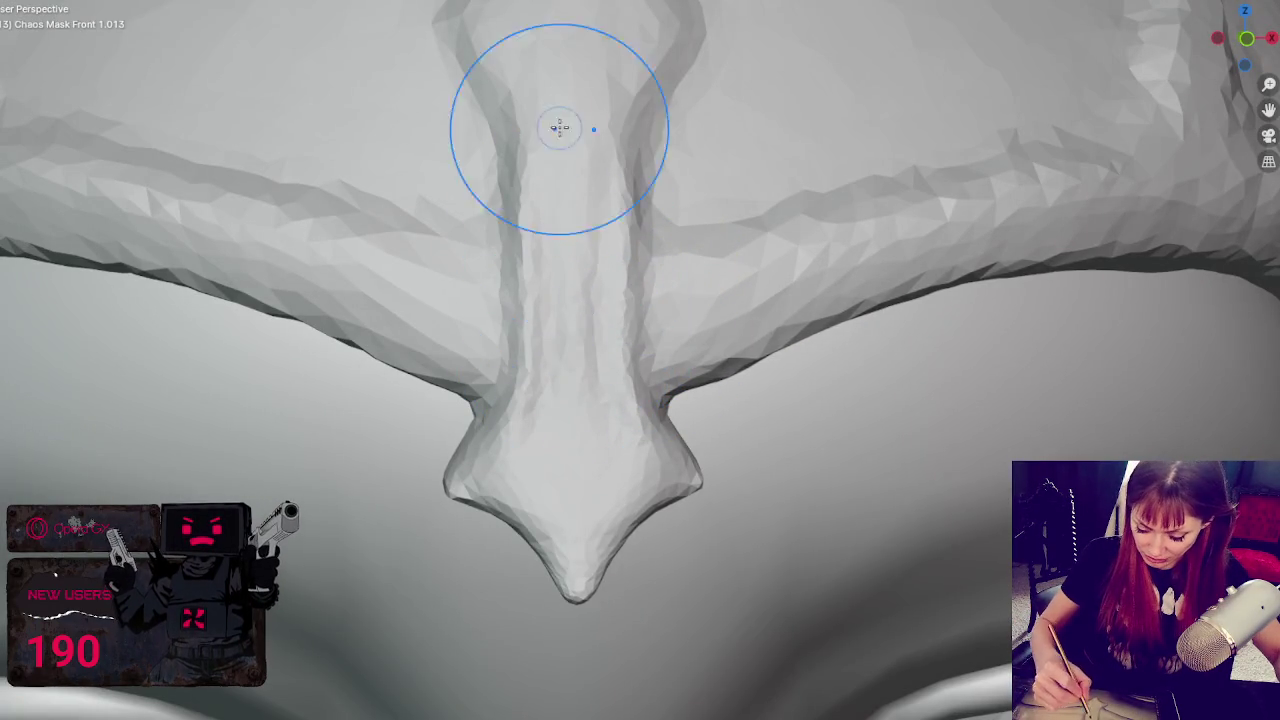
mouse_move(554, 323)
mouse_down()
mouse_move(557, 397)
mouse_move(553, 283)
mouse_move(648, 293)
mouse_up()
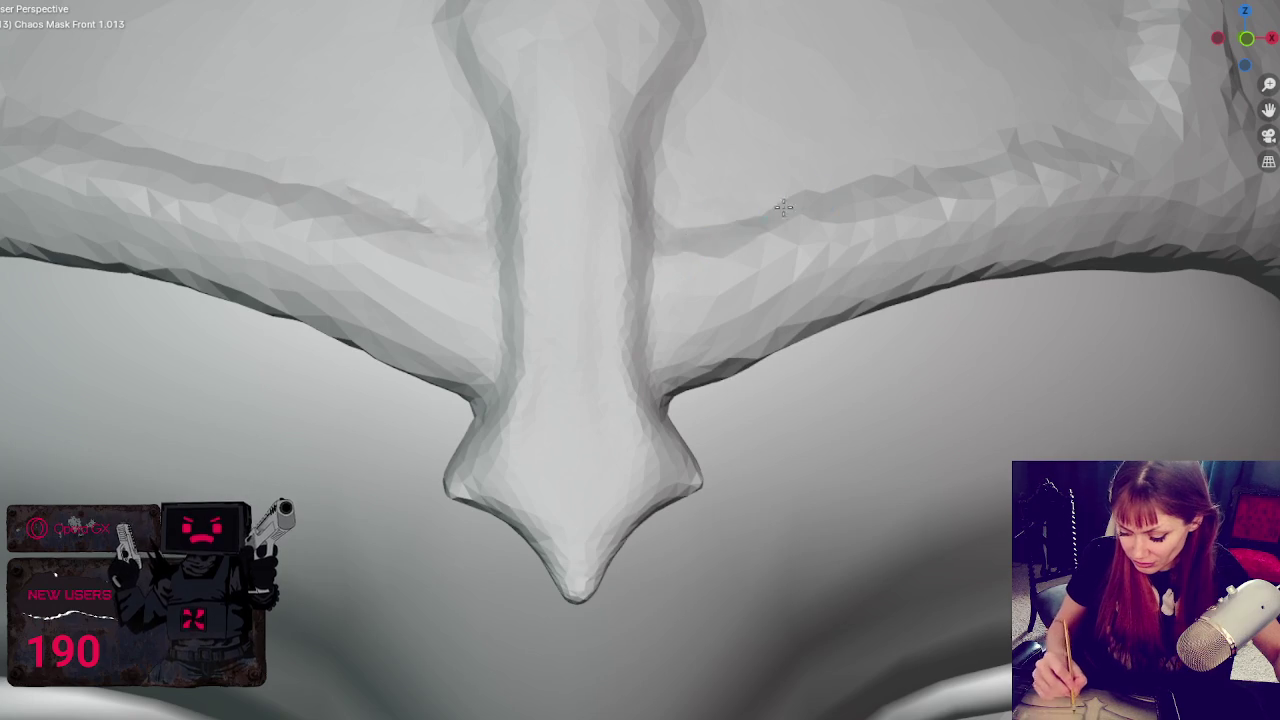
- Smooth the right brow ridge and its edge beside the forehead ridge
drag(897, 177, 865, 178)
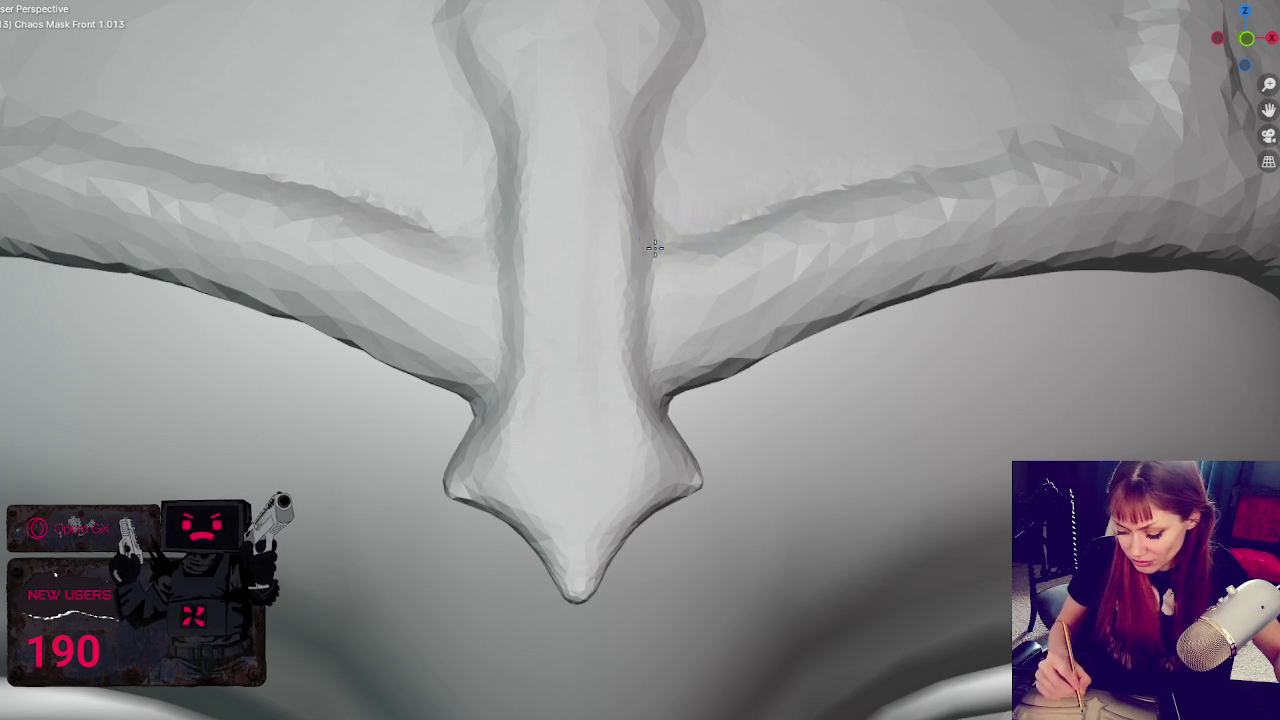
drag(900, 188, 720, 245)
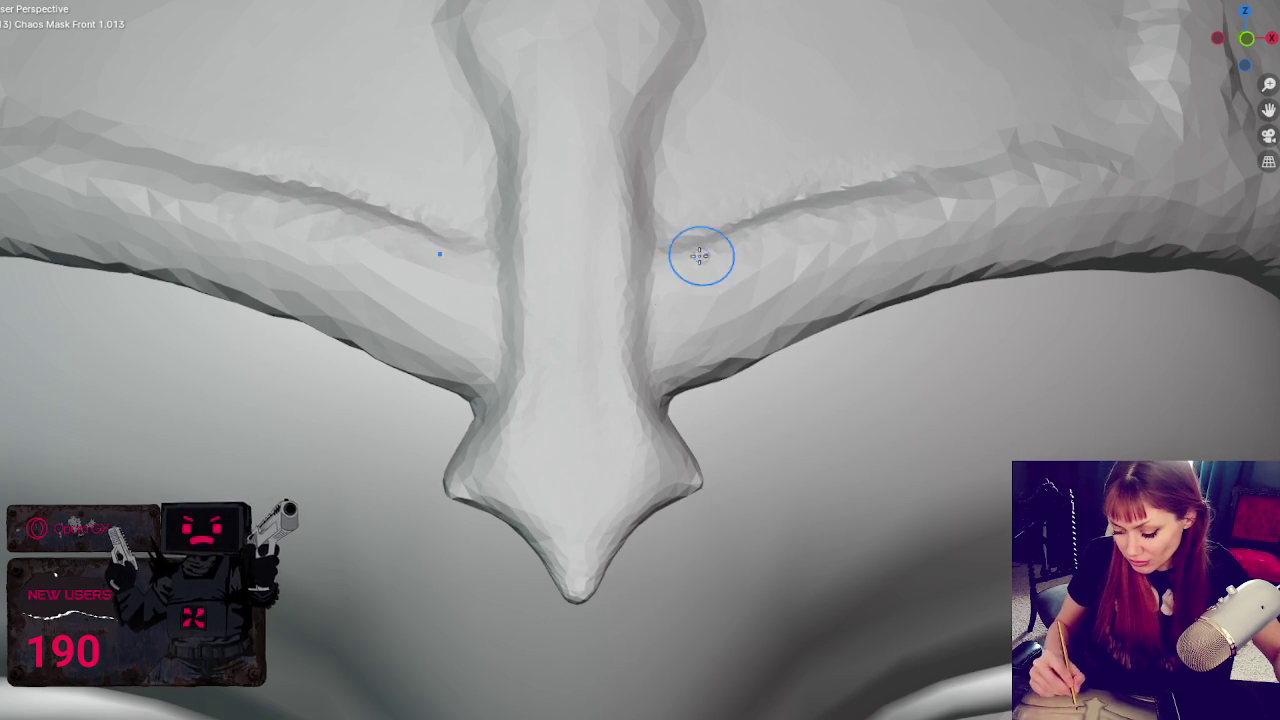
shift+middle_drag(773, 316, 722, 307)
mouse_move(674, 334)
mouse_down()
mouse_move(600, 329)
mouse_move(806, 234)
mouse_move(657, 271)
mouse_move(606, 237)
mouse_move(617, 193)
mouse_move(571, 237)
mouse_up()
mouse_move(860, 175)
mouse_down()
mouse_move(951, 206)
mouse_move(810, 240)
mouse_move(1154, 192)
mouse_up()
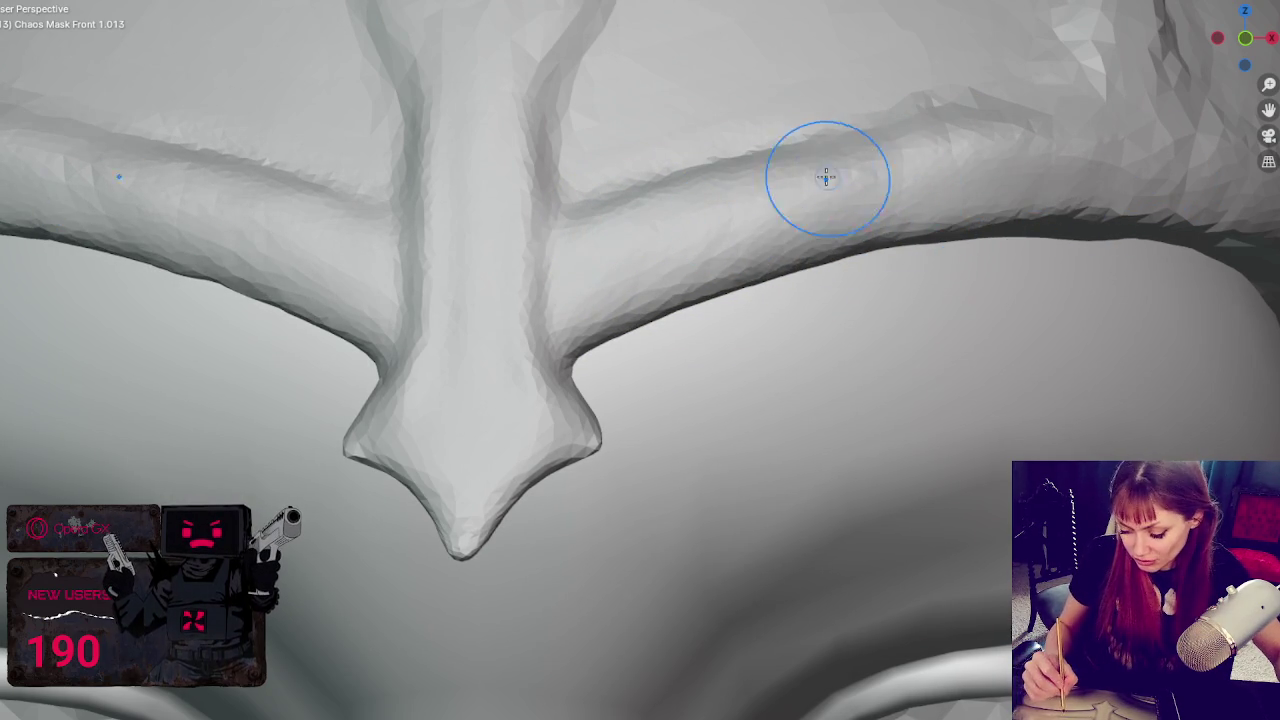
- Deepen the brow crease leftward and smooth the horizontal ridge edge back and forth
scroll(817, 307, up, 3)
mouse_move(815, 320)
mouse_down()
mouse_move(741, 341)
mouse_move(905, 300)
mouse_up()
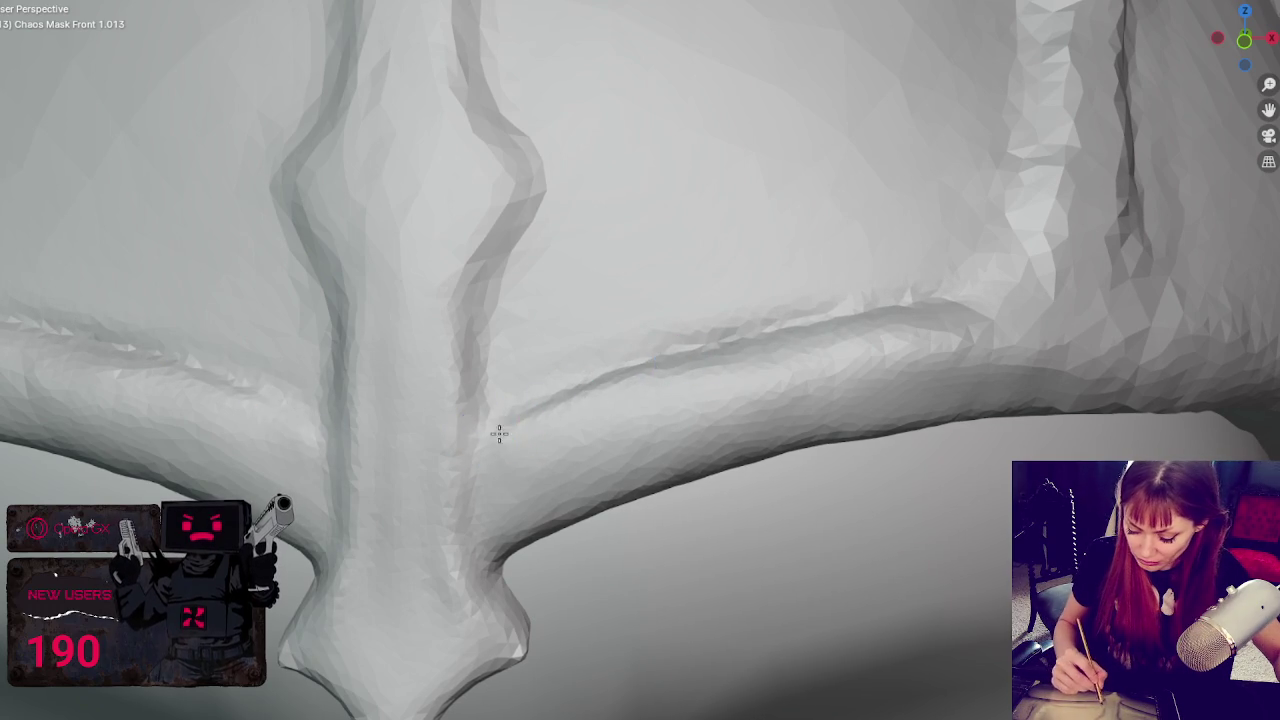
mouse_move(558, 413)
mouse_down()
mouse_move(518, 430)
mouse_move(635, 389)
mouse_up()
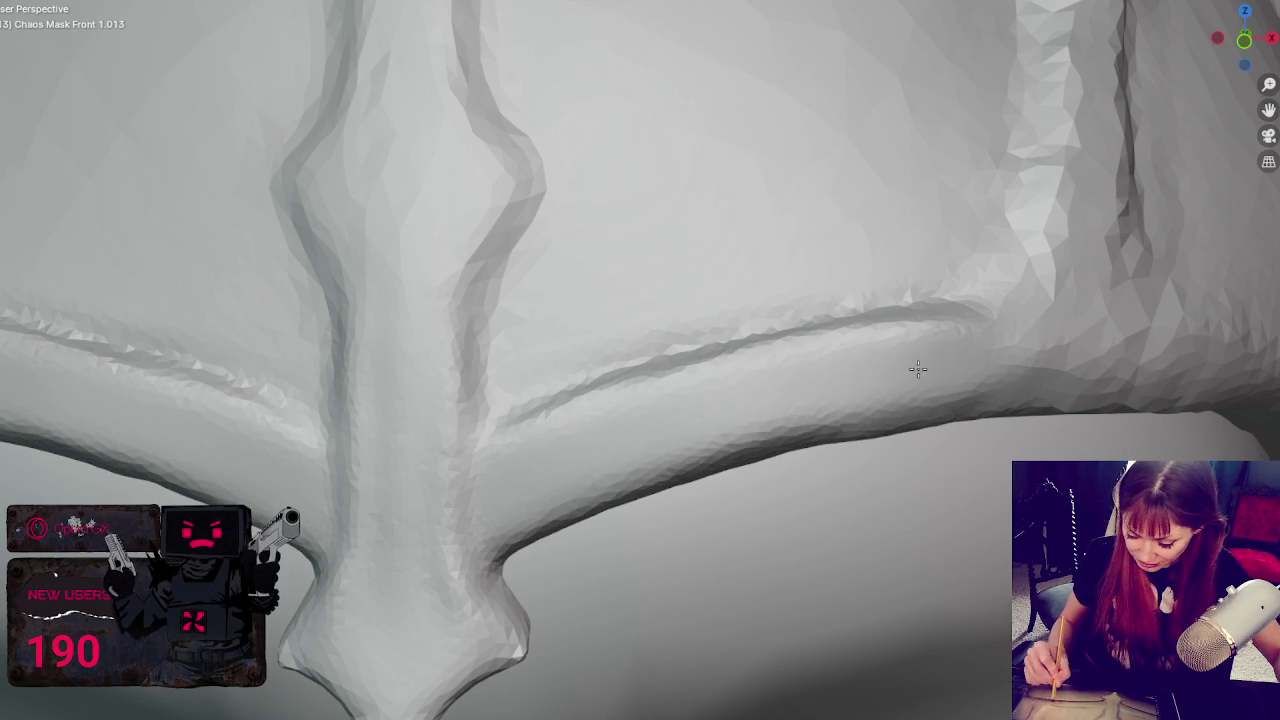
mouse_move(523, 471)
middle_down()
mouse_move(786, 423)
mouse_move(517, 512)
middle_up()
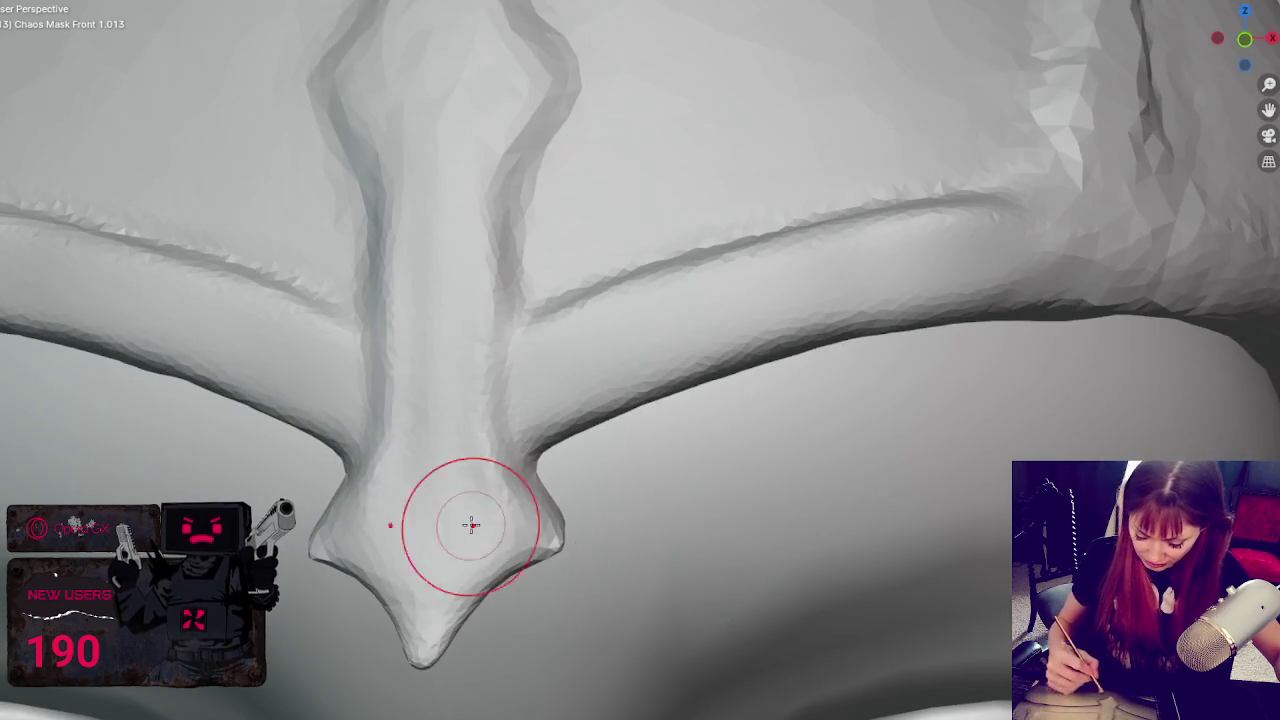
middle_drag(423, 257, 886, 343)
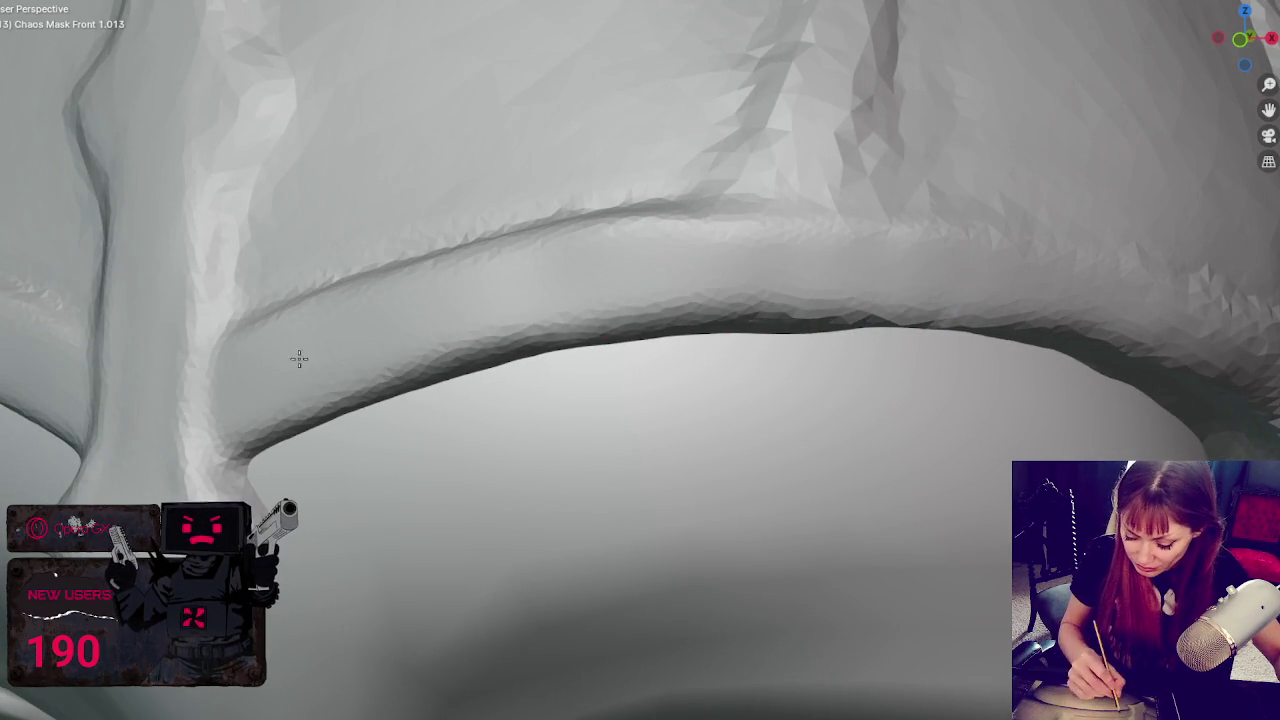
middle_drag(309, 351, 920, 209)
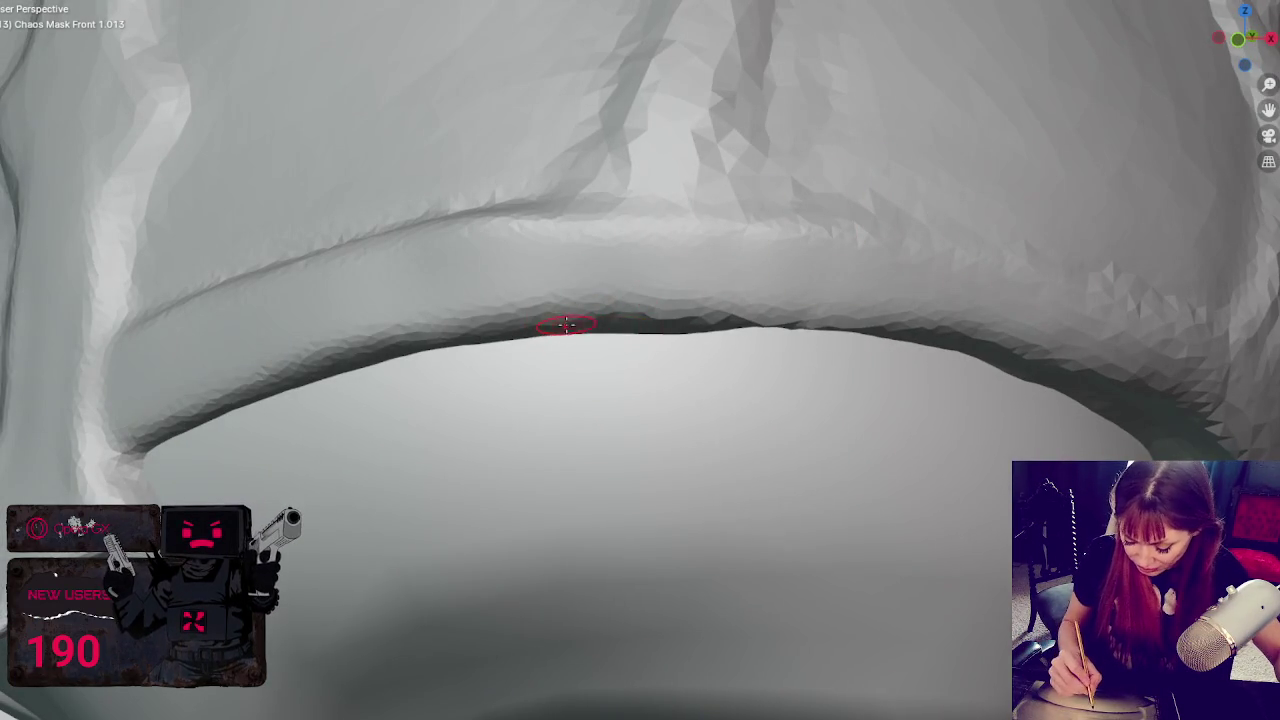
drag(493, 318, 975, 328)
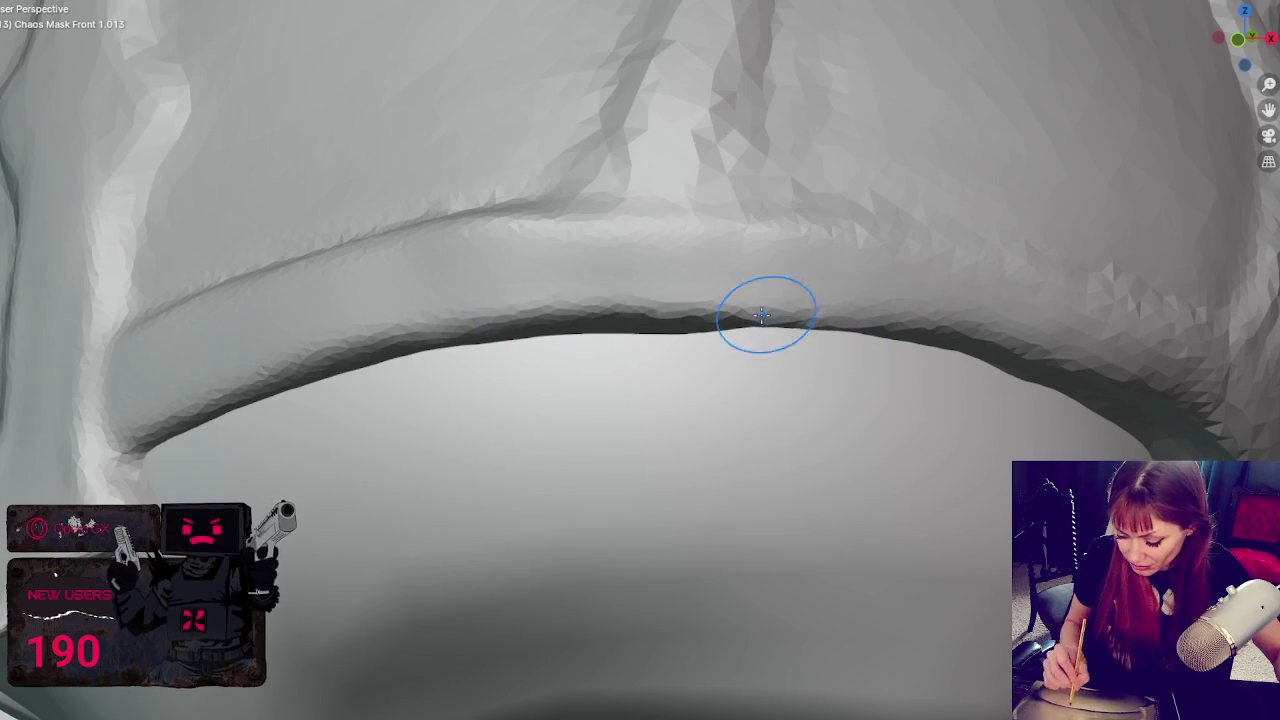
mouse_move(510, 323)
mouse_down()
mouse_move(300, 357)
mouse_move(1157, 366)
mouse_move(742, 316)
mouse_up()
- Smooth the lower edge of the brow band ridge
scroll(742, 316, down, 5)
scroll(1034, 366, up, 2)
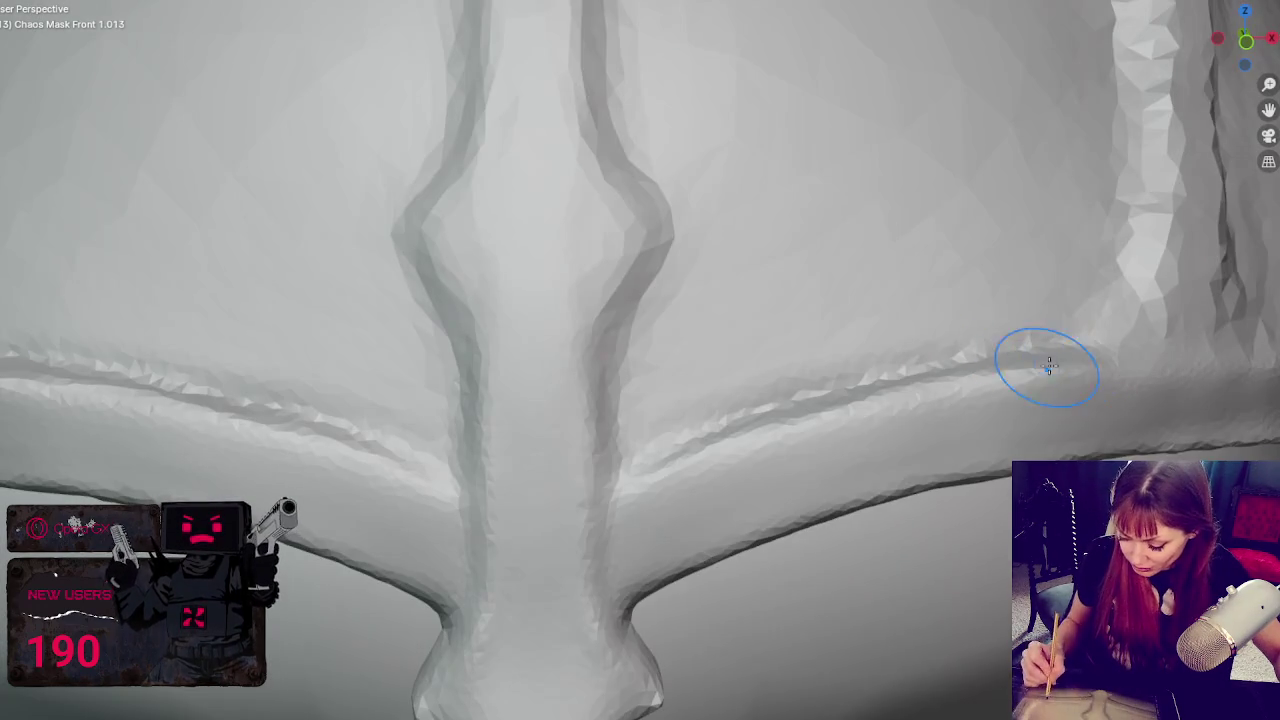
scroll(1013, 425, up, 5)
middle_drag(1013, 425, 660, 334)
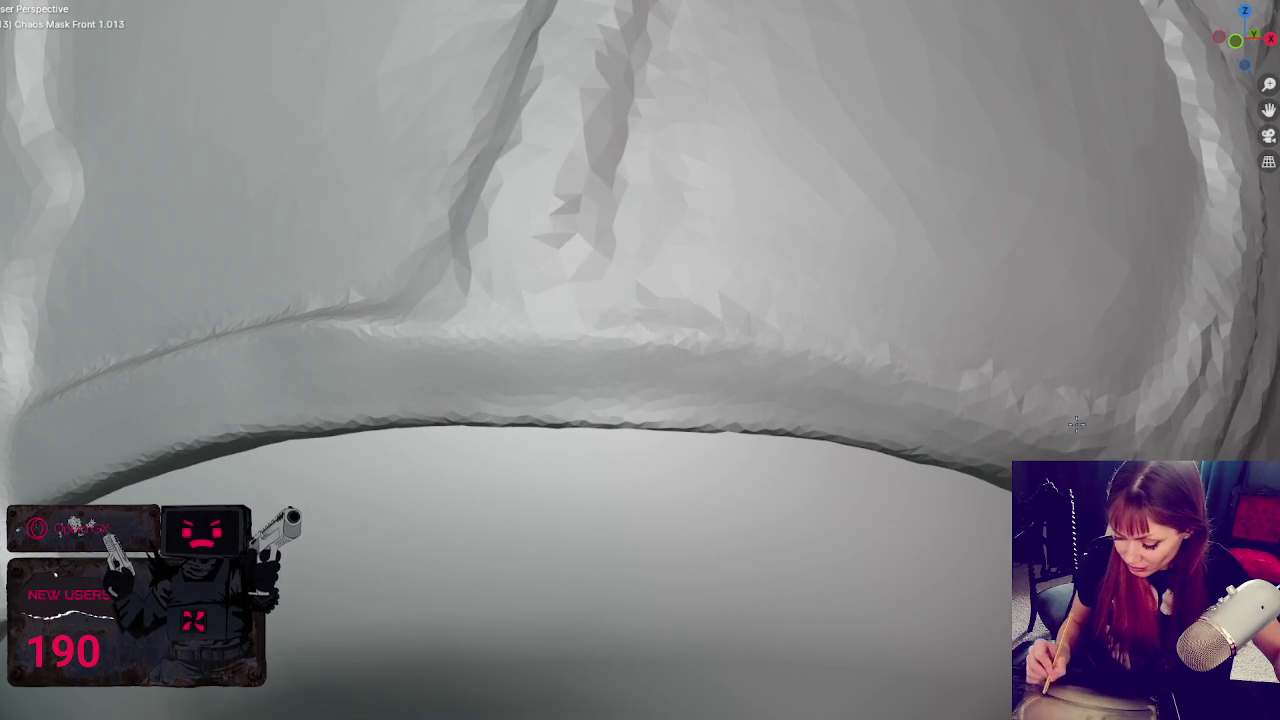
drag(898, 365, 491, 342)
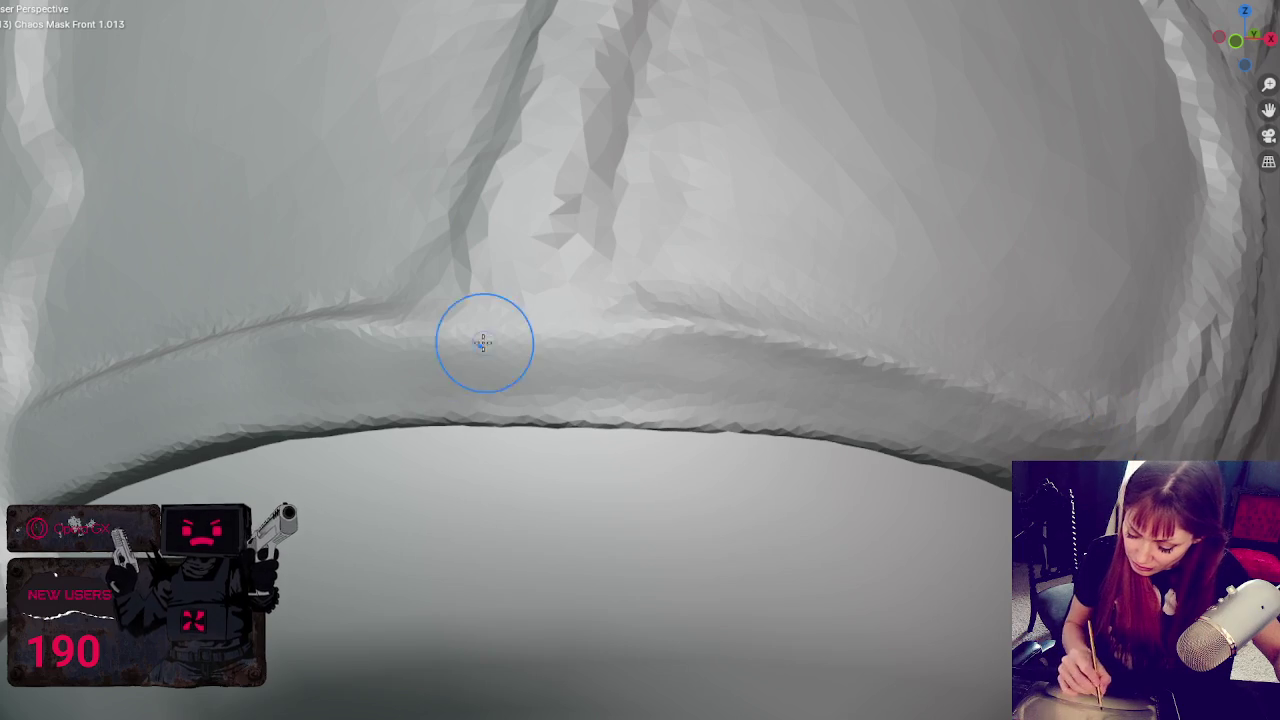
- Deepen the paired vertical grooves on the right forehead panel, then snap to front view
middle_drag(731, 151, 663, 209)
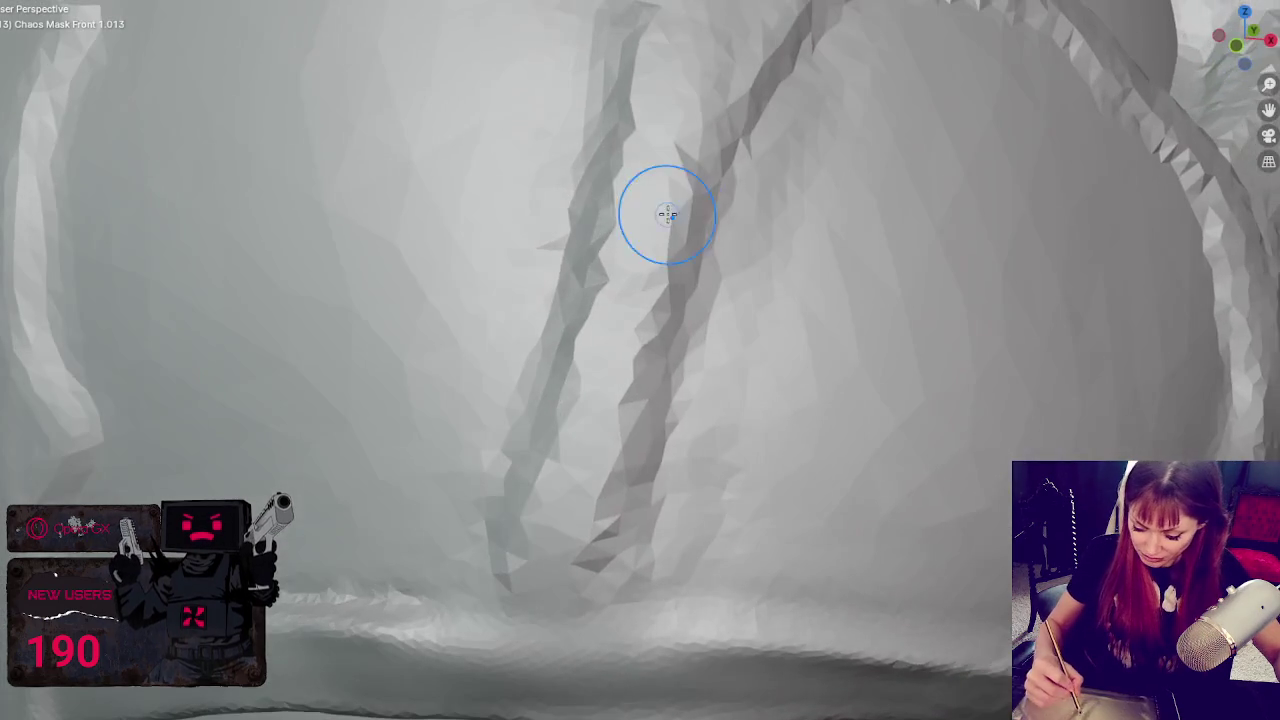
mouse_move(727, 166)
mouse_down()
mouse_move(731, 177)
mouse_move(777, 94)
mouse_move(660, 391)
mouse_move(803, 48)
mouse_move(643, 500)
mouse_move(590, 540)
mouse_move(560, 300)
mouse_move(652, 421)
mouse_up()
mouse_move(669, 276)
mouse_down()
mouse_move(614, 531)
mouse_move(651, 209)
mouse_move(505, 560)
mouse_move(531, 520)
mouse_up()
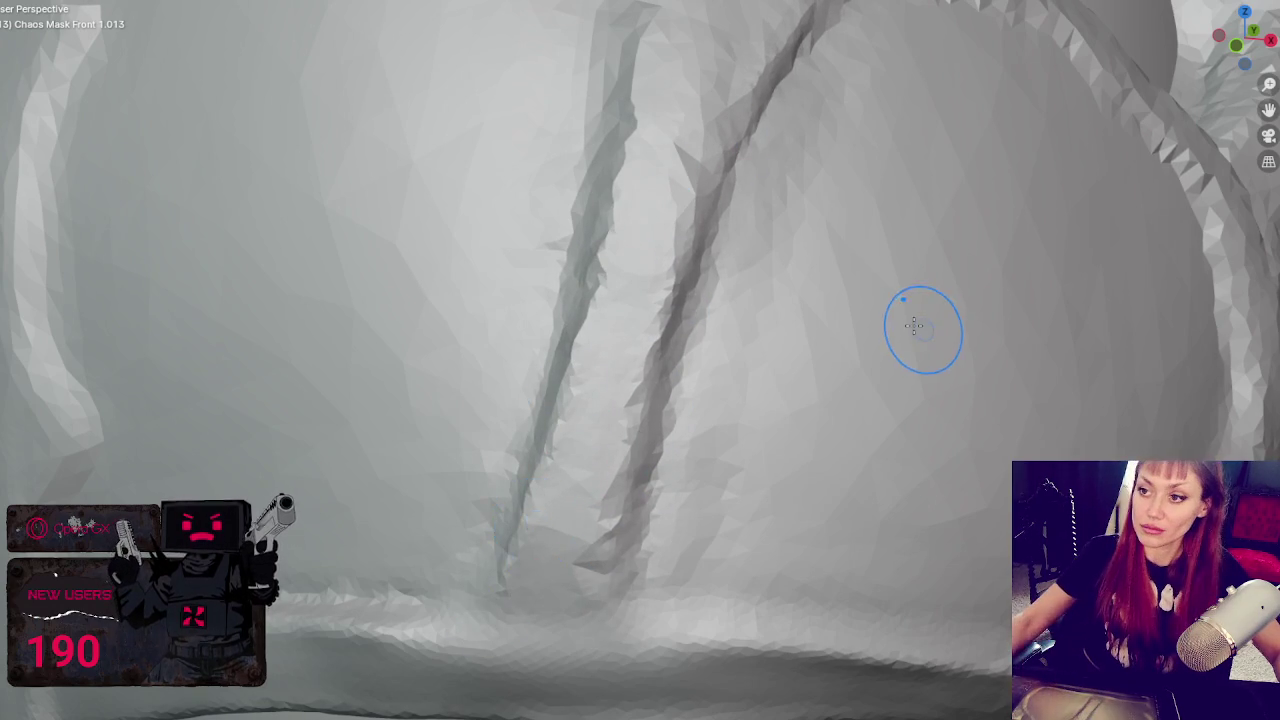
scroll(737, 263, down, 10)
key(KP_1)
- Deepen the right forehead groove, smooth the brow band, and carve a crease along its right side
scroll(763, 277, up, 3)
scroll(757, 276, up, 2)
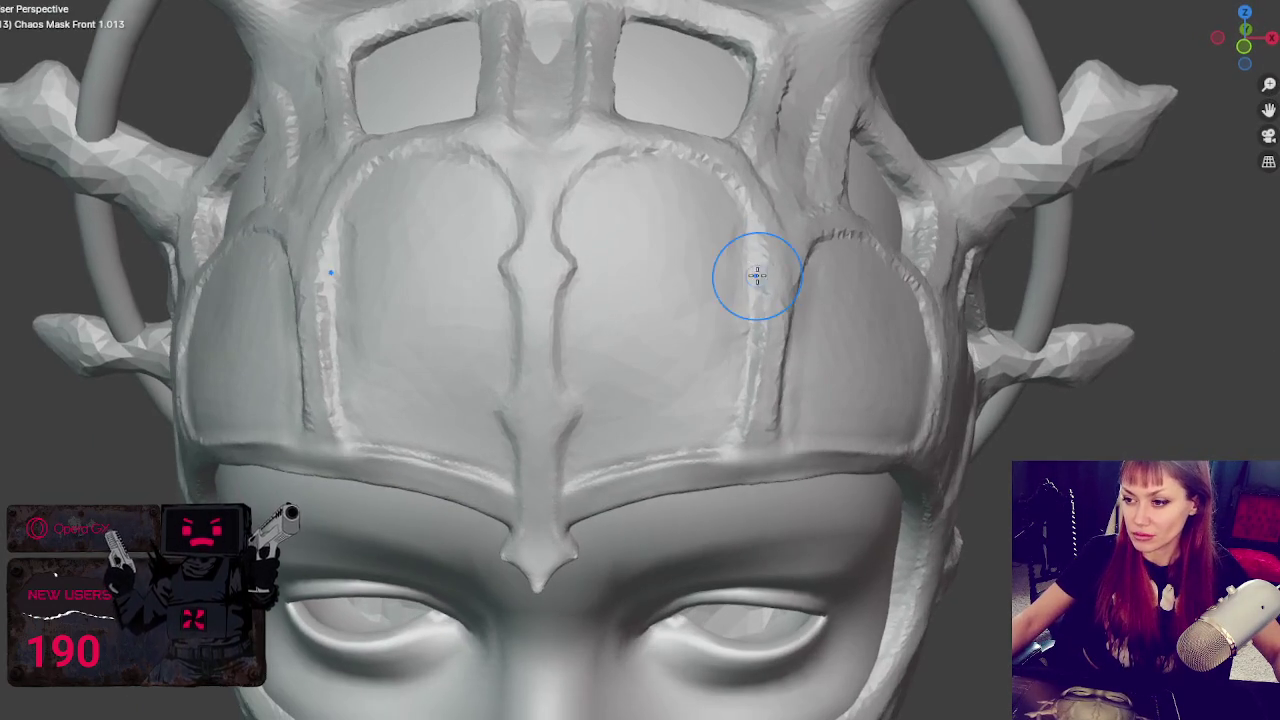
mouse_move(763, 271)
mouse_down()
mouse_move(766, 449)
mouse_move(743, 423)
mouse_move(786, 432)
mouse_move(780, 473)
mouse_up()
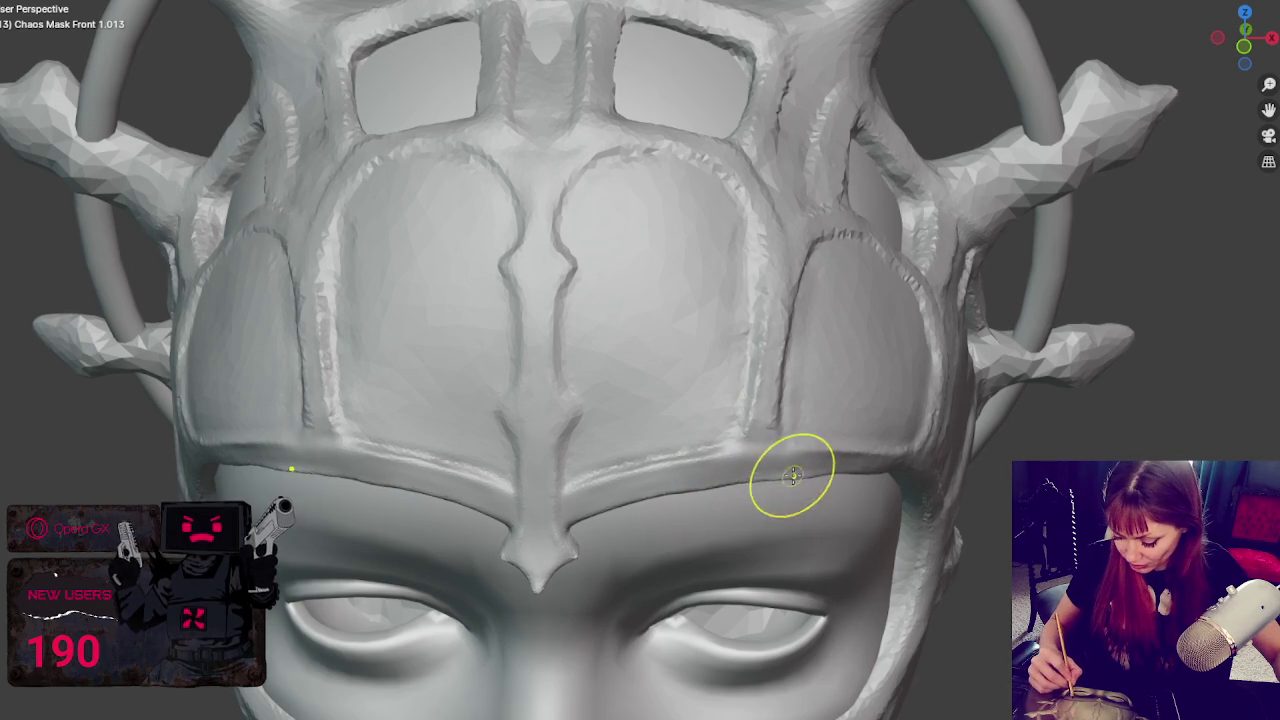
middle_drag(780, 471, 845, 476)
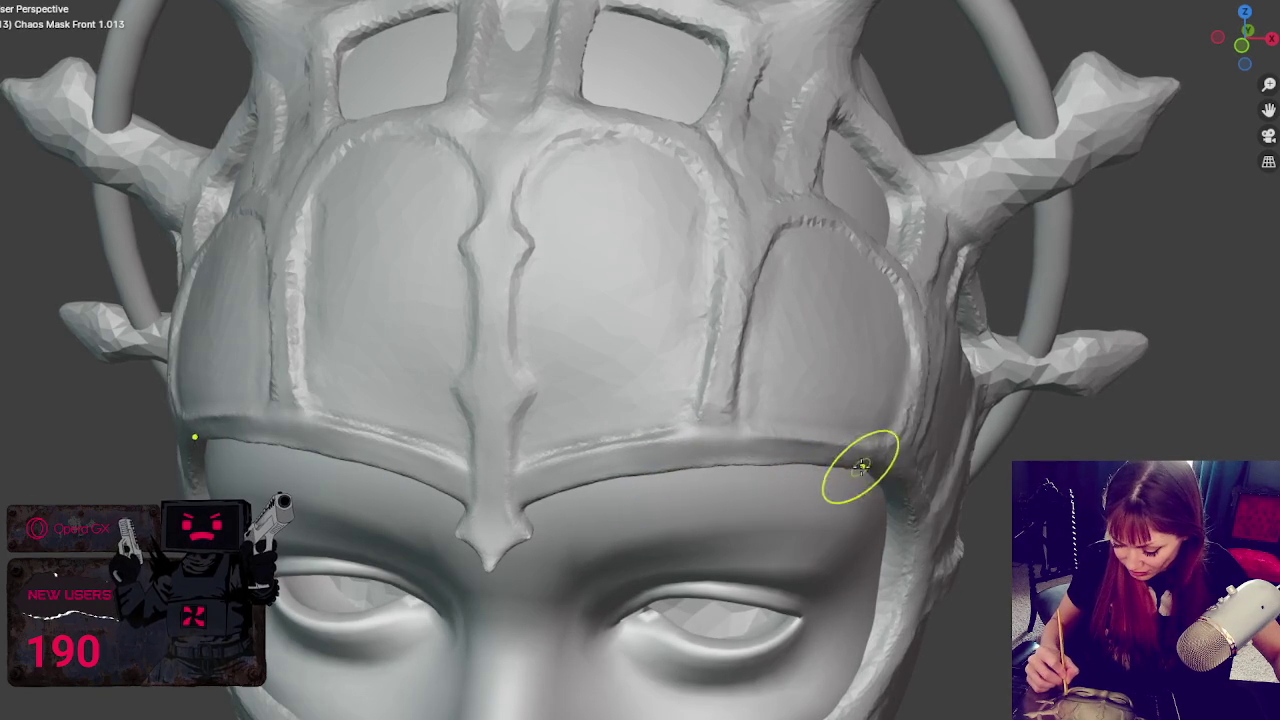
drag(862, 467, 865, 470)
mouse_move(761, 465)
mouse_down()
mouse_move(735, 467)
mouse_move(737, 443)
mouse_up()
scroll(840, 425, up, 2)
mouse_move(840, 425)
mouse_down()
mouse_move(749, 409)
mouse_move(823, 363)
mouse_move(771, 333)
mouse_move(885, 389)
mouse_move(874, 351)
mouse_up()
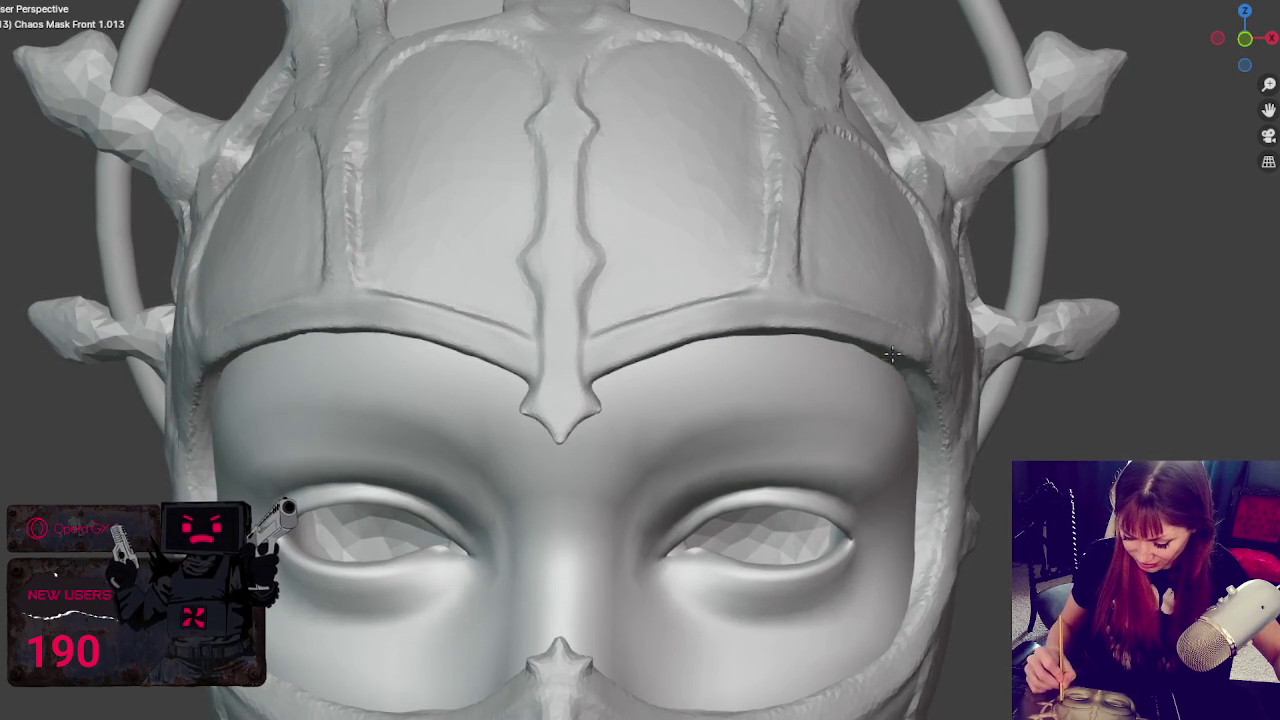
- Sharpen the groove around the eye-hole rim from a slight side angle
mouse_move(880, 414)
middle_down()
mouse_move(818, 368)
mouse_move(720, 366)
mouse_move(549, 300)
middle_up()
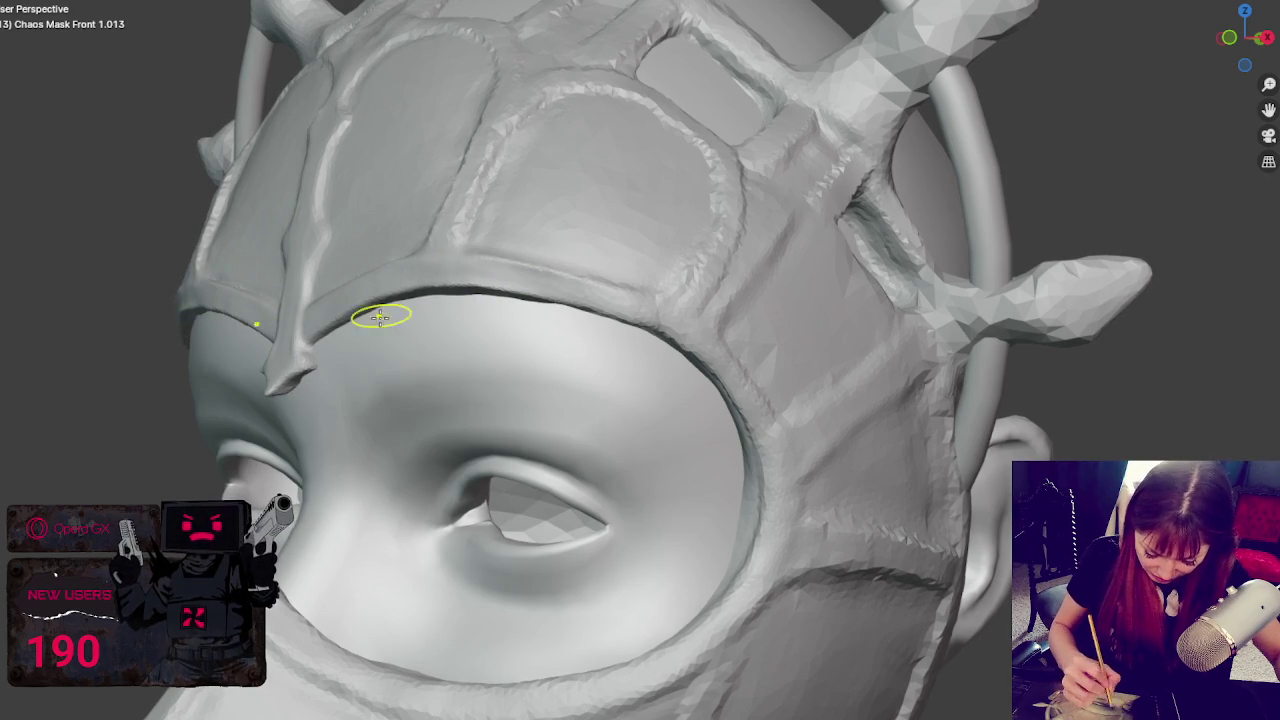
middle_drag(441, 300, 531, 223)
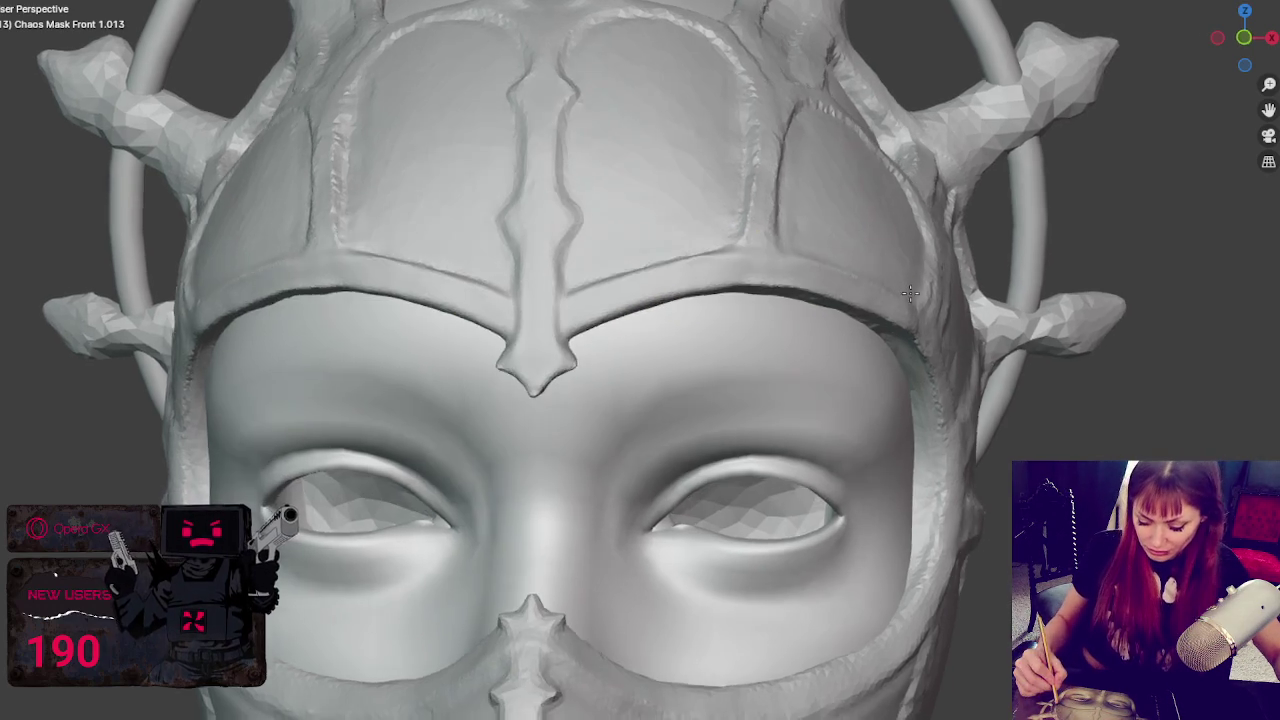
middle_drag(731, 266, 921, 292)
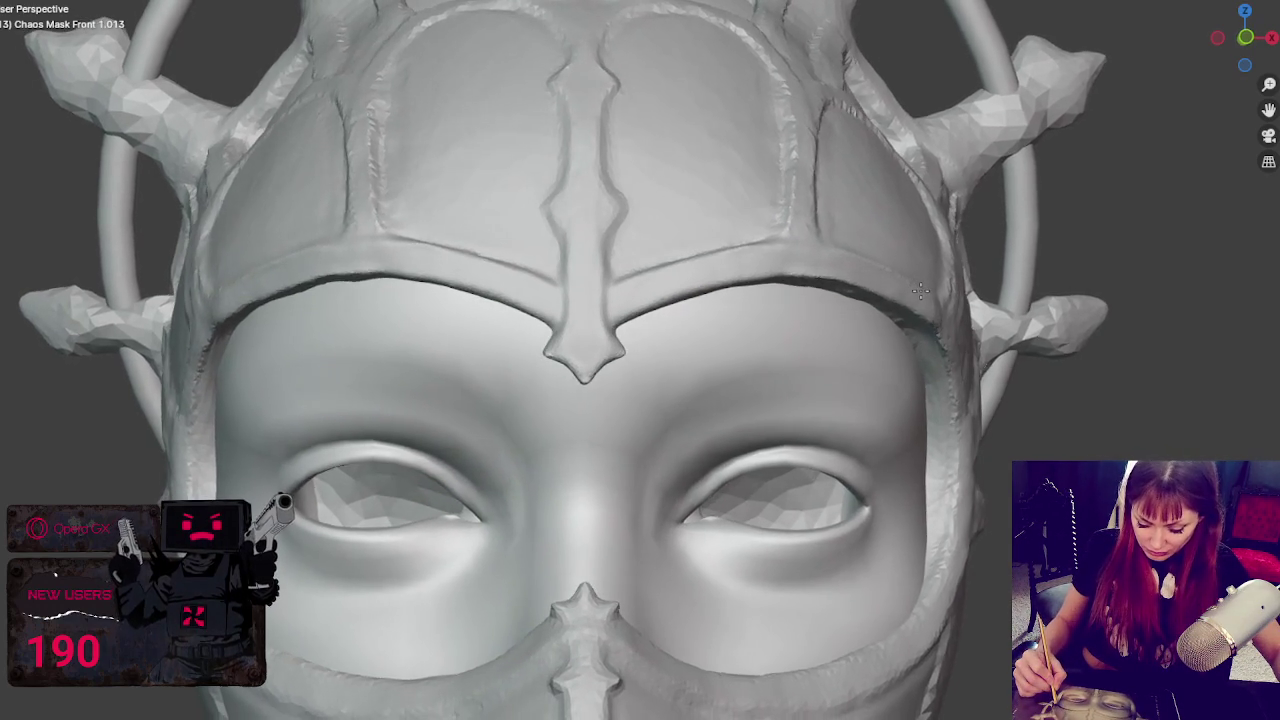
mouse_move(981, 358)
middle_down()
mouse_move(894, 471)
mouse_move(769, 505)
middle_up()
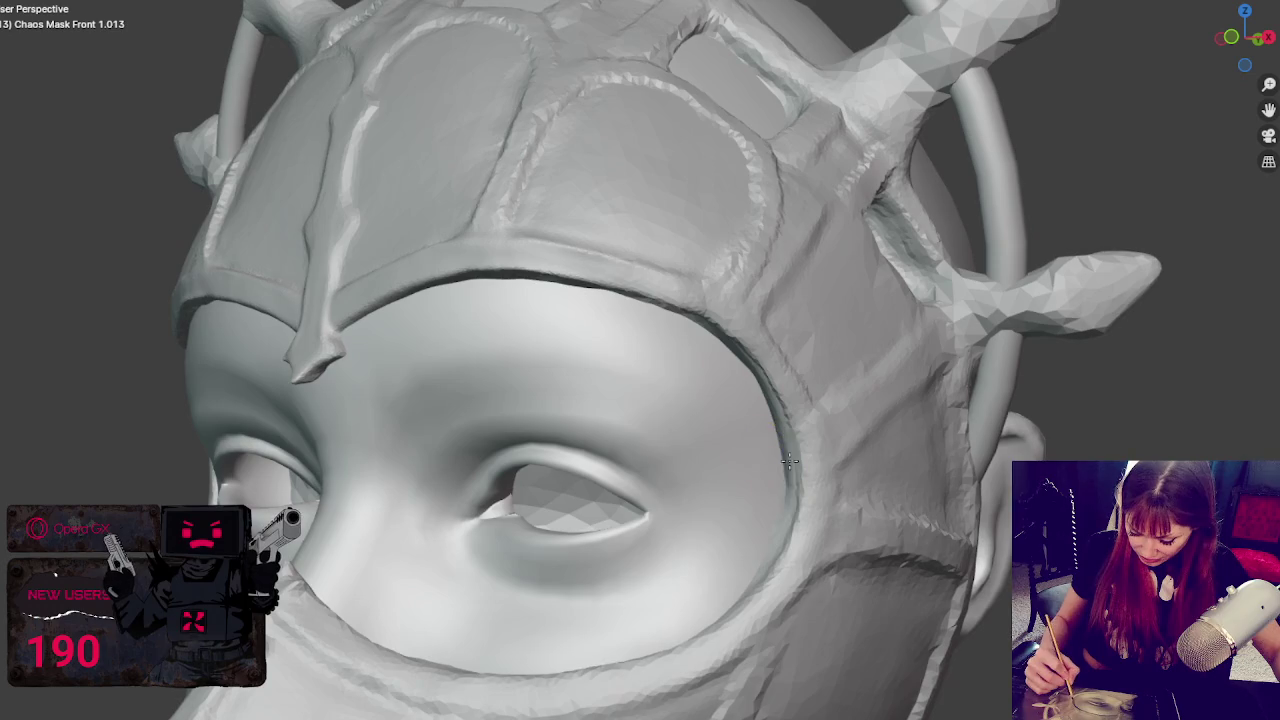
drag(779, 469, 785, 432)
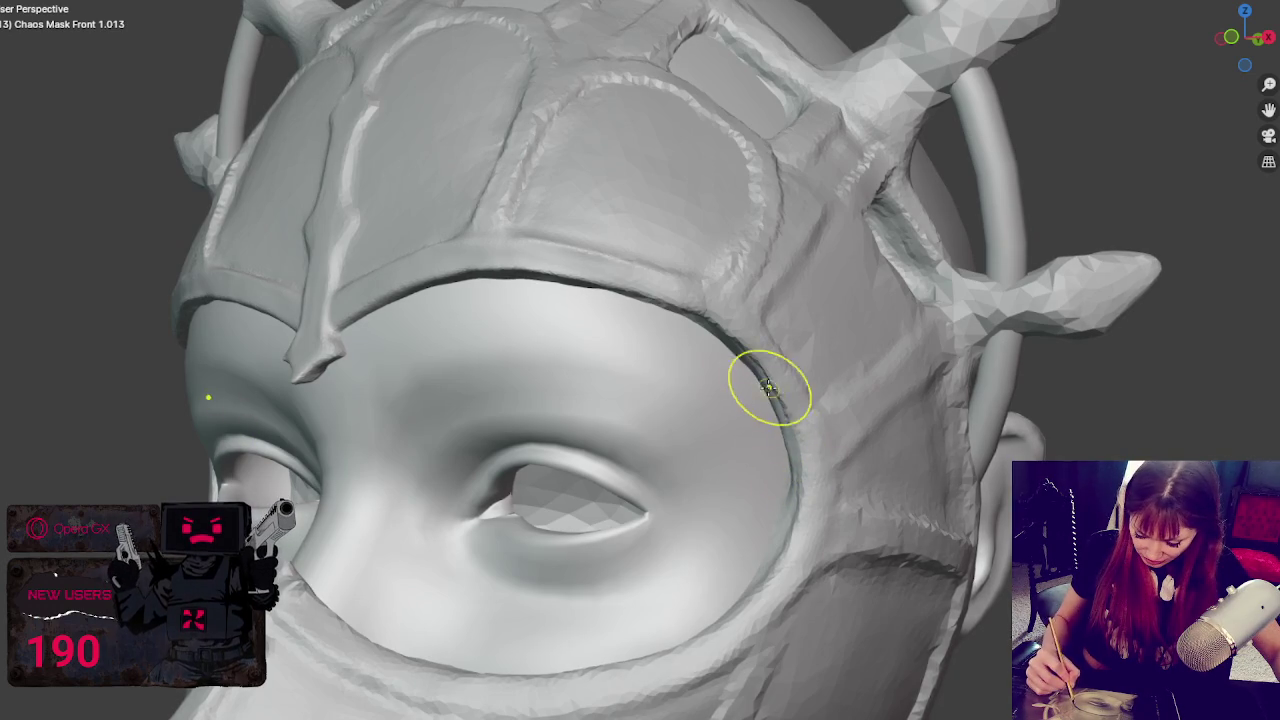
- Inspect the face from front and side angles, then zoom in on the halo's top spike
middle_drag(768, 385, 813, 484)
middle_drag(802, 540, 837, 534)
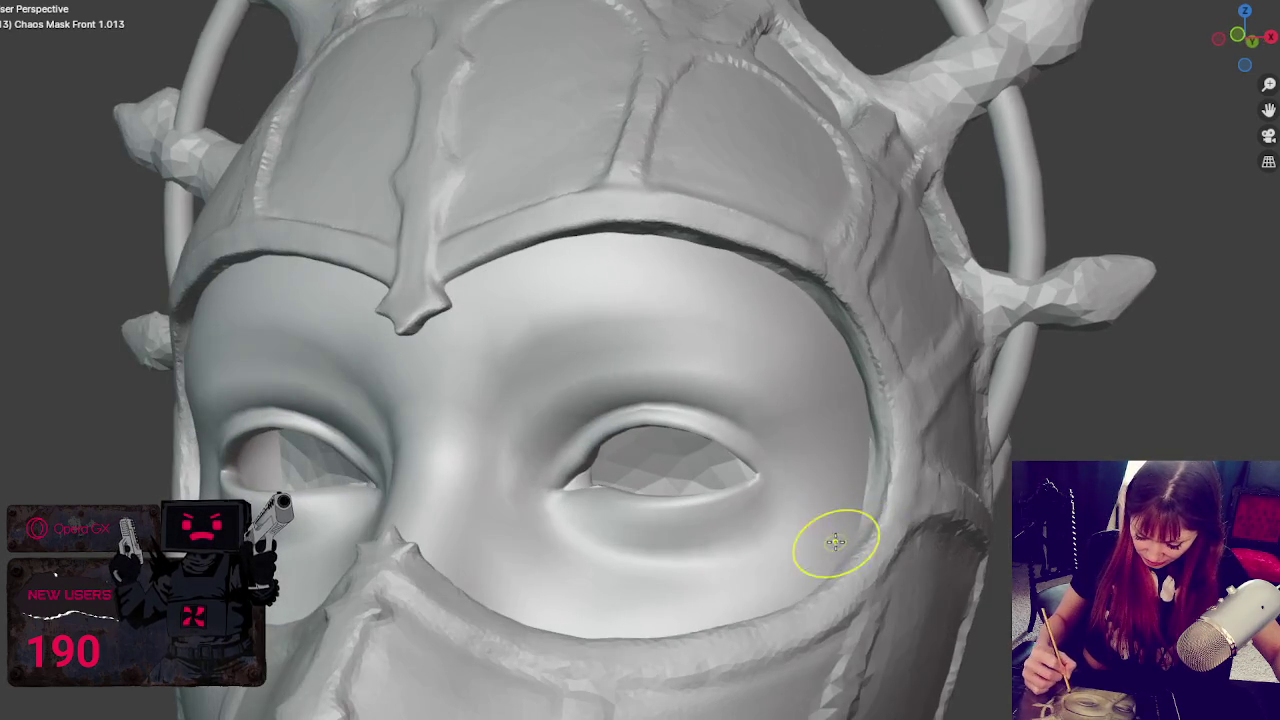
mouse_move(873, 461)
middle_down()
mouse_move(786, 437)
mouse_move(689, 443)
mouse_move(743, 455)
middle_up()
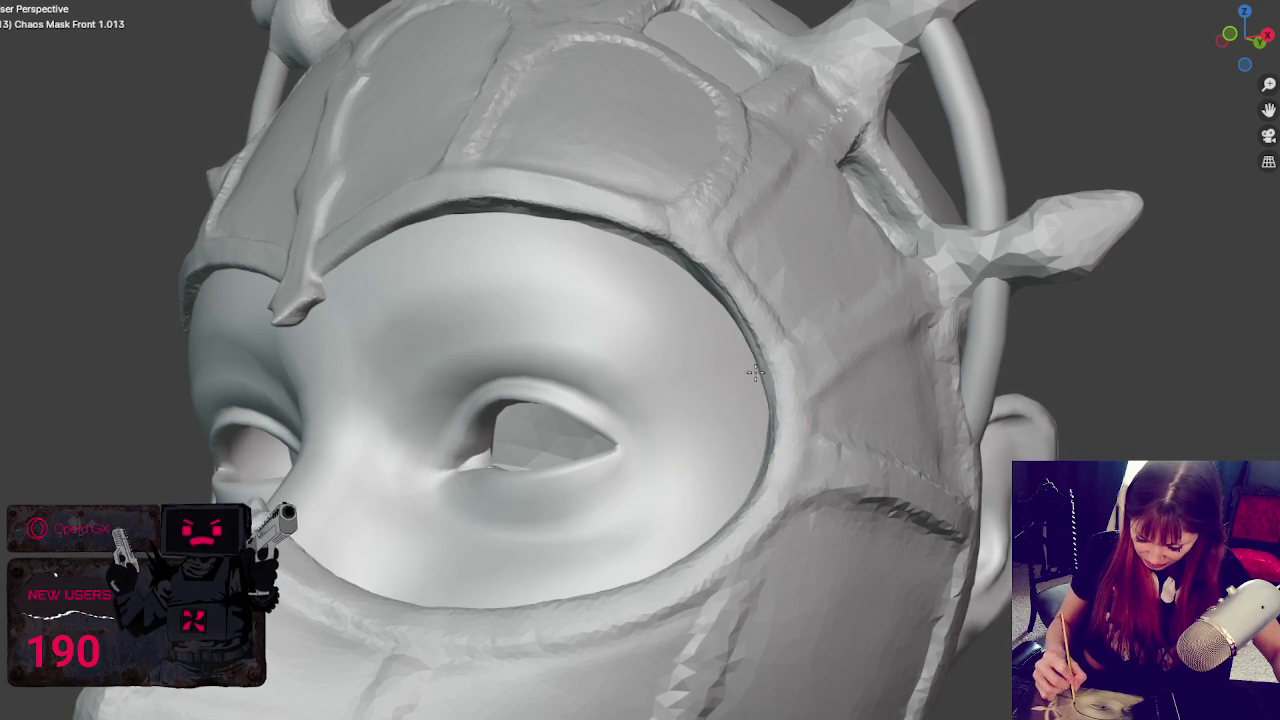
middle_drag(753, 373, 729, 400)
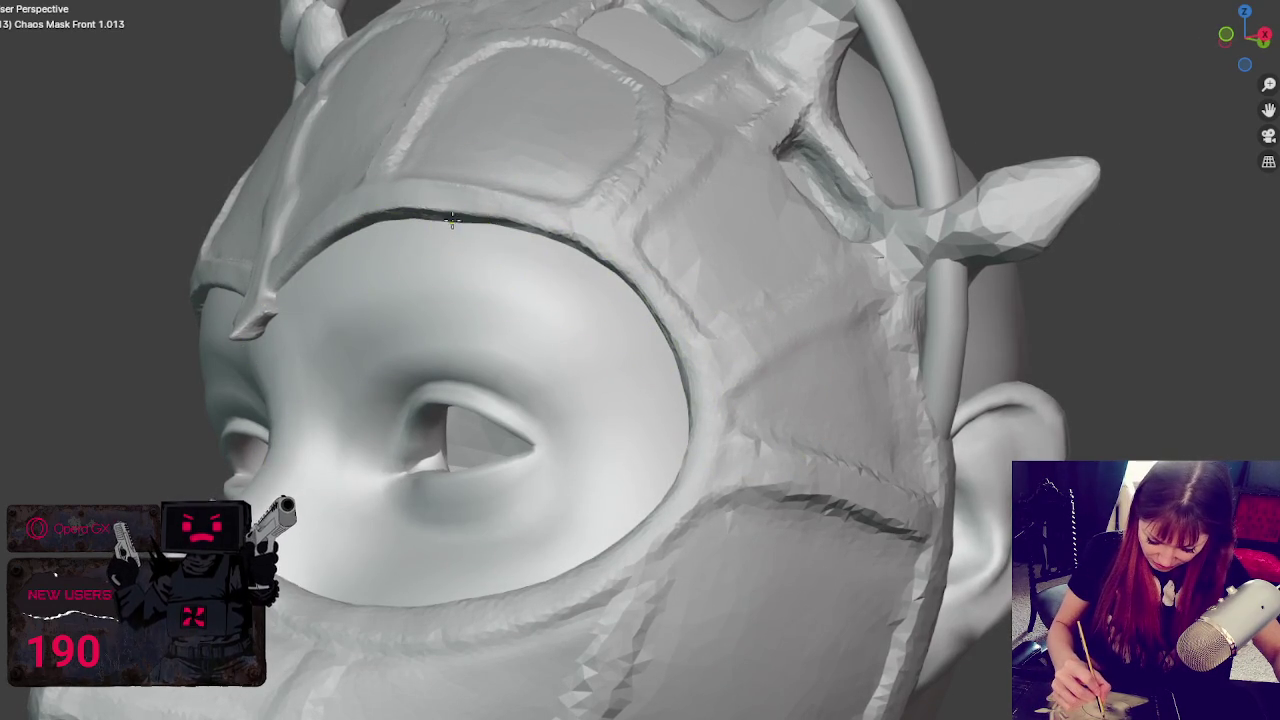
mouse_move(465, 241)
middle_down()
mouse_move(714, 289)
mouse_move(695, 580)
middle_up()
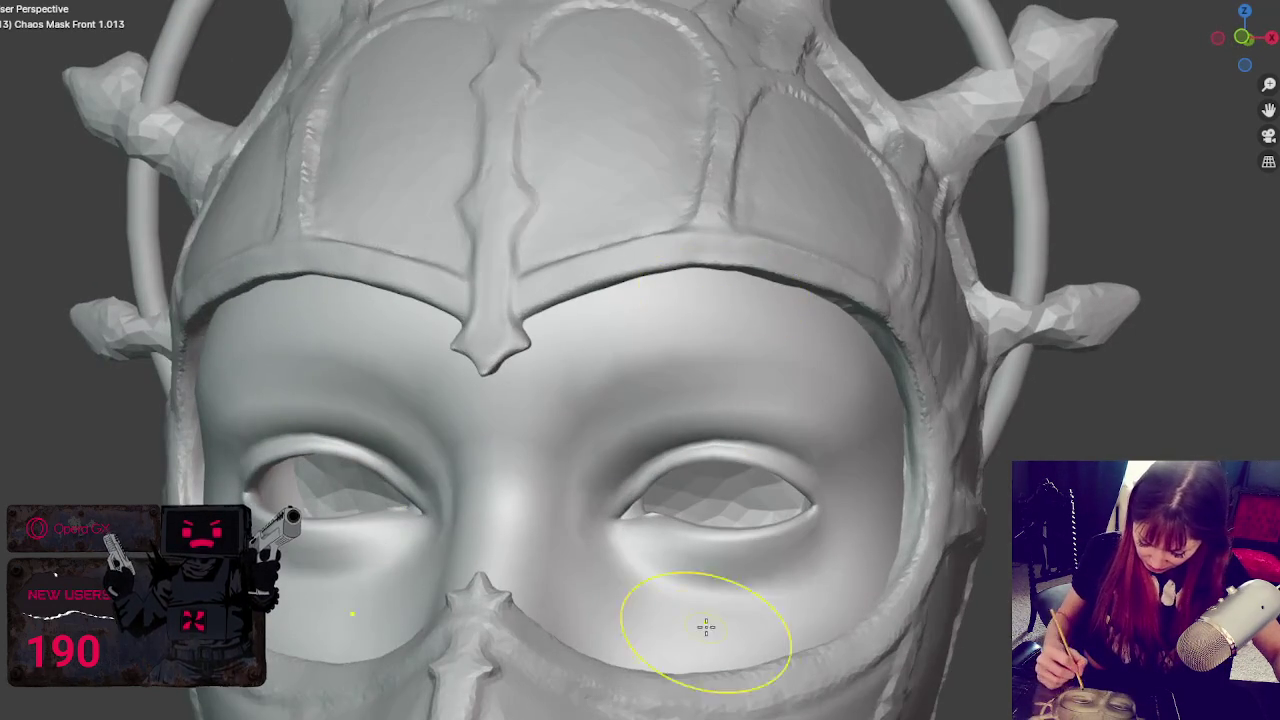
middle_drag(862, 585, 634, 540)
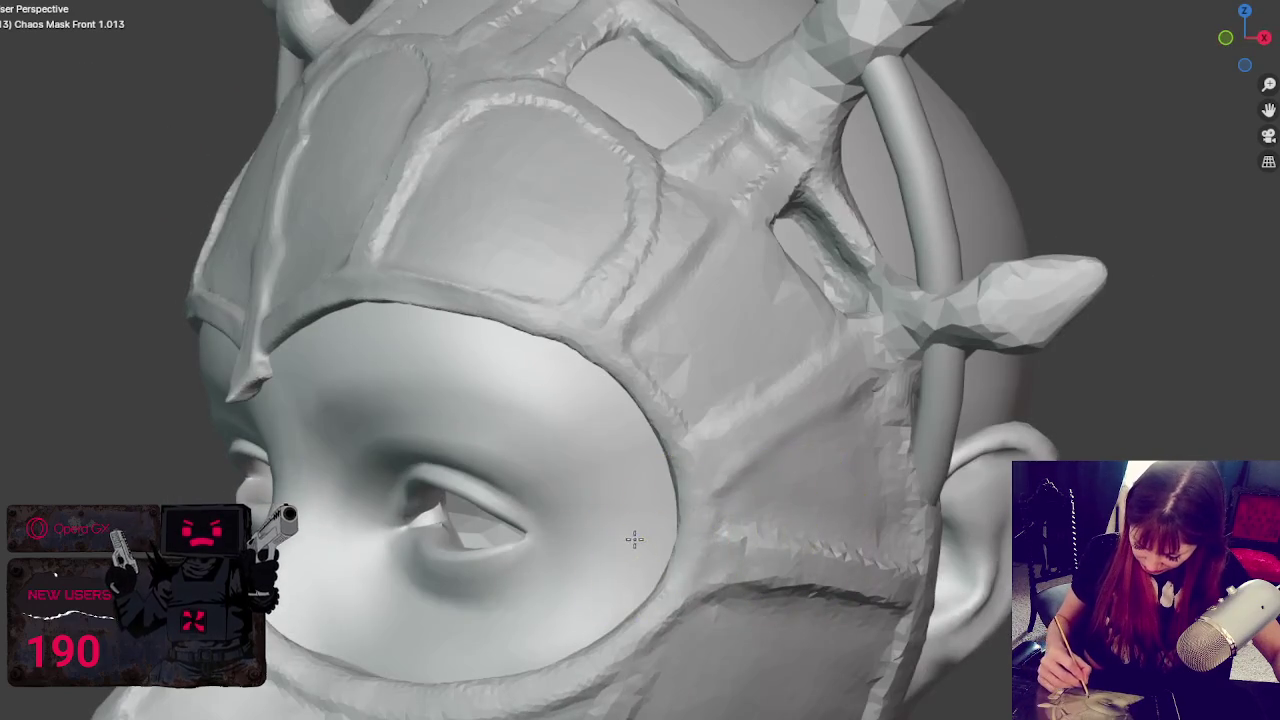
mouse_move(714, 486)
middle_down()
mouse_move(943, 471)
mouse_move(930, 511)
mouse_move(966, 583)
mouse_move(958, 523)
middle_up()
scroll(930, 511, down, 3)
scroll(942, 509, up, 3)
scroll(903, 463, down, 5)
scroll(903, 463, up, 2)
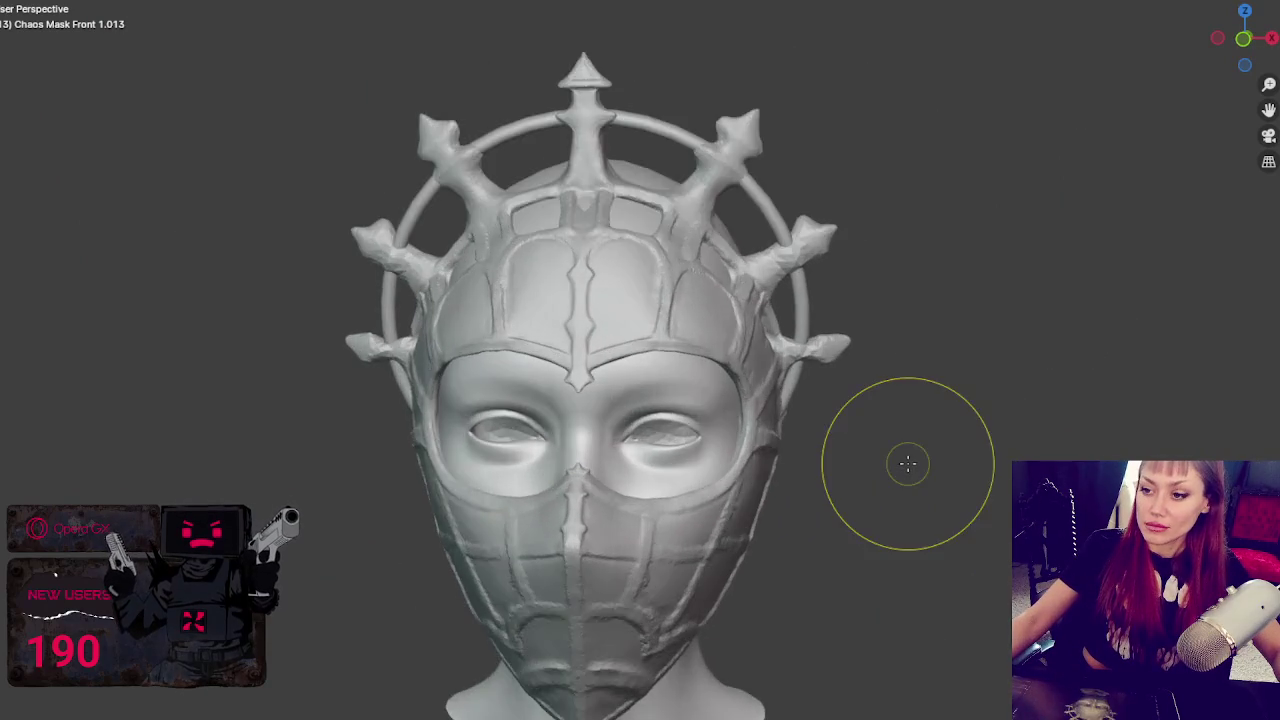
middle_drag(903, 463, 726, 521)
scroll(726, 521, up, 2)
scroll(740, 480, up, 3)
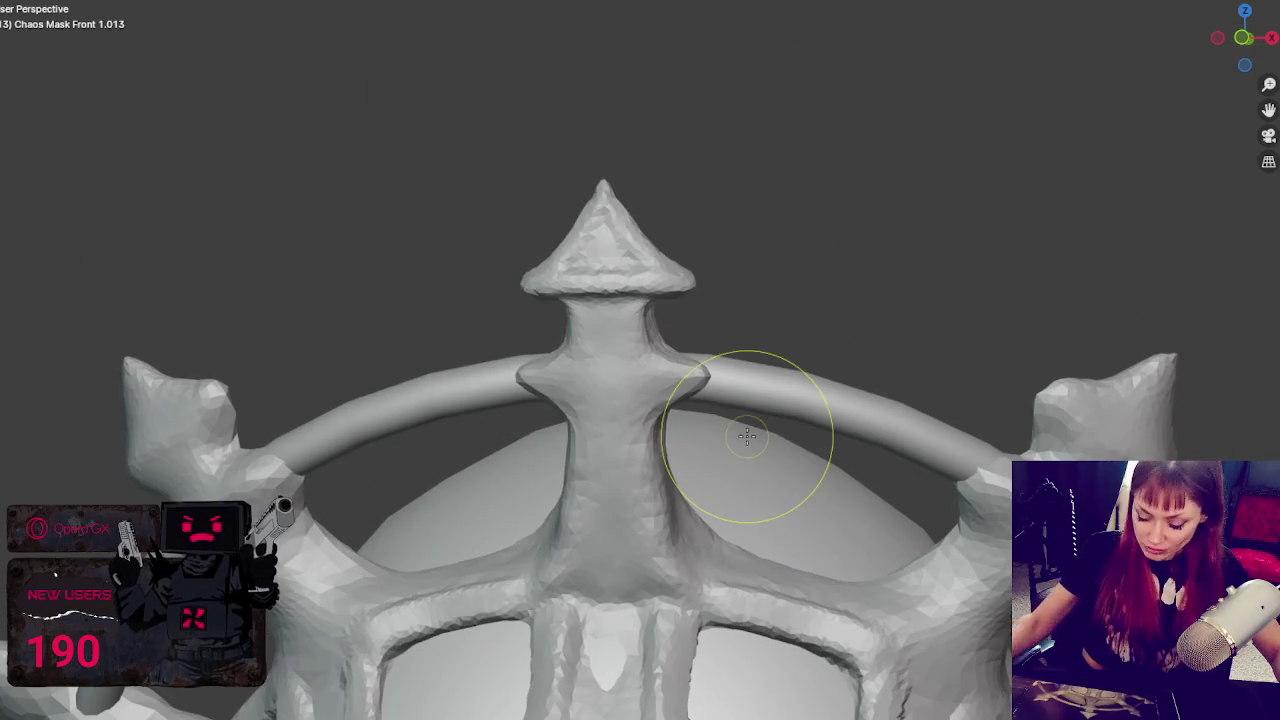
- Reshape the top spike's neck with strokes running up along it
middle_drag(623, 482, 640, 430)
drag(691, 425, 634, 443)
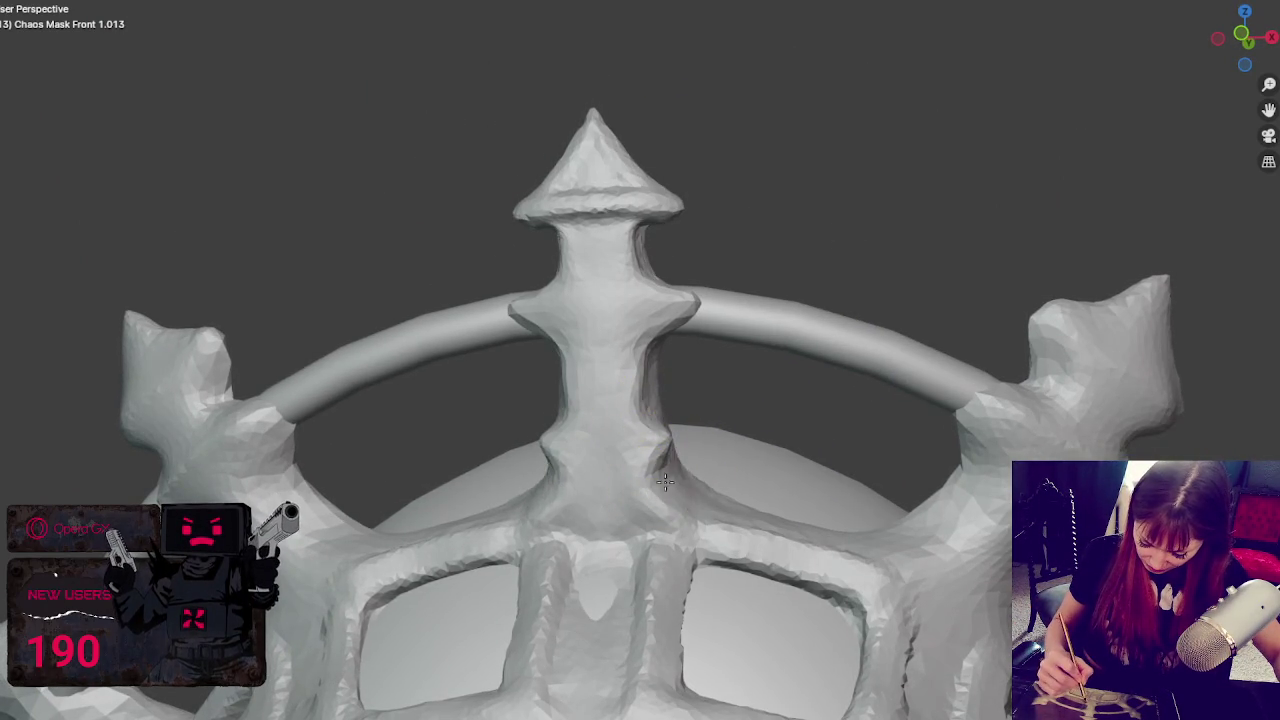
middle_drag(688, 474, 682, 455)
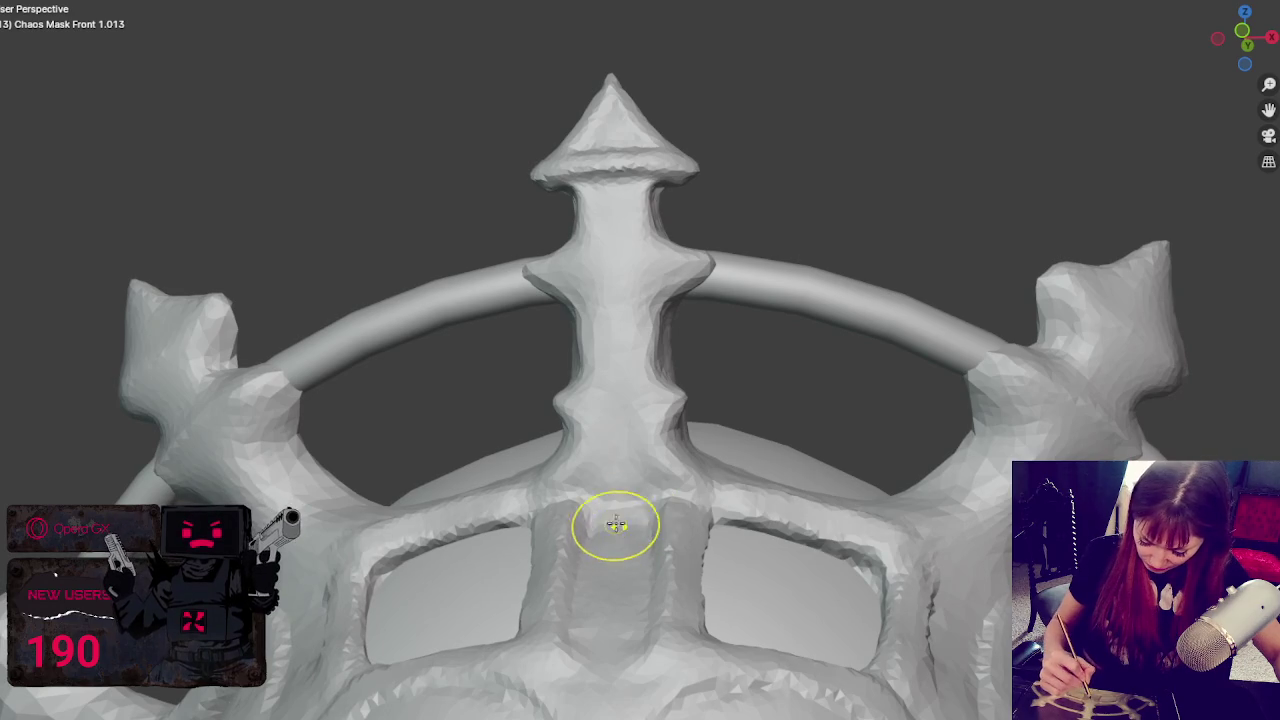
drag(660, 362, 652, 224)
middle_drag(676, 276, 694, 318)
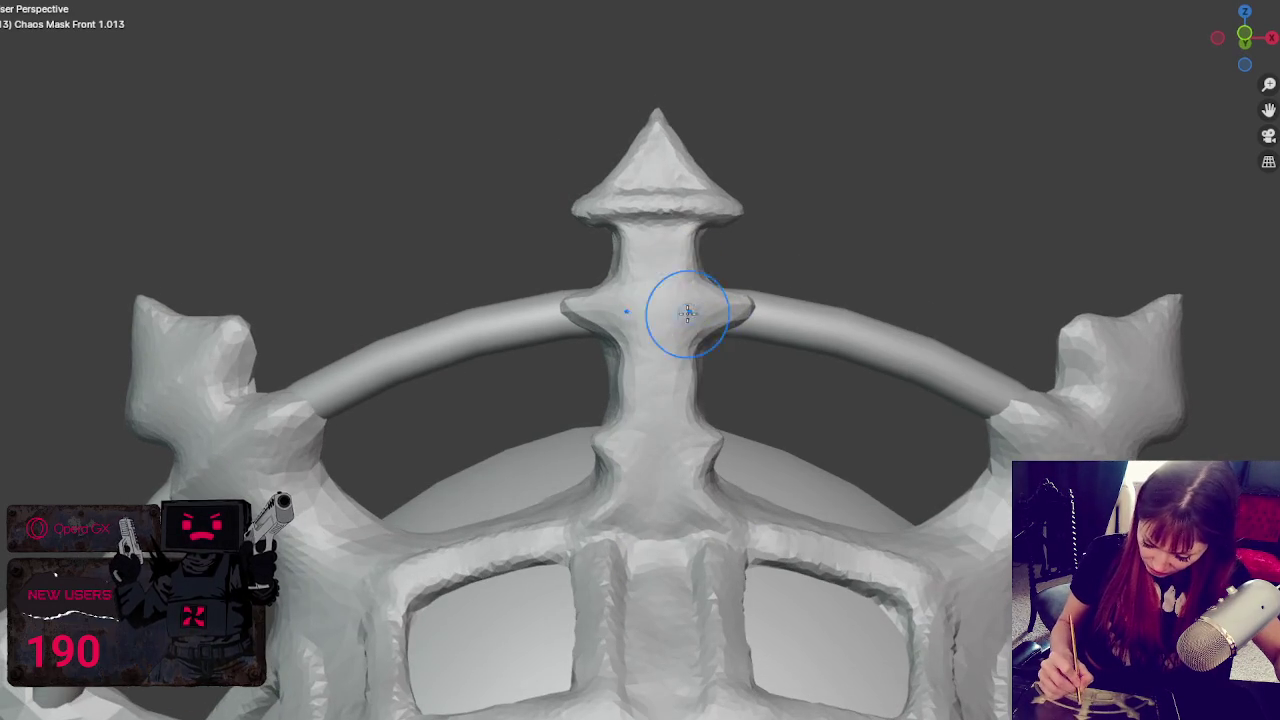
- Carve two rings into the spike's collar and smooth the neck, undoing a tip-flattening stroke
drag(631, 313, 752, 310)
drag(556, 312, 754, 306)
mouse_move(598, 430)
mouse_down()
mouse_move(680, 440)
mouse_move(730, 420)
mouse_up()
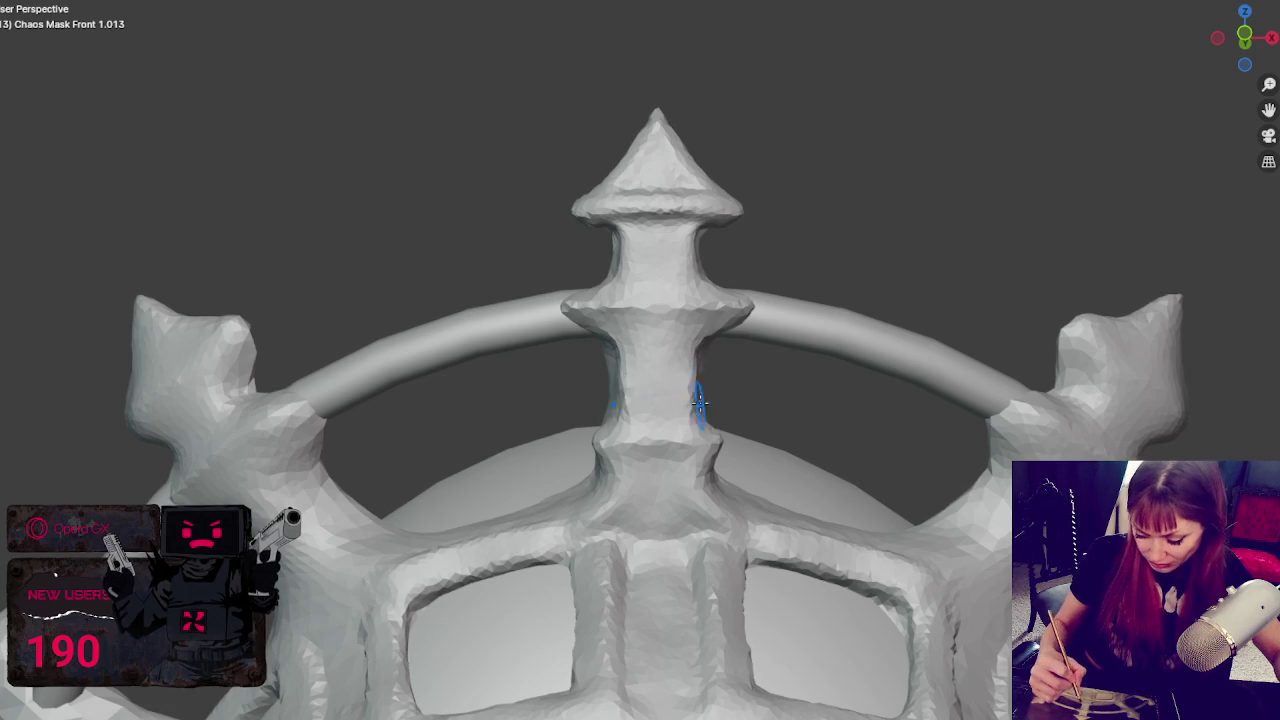
middle_drag(716, 371, 721, 316)
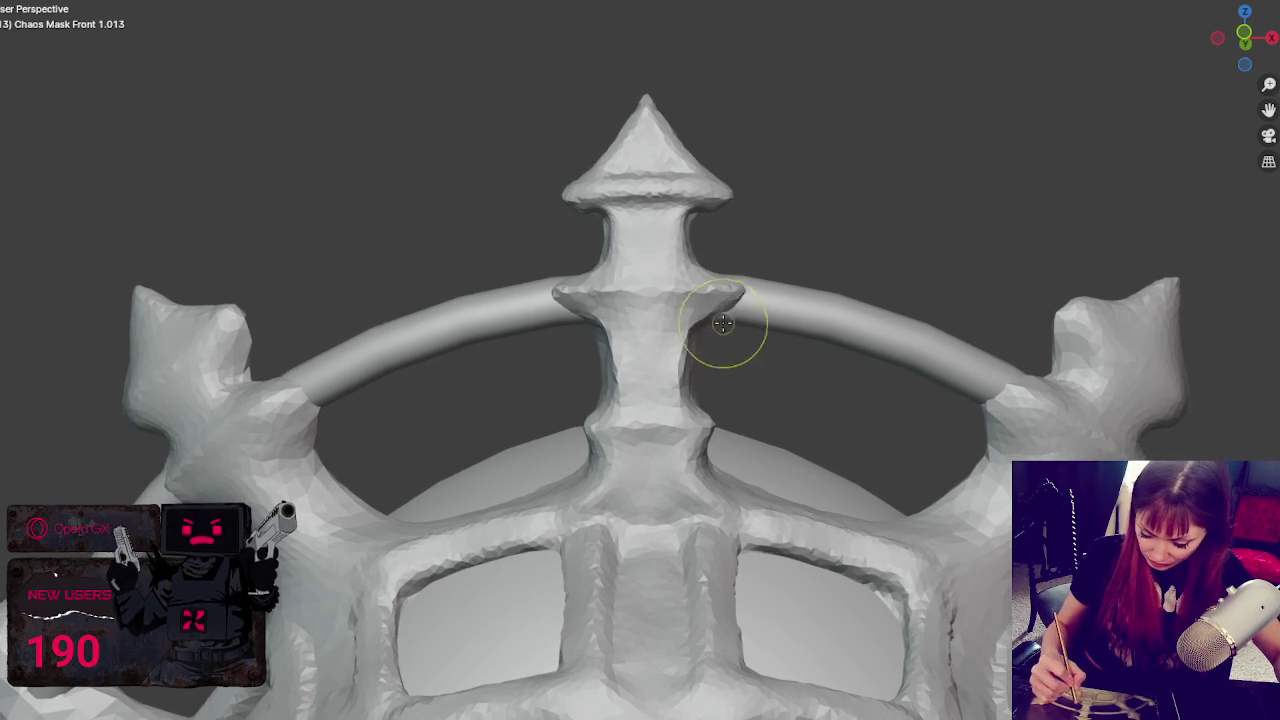
mouse_move(721, 415)
mouse_down()
mouse_move(677, 400)
mouse_move(700, 486)
mouse_move(638, 530)
mouse_up()
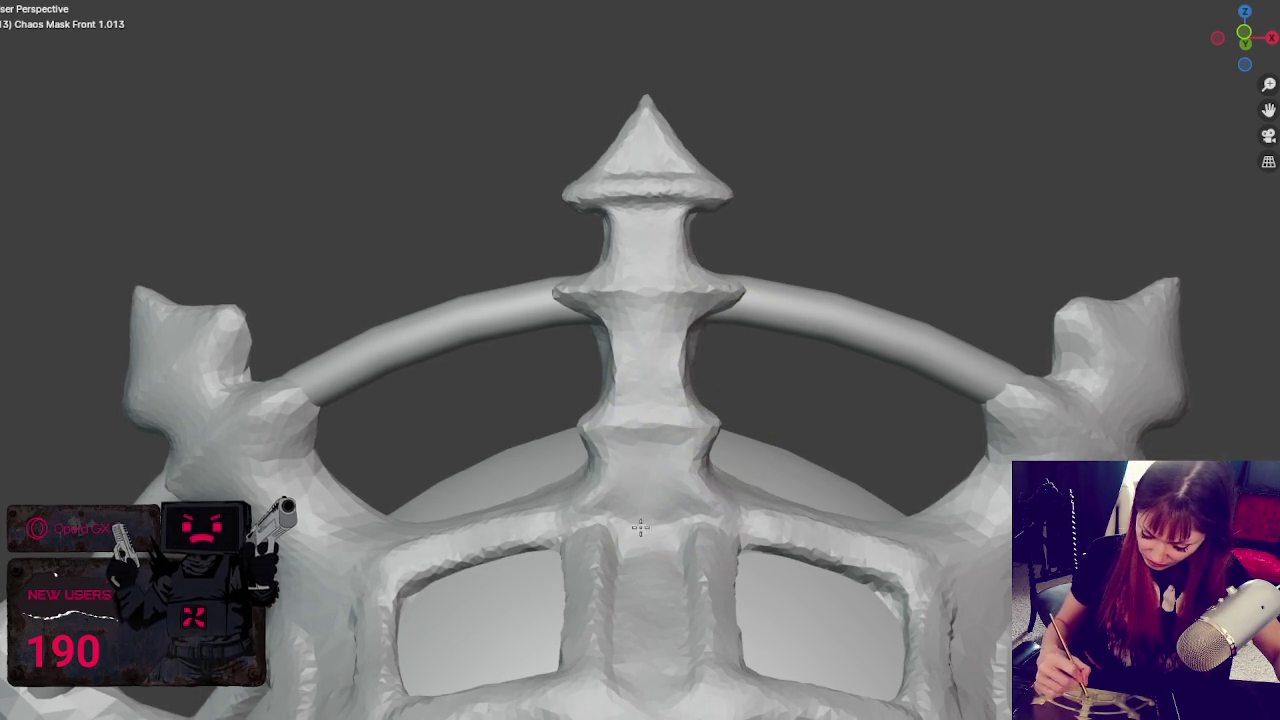
key(ctrl+z)
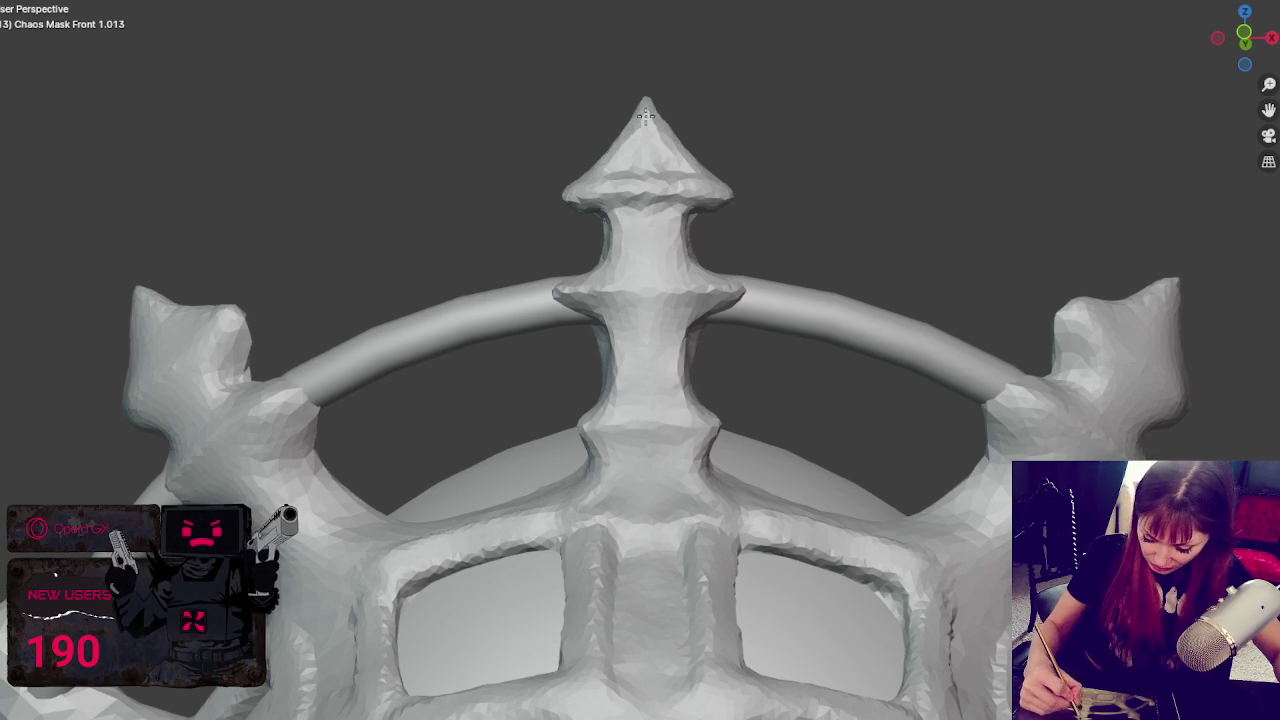
- Carve a vertical crease down the spire's neck and review the whole headpiece
drag(650, 216, 650, 390)
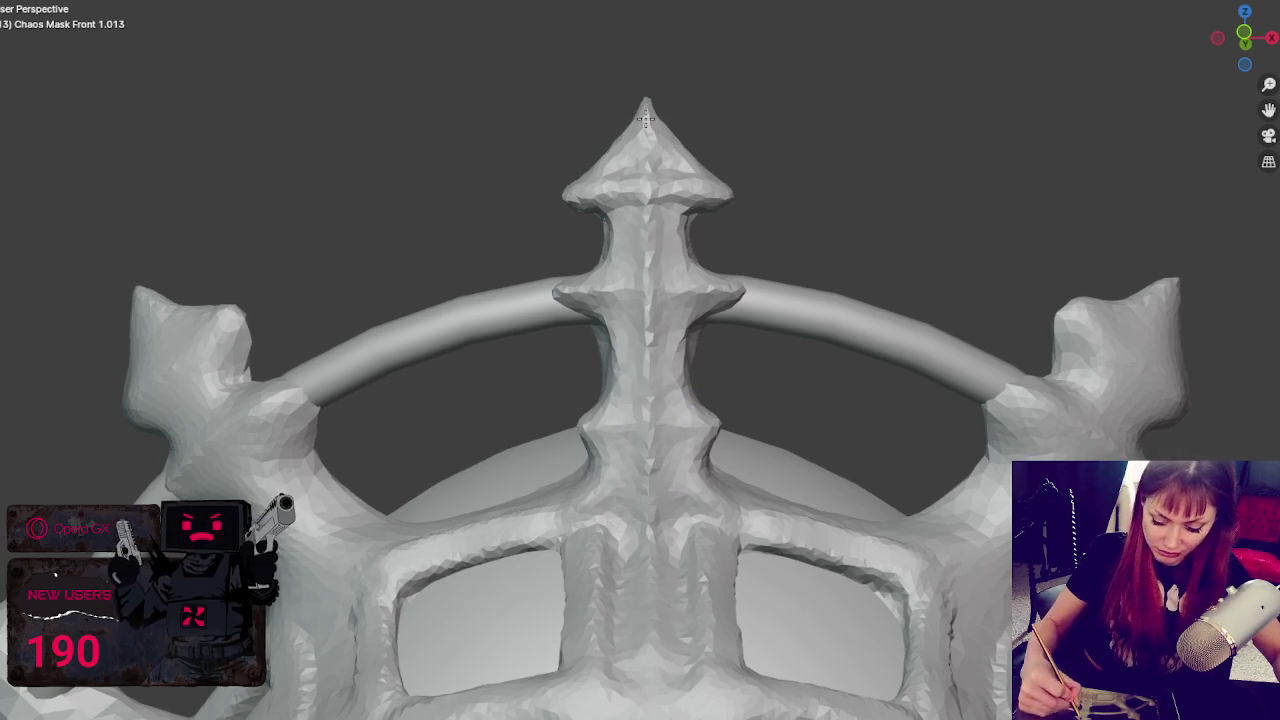
scroll(714, 51, down, 5)
mouse_move(714, 51)
middle_down()
mouse_move(714, 190)
mouse_move(843, 170)
middle_up()
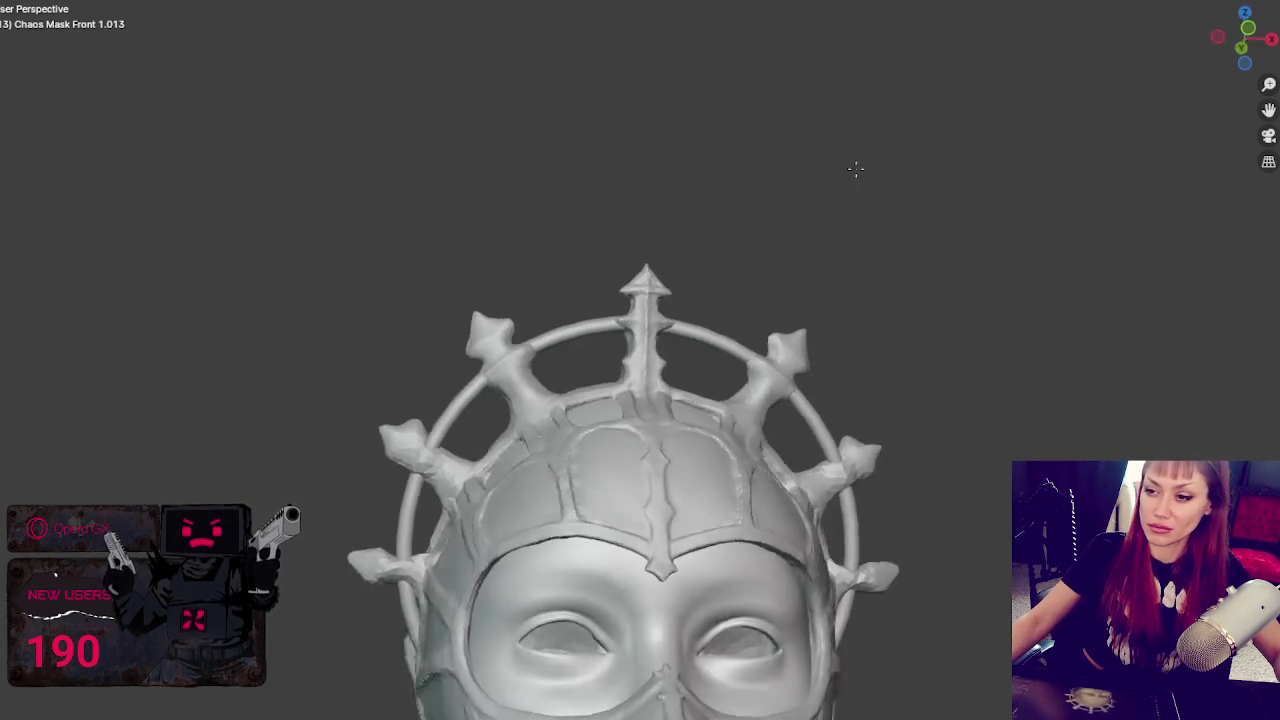
scroll(851, 257, down, 4)
scroll(858, 347, down, 1)
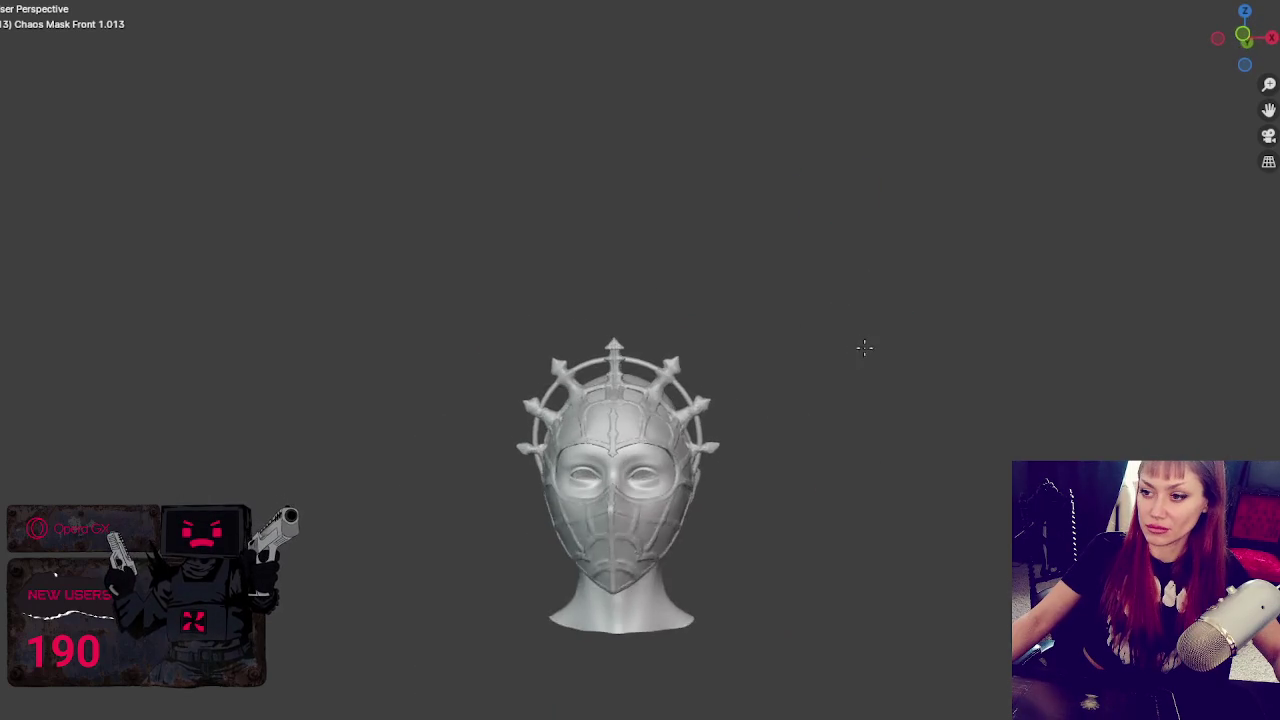
scroll(858, 350, up, 2)
scroll(858, 370, up, 2)
scroll(858, 380, up, 1)
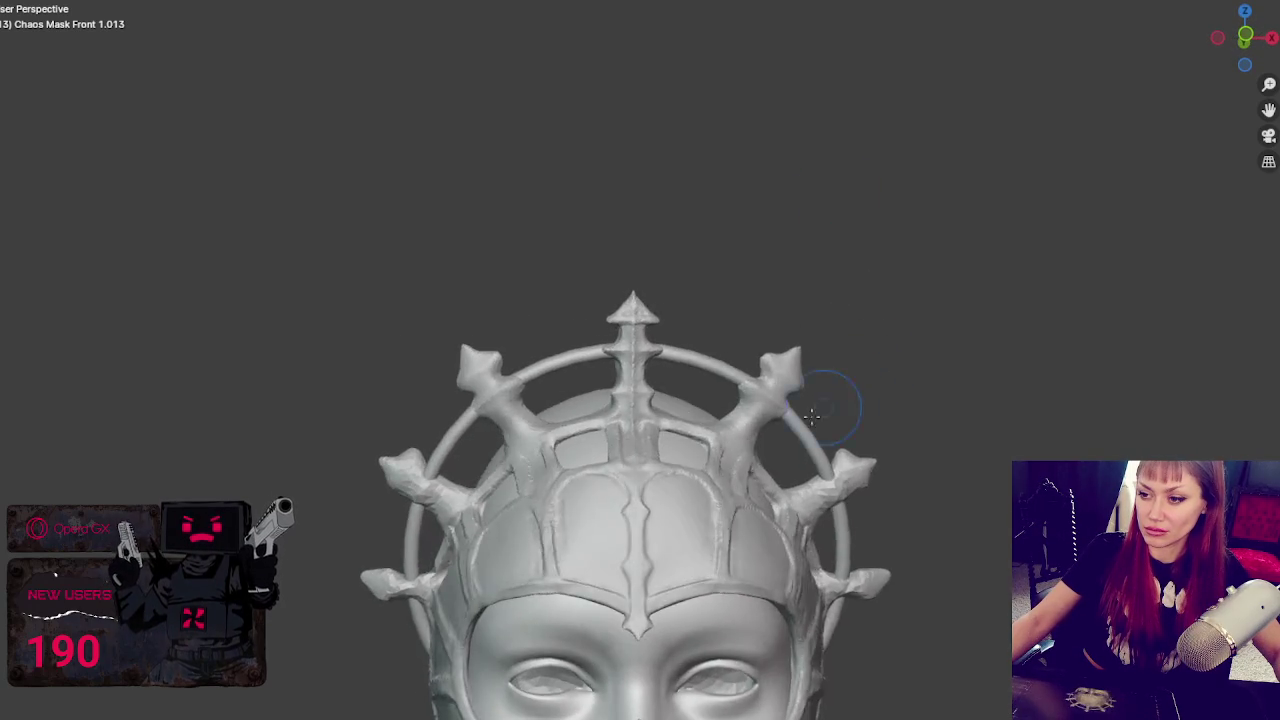
scroll(858, 380, up, 3)
scroll(651, 246, up, 2)
scroll(705, 209, up, 2)
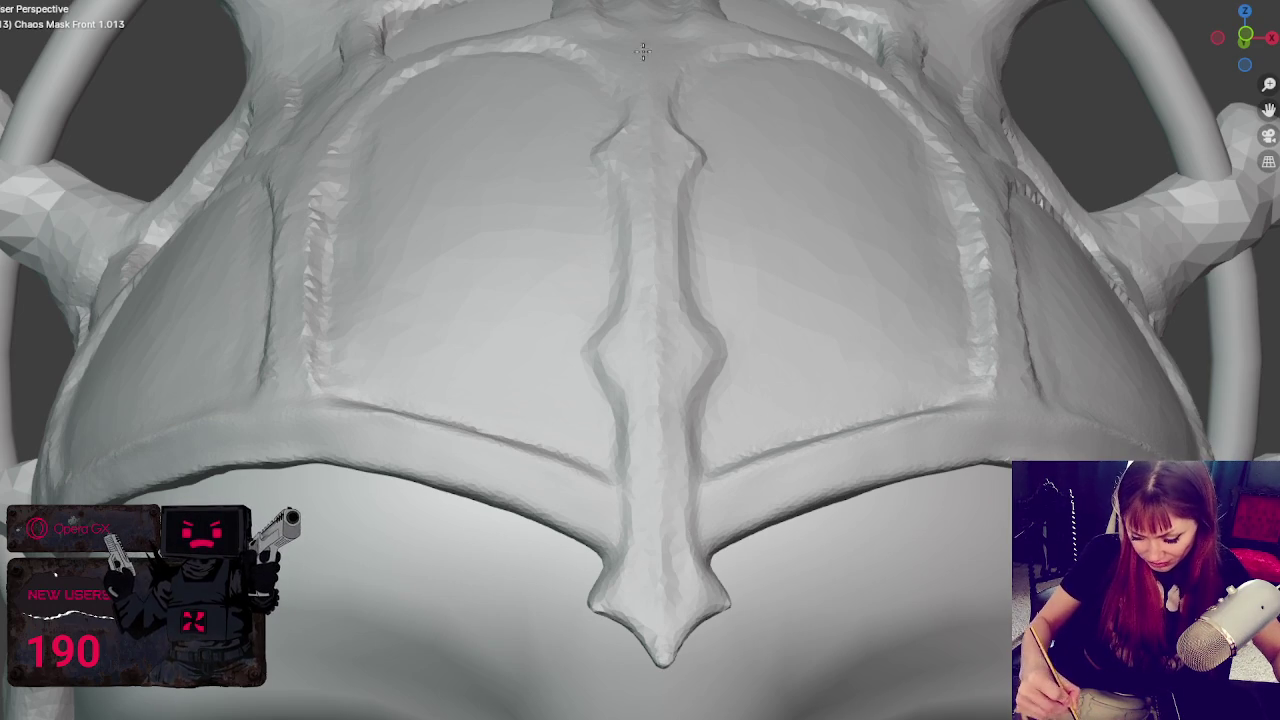
mouse_move(646, 543)
middle_down()
mouse_move(737, 323)
mouse_move(664, 275)
middle_up()
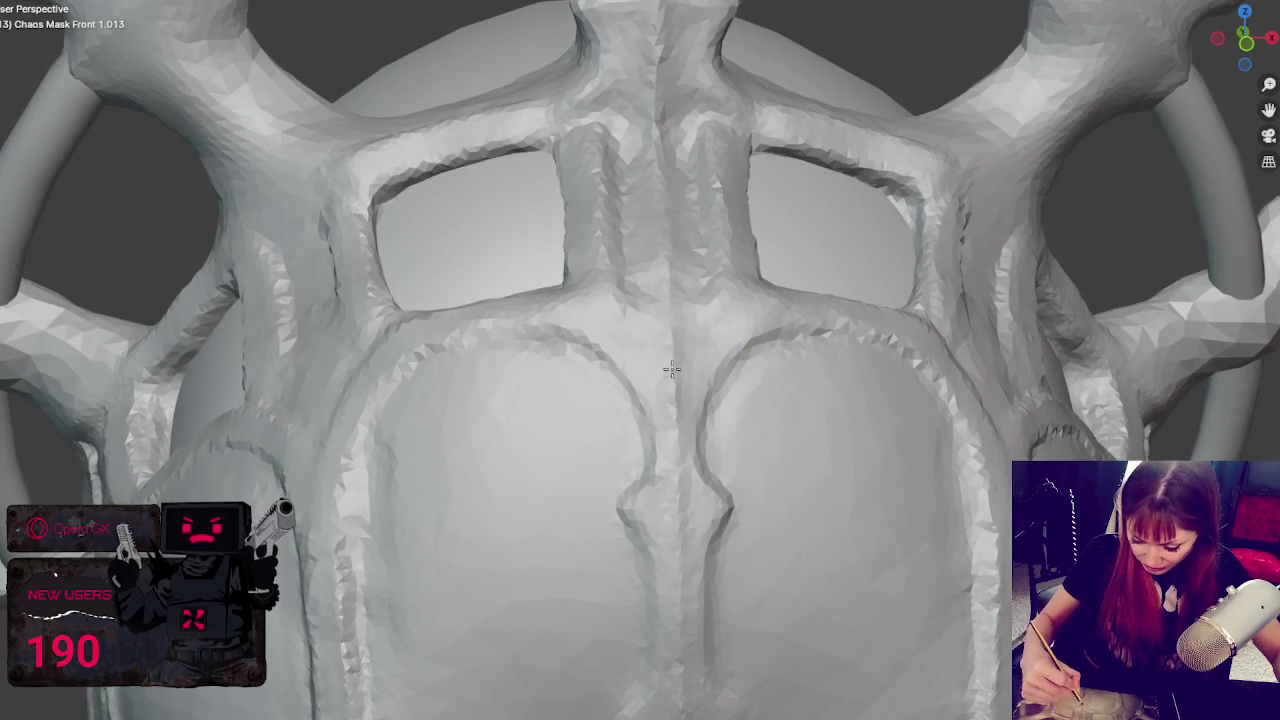
scroll(660, 150, down, 6)
mouse_move(660, 150)
middle_down()
mouse_move(674, 189)
mouse_move(700, 170)
mouse_move(678, 144)
mouse_move(789, 194)
mouse_move(705, 171)
middle_up()
scroll(705, 171, up, 2)
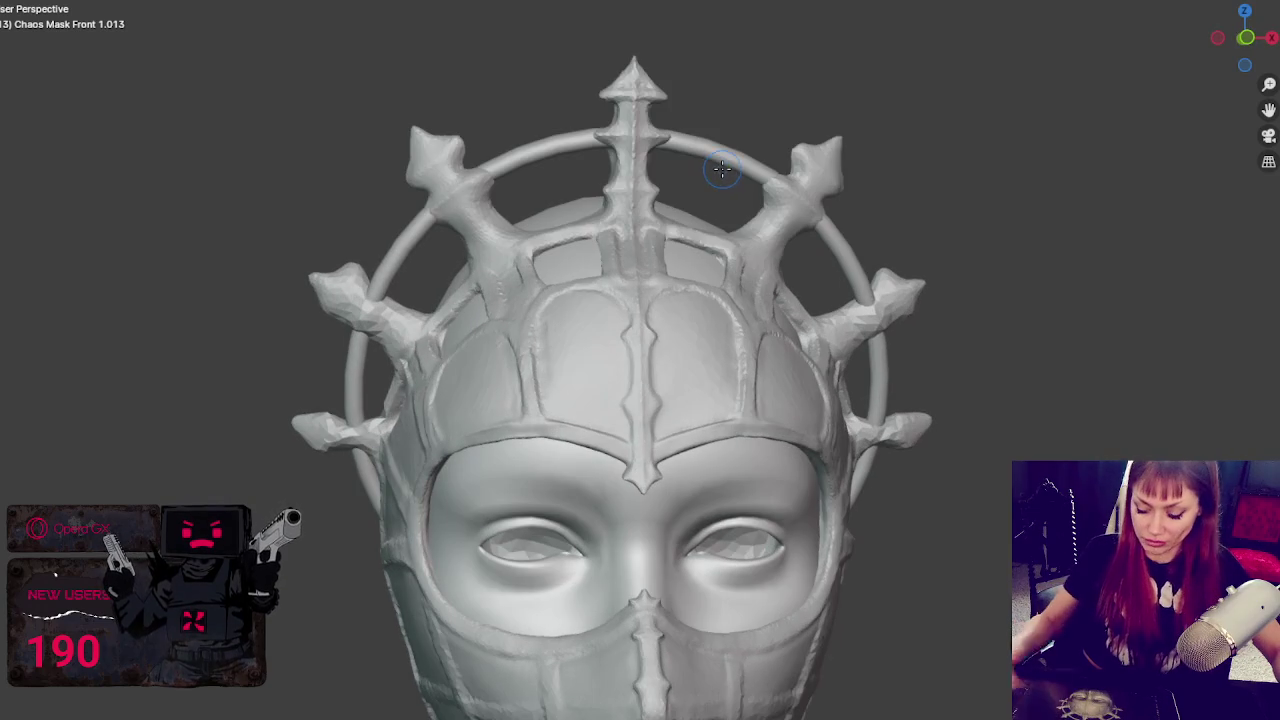
middle_drag(685, 135, 662, 135)
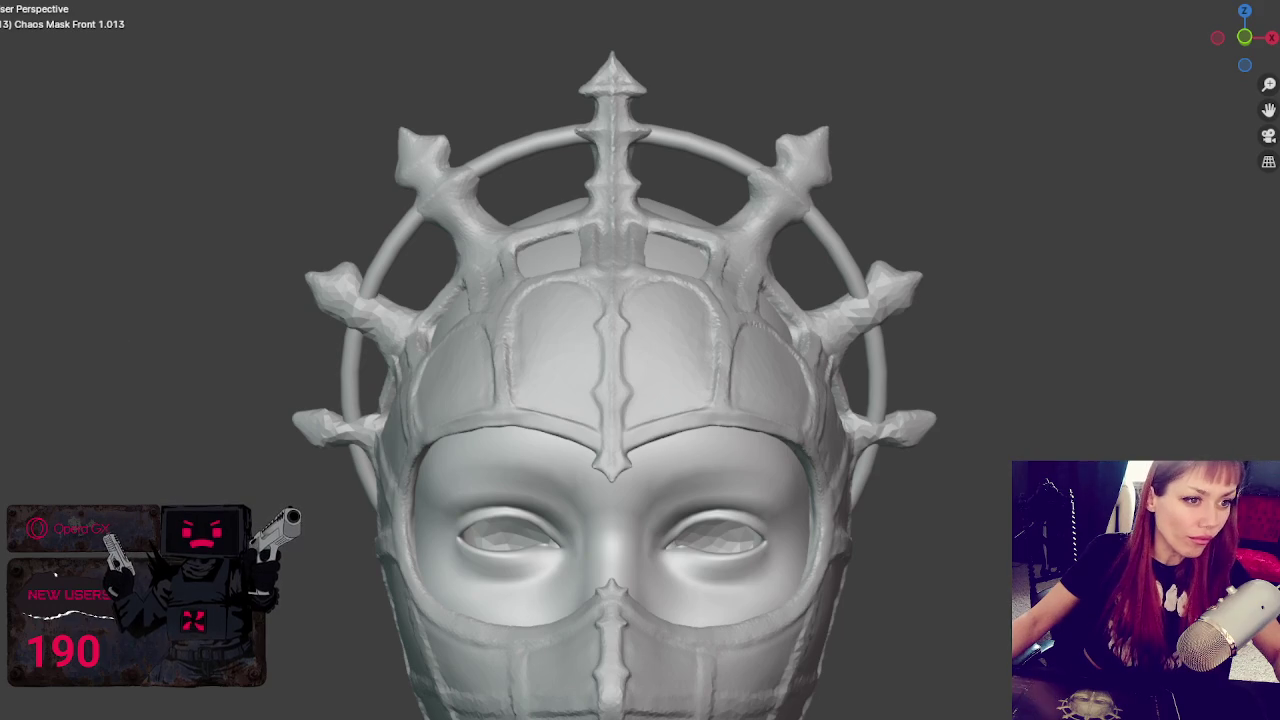
scroll(900, 100, up, 2)
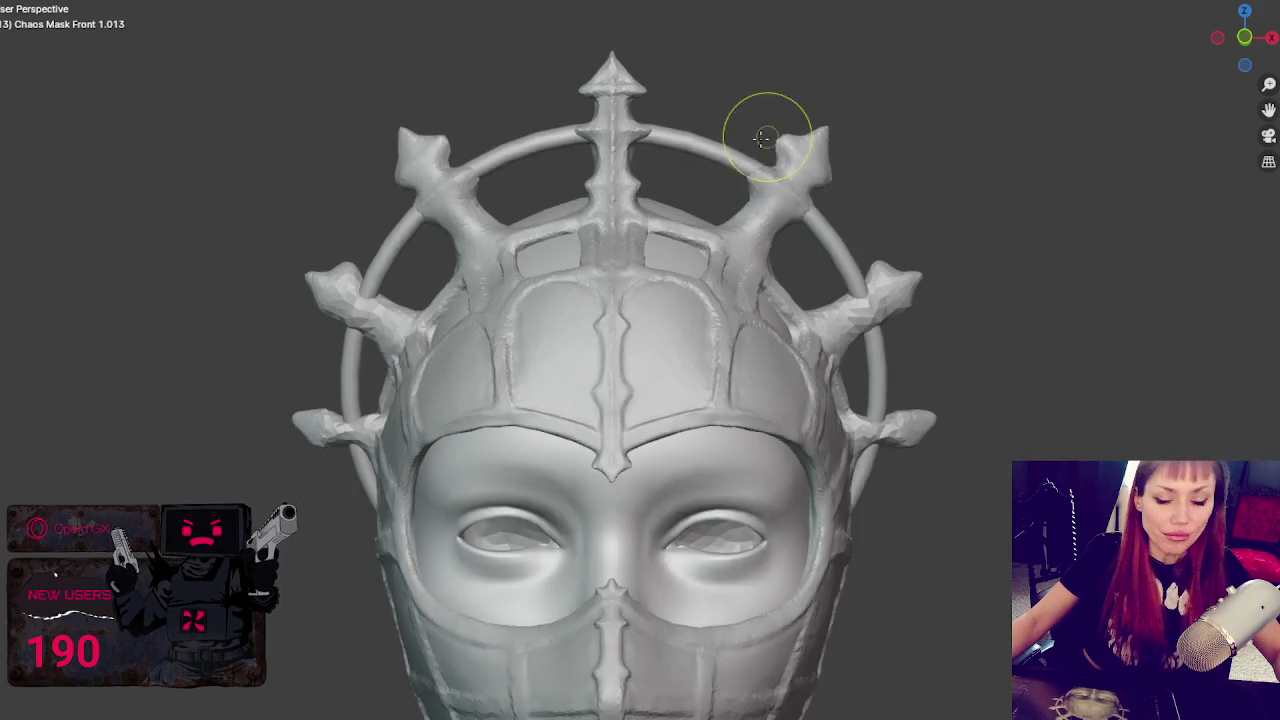
- Frame the crown and smooth the surface along the central spire
shift+middle_drag(694, 109, 694, 186)
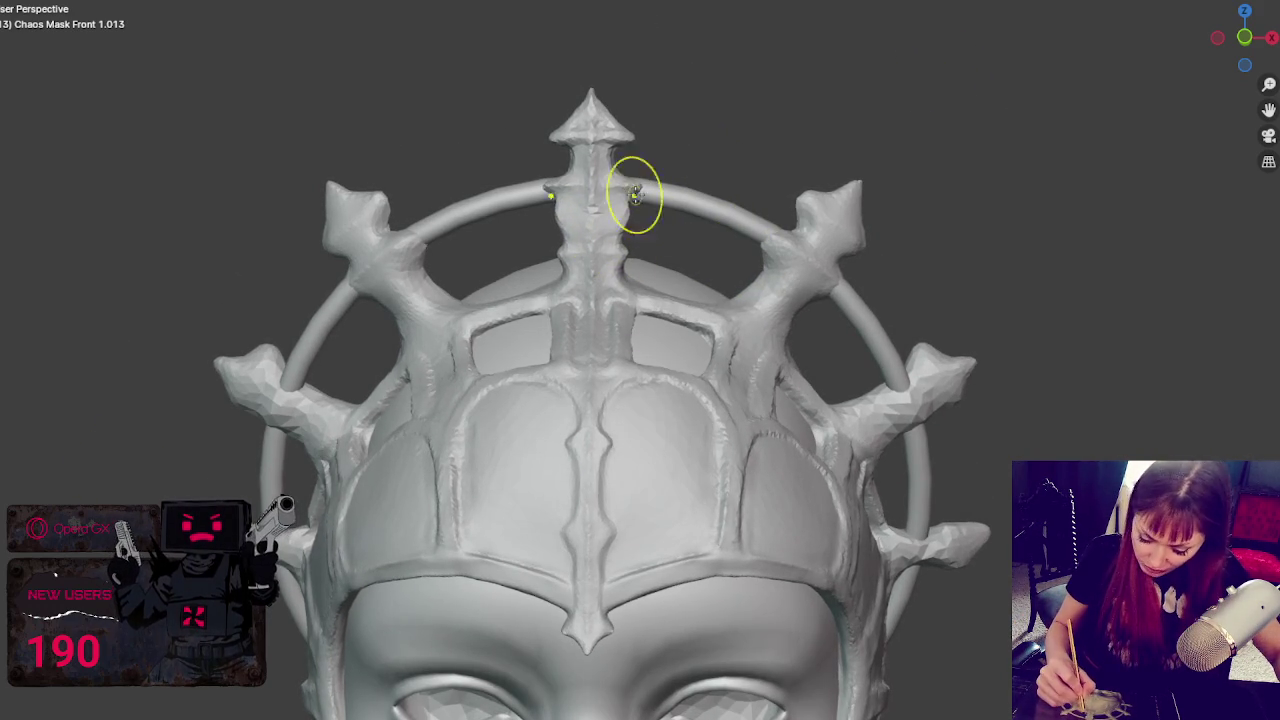
mouse_move(618, 180)
mouse_down()
mouse_move(614, 265)
mouse_move(614, 165)
mouse_up()
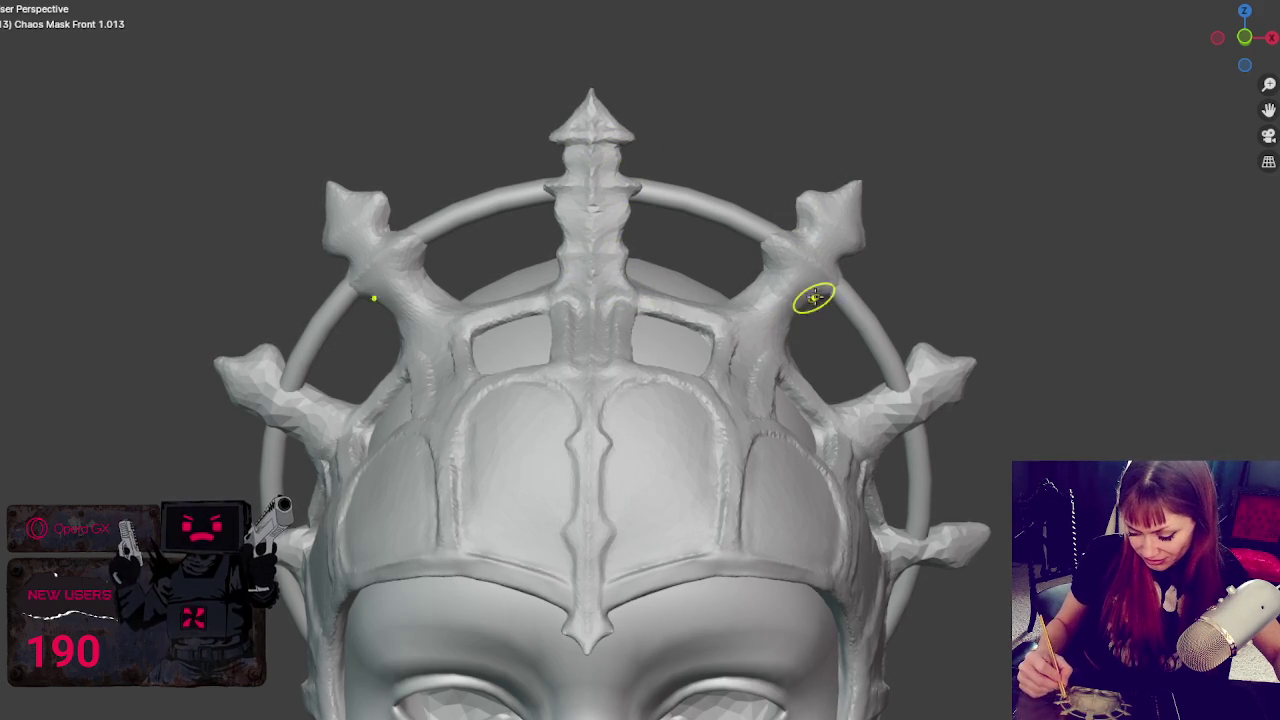
middle_drag(806, 302, 823, 286)
- Reshape the upper and lower pairs of side spikes with X symmetry
scroll(1106, 183, down, 1)
scroll(1106, 183, down, 2)
middle_drag(826, 249, 864, 236)
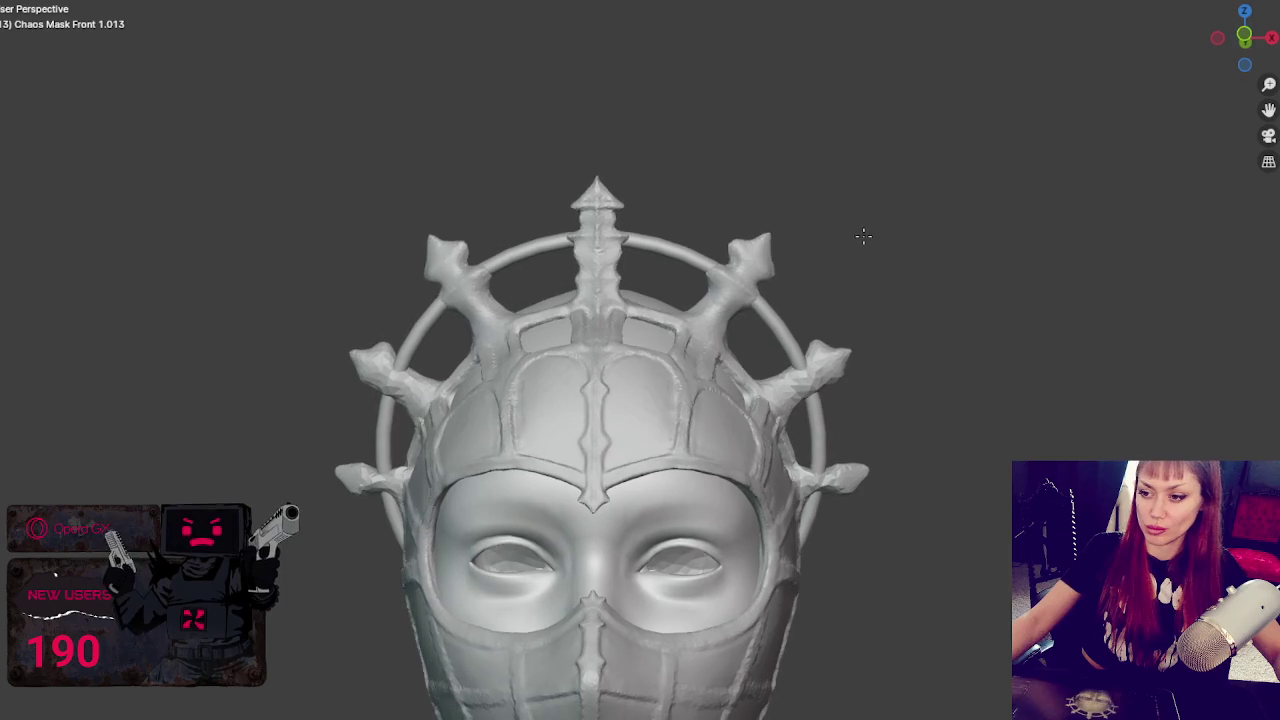
middle_drag(829, 149, 730, 298)
drag(818, 358, 834, 336)
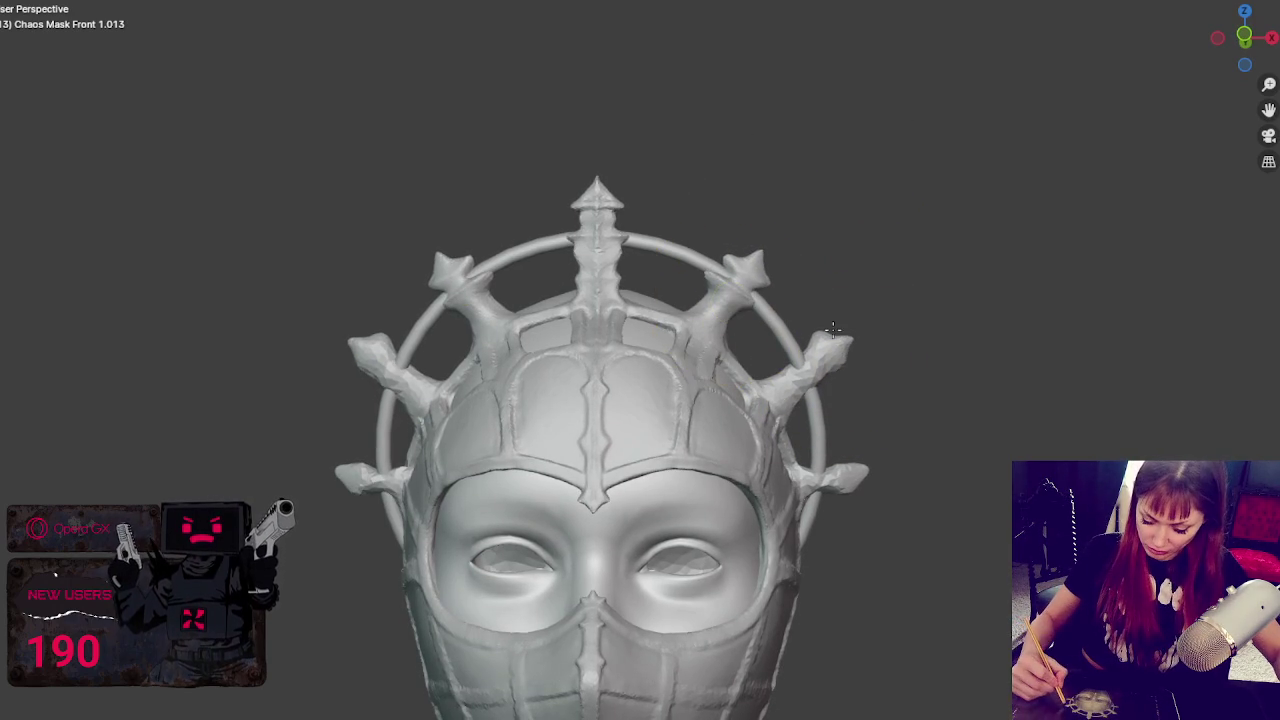
drag(843, 457, 836, 468)
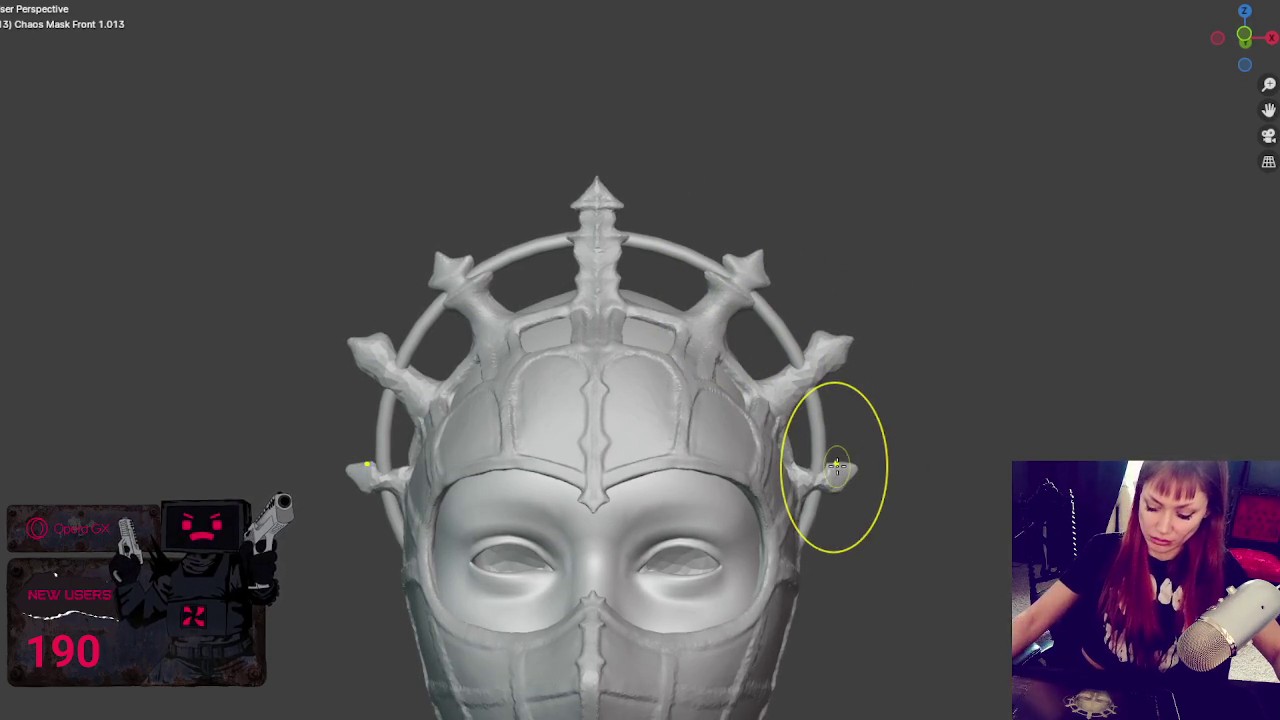
scroll(836, 467, down, 2)
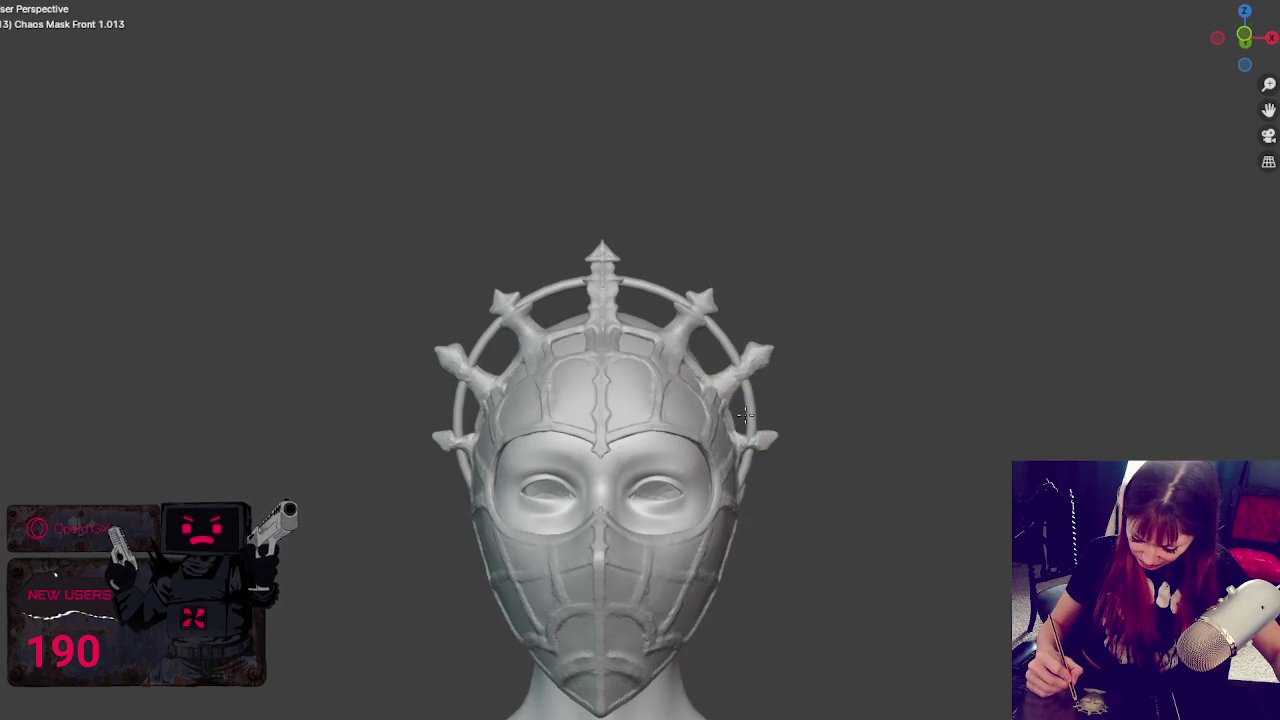
- Resculpt the mirrored crown spikes, lengthening the lower pair, and resize the brush
drag(745, 414, 741, 410)
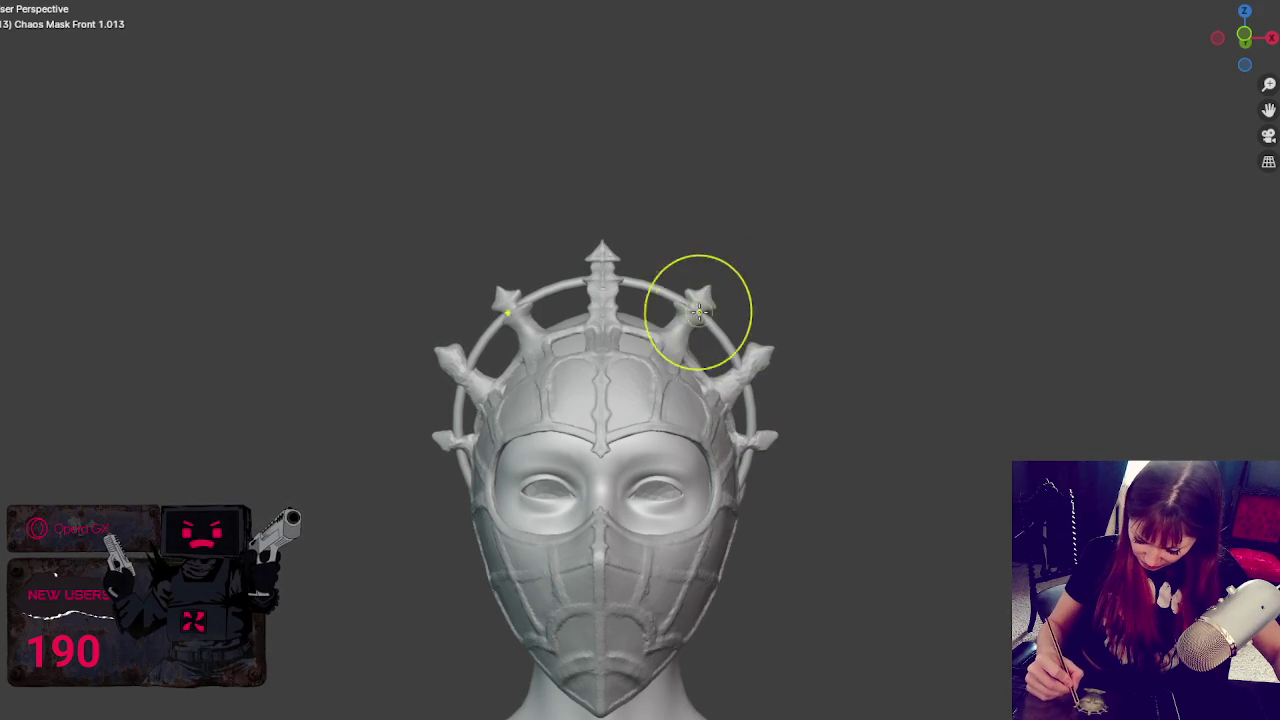
drag(728, 392, 757, 432)
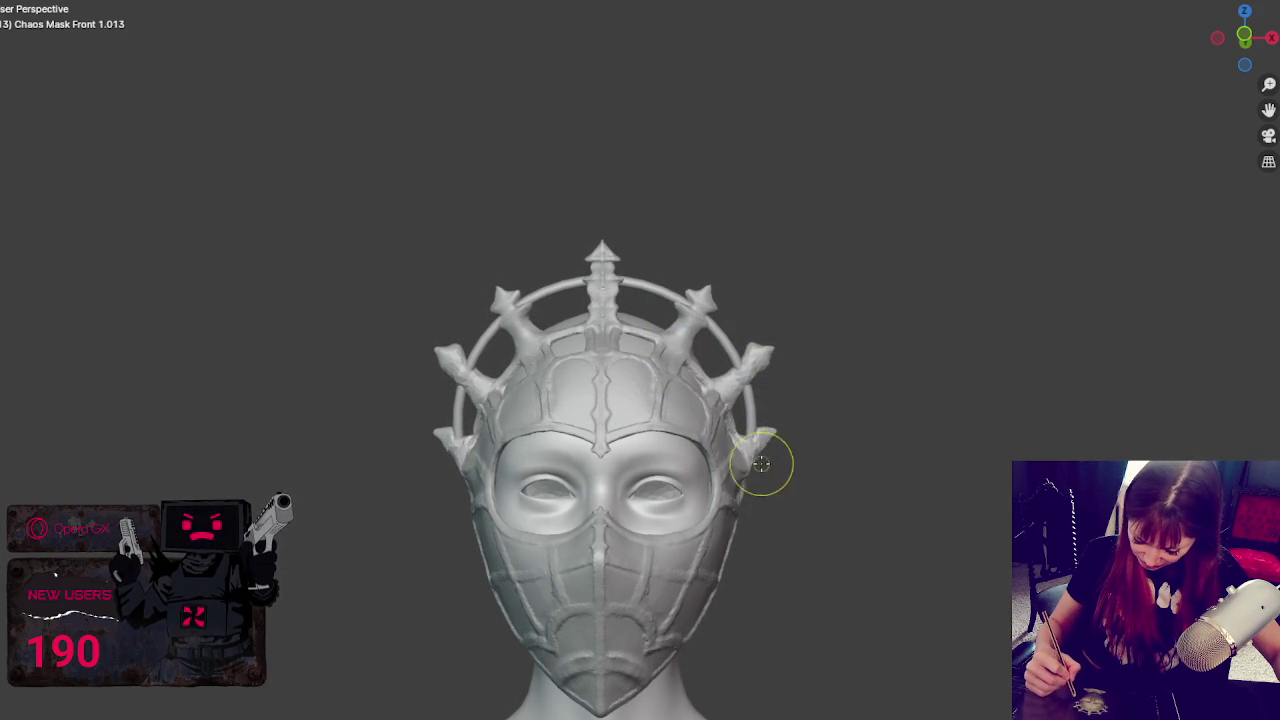
drag(773, 432, 776, 436)
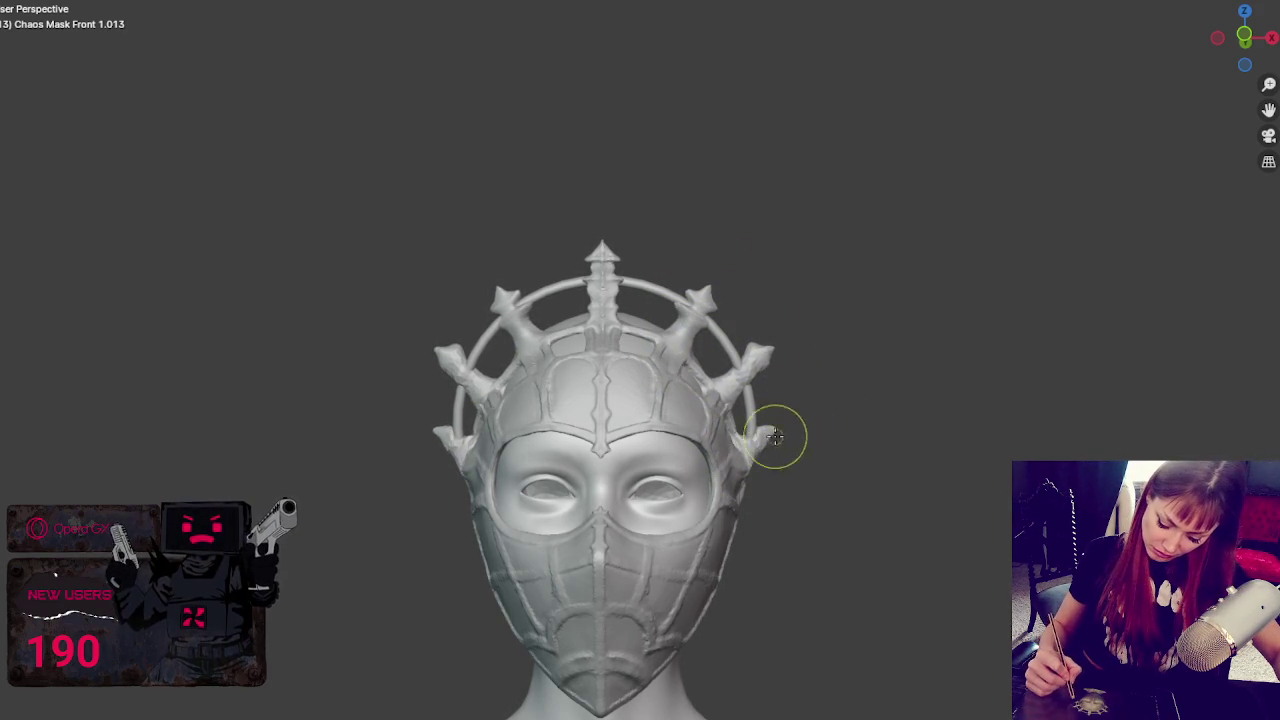
key(f)
drag(760, 445, 766, 491)
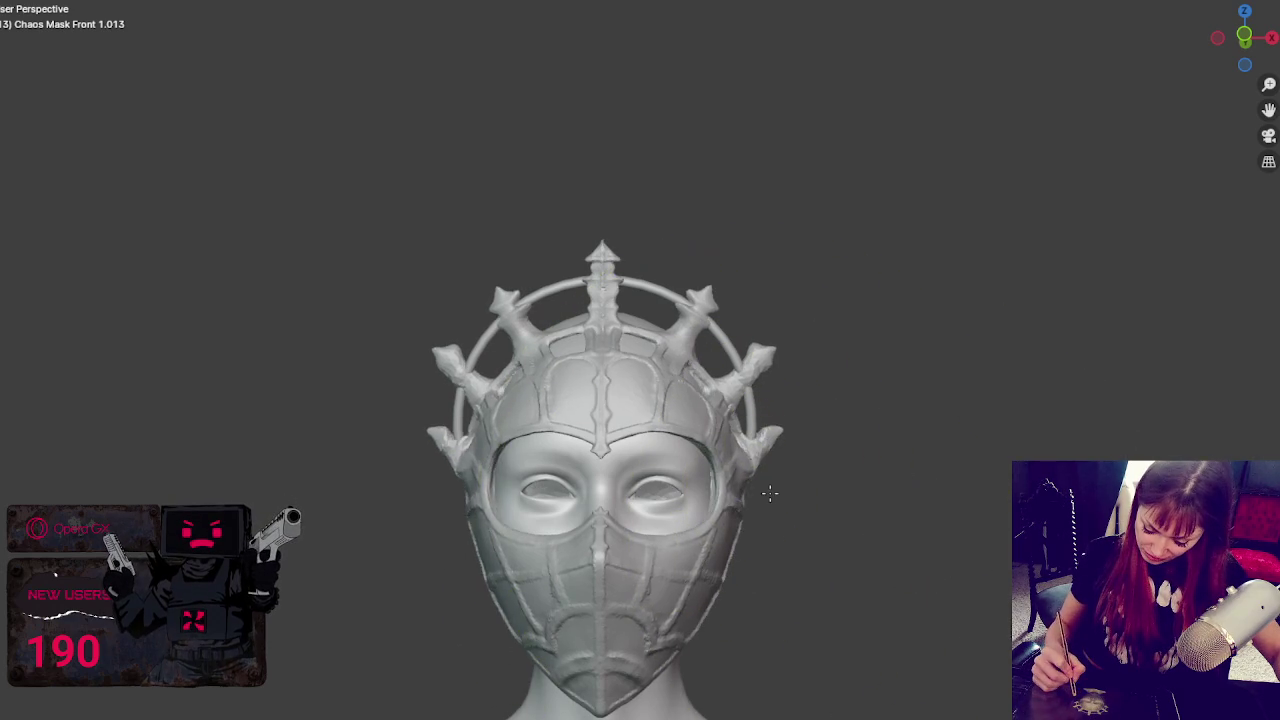
key(f)
click(705, 485)
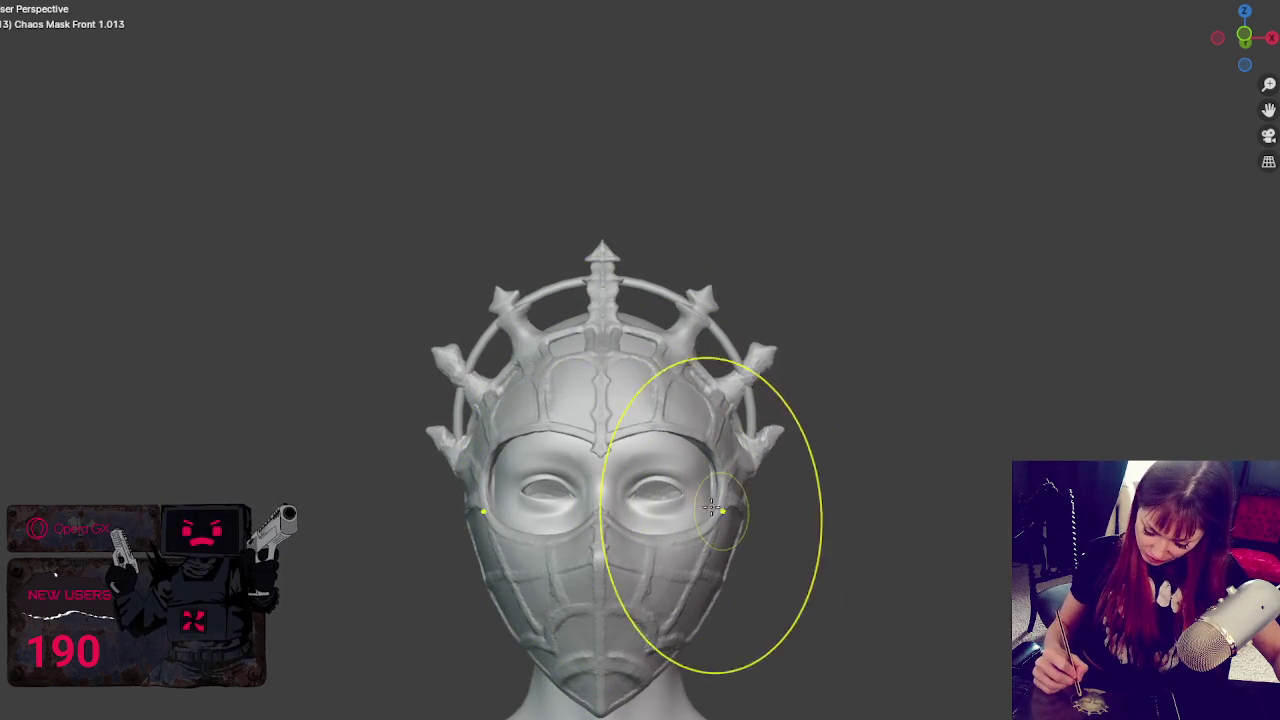
- Rework the brow, right cheek and mask edge, and add bumps and creases to the chin
drag(692, 455, 678, 450)
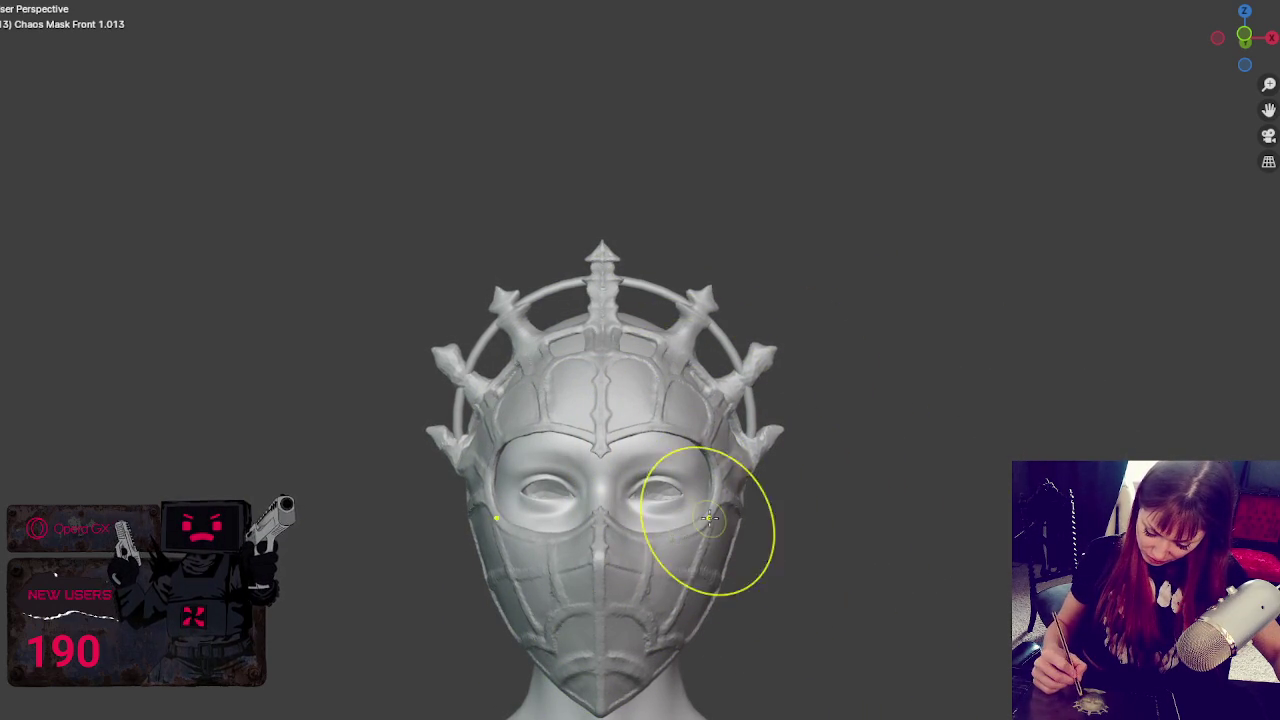
drag(671, 543, 614, 528)
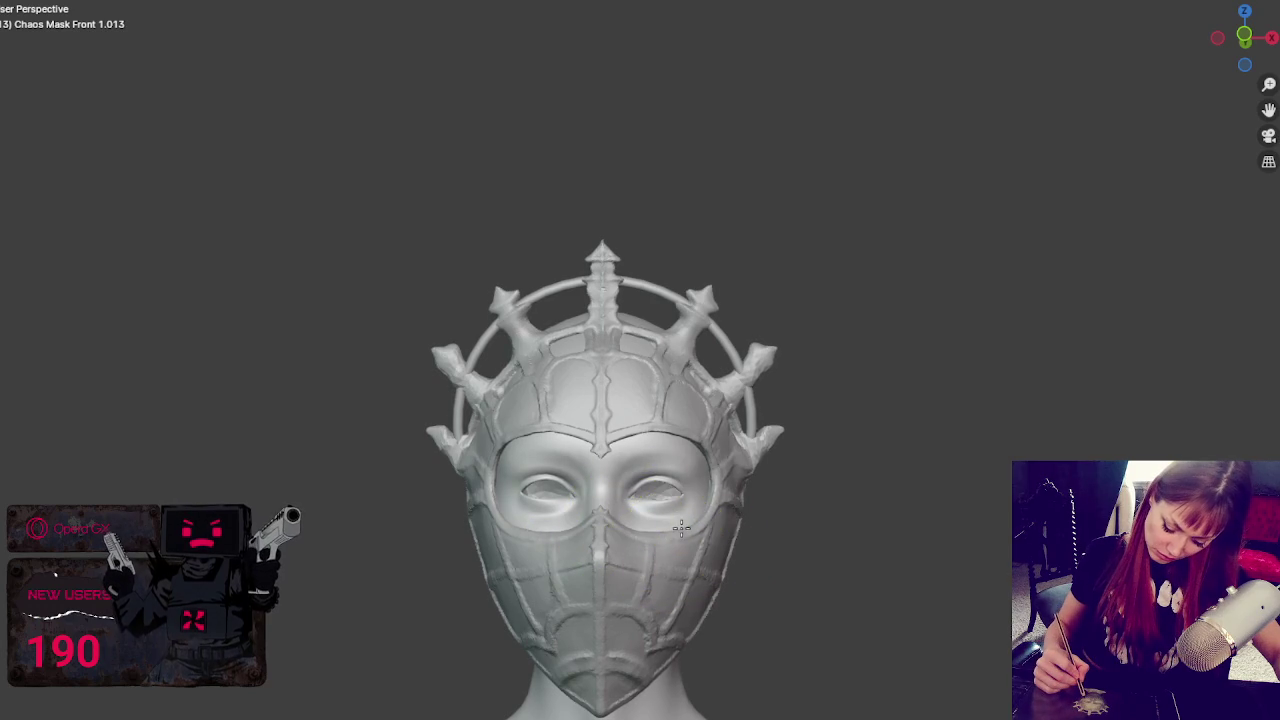
drag(702, 508, 682, 537)
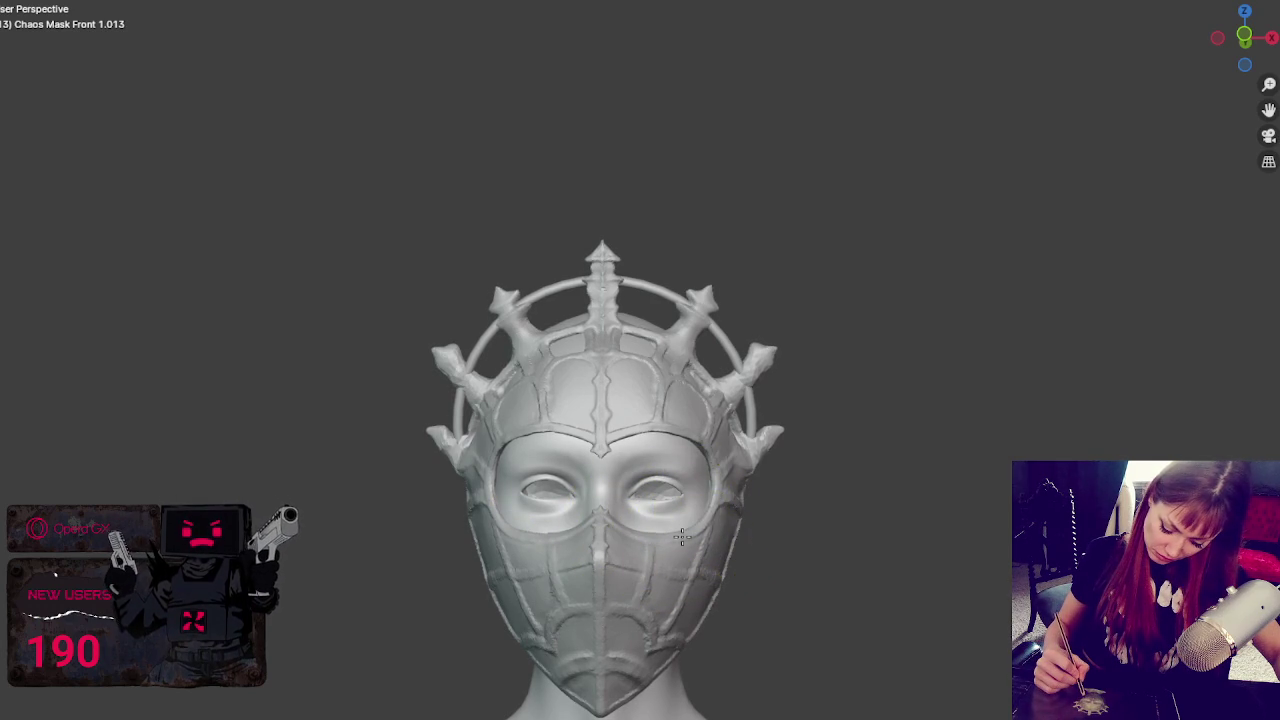
mouse_move(737, 495)
mouse_down()
mouse_move(735, 515)
mouse_move(733, 493)
mouse_up()
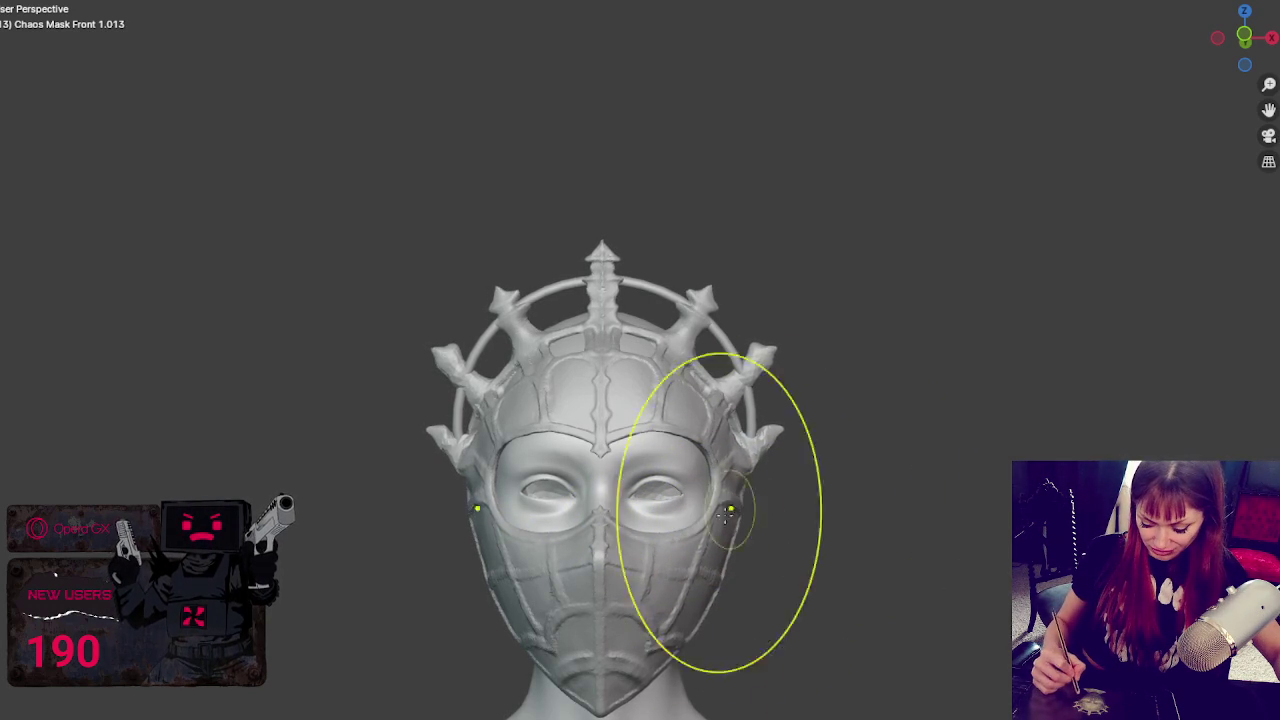
mouse_move(600, 665)
mouse_down()
mouse_move(678, 574)
mouse_move(674, 617)
mouse_up()
scroll(673, 629, down, 5)
- Resculpt the mask around both eyes and cheeks
mouse_move(673, 629)
middle_down()
mouse_move(760, 484)
mouse_move(660, 490)
middle_up()
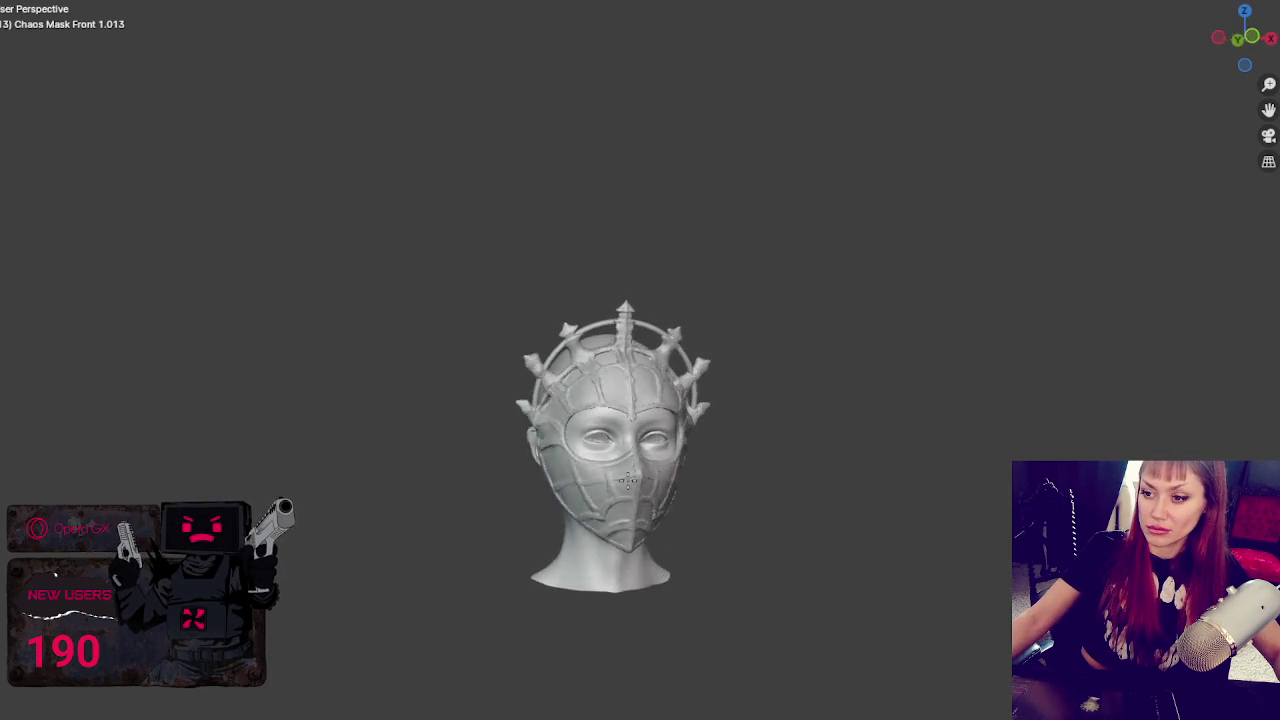
drag(660, 490, 562, 435)
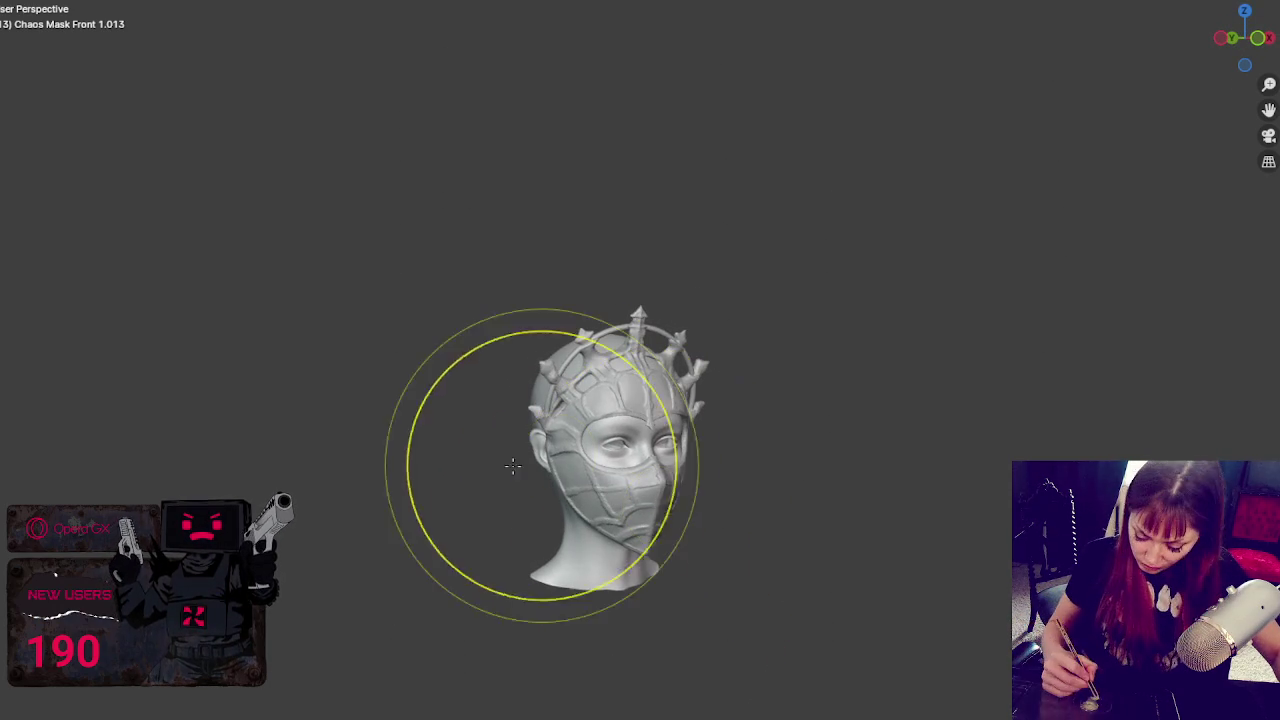
drag(686, 428, 577, 497)
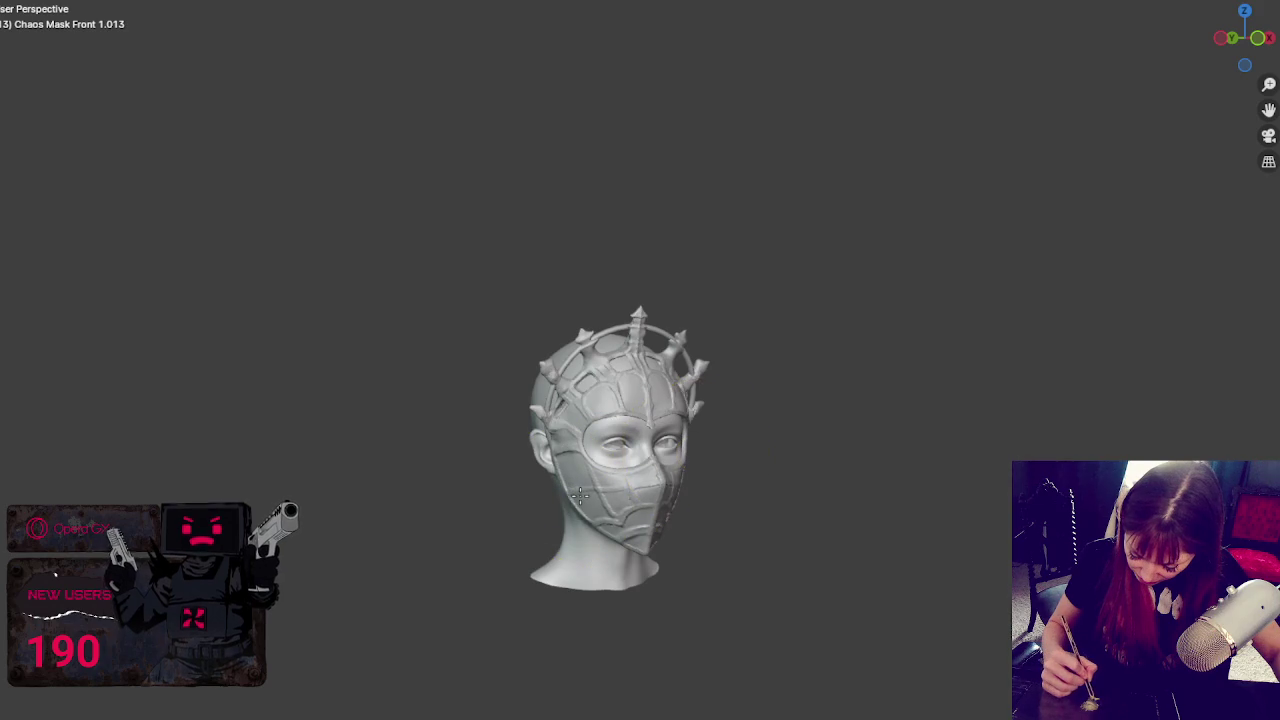
middle_drag(726, 477, 694, 474)
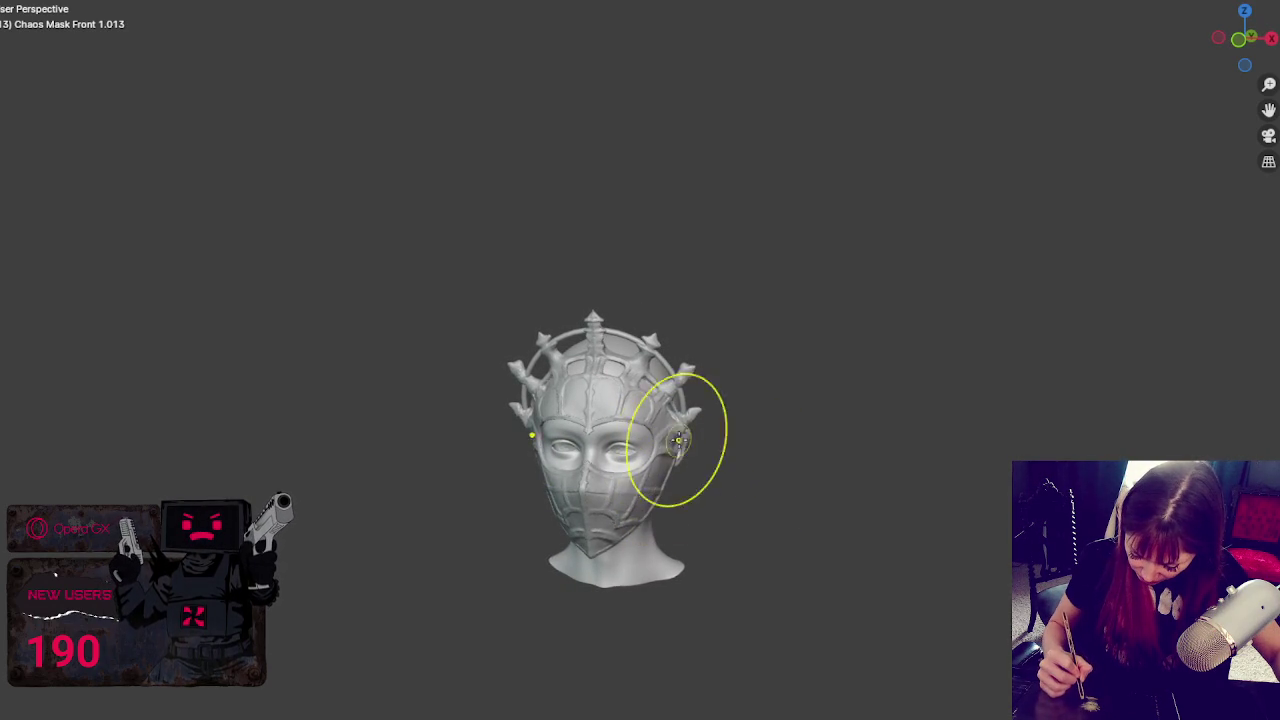
- In front view, try growing the side spikes outward, then undo it to keep their size
key(KP_1)
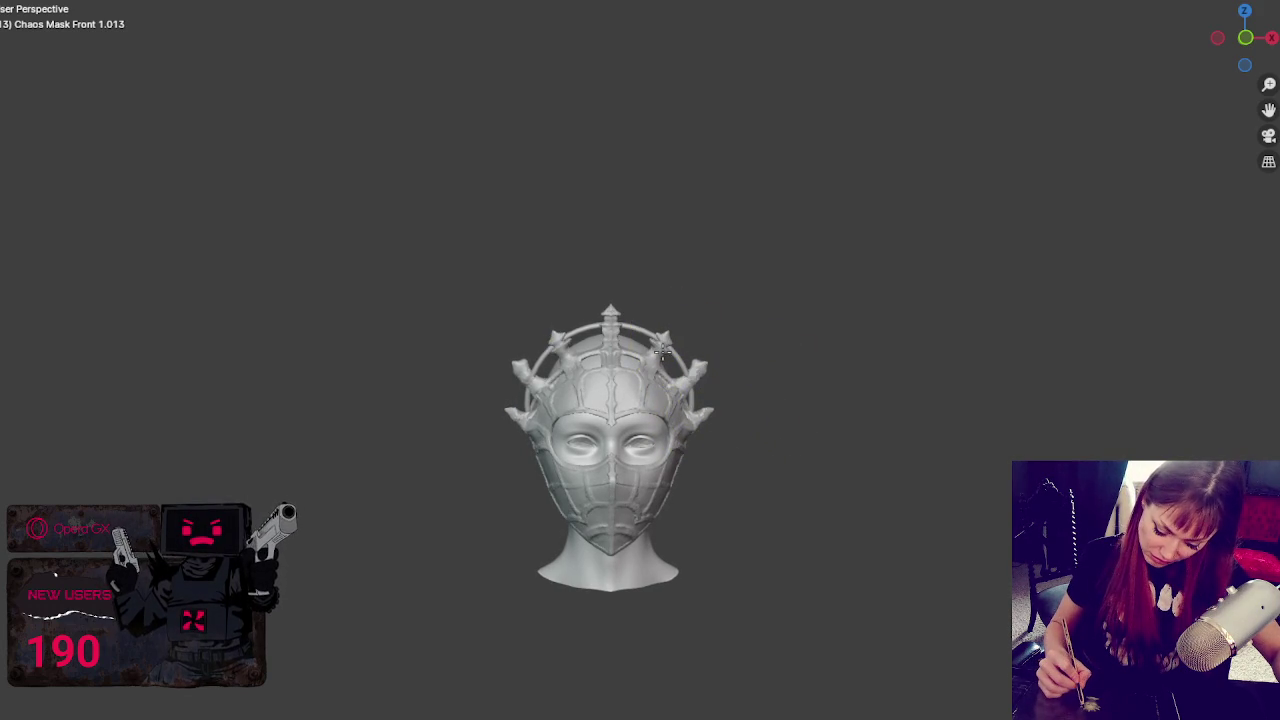
drag(702, 364, 721, 342)
key(ctrl+z)
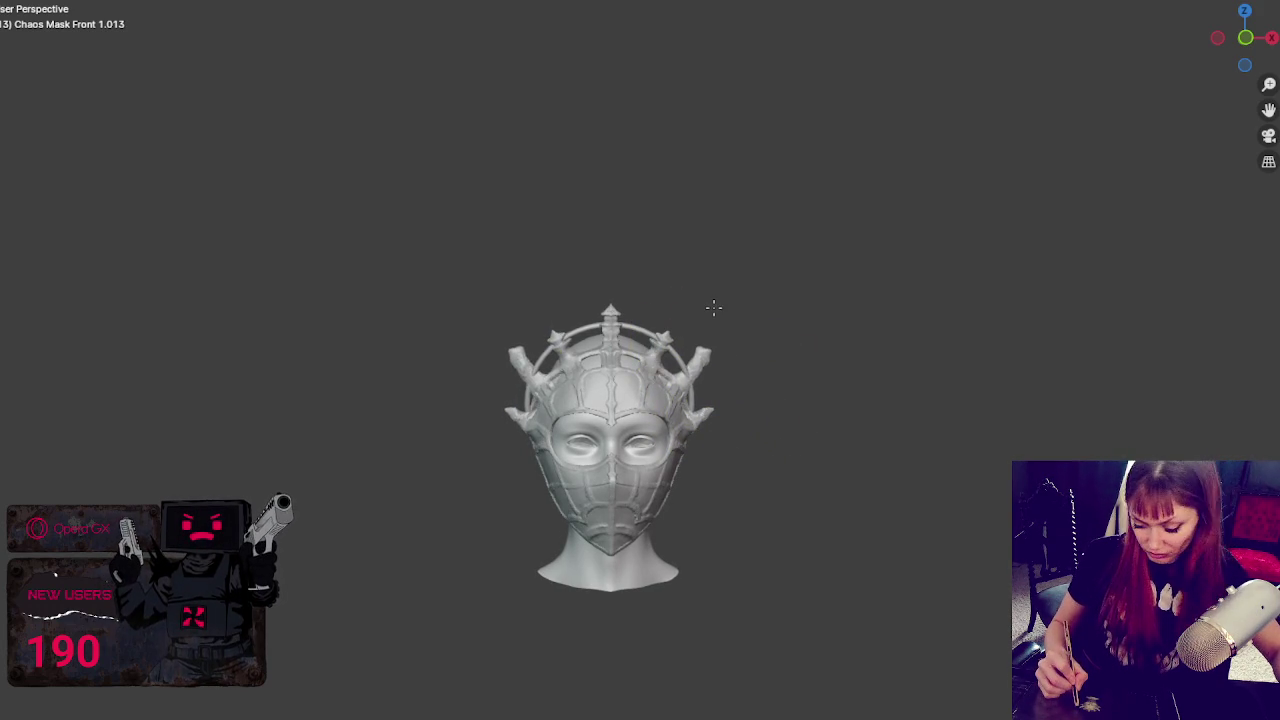
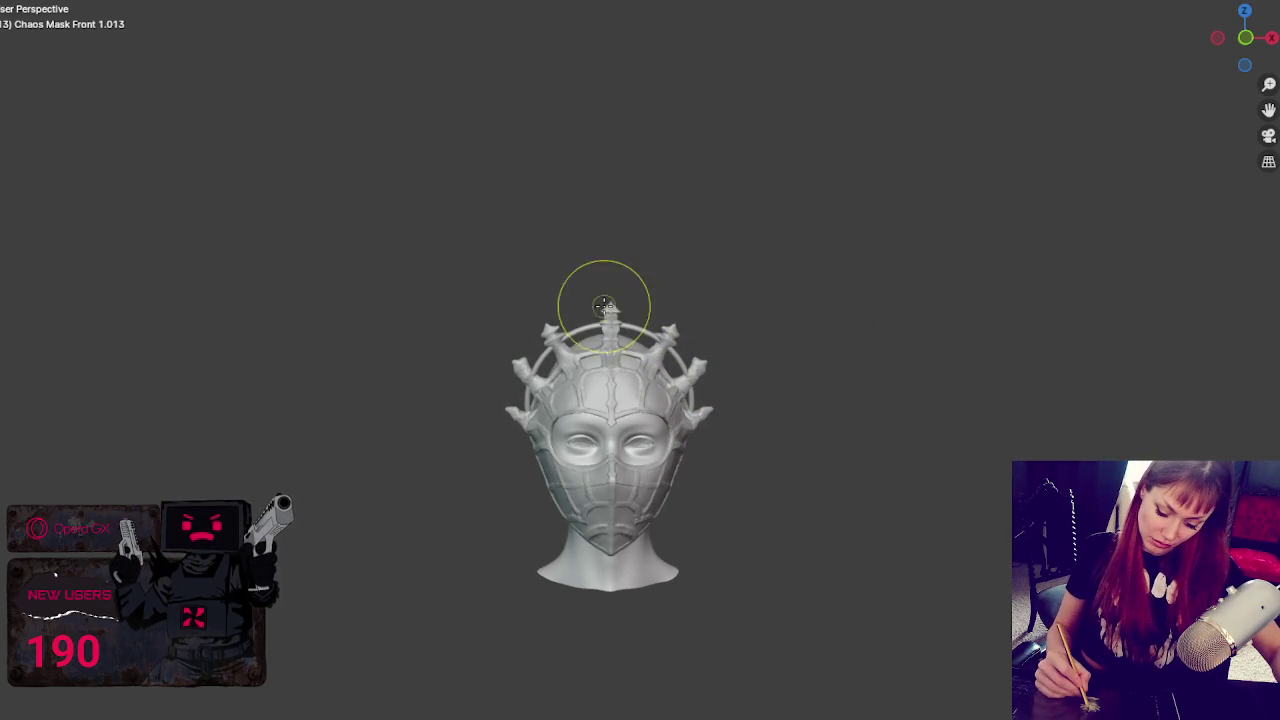
- Orbit the mask slightly and zoom in close on the spiked crown and halo
middle_drag(863, 374, 851, 389)
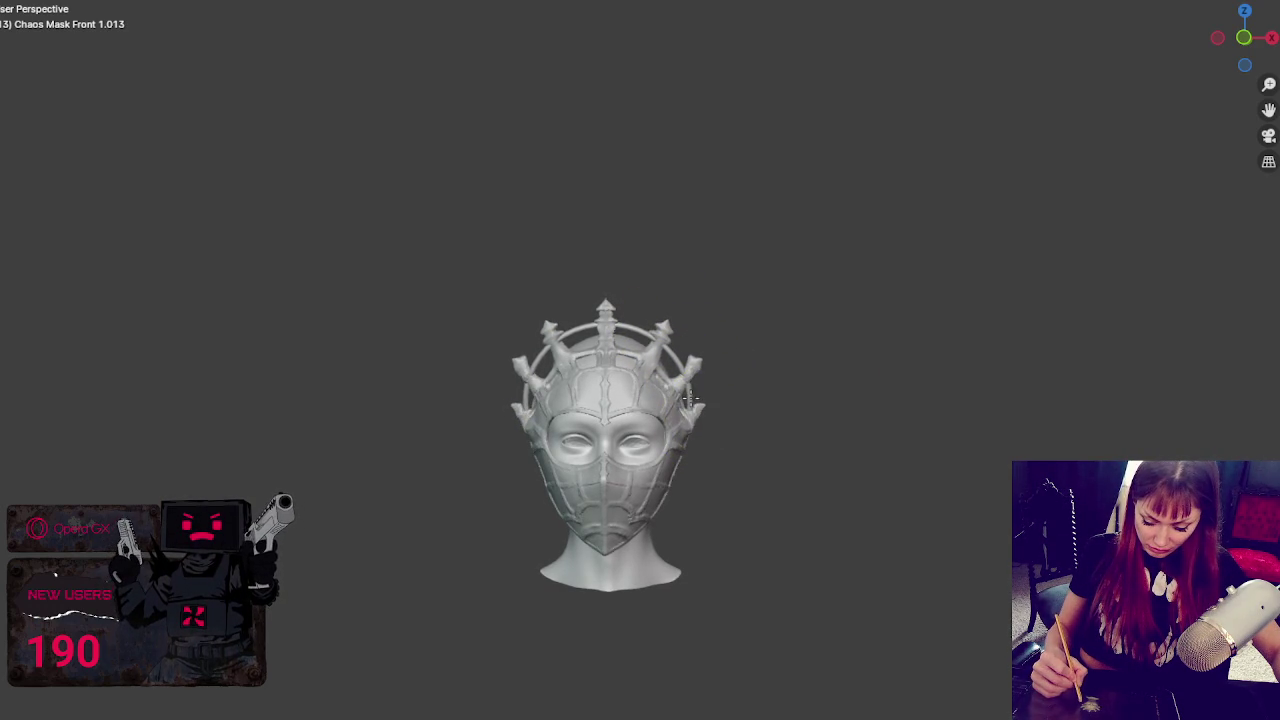
mouse_move(849, 360)
middle_down()
mouse_move(794, 366)
mouse_move(846, 363)
mouse_move(823, 366)
middle_up()
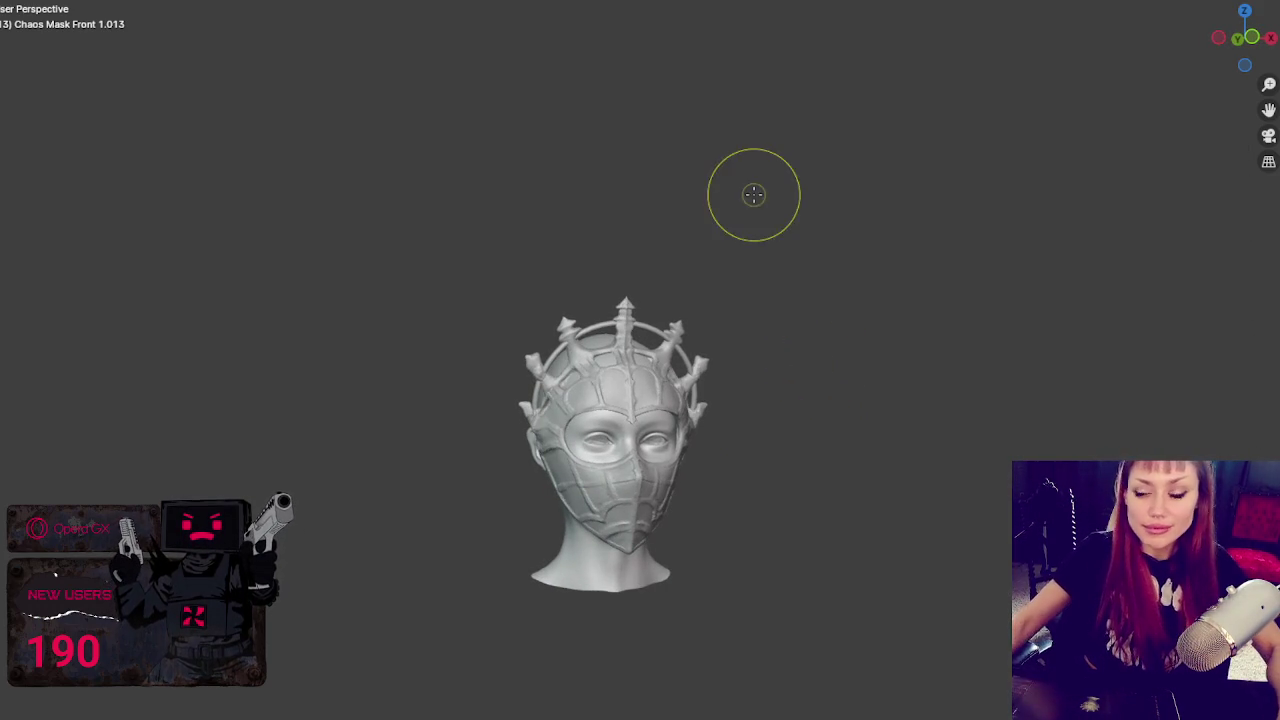
scroll(451, 240, up, 5)
scroll(531, 208, up, 3)
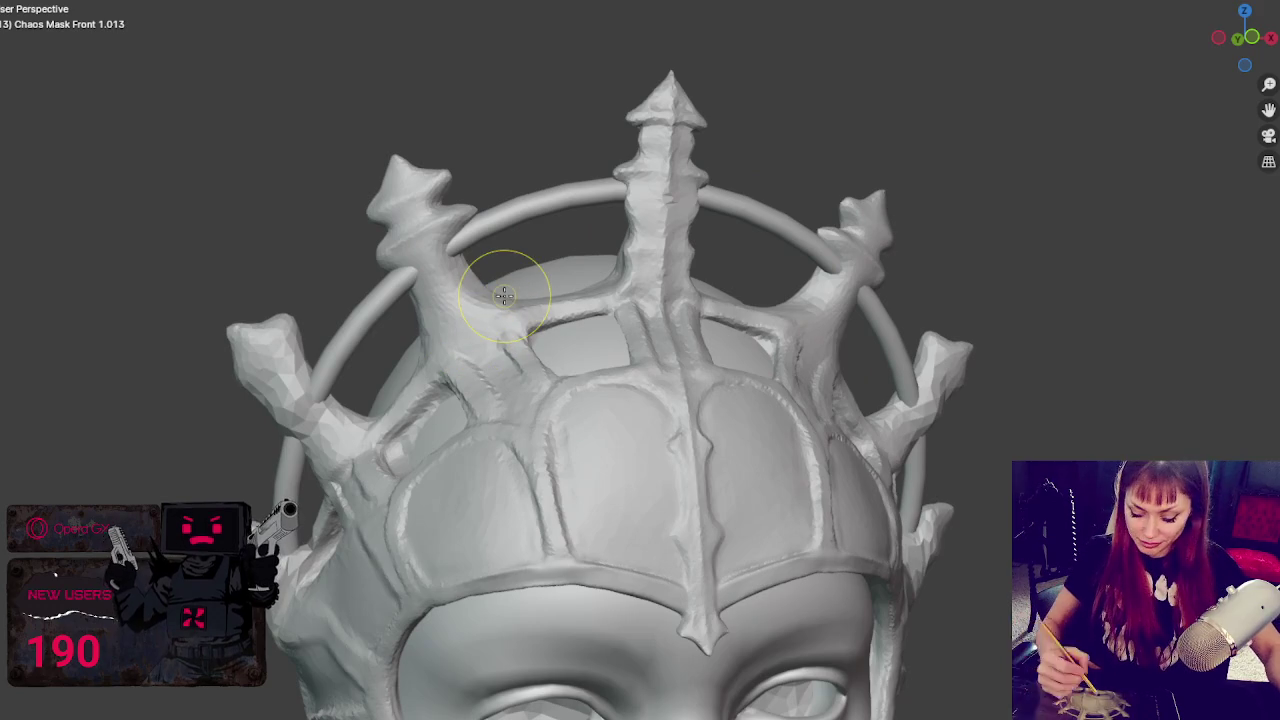
- Frame the crown frontally and sharpen and lengthen the right prong's tip with mirrored strokes
mouse_move(514, 309)
middle_down()
mouse_move(600, 345)
mouse_move(563, 338)
mouse_move(435, 250)
mouse_move(473, 273)
middle_up()
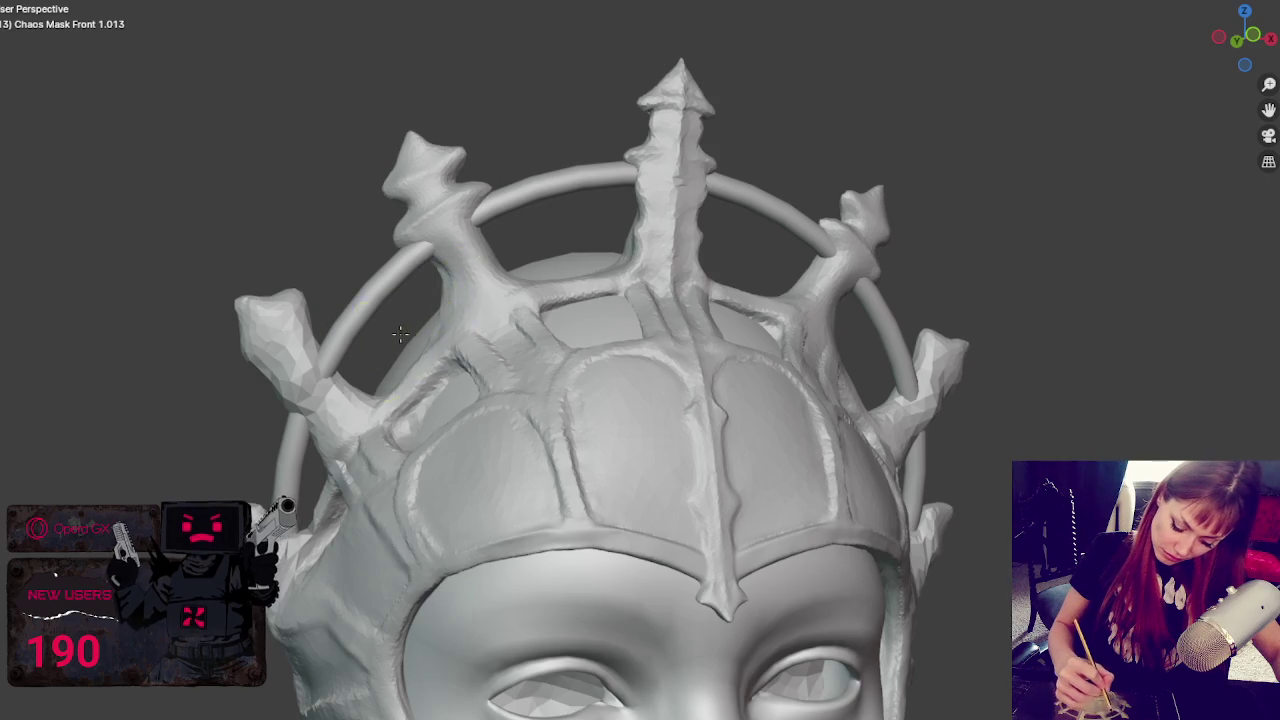
middle_drag(398, 332, 420, 310)
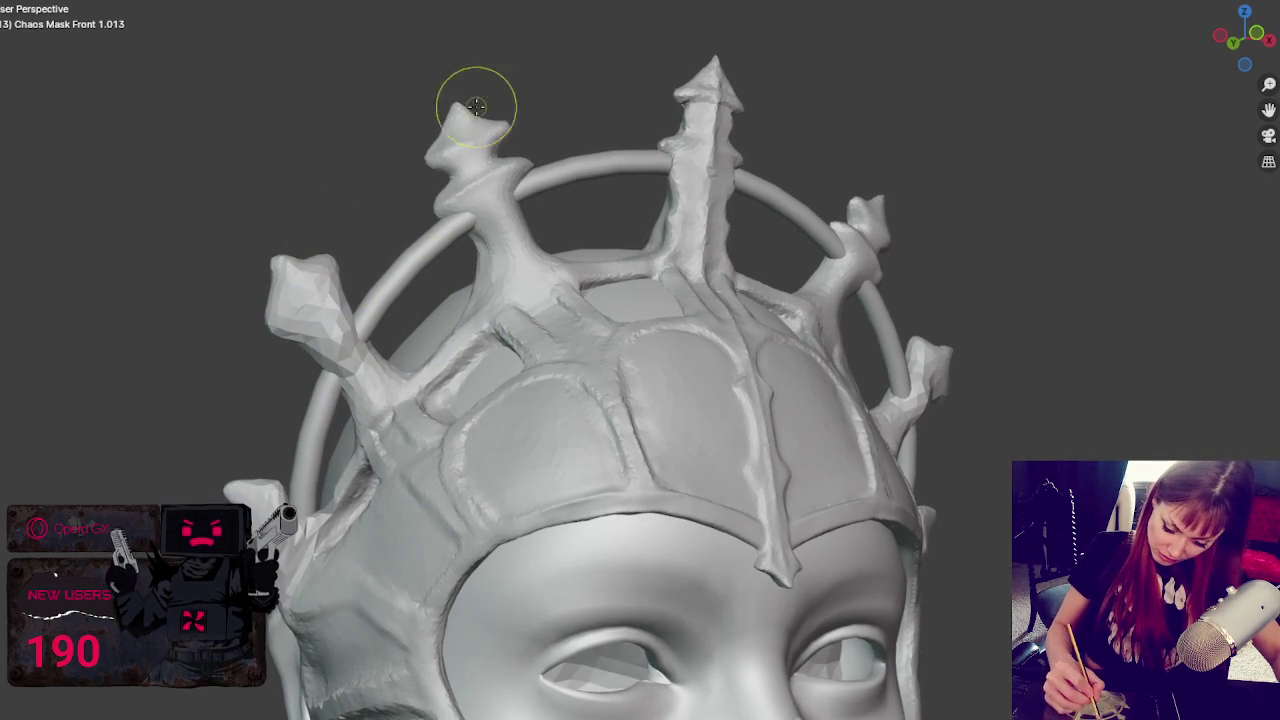
mouse_move(871, 109)
middle_down()
mouse_move(766, 129)
mouse_move(766, 278)
middle_up()
middle_drag(677, 289, 770, 290)
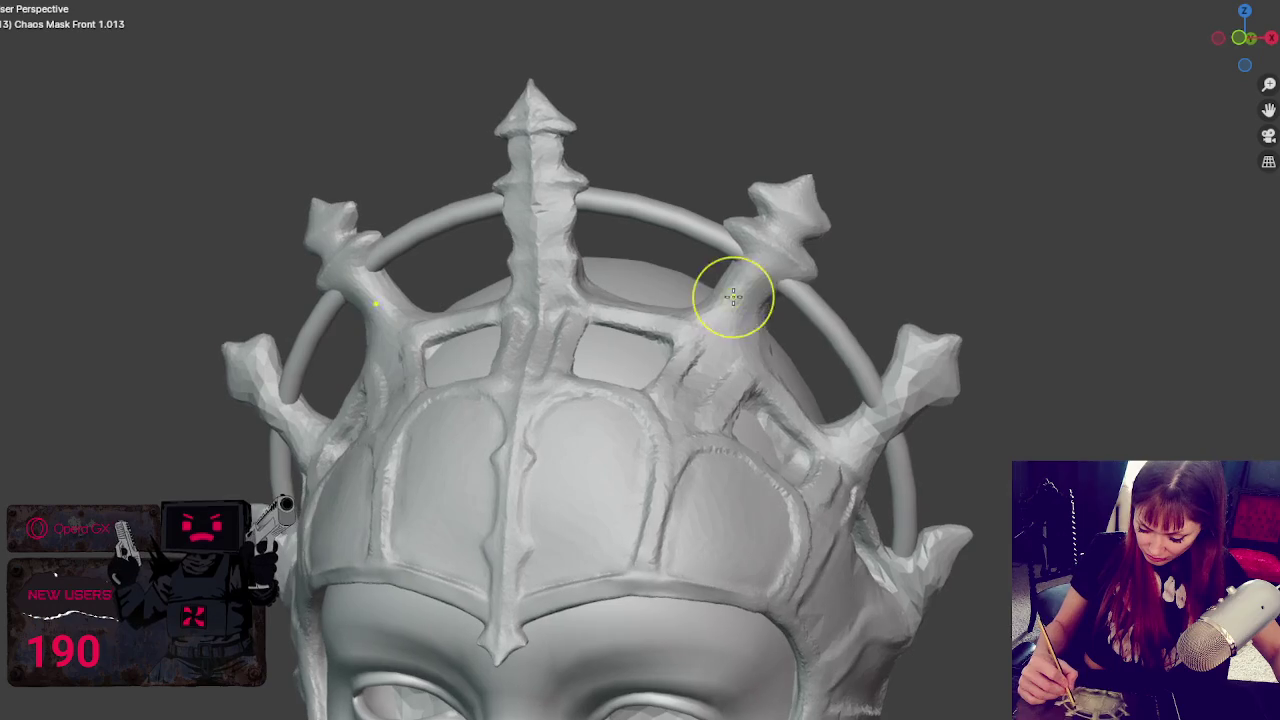
mouse_move(790, 278)
mouse_down()
mouse_move(800, 186)
mouse_move(820, 201)
mouse_up()
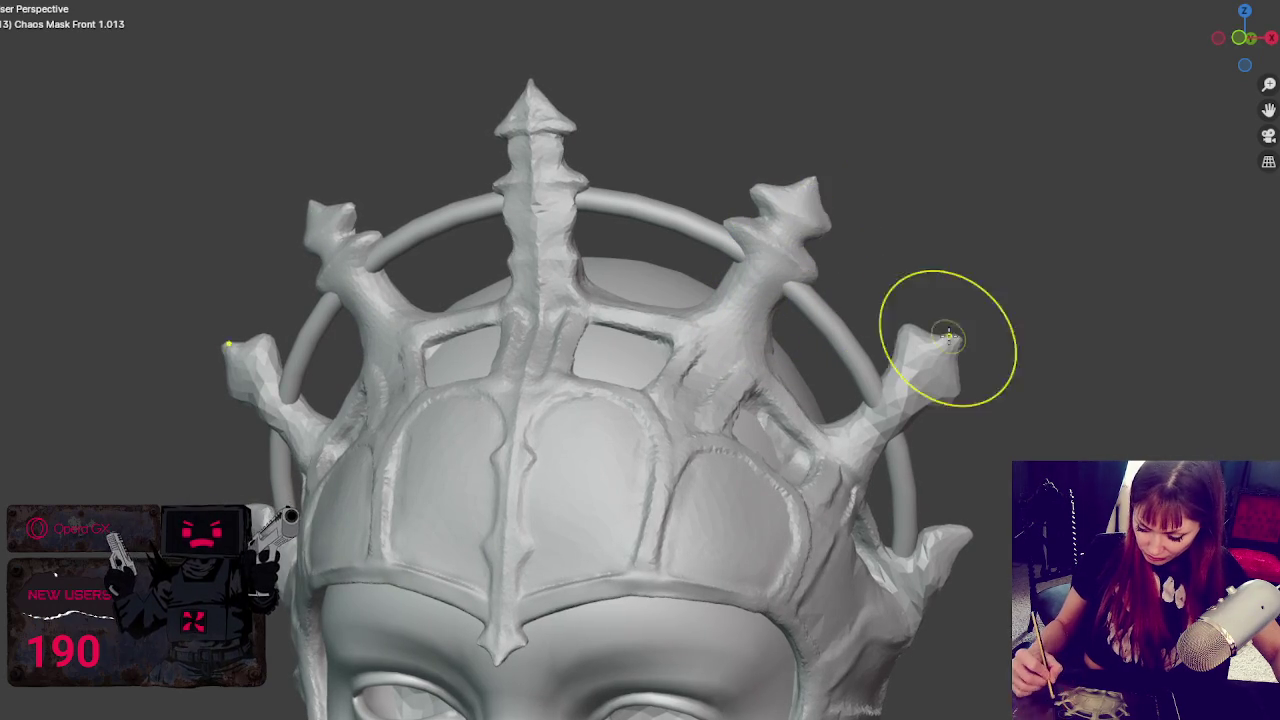
drag(943, 330, 943, 371)
middle_drag(986, 343, 1011, 341)
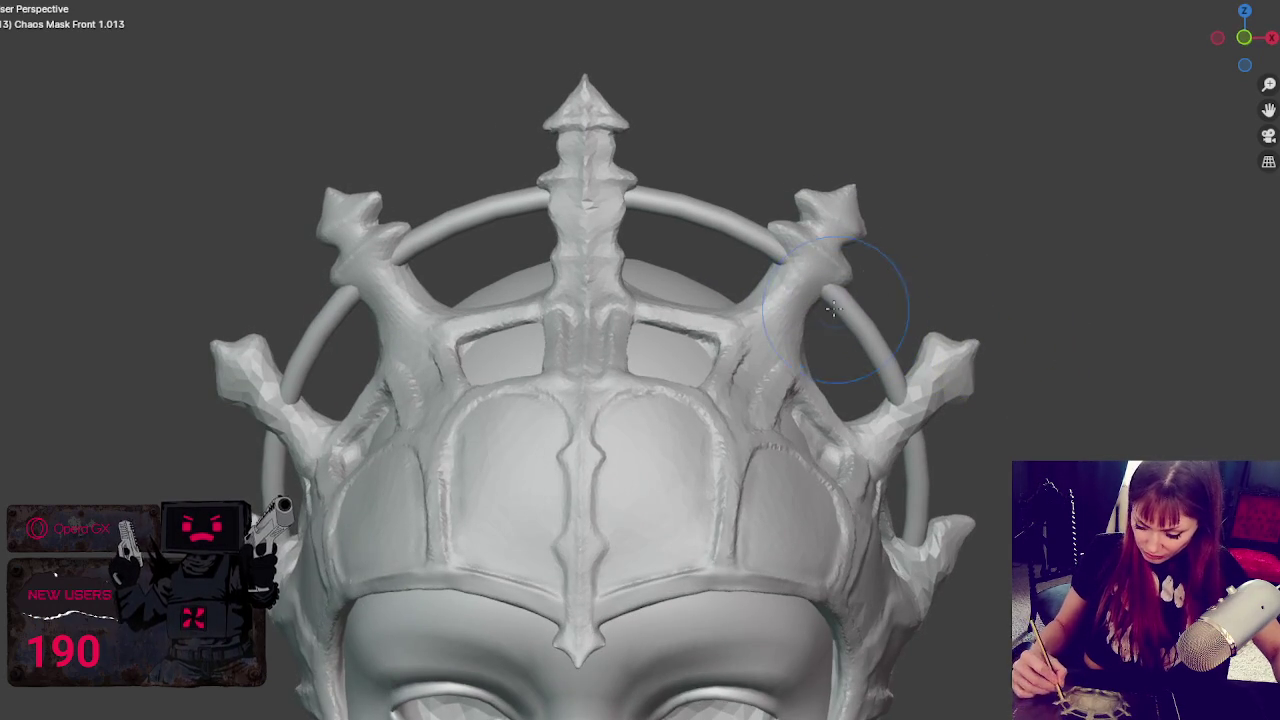
- Fill and smooth the junction where the halo ring meets the right prong's base
scroll(813, 292, up, 3)
middle_drag(813, 292, 623, 306)
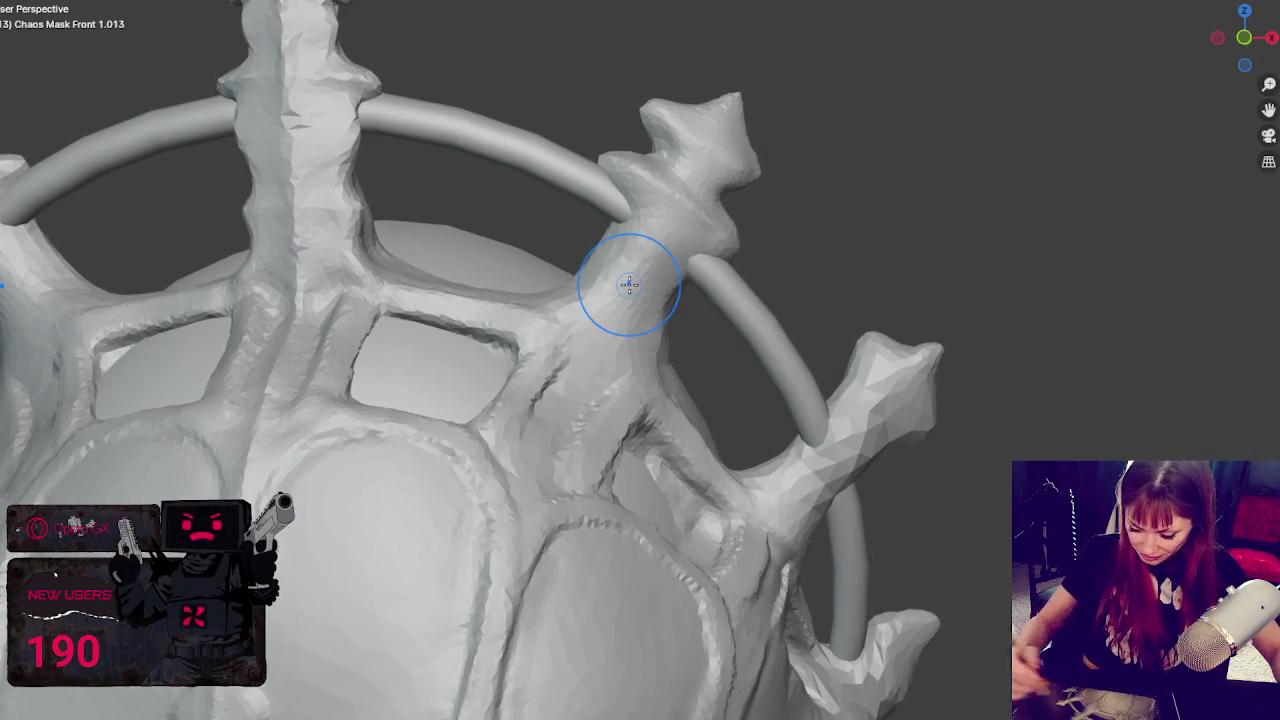
scroll(677, 176, down, 3)
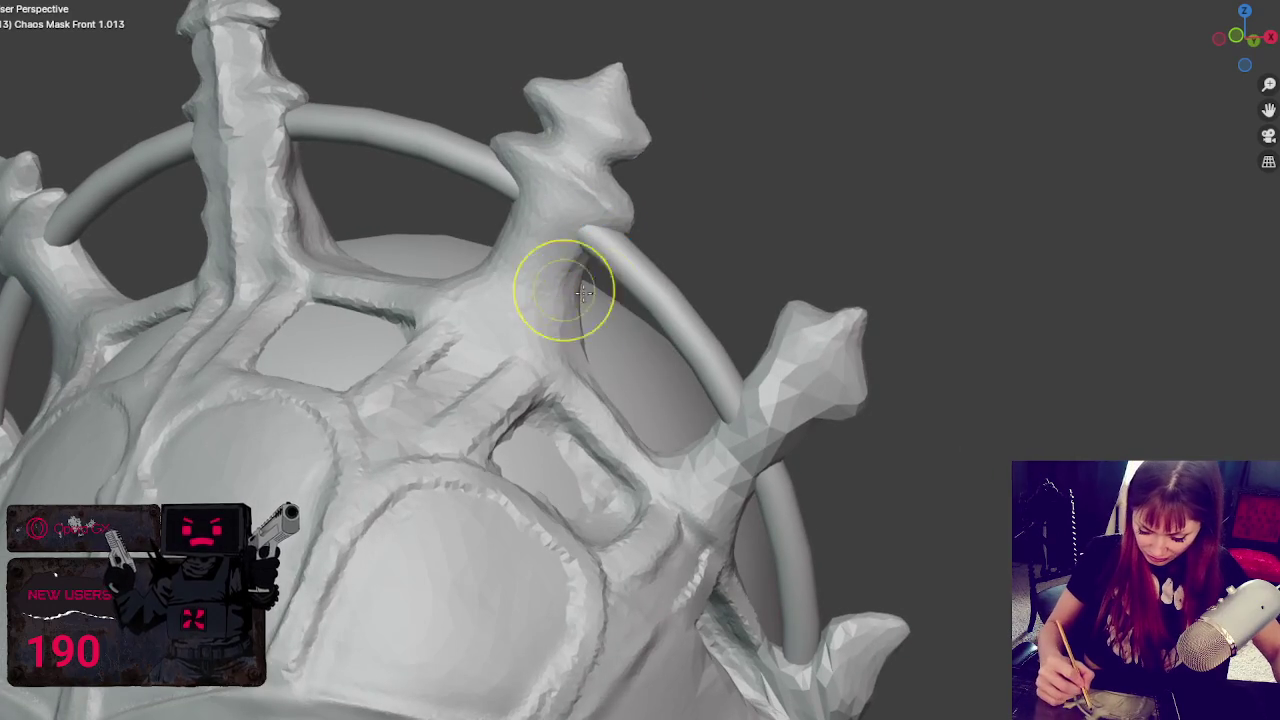
scroll(597, 300, up, 3)
scroll(597, 300, down, 3)
scroll(510, 277, up, 3)
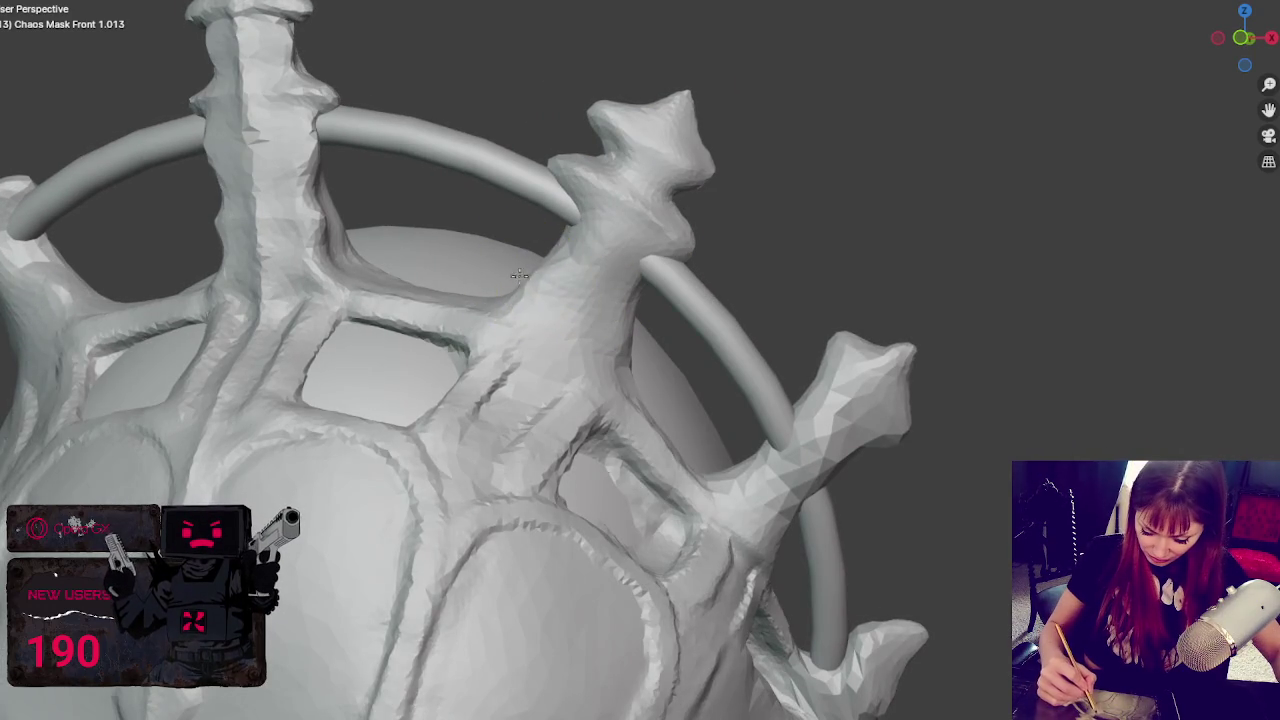
drag(540, 255, 634, 290)
- Reshape the right spike's surface and carve a ridge that builds up where it meets the ring
scroll(628, 380, down, 3)
scroll(663, 337, up, 3)
scroll(505, 350, down, 3)
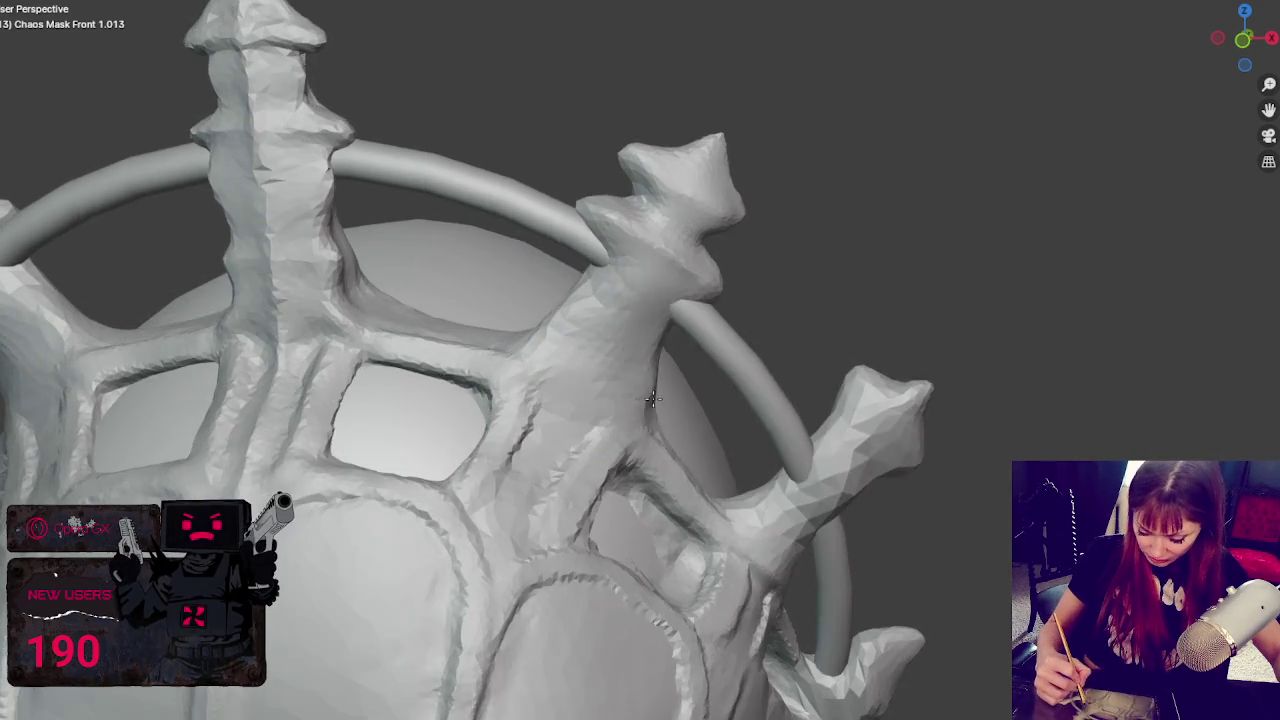
scroll(555, 515, up, 3)
mouse_move(558, 503)
mouse_down()
mouse_move(486, 500)
mouse_move(542, 413)
mouse_move(549, 363)
mouse_up()
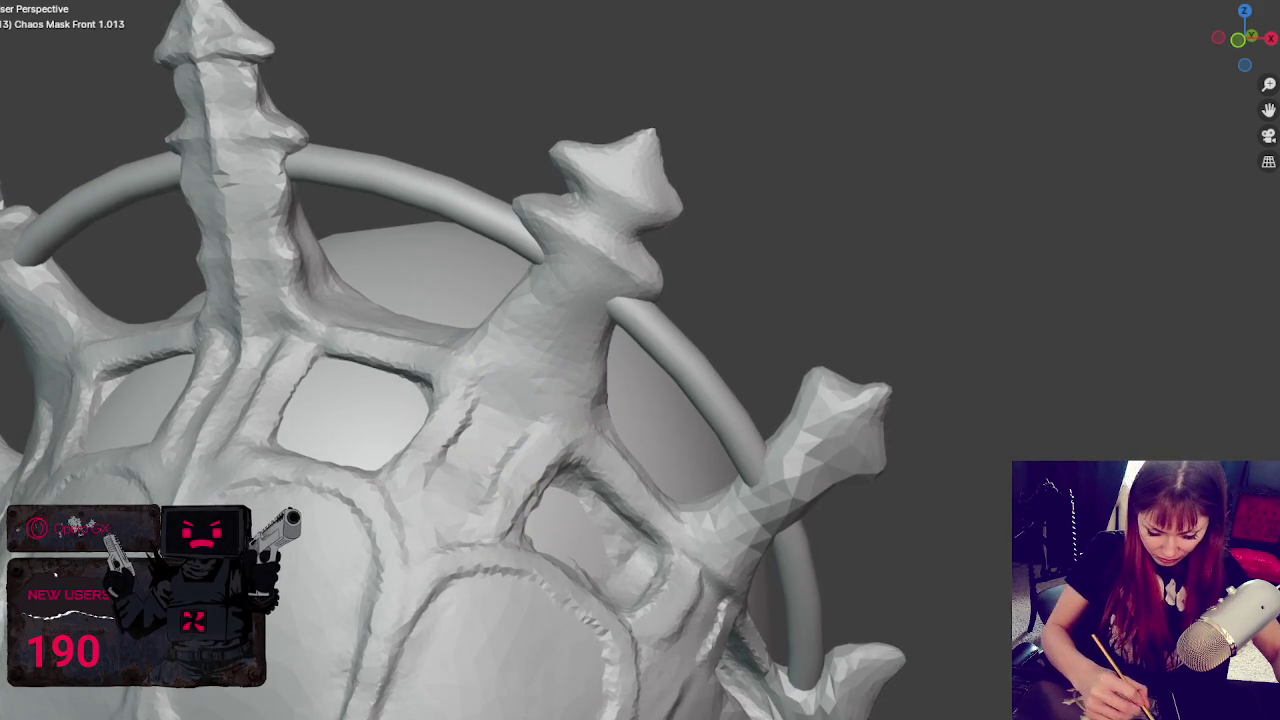
drag(587, 292, 594, 385)
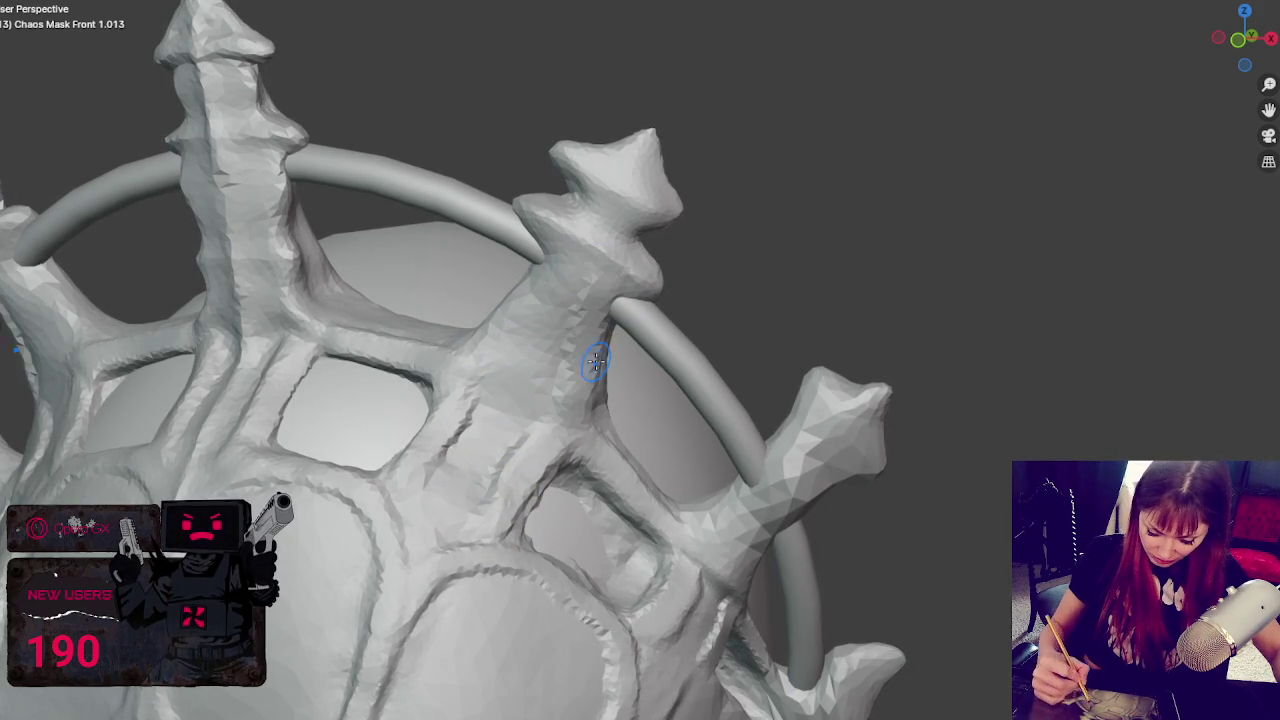
mouse_move(517, 271)
mouse_down()
mouse_move(535, 245)
mouse_move(460, 366)
mouse_up()
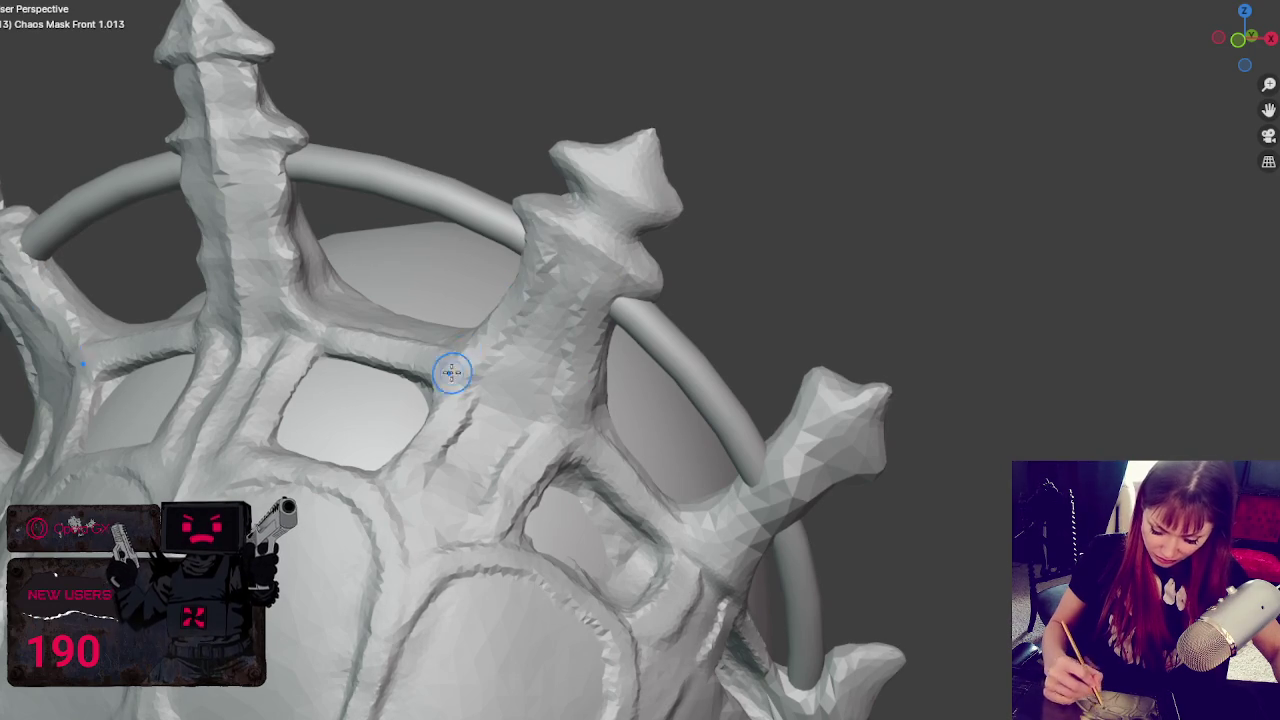
- Pull the right spike into a sharp, wider tip with a faceted stem and thickened base
mouse_move(655, 190)
middle_down()
mouse_move(700, 214)
mouse_move(743, 200)
mouse_move(708, 157)
middle_up()
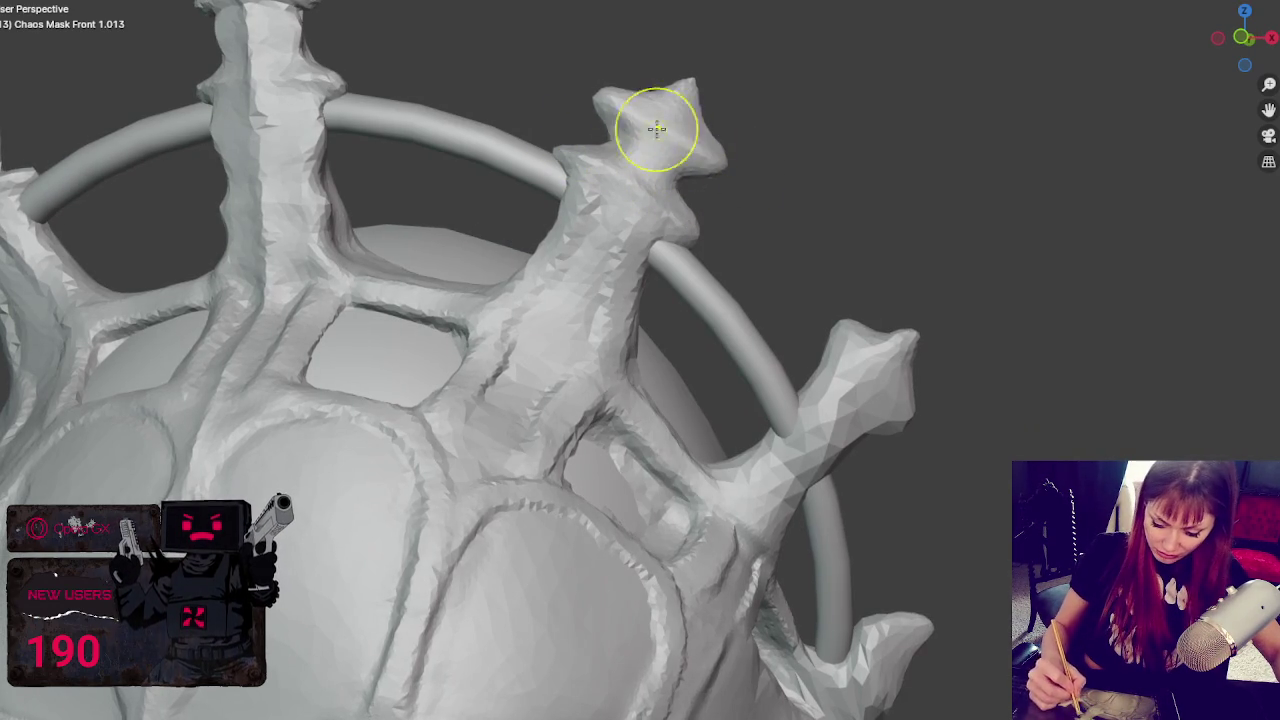
drag(709, 157, 709, 157)
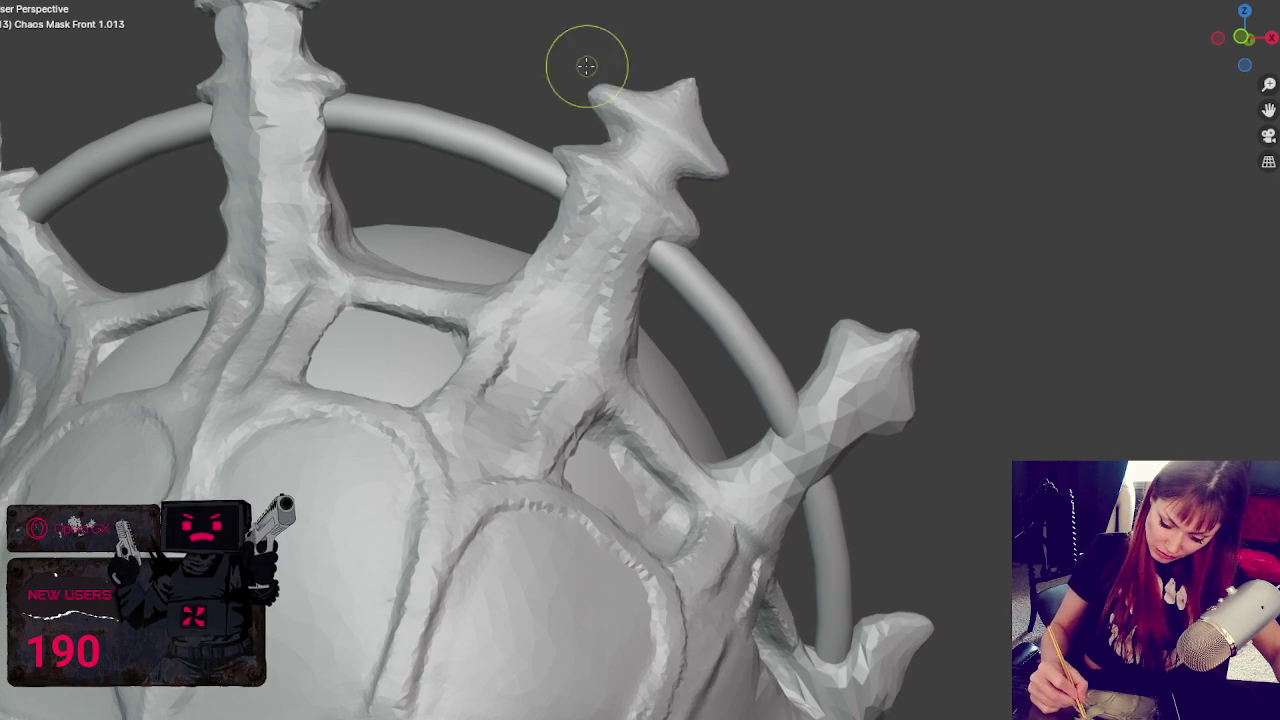
drag(677, 57, 723, 34)
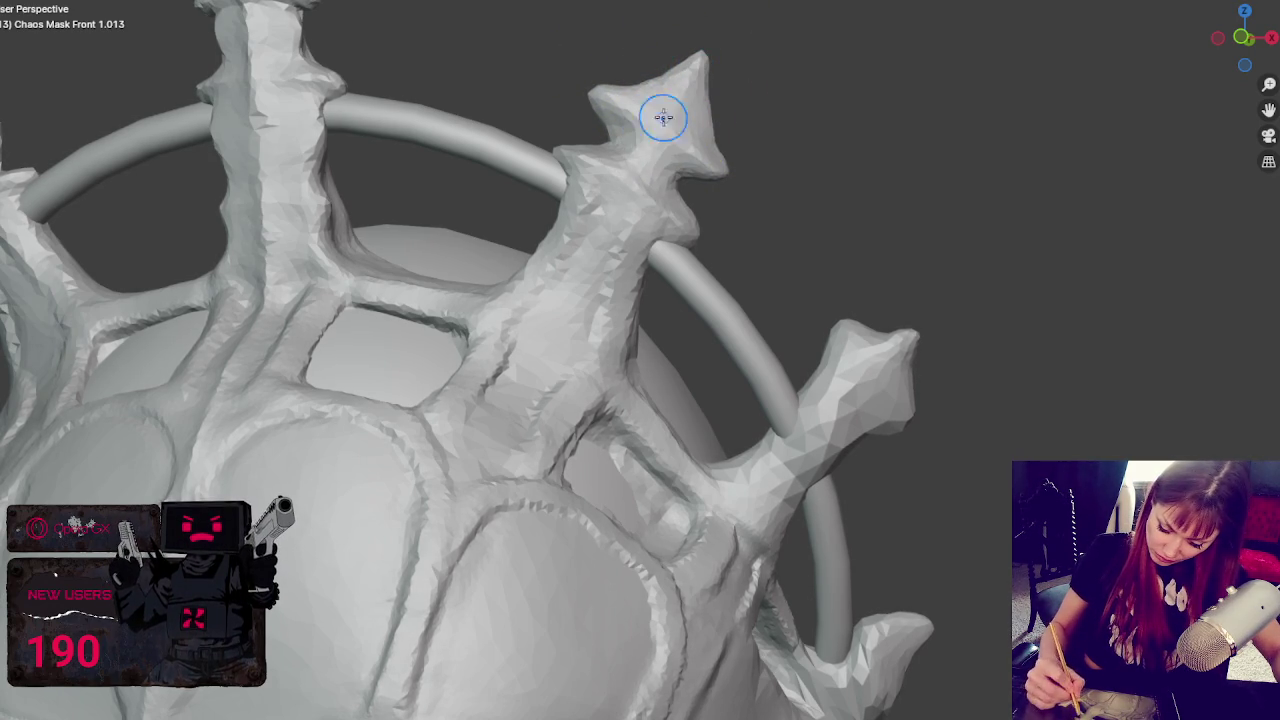
mouse_move(617, 205)
mouse_down()
mouse_move(545, 350)
mouse_move(500, 386)
mouse_up()
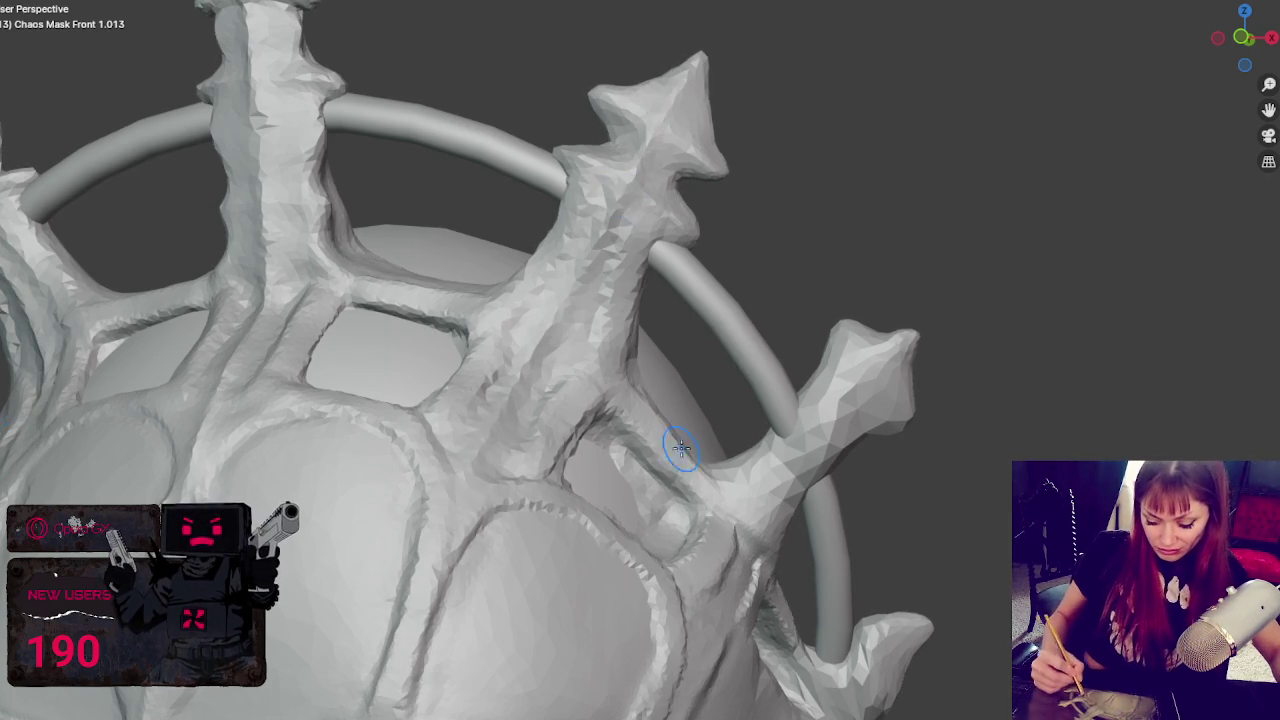
middle_drag(670, 433, 688, 412)
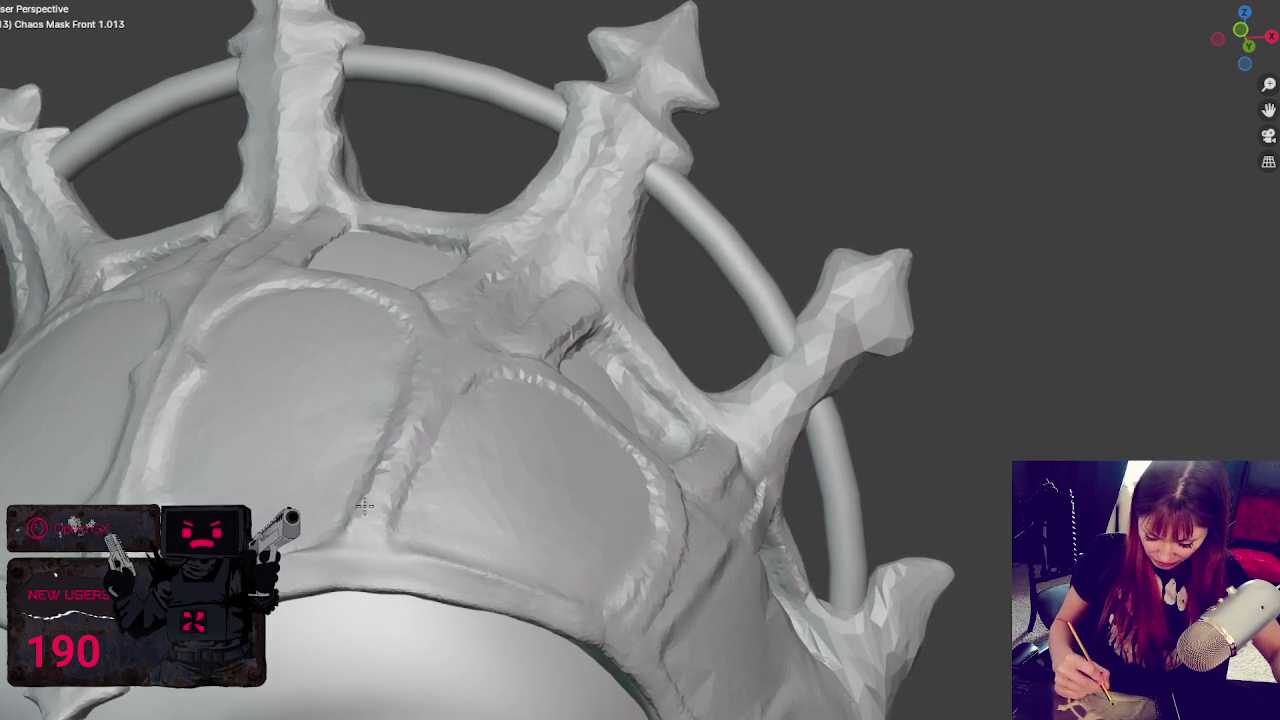
middle_drag(643, 434, 642, 430)
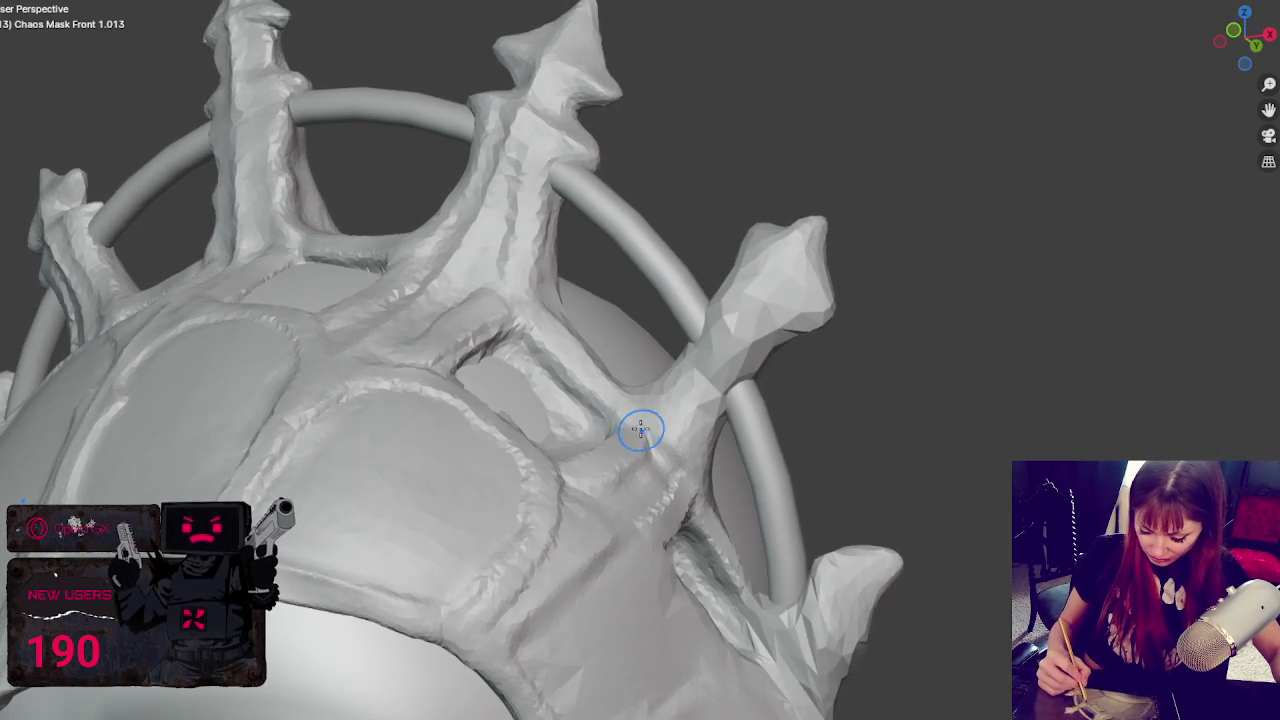
drag(813, 266, 857, 280)
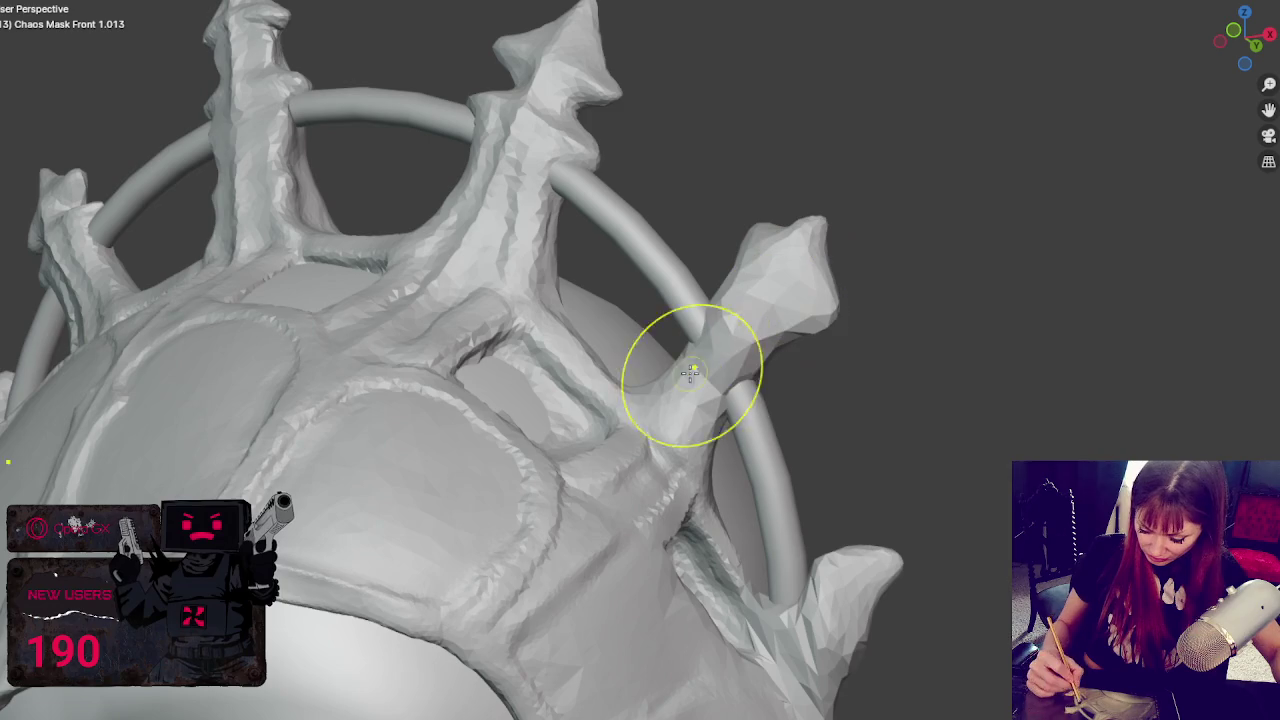
mouse_move(633, 348)
mouse_down()
mouse_move(690, 420)
mouse_move(643, 451)
mouse_move(728, 468)
mouse_move(791, 391)
mouse_move(756, 281)
mouse_move(786, 271)
mouse_move(766, 280)
mouse_move(859, 305)
mouse_move(820, 249)
mouse_move(866, 240)
mouse_move(829, 309)
mouse_move(752, 398)
mouse_move(697, 391)
mouse_move(728, 300)
mouse_move(800, 380)
mouse_move(842, 283)
mouse_up()
- Orbit around the mask from the side to the front to inspect the crown and ring
scroll(842, 283, down, 3)
mouse_move(700, 206)
middle_down()
mouse_move(694, 177)
mouse_move(591, 180)
middle_up()
middle_drag(383, 257, 369, 282)
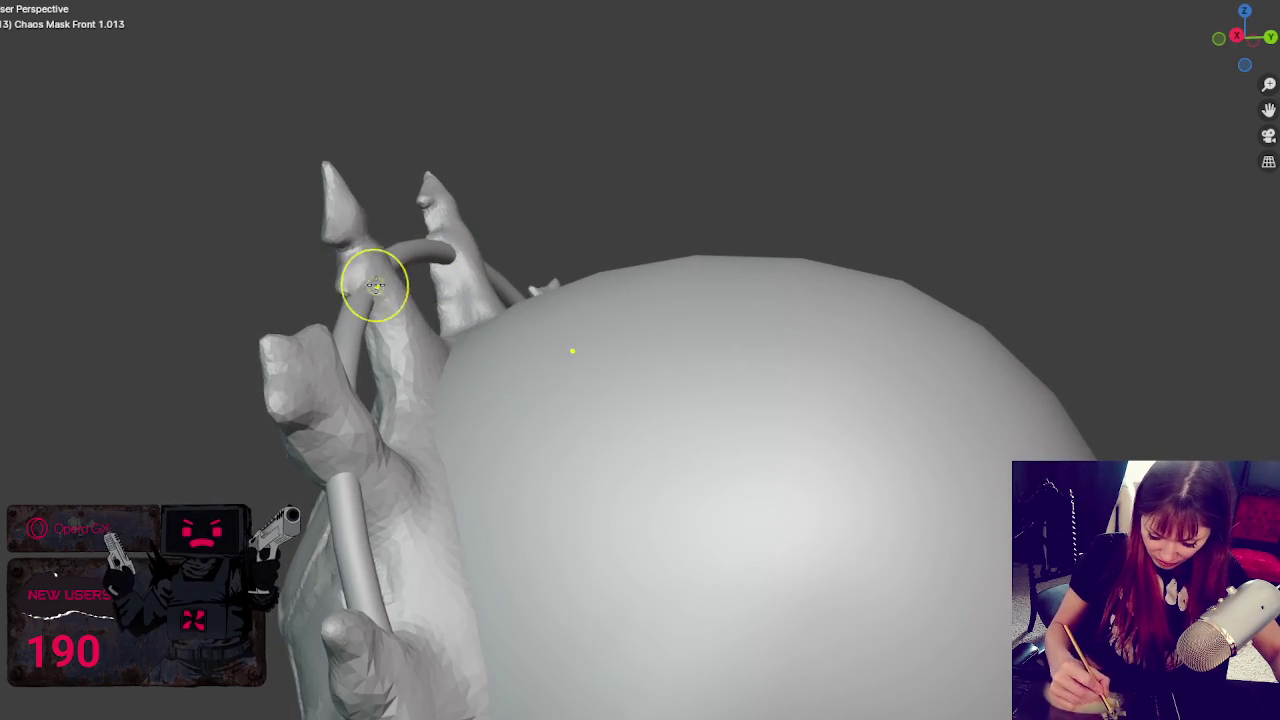
middle_drag(451, 346, 462, 268)
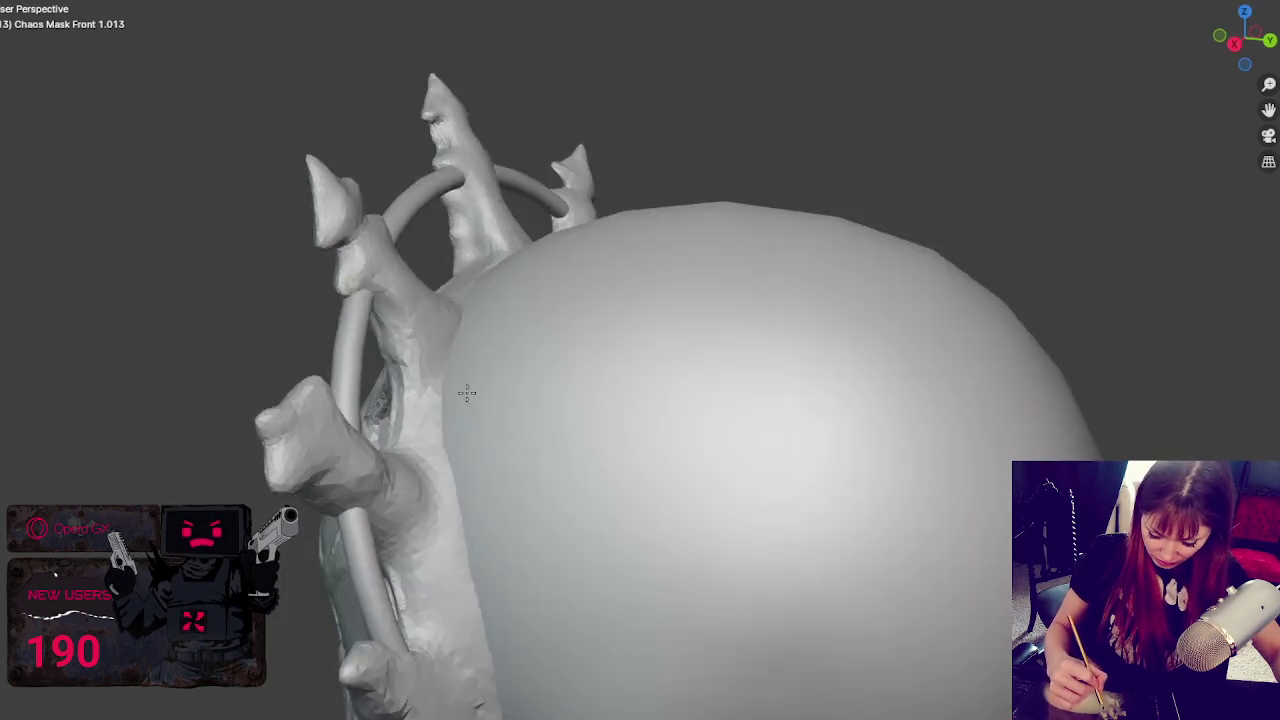
mouse_move(484, 207)
middle_down()
mouse_move(457, 400)
mouse_move(366, 457)
mouse_move(592, 454)
mouse_move(977, 214)
middle_up()
mouse_move(886, 214)
middle_down()
mouse_move(1088, 237)
mouse_move(1114, 169)
mouse_move(1162, 187)
mouse_move(837, 314)
mouse_move(626, 446)
mouse_move(537, 445)
mouse_move(489, 477)
middle_up()
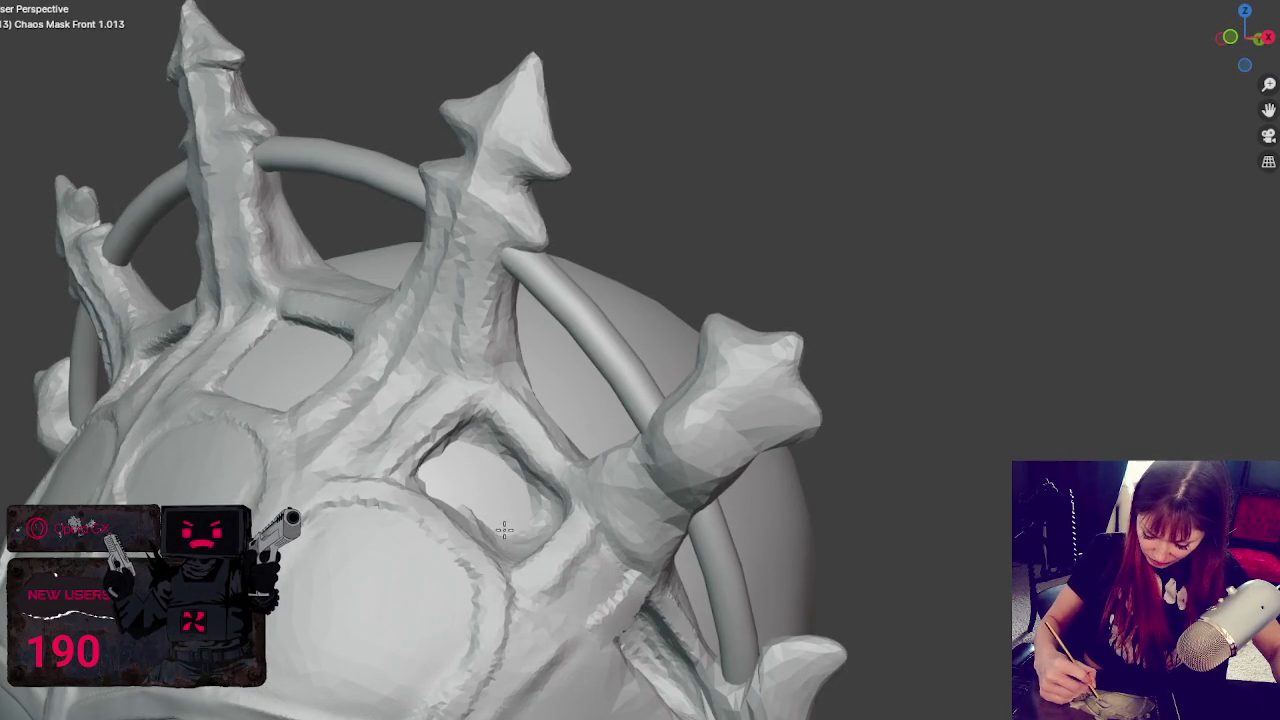
middle_drag(541, 514, 498, 477)
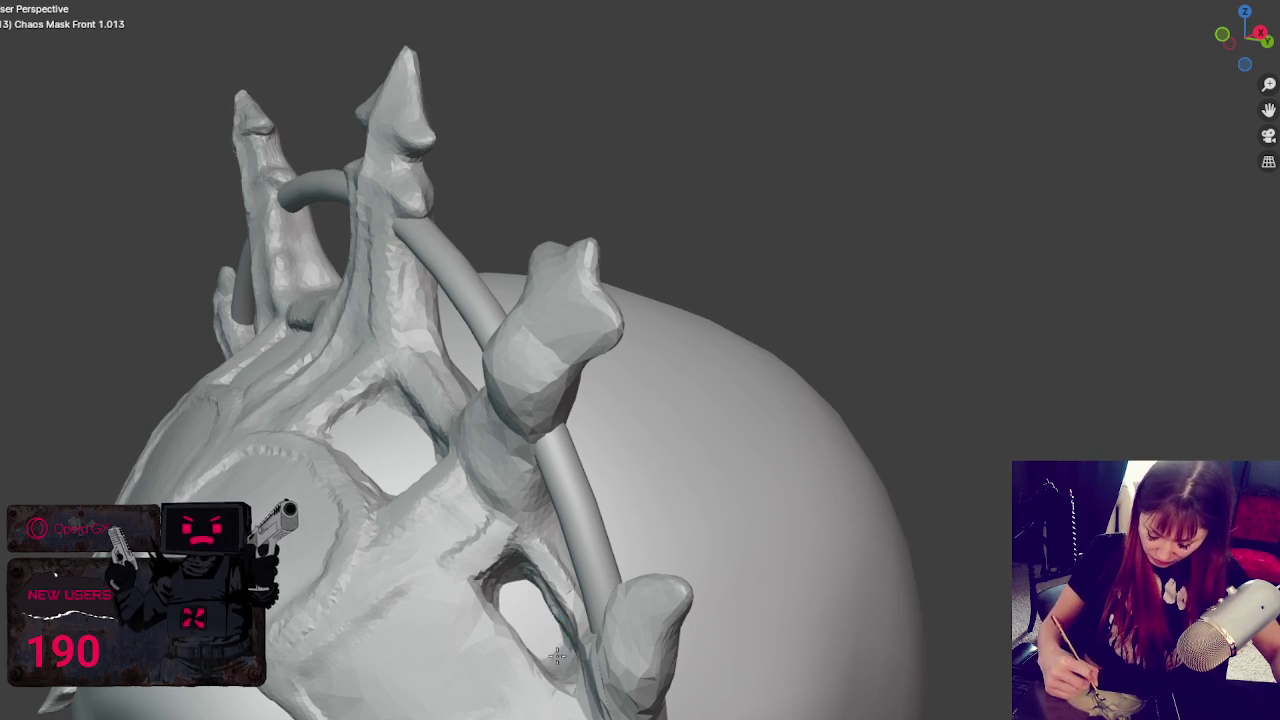
middle_drag(550, 651, 544, 586)
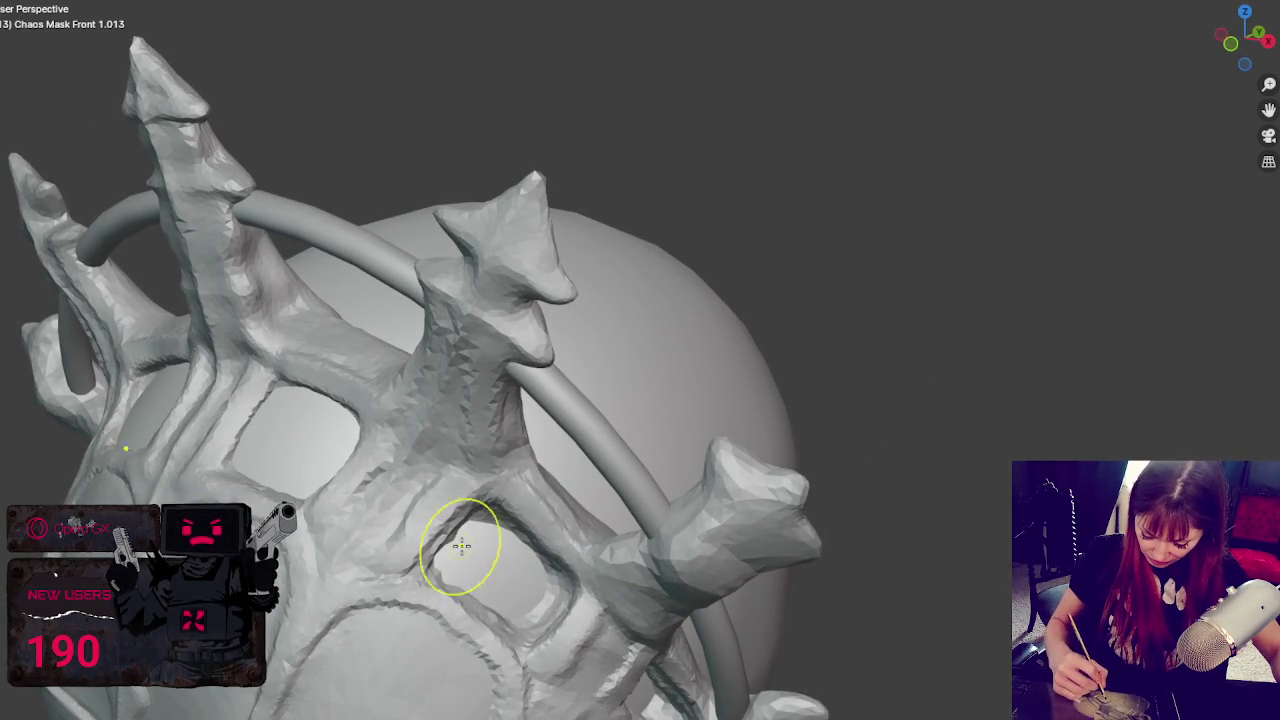
middle_drag(463, 543, 442, 542)
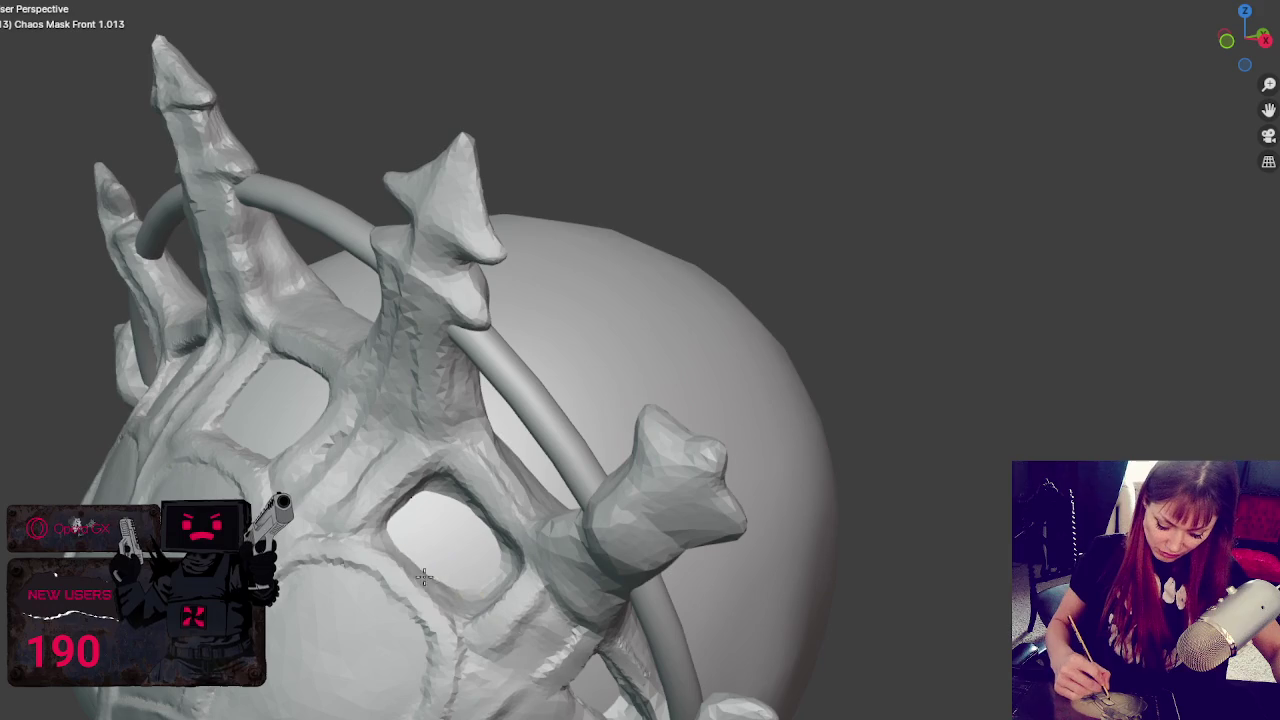
- Orbit around the forehead panels and spikes to review the panel ridges, ending on a front view
middle_click(411, 607)
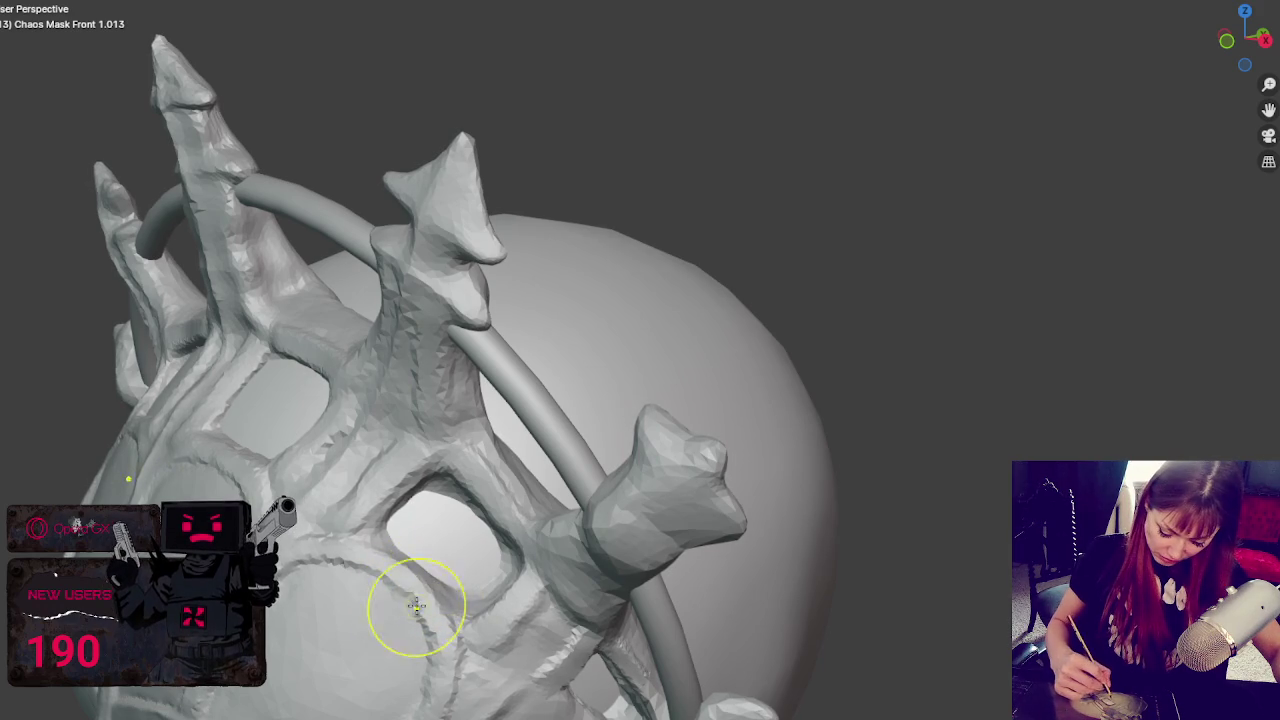
middle_drag(450, 592, 299, 551)
mouse_move(367, 576)
middle_down()
mouse_move(500, 571)
mouse_move(471, 558)
middle_up()
drag(465, 543, 393, 543)
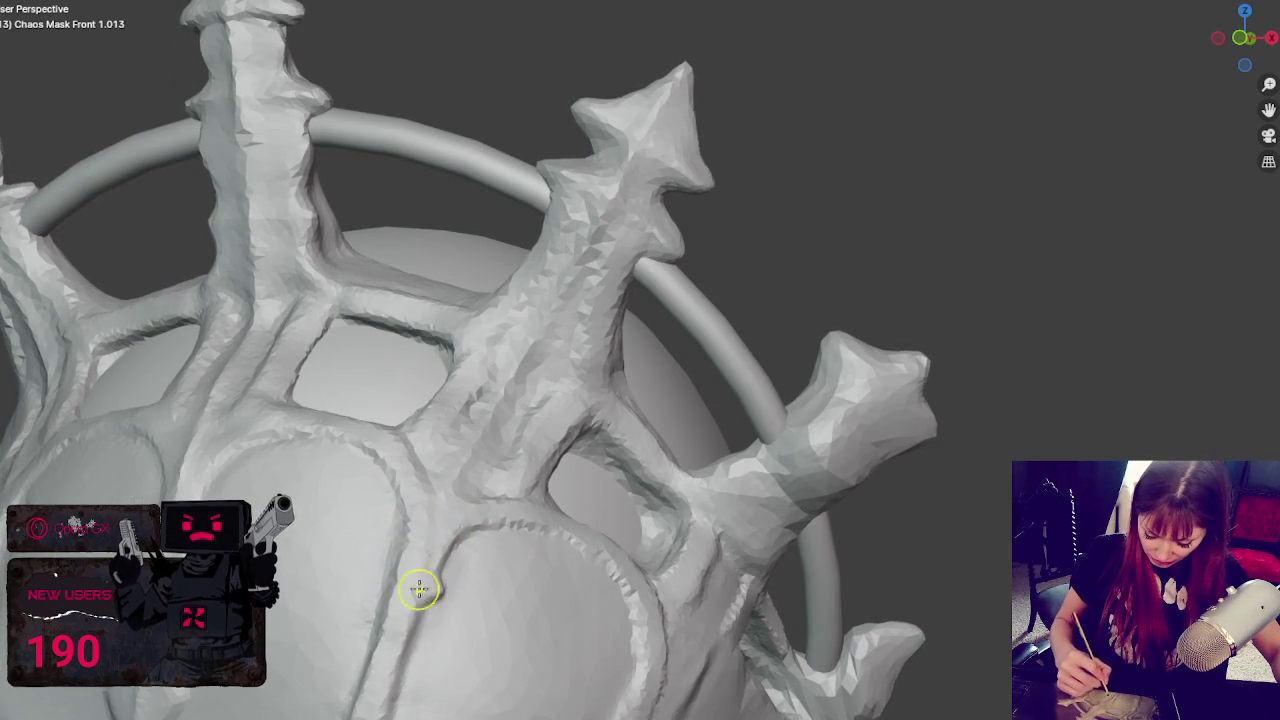
mouse_move(369, 684)
middle_down()
mouse_move(474, 623)
mouse_move(467, 606)
middle_up()
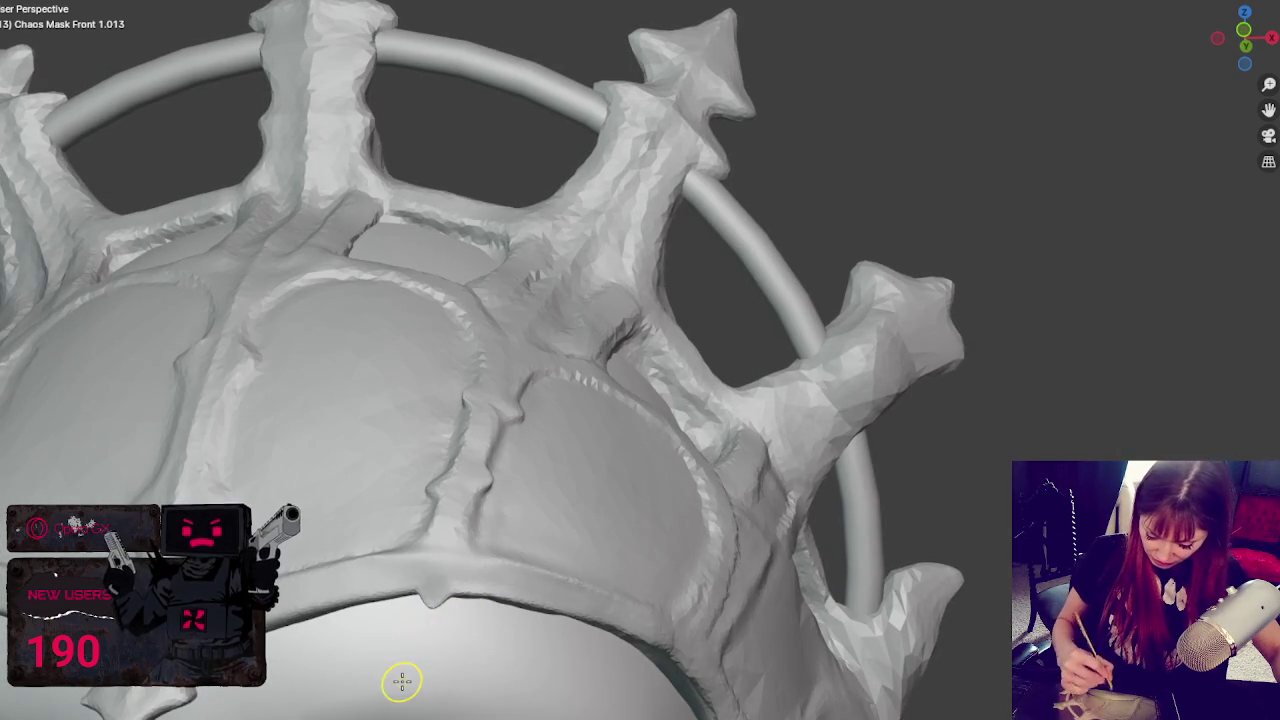
middle_drag(408, 672, 511, 581)
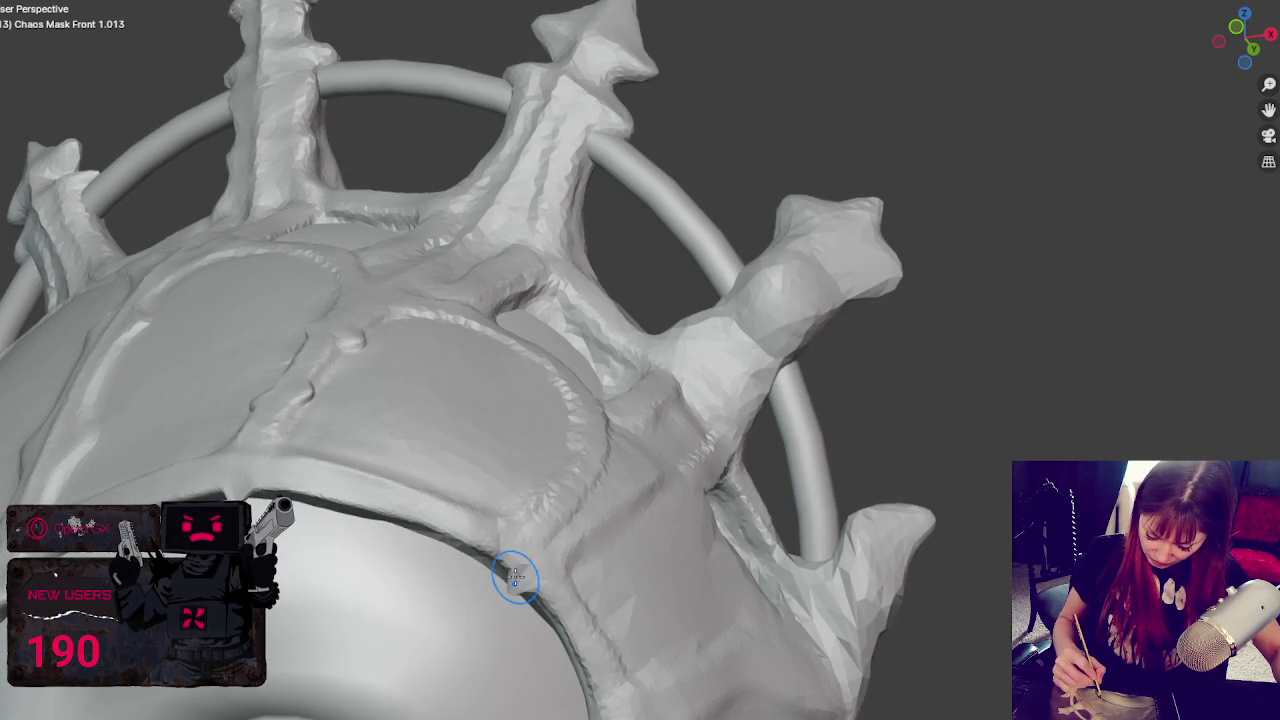
middle_drag(446, 623, 480, 600)
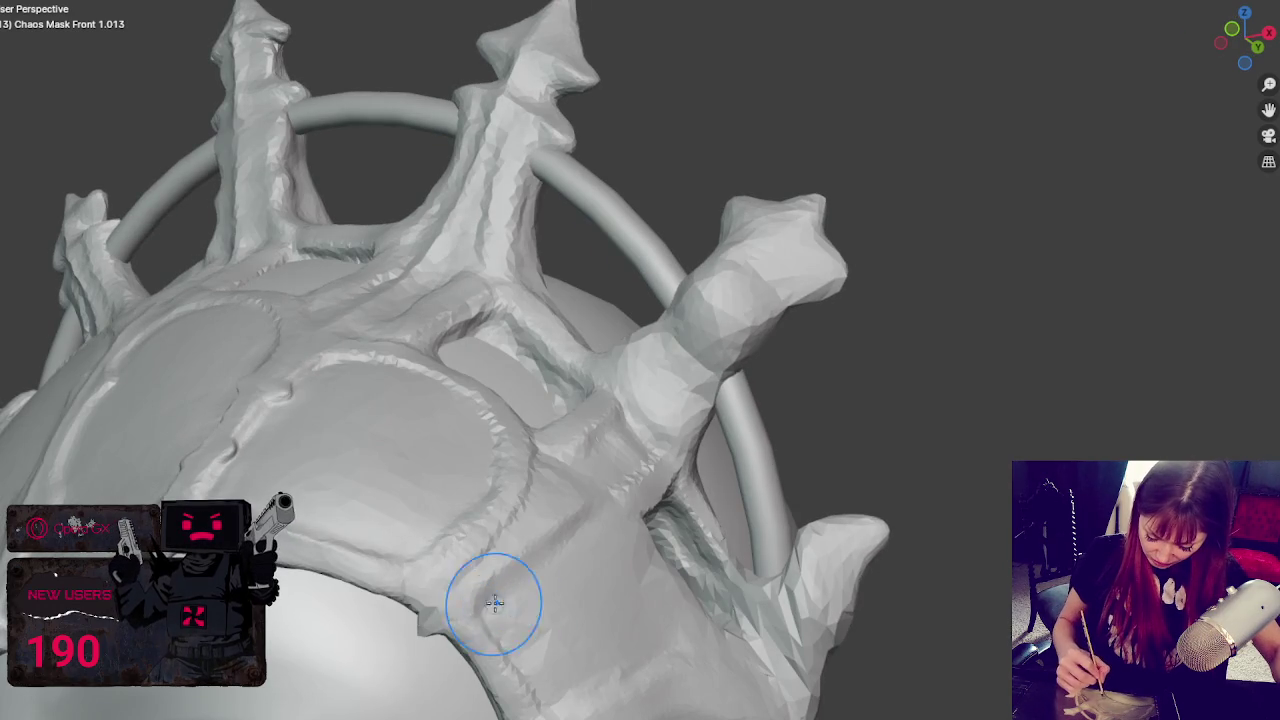
middle_drag(510, 577, 606, 578)
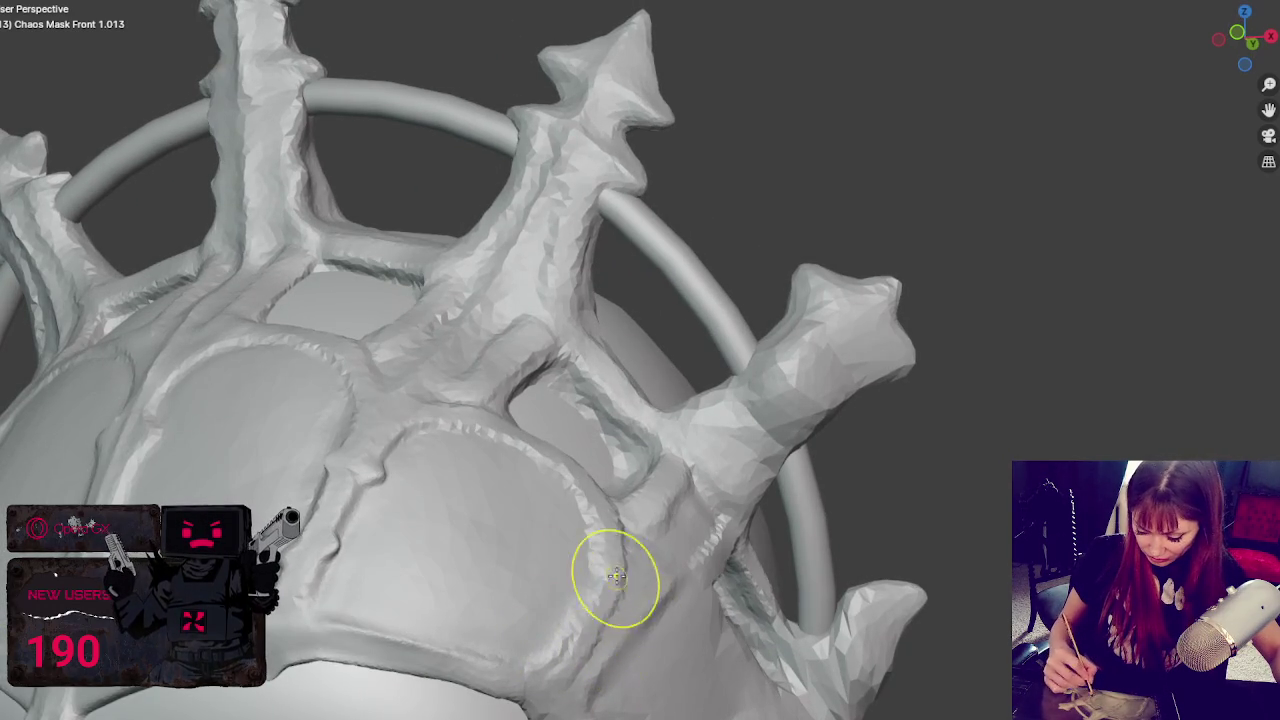
scroll(607, 527, down, 2)
middle_drag(606, 514, 594, 371)
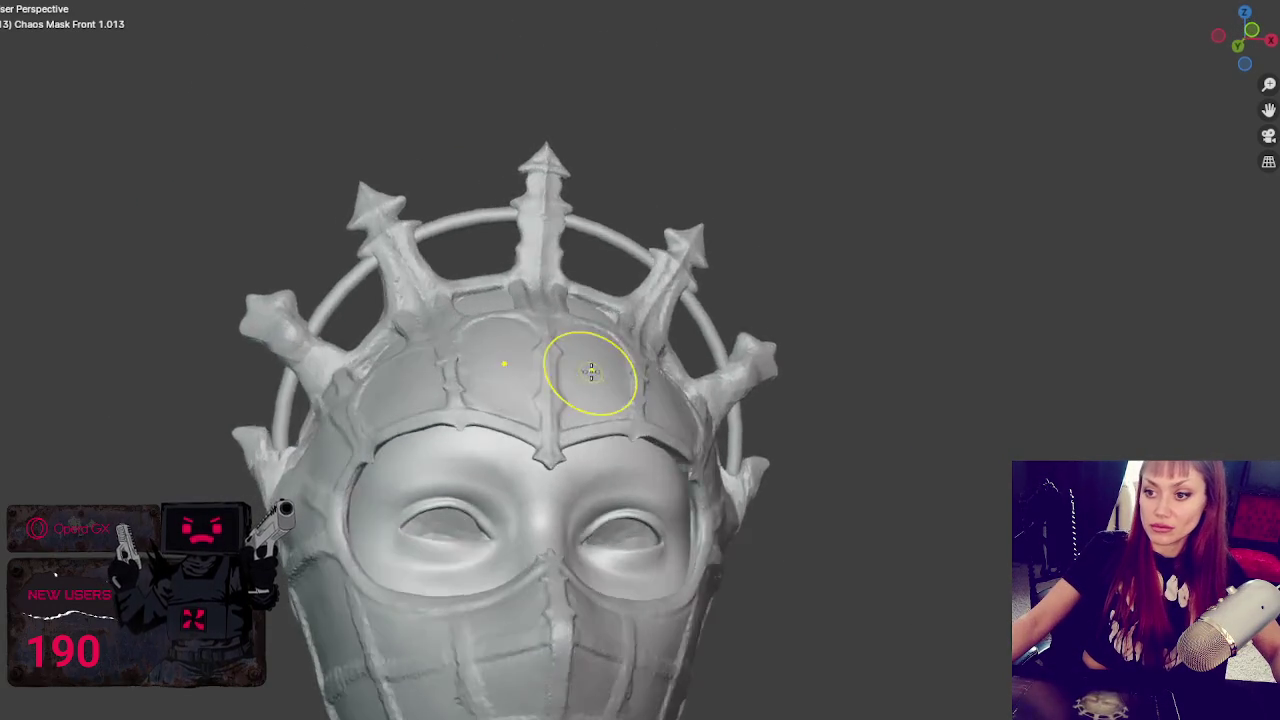
- Tilt the mask to view it from above, select it, and zoom close onto the forehead panels
scroll(648, 400, down, 3)
scroll(650, 400, up, 1)
scroll(651, 402, up, 1)
scroll(654, 417, up, 1)
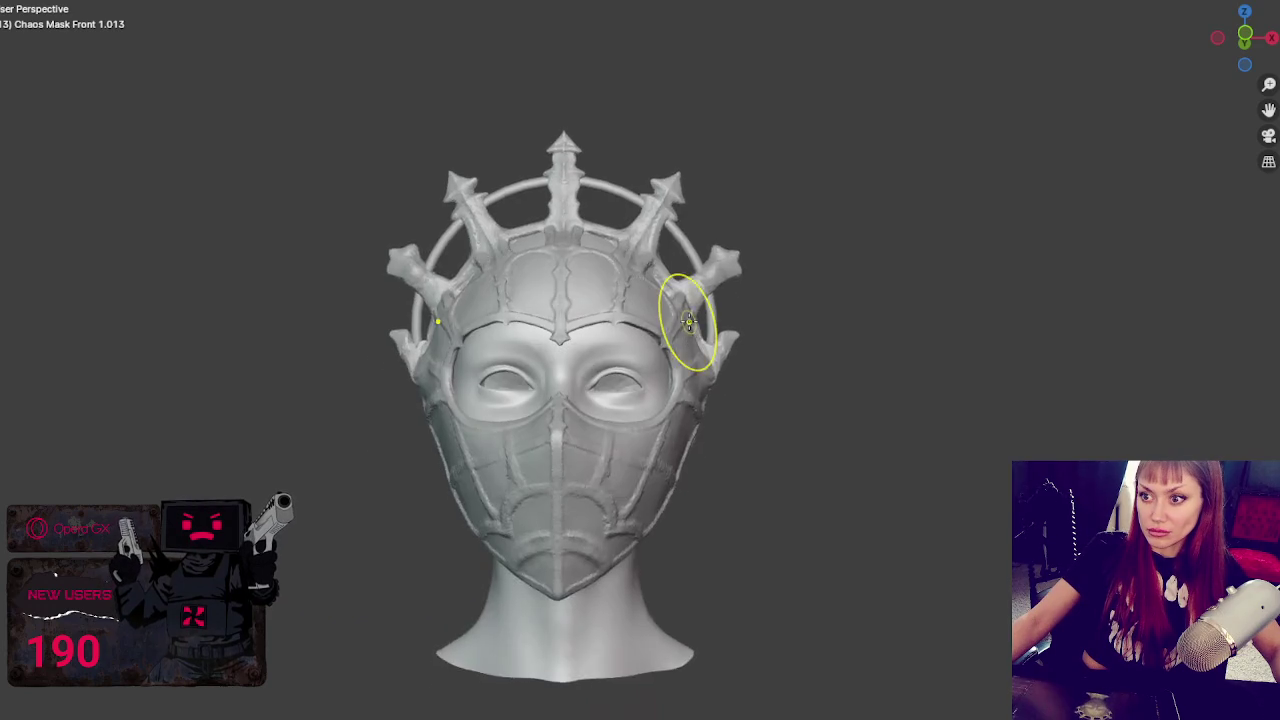
scroll(686, 323, up, 2)
middle_drag(643, 252, 628, 295)
key(a)
scroll(655, 300, up, 1)
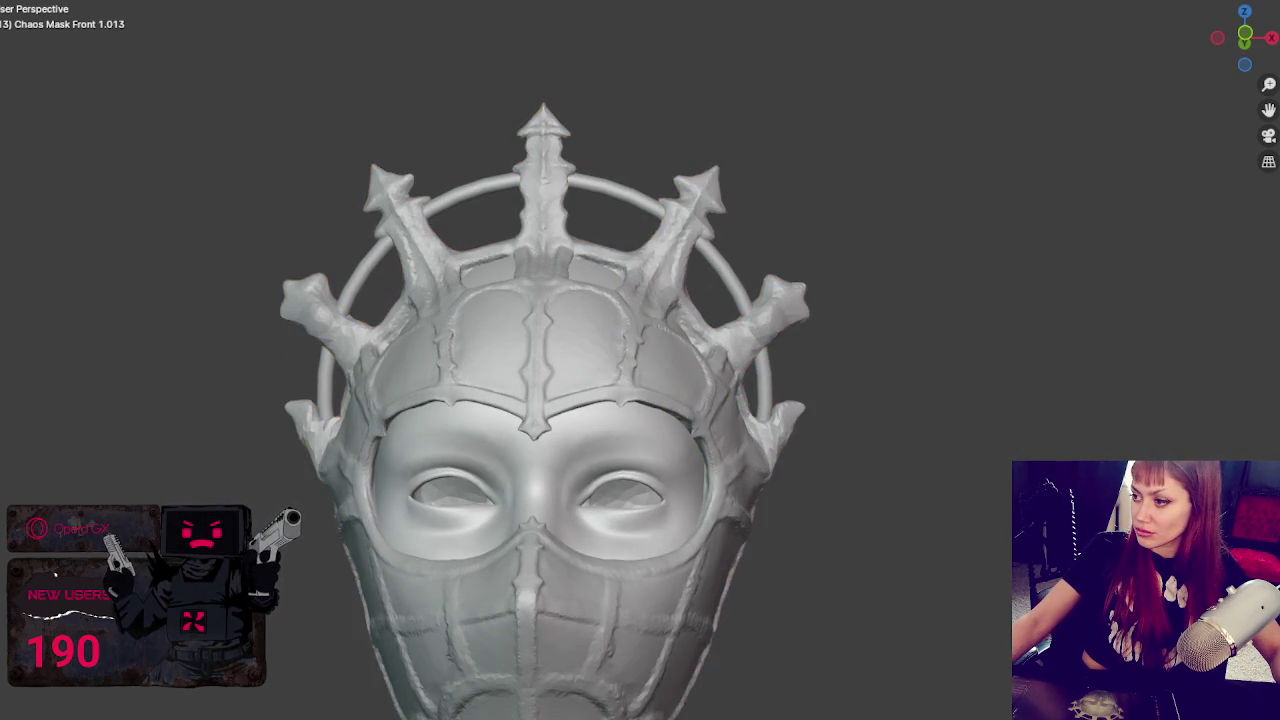
scroll(657, 294, up, 2)
scroll(655, 305, up, 2)
scroll(653, 318, up, 2)
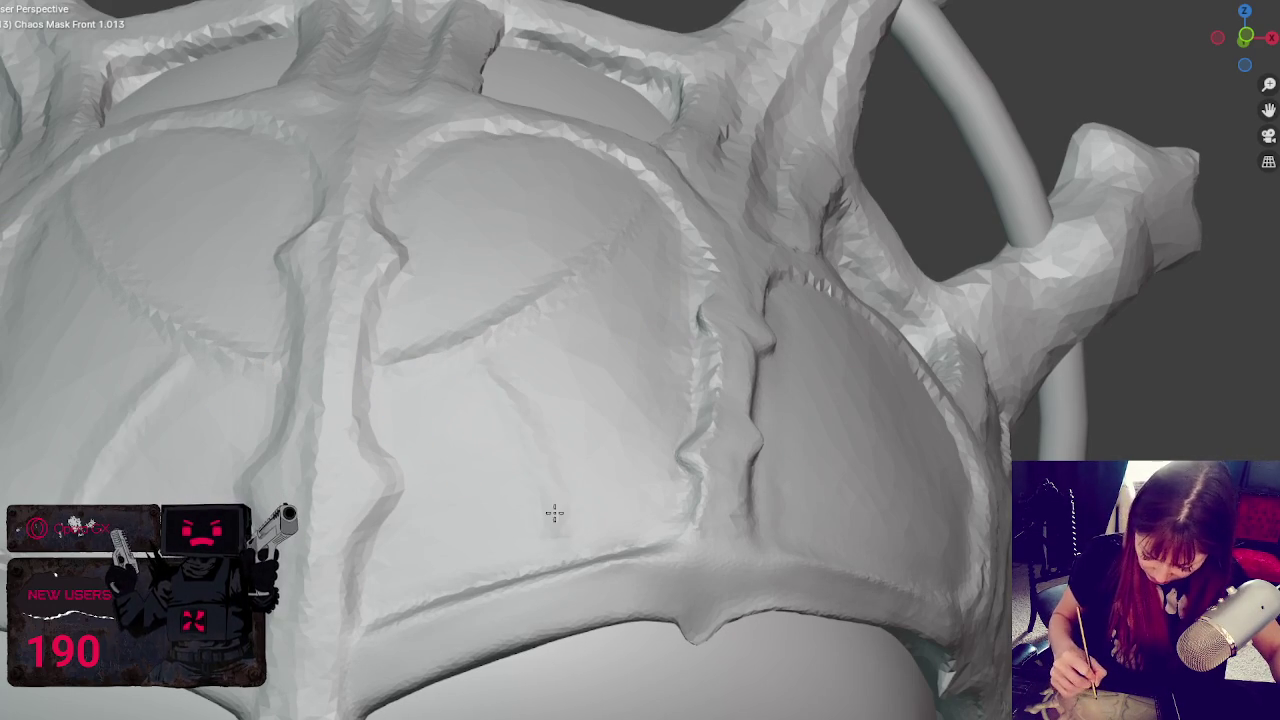
- Orbit and zoom around the forehead plate toward the side of the mask
mouse_move(530, 436)
middle_down()
mouse_move(615, 433)
mouse_move(443, 485)
middle_up()
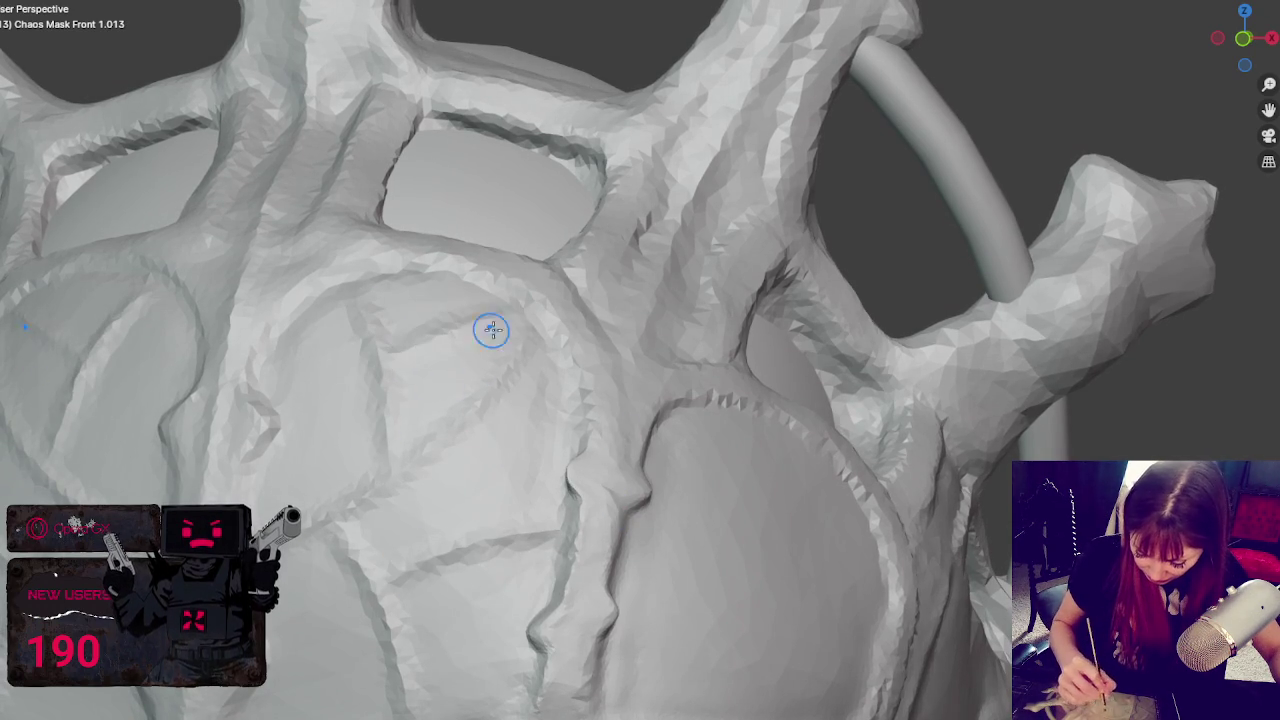
middle_drag(476, 433, 545, 458)
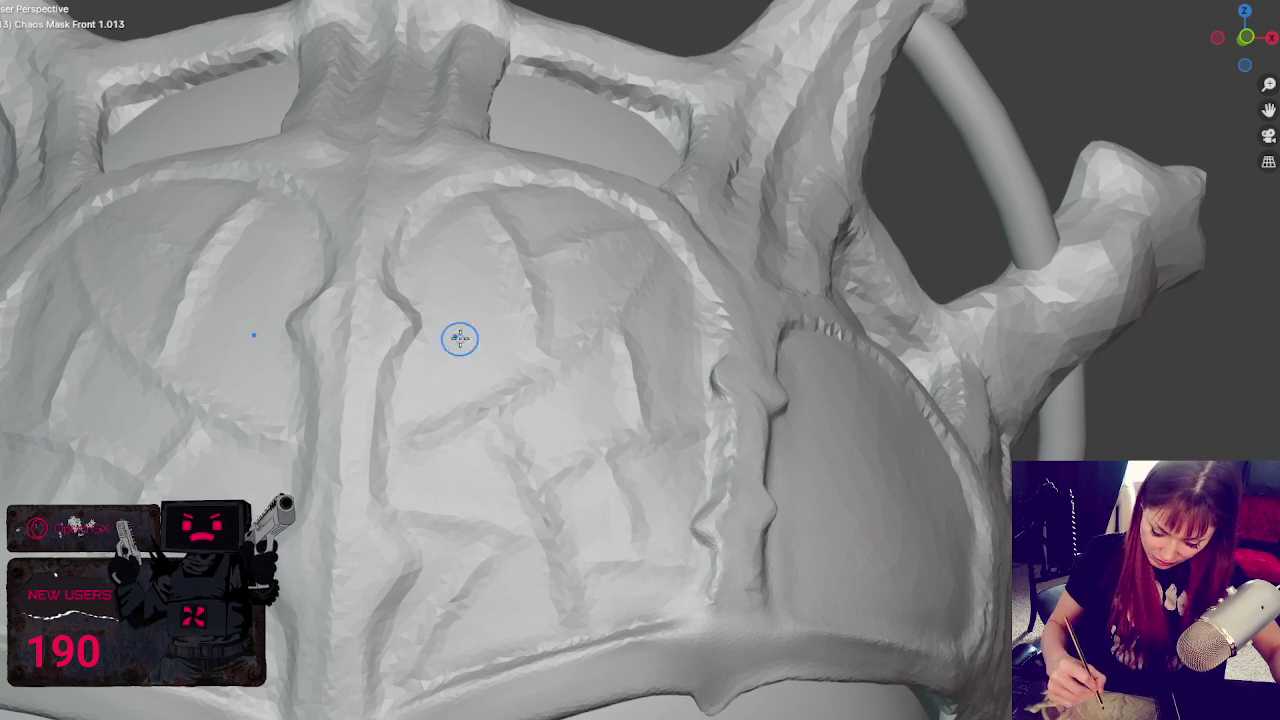
scroll(541, 311, down, 3)
scroll(537, 326, down, 5)
mouse_move(537, 326)
middle_down()
mouse_move(700, 455)
mouse_move(729, 257)
mouse_move(706, 274)
middle_up()
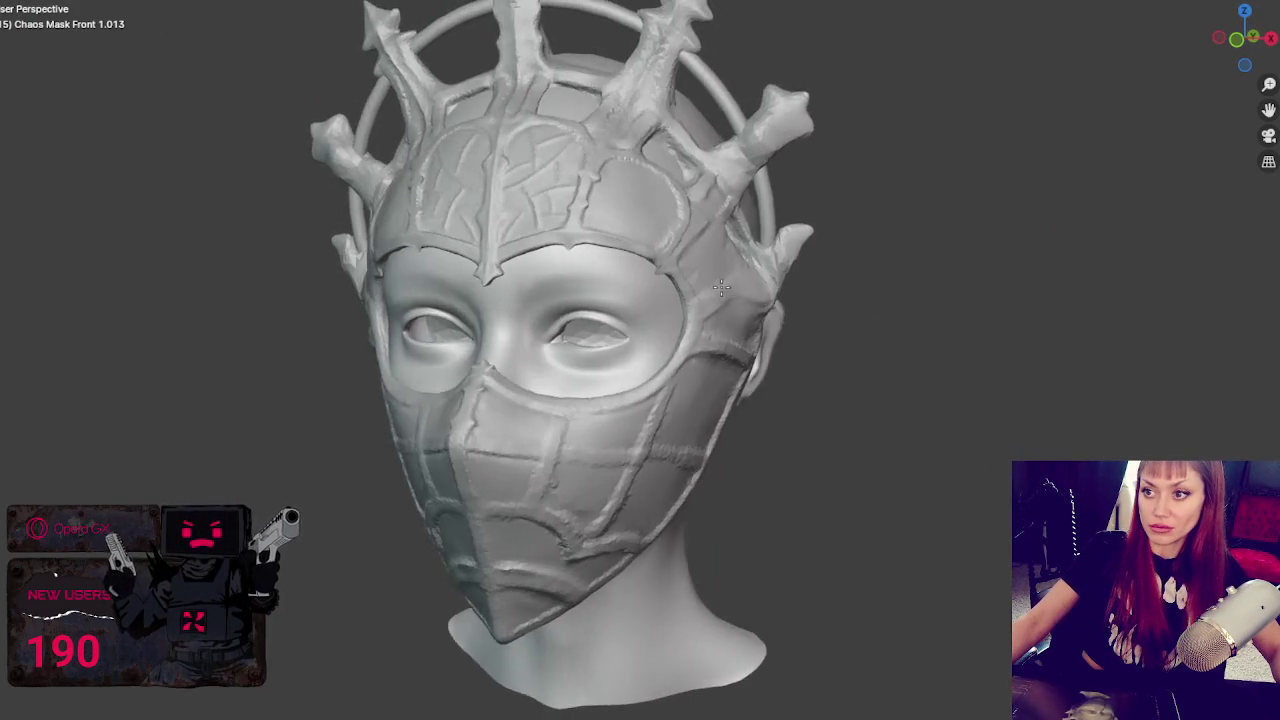
scroll(706, 274, up, 5)
mouse_move(673, 361)
middle_down()
mouse_move(654, 437)
mouse_move(596, 350)
middle_up()
scroll(654, 437, up, 3)
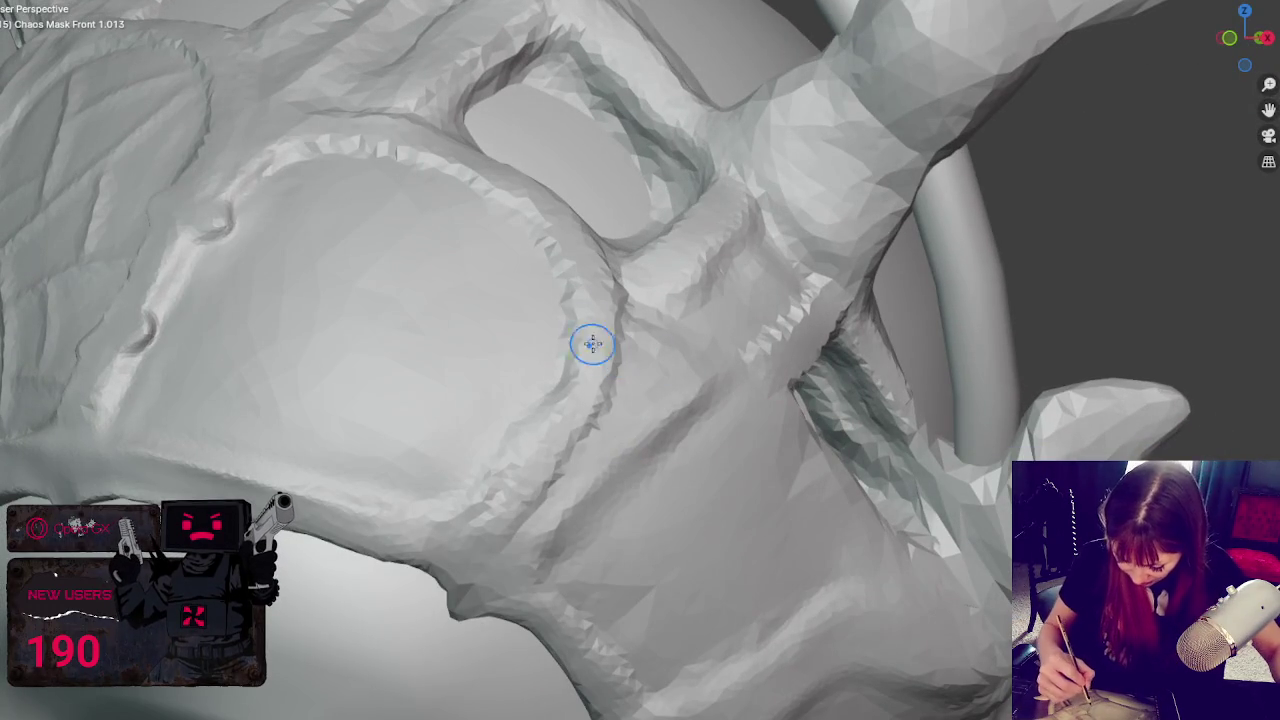
mouse_move(570, 323)
middle_down()
mouse_move(592, 372)
mouse_move(540, 429)
middle_up()
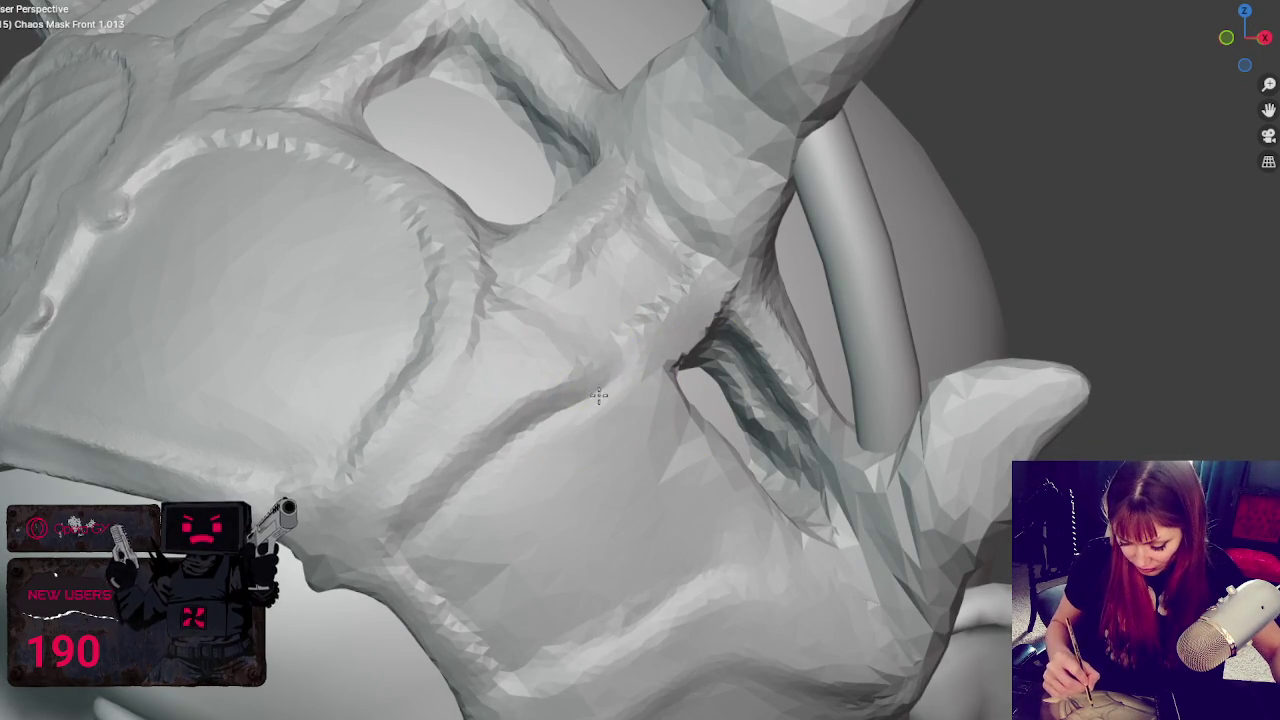
- Smooth the side panel ridge and its serrated edge with a half-size brush
mouse_move(414, 334)
mouse_down()
mouse_move(400, 408)
mouse_move(351, 449)
mouse_up()
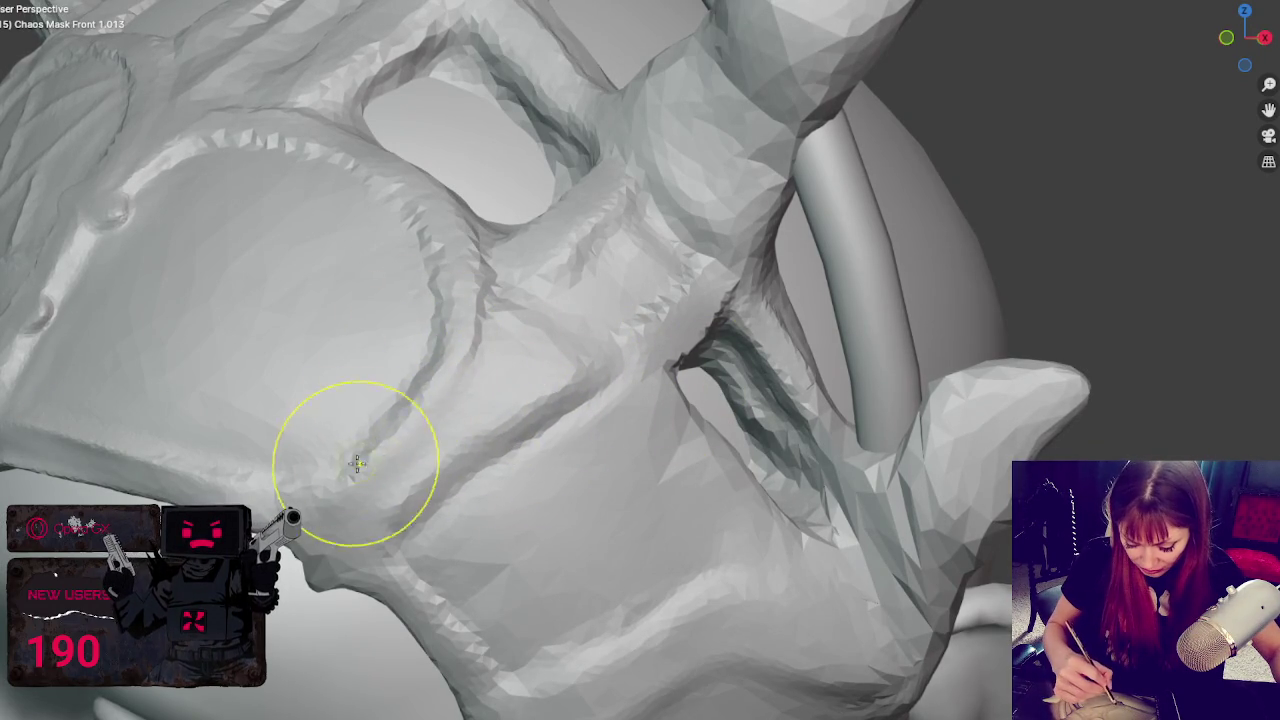
middle_drag(604, 389, 651, 420)
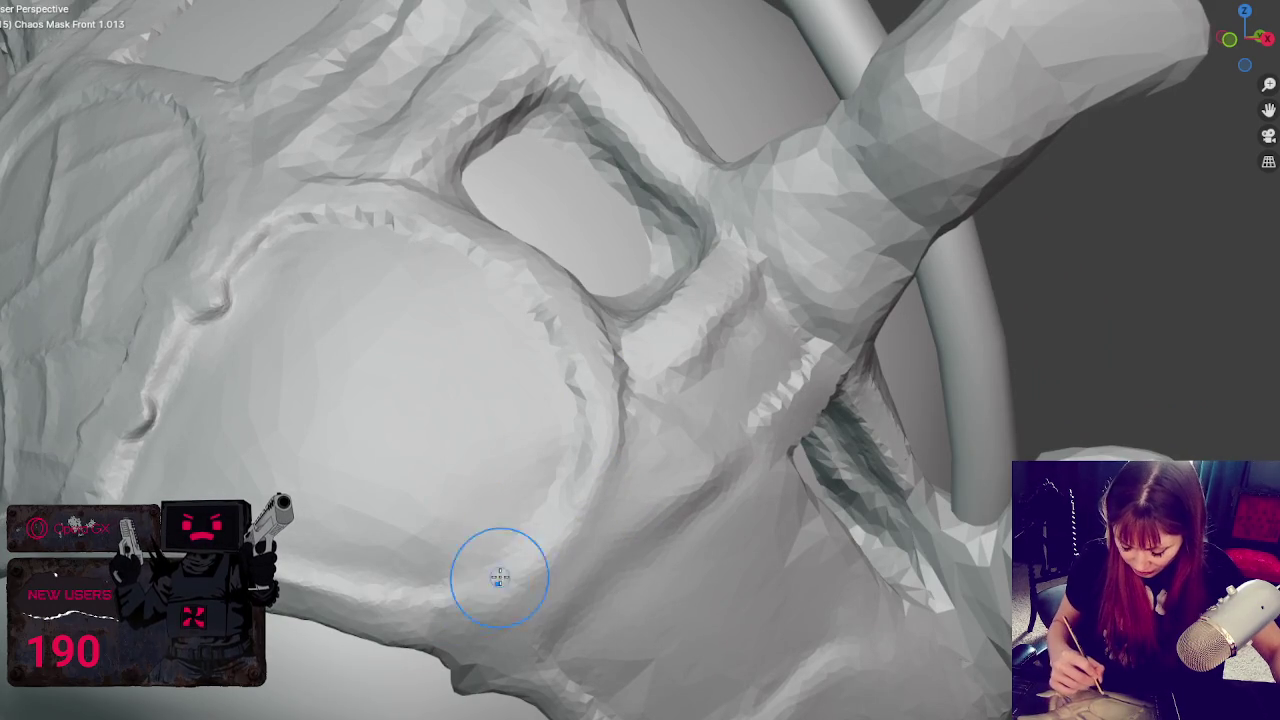
key(bracketleft)
key(bracketleft)
key(bracketleft)
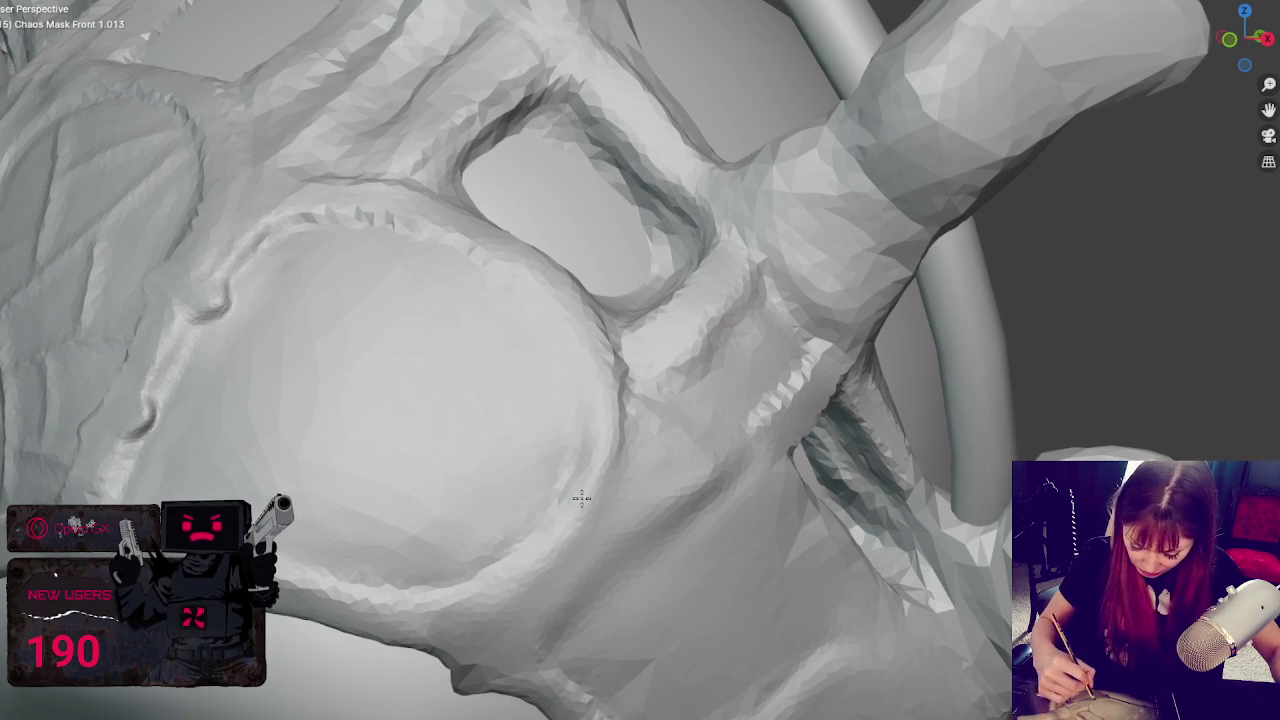
drag(300, 214, 441, 228)
- Smooth the faceted horn base near the ring and the crease lines on the mask's side
middle_drag(573, 298, 528, 317)
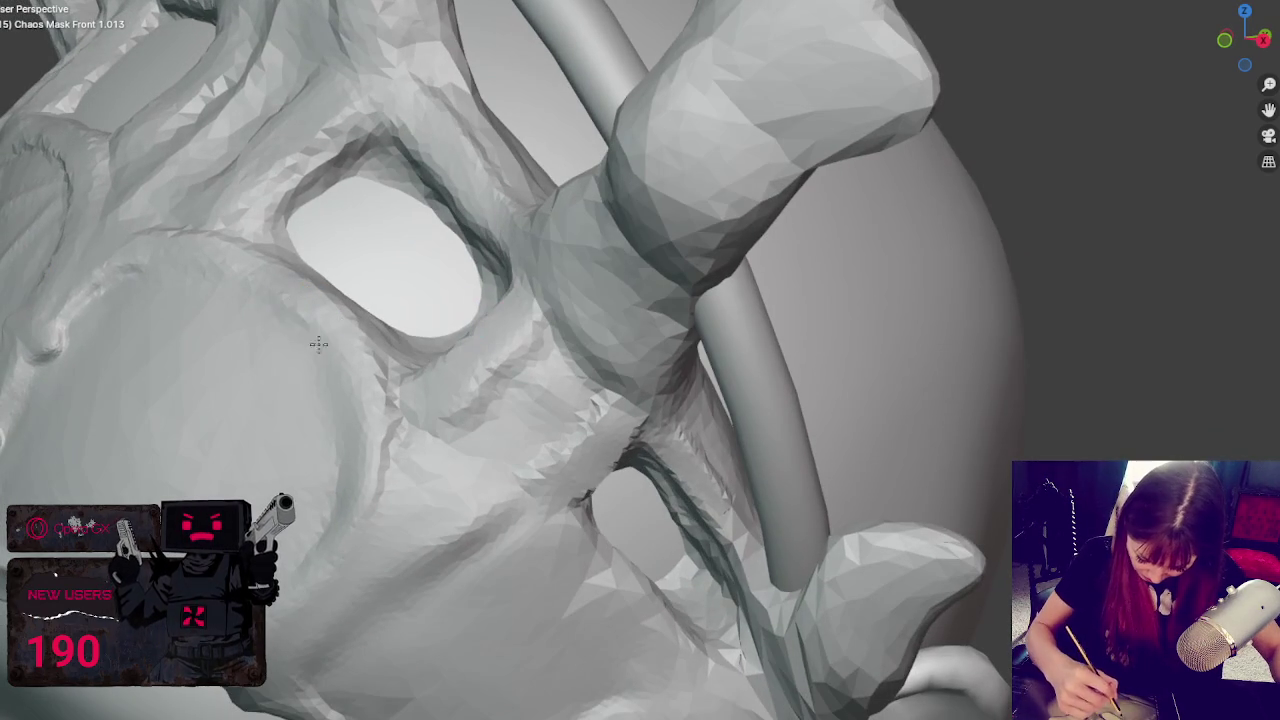
middle_drag(344, 511, 440, 346)
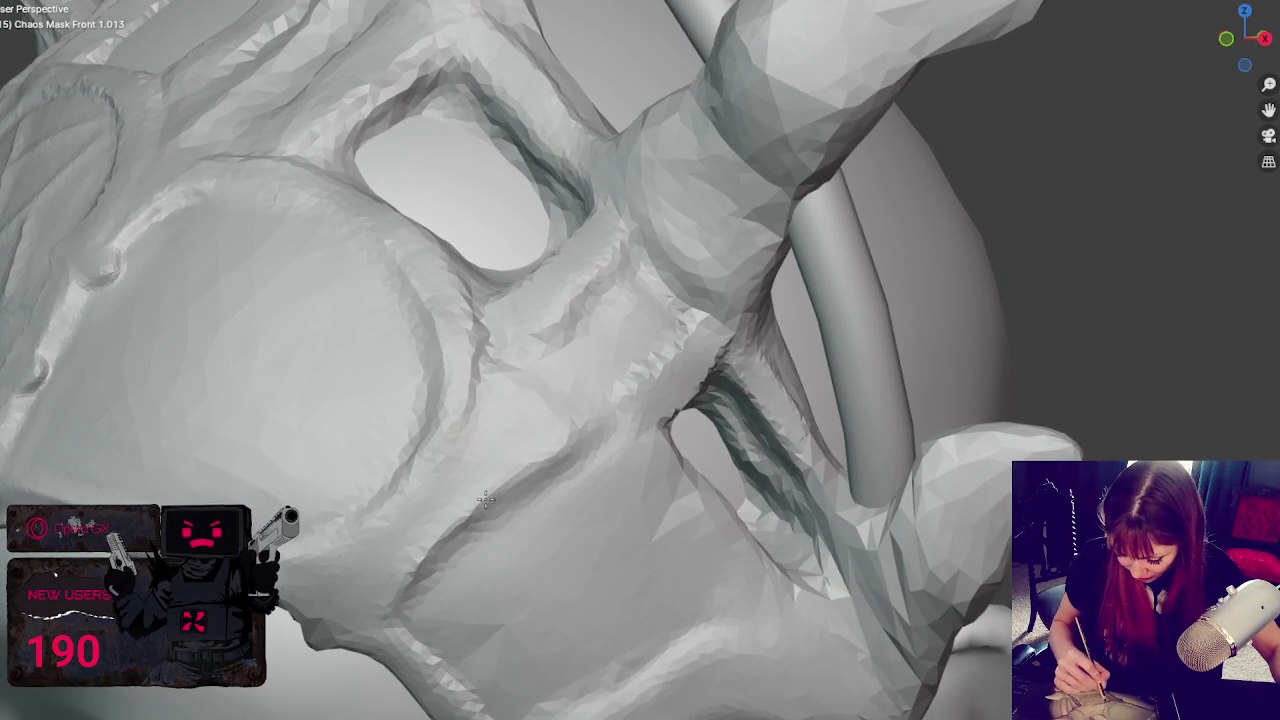
middle_drag(615, 465, 668, 440)
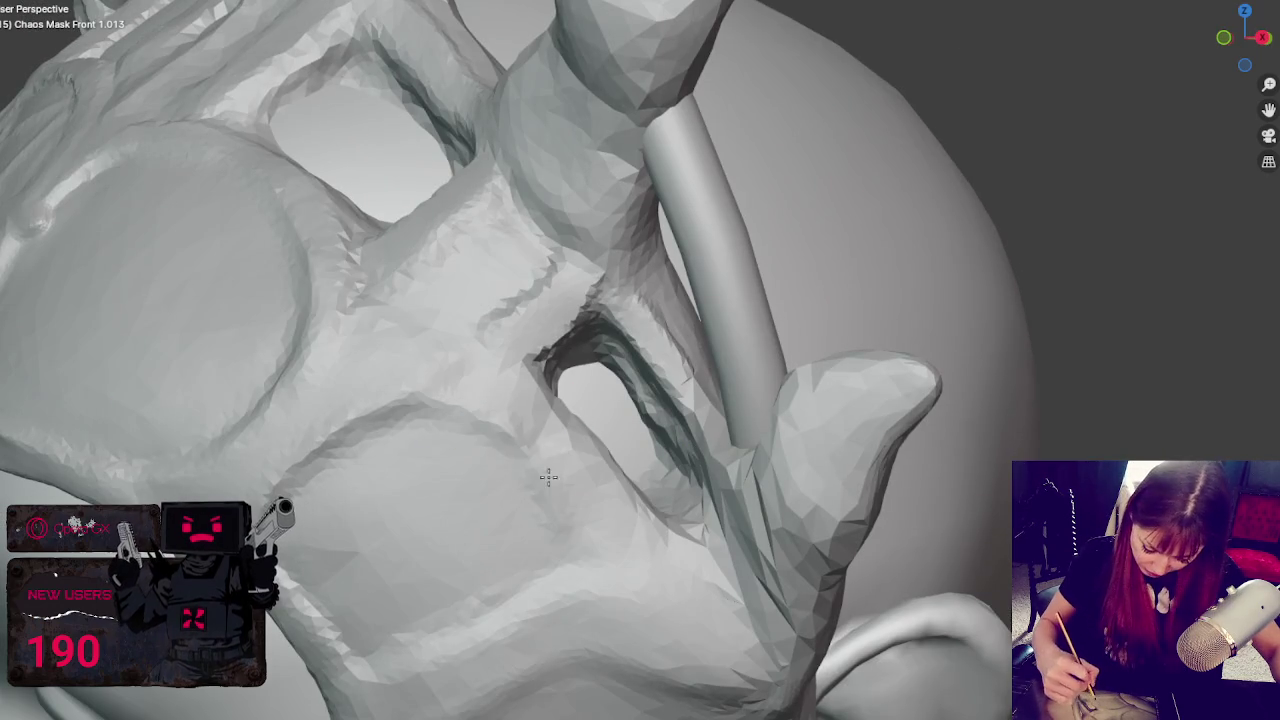
middle_drag(560, 517, 573, 461)
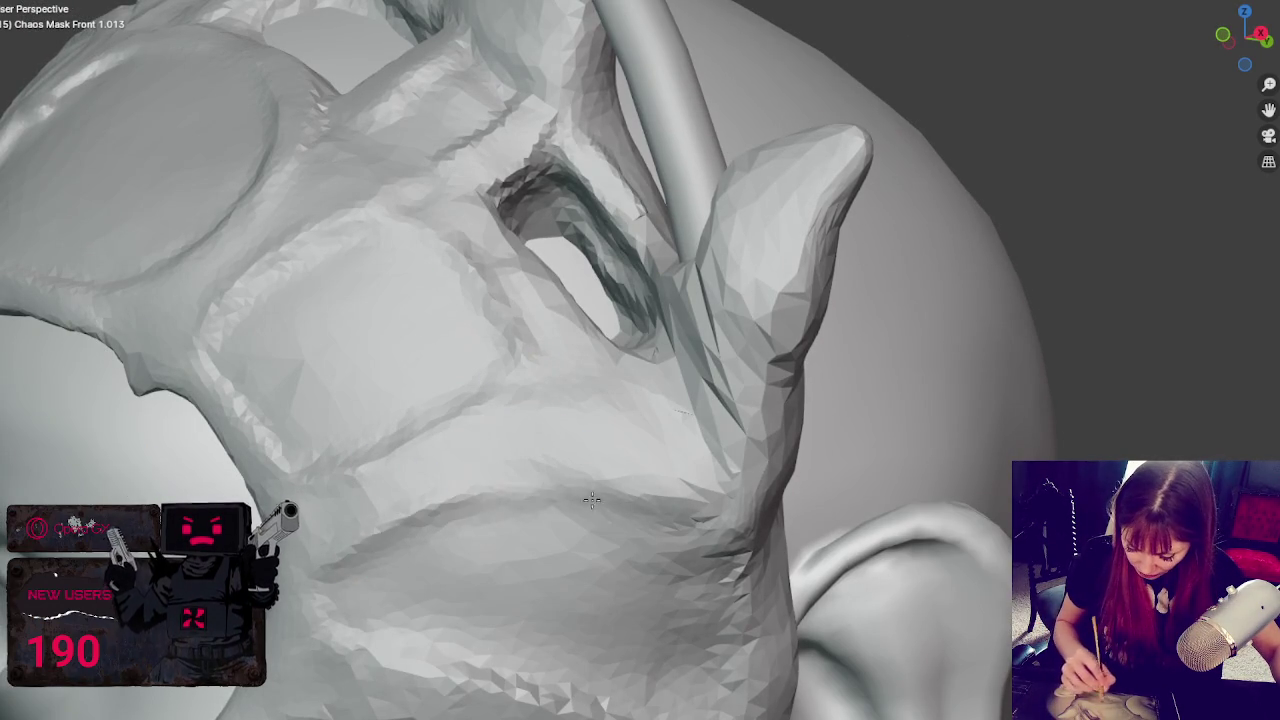
middle_drag(714, 529, 671, 523)
middle_drag(858, 520, 829, 471)
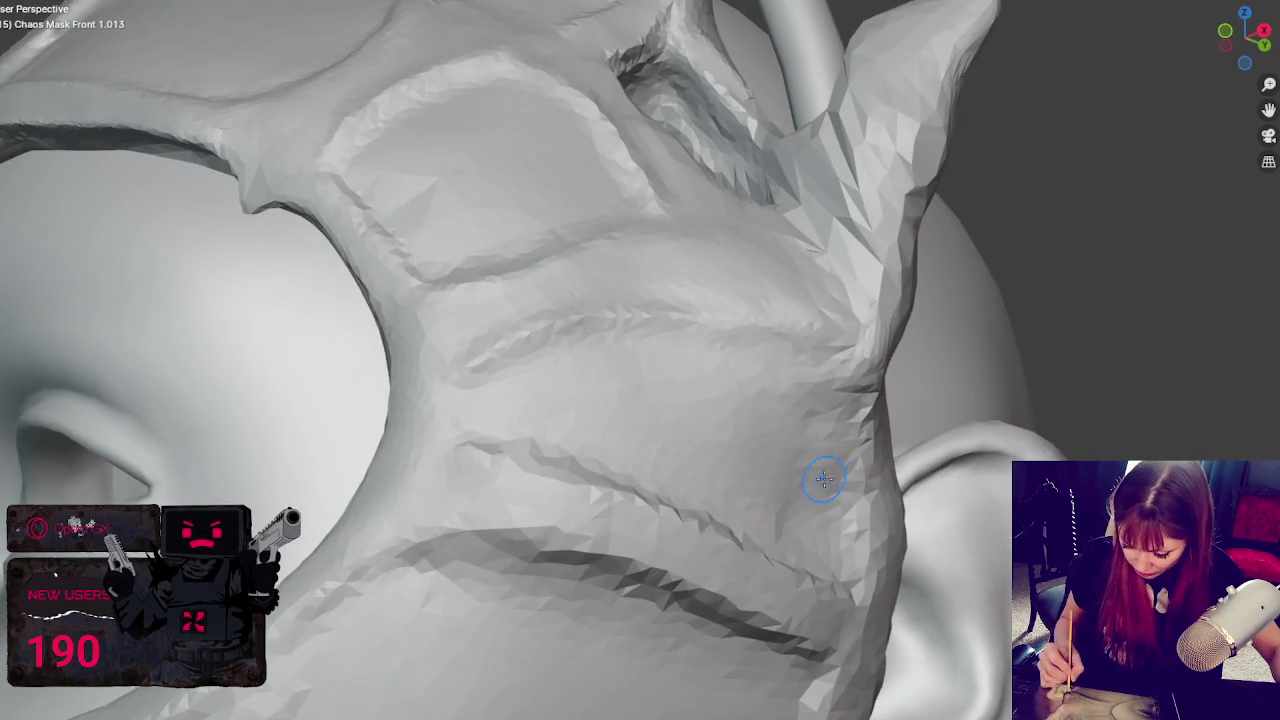
mouse_move(836, 216)
shift+mouse_down()
mouse_move(851, 149)
mouse_move(846, 243)
shift+mouse_up()
shift+drag(709, 466, 543, 457)
mouse_move(520, 450)
middle_down()
mouse_move(511, 423)
mouse_move(434, 463)
middle_up()
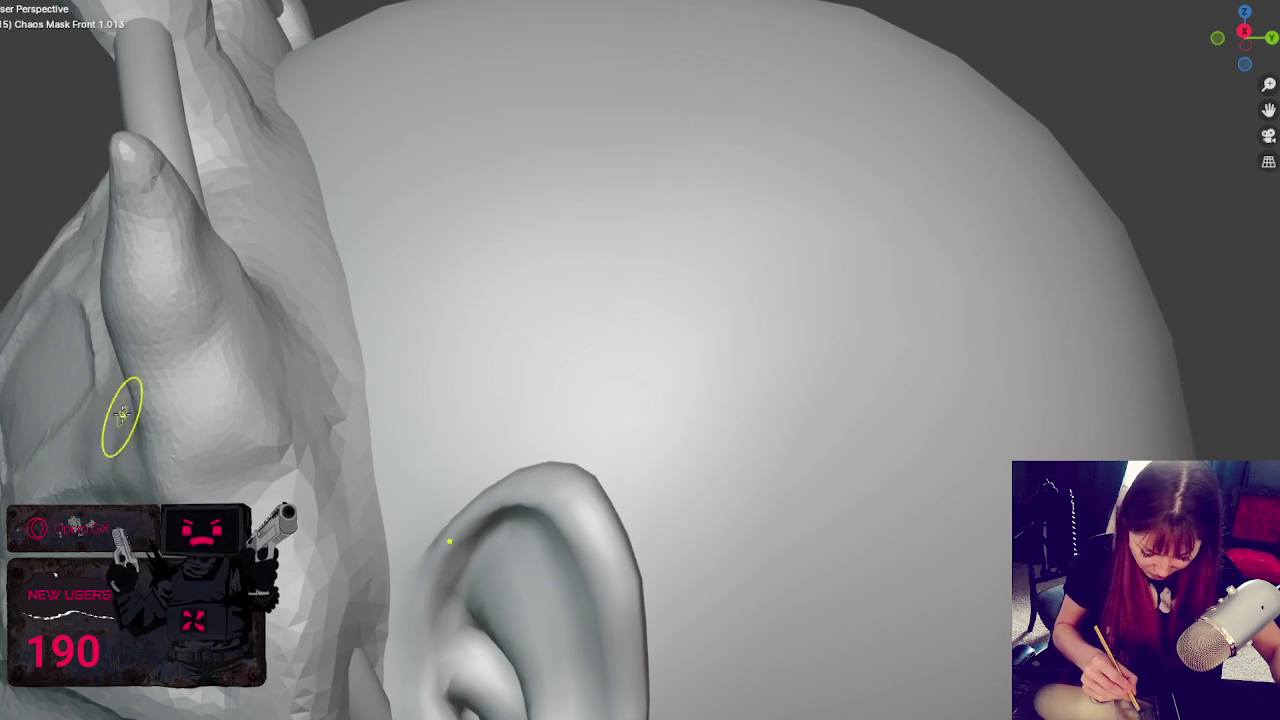
- Smooth and reshape the side horn beside the head and pull its tip into a sharper point
shift+drag(223, 300, 130, 290)
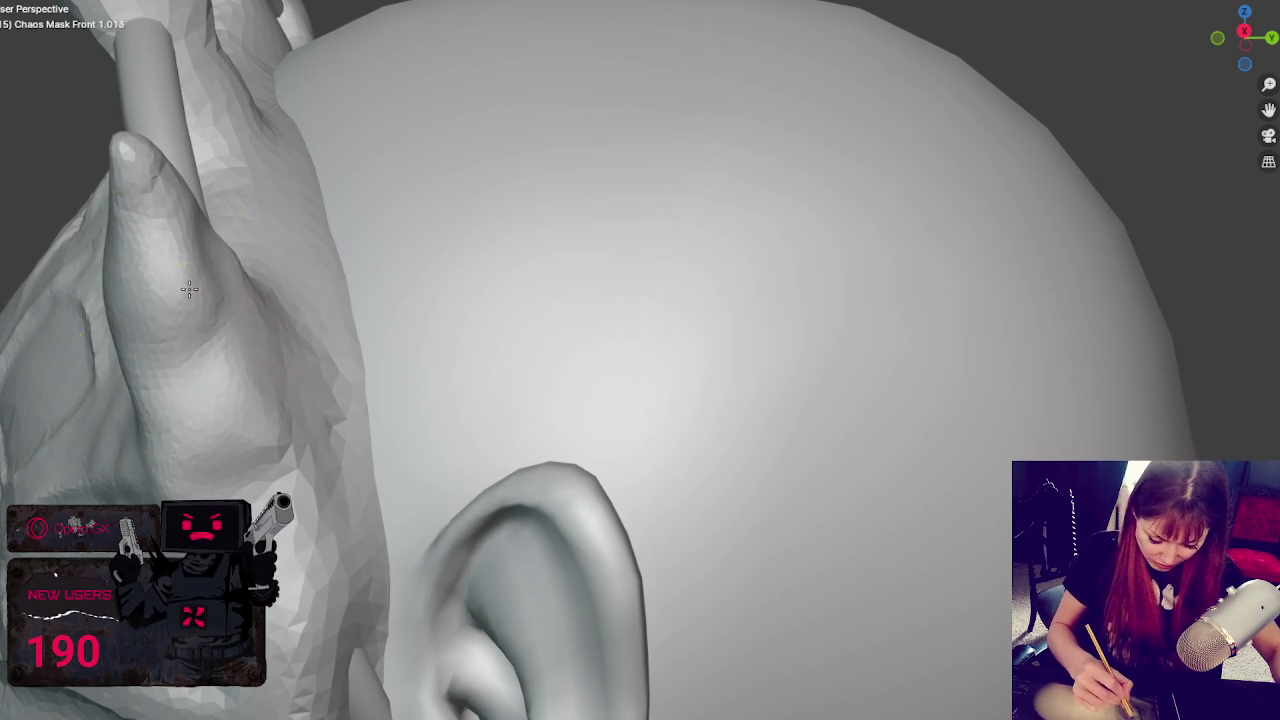
middle_drag(200, 300, 218, 262)
shift+drag(218, 262, 251, 294)
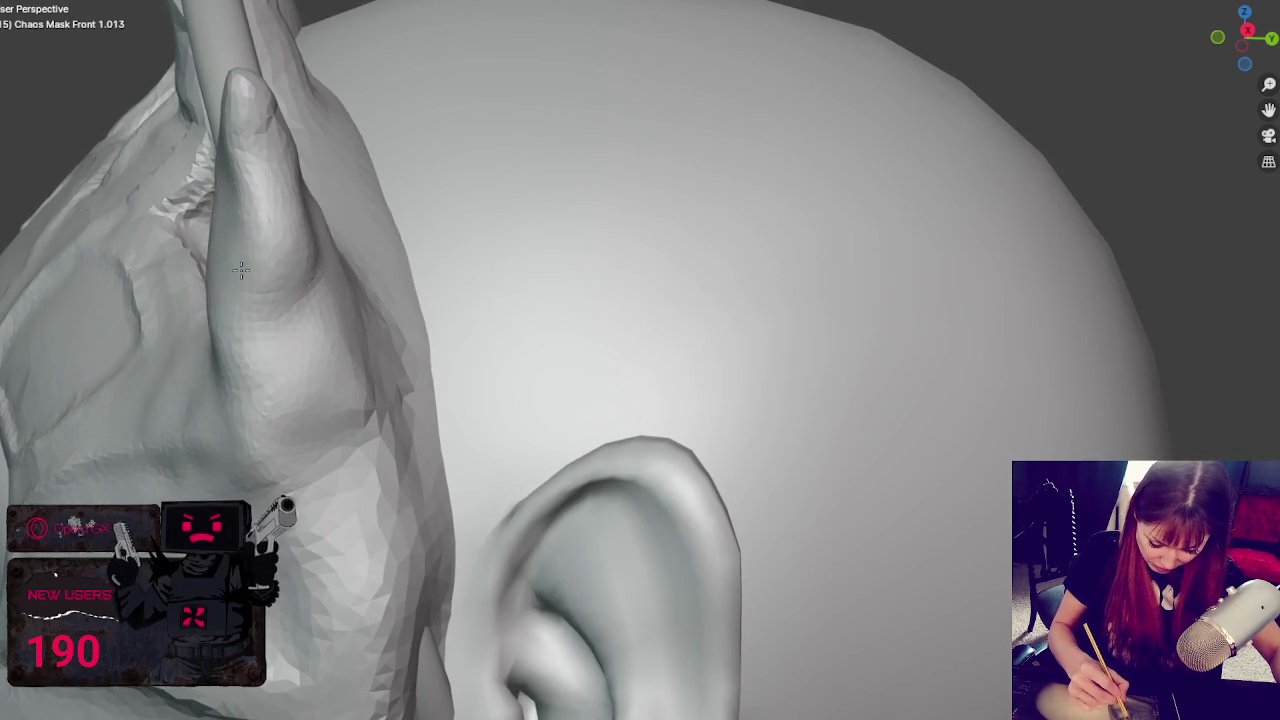
mouse_move(325, 309)
shift+mouse_down()
mouse_move(231, 224)
mouse_move(294, 351)
mouse_move(238, 143)
shift+mouse_up()
mouse_move(238, 143)
middle_down()
mouse_move(466, 349)
mouse_move(894, 277)
mouse_move(973, 292)
middle_up()
drag(994, 283, 1081, 240)
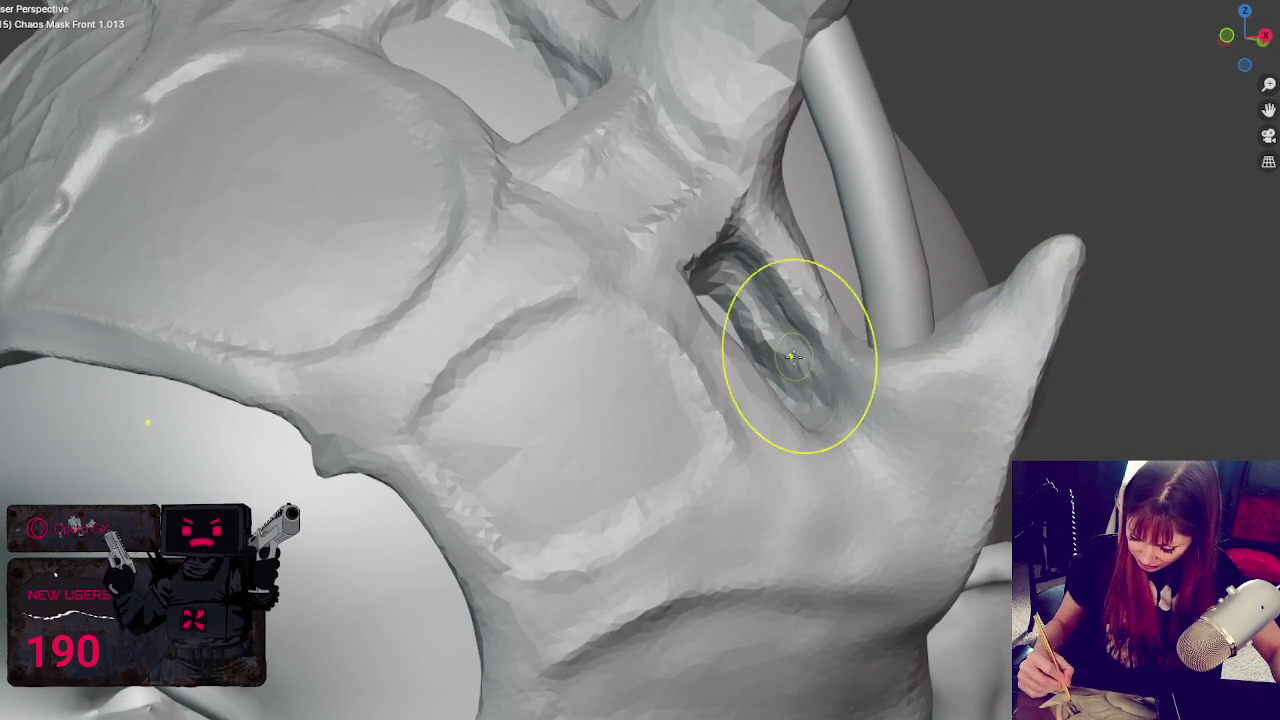
- Sculpt the horn tip's left end, branch junction, lower branch and tip outline
mouse_move(766, 306)
middle_down()
mouse_move(766, 345)
mouse_move(529, 309)
mouse_move(451, 309)
mouse_move(394, 340)
middle_up()
middle_drag(243, 380, 223, 329)
mouse_move(122, 96)
mouse_down()
mouse_move(34, 128)
mouse_move(49, 157)
mouse_move(74, 85)
mouse_move(114, 109)
mouse_move(106, 134)
mouse_up()
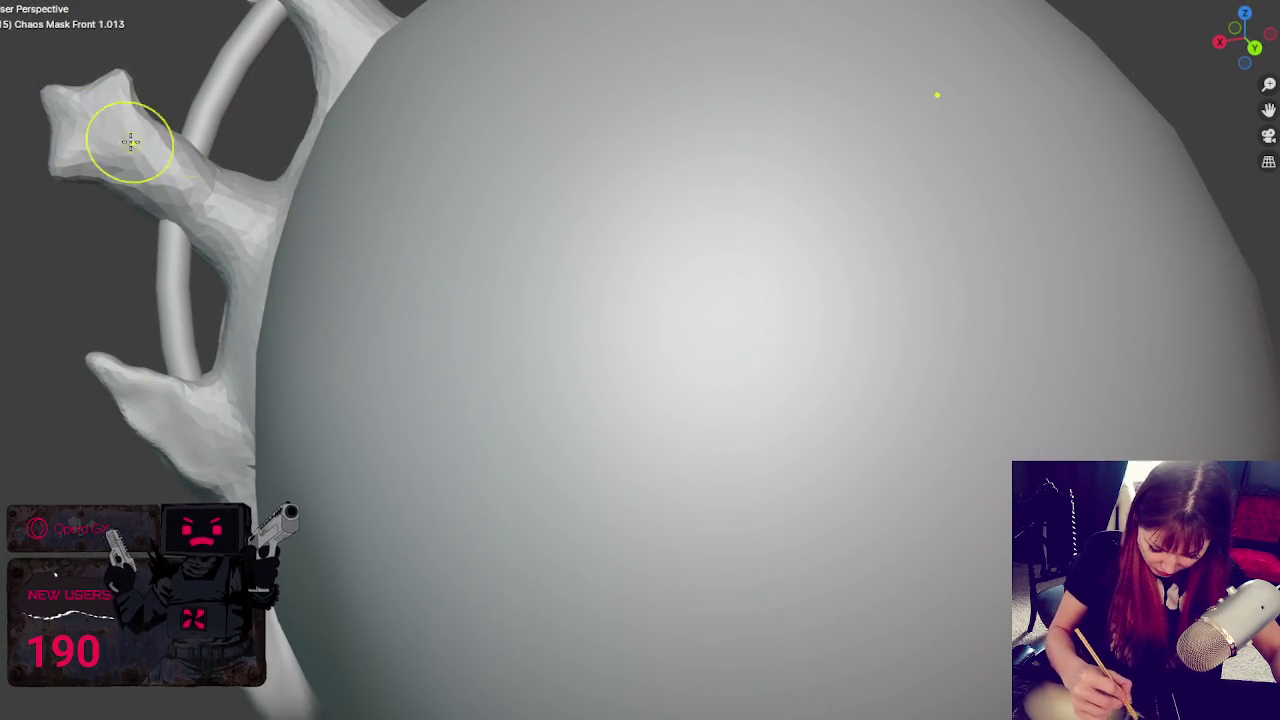
mouse_move(270, 185)
mouse_down()
mouse_move(229, 137)
mouse_move(177, 143)
mouse_move(130, 200)
mouse_move(174, 148)
mouse_move(103, 177)
mouse_move(77, 149)
mouse_up()
mouse_move(106, 309)
mouse_down()
mouse_move(180, 363)
mouse_move(171, 380)
mouse_move(149, 309)
mouse_move(191, 337)
mouse_move(157, 440)
mouse_move(183, 486)
mouse_move(185, 428)
mouse_up()
mouse_move(126, 372)
mouse_down()
mouse_move(74, 366)
mouse_move(94, 346)
mouse_move(91, 380)
mouse_move(133, 373)
mouse_move(114, 415)
mouse_move(129, 329)
mouse_move(149, 377)
mouse_move(174, 377)
mouse_move(205, 440)
mouse_up()
- Smooth the horn tip's surface and reshape the lower horn protrusion
mouse_move(230, 481)
middle_down()
mouse_move(229, 457)
mouse_move(543, 429)
middle_up()
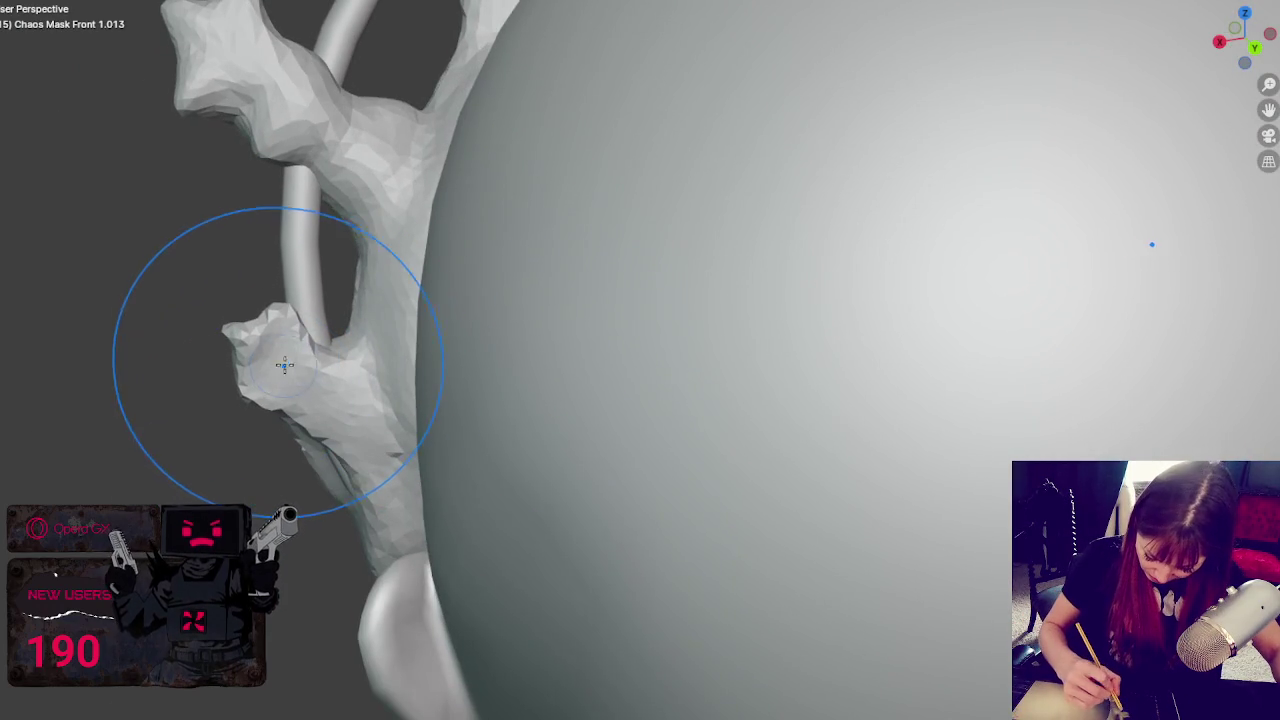
mouse_move(266, 309)
mouse_down()
mouse_move(315, 457)
mouse_move(157, 429)
mouse_up()
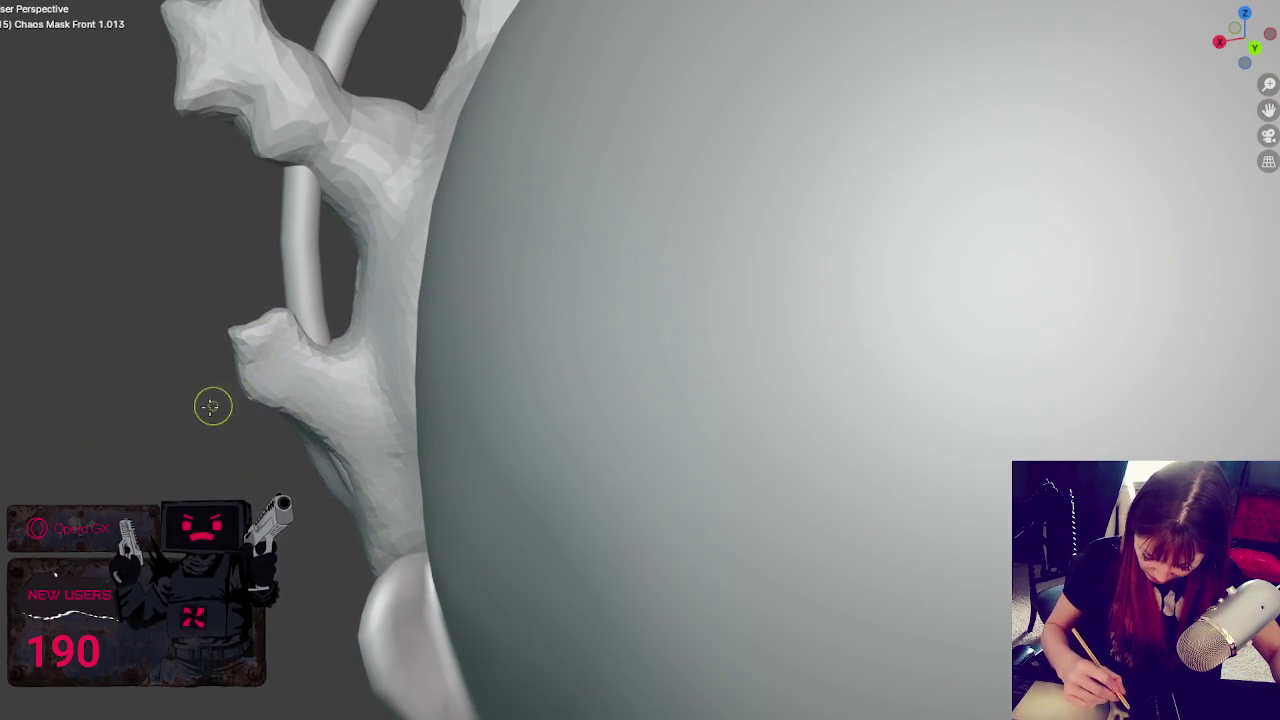
drag(312, 373, 322, 374)
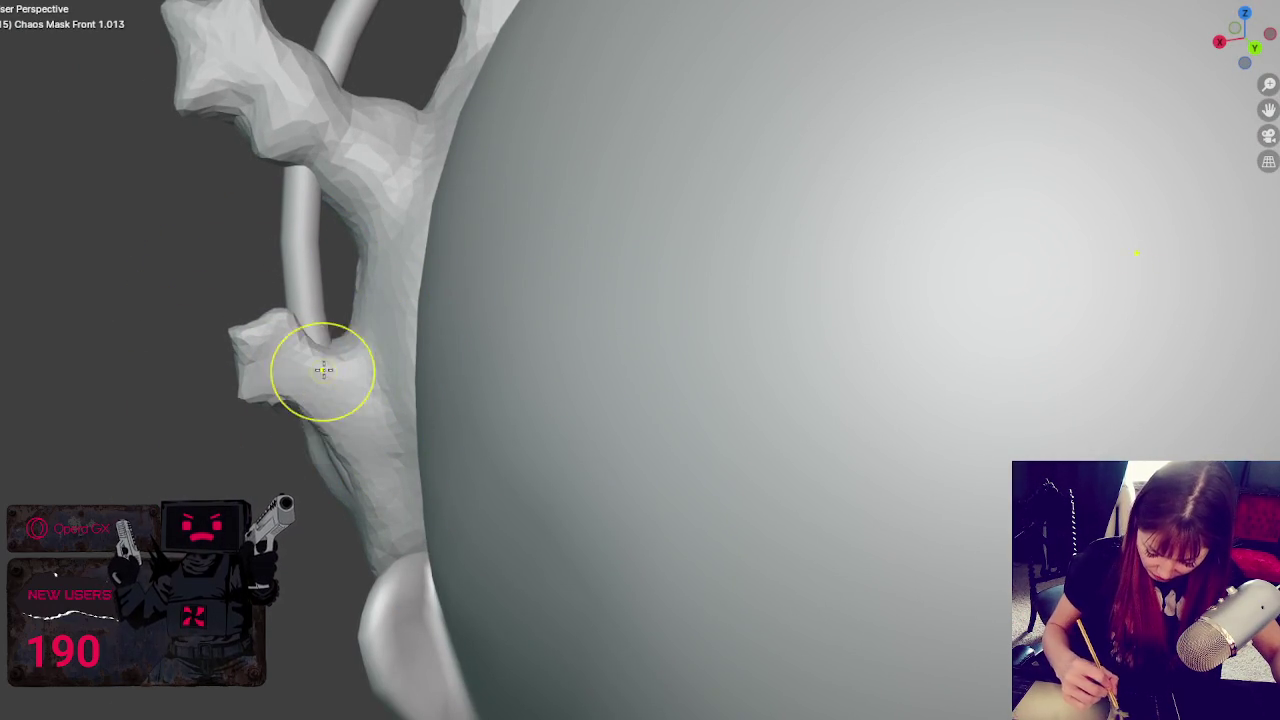
drag(349, 451, 366, 423)
mouse_move(251, 371)
mouse_down()
mouse_move(254, 325)
mouse_move(303, 374)
mouse_move(337, 277)
mouse_up()
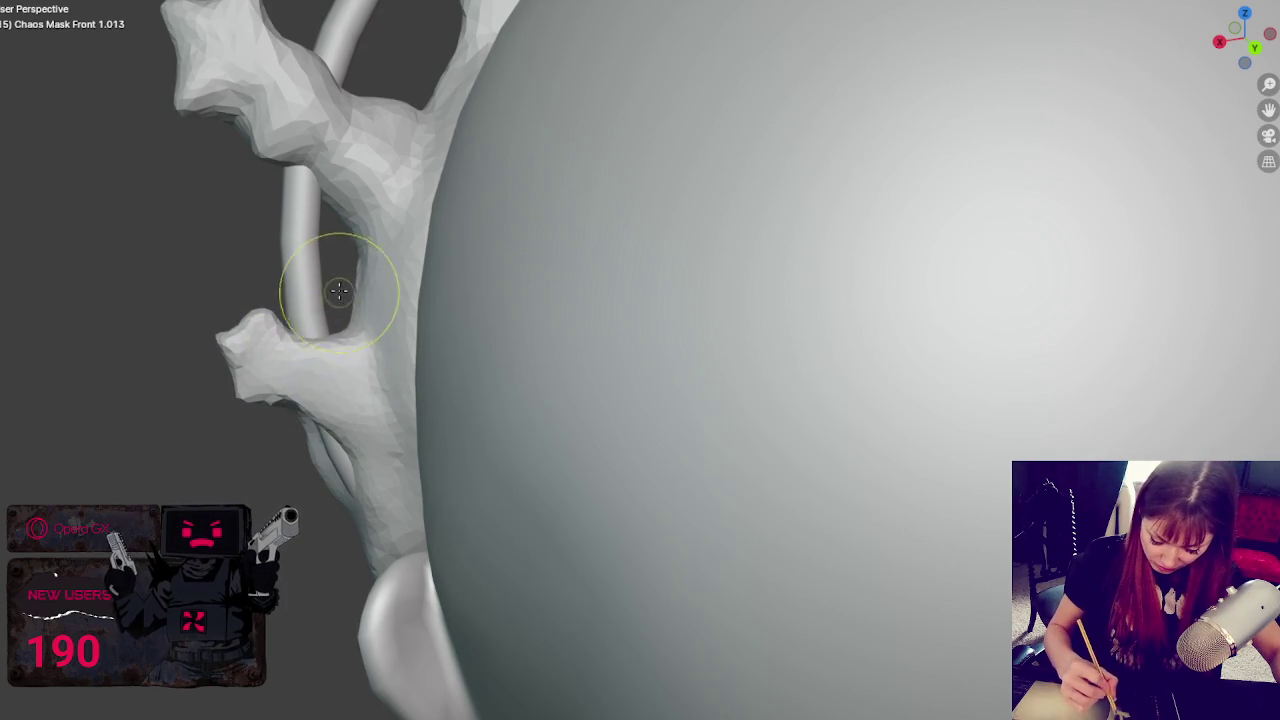
middle_drag(346, 314, 871, 257)
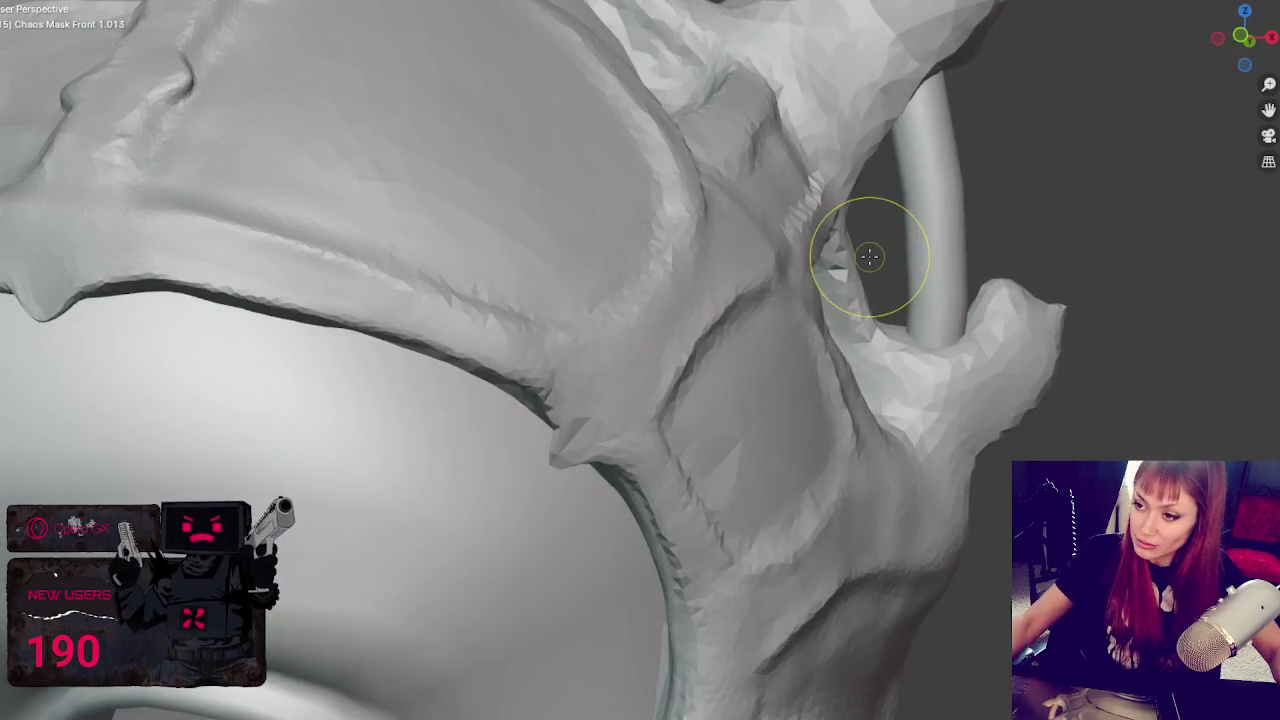
- Reshape the right upper horn, then stroke the top horn symmetrically along its length
scroll(871, 257, down, 5)
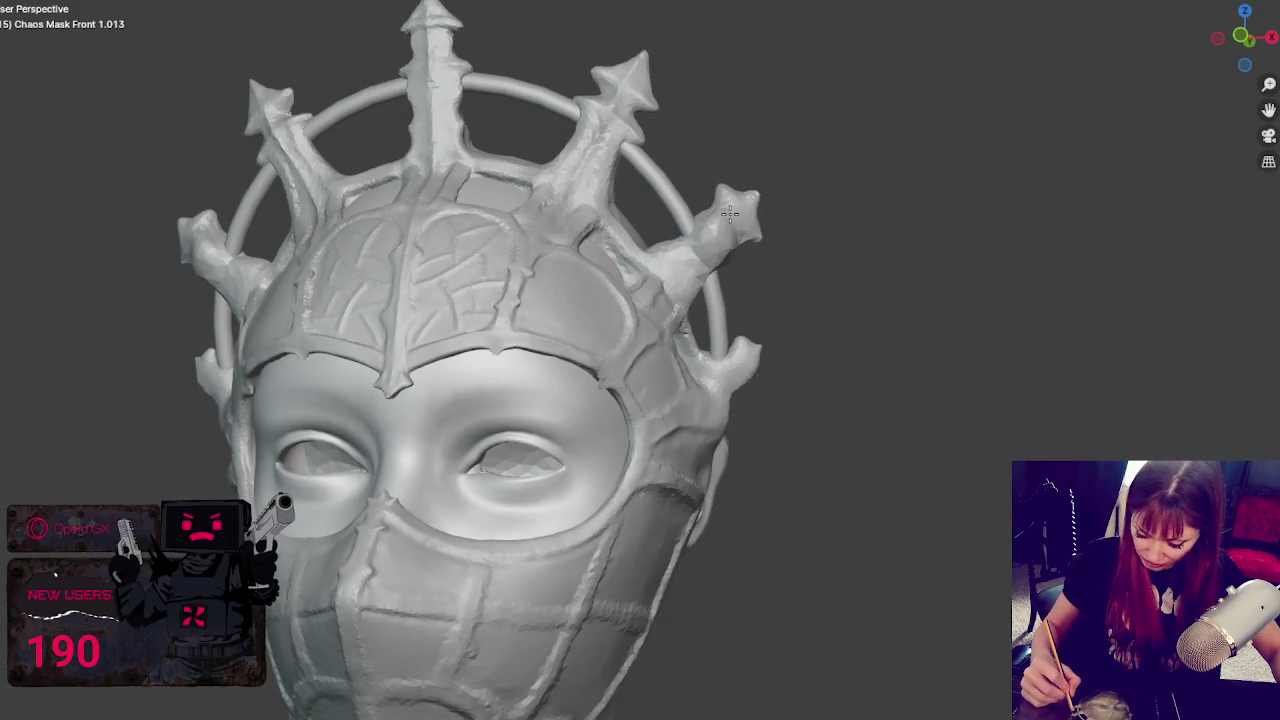
drag(716, 238, 732, 240)
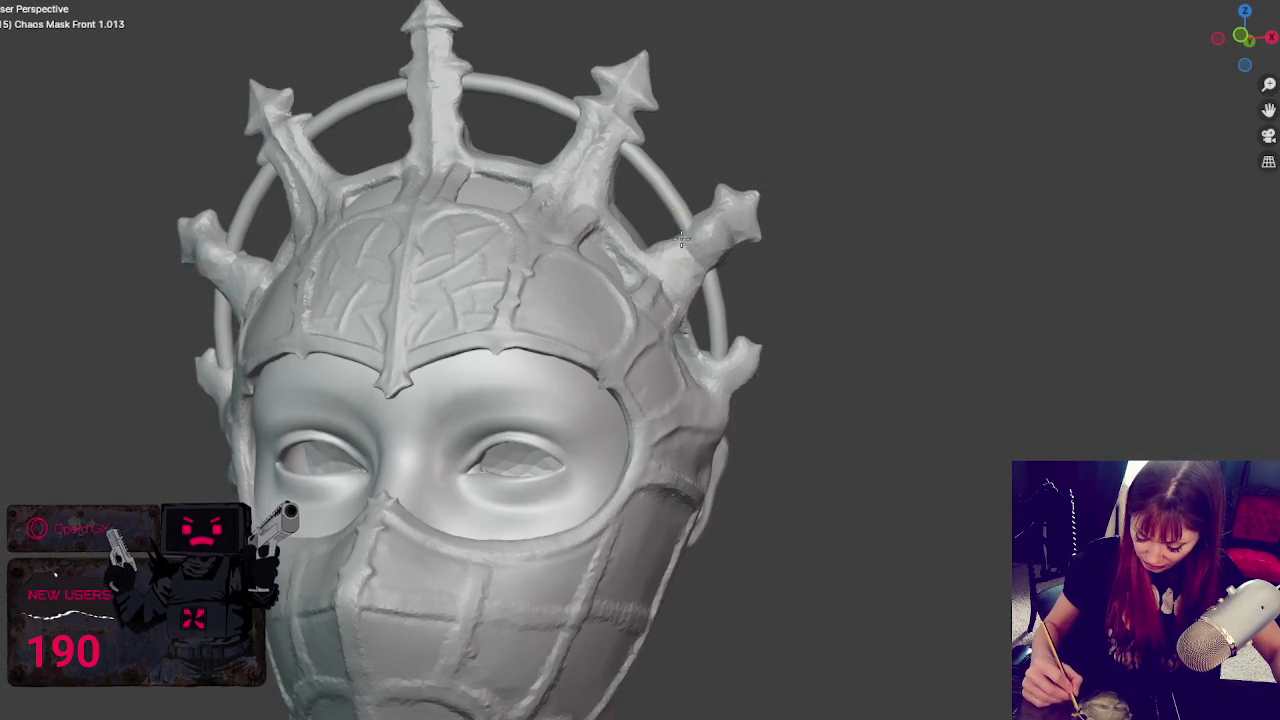
mouse_move(214, 243)
middle_down()
mouse_move(223, 320)
mouse_move(214, 280)
middle_up()
mouse_move(595, 243)
middle_down()
mouse_move(723, 266)
mouse_move(651, 166)
middle_up()
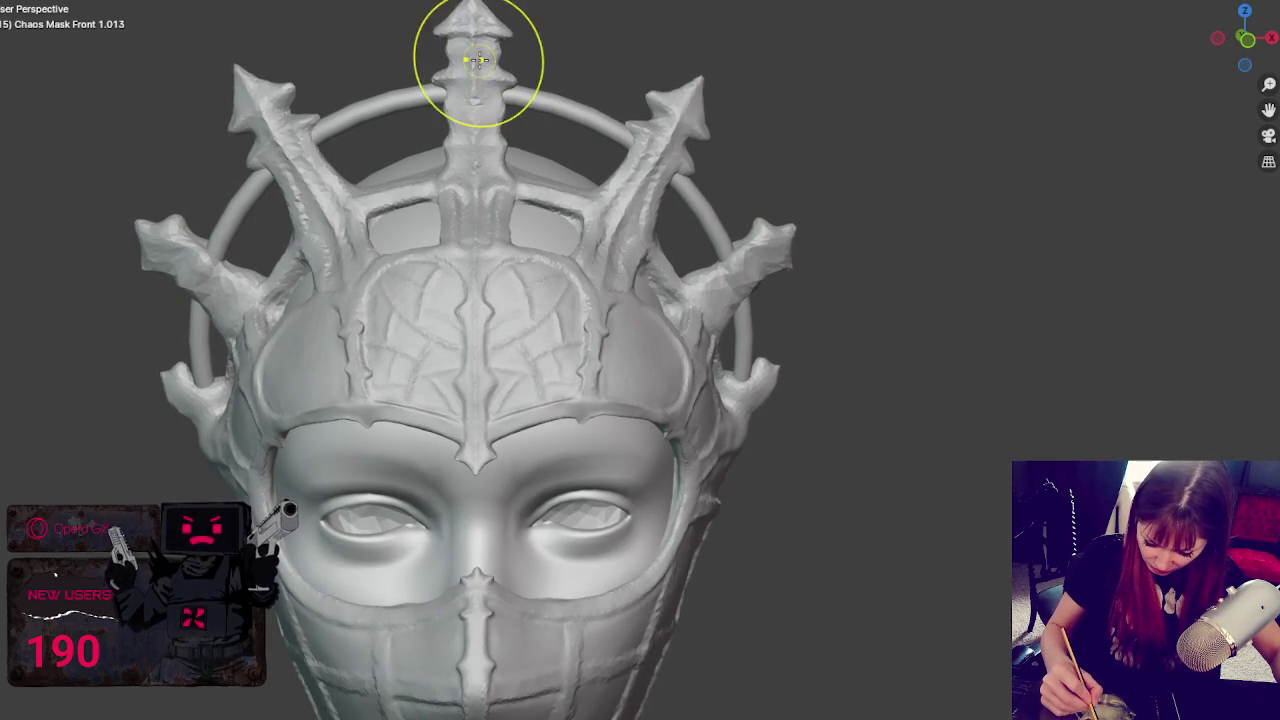
drag(486, 100, 513, 168)
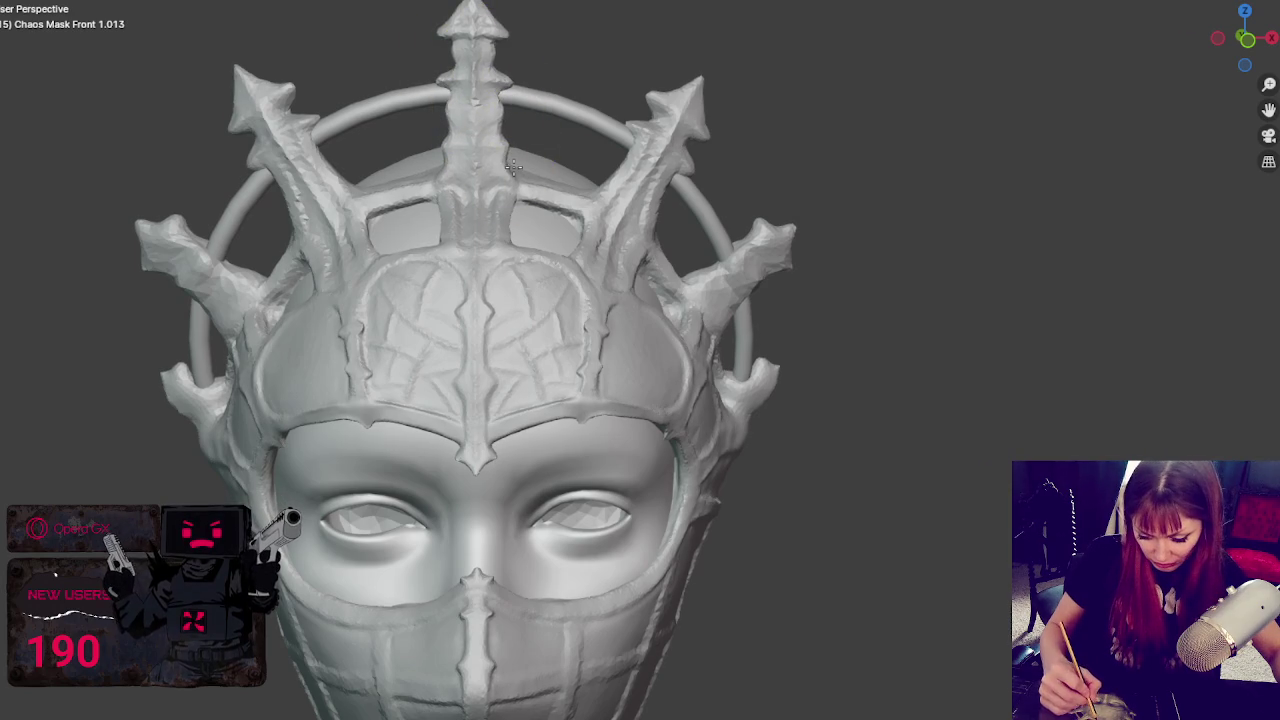
- Orbit and zoom to review the crown, turning the central spire to face front
middle_drag(760, 232, 737, 206)
mouse_move(817, 206)
middle_down()
mouse_move(683, 251)
mouse_move(826, 257)
mouse_move(743, 263)
middle_up()
scroll(731, 248, down, 6)
scroll(749, 328, up, 1)
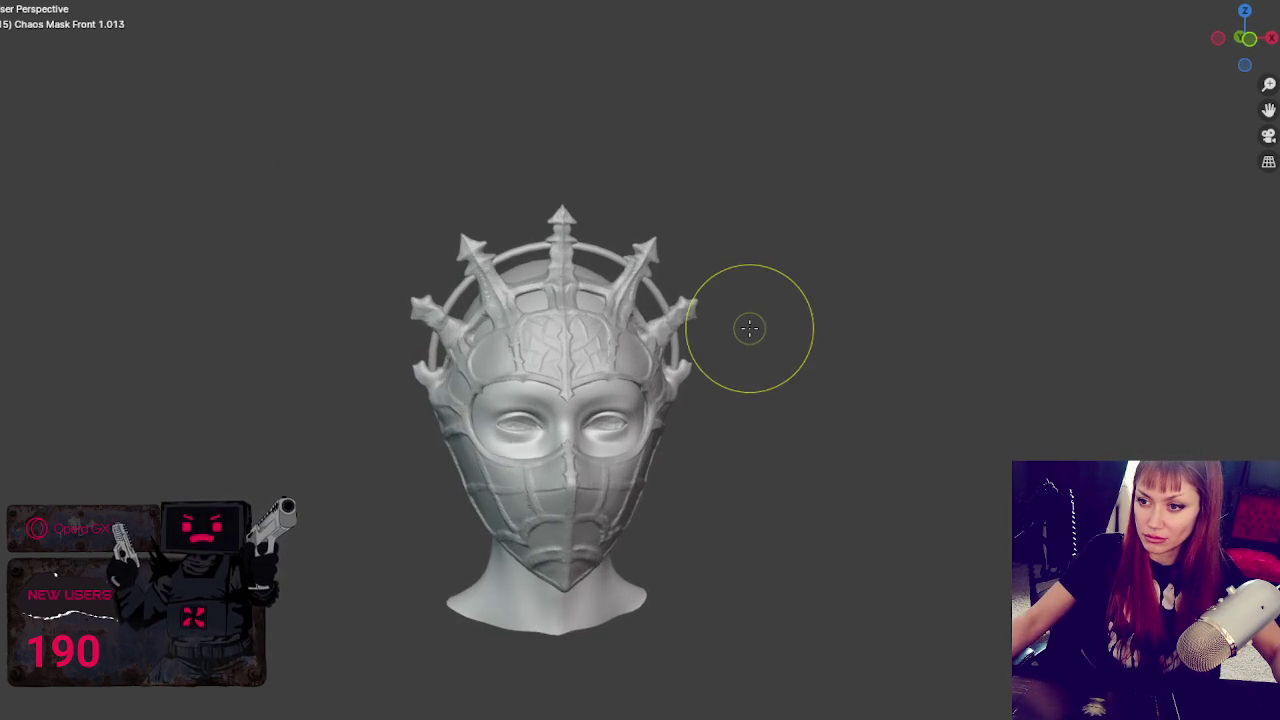
scroll(750, 330, down, 1)
scroll(700, 240, up, 2)
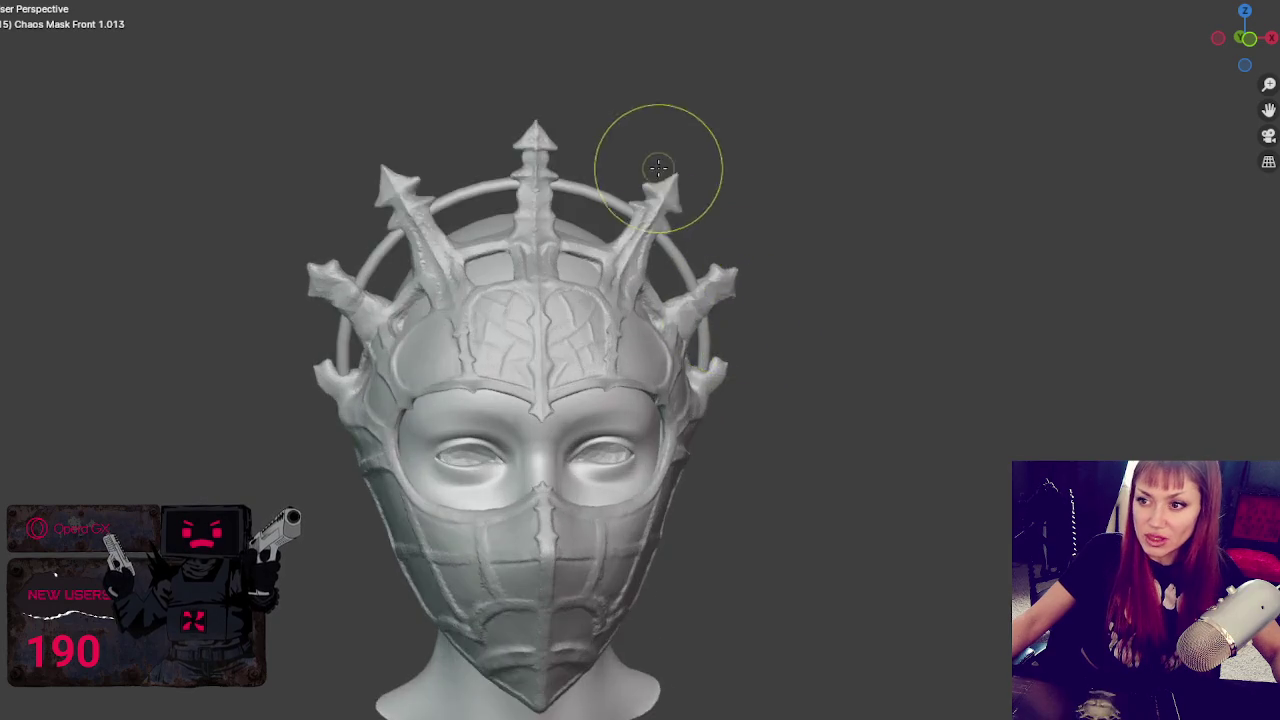
scroll(723, 280, up, 3)
scroll(728, 287, up, 2)
mouse_move(728, 287)
middle_down()
mouse_move(680, 403)
mouse_move(666, 351)
middle_up()
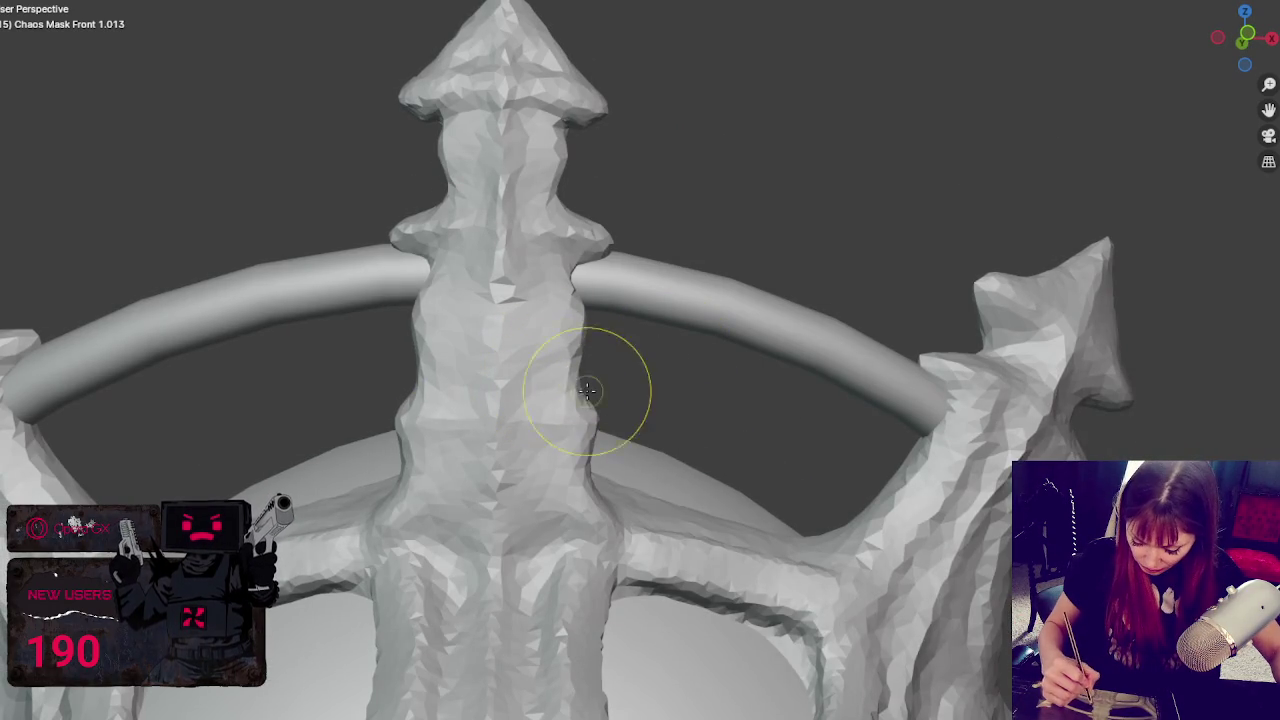
- Try mirrored side spikes on the central spire, undo them, and sculpt strokes down its length
drag(620, 420, 643, 421)
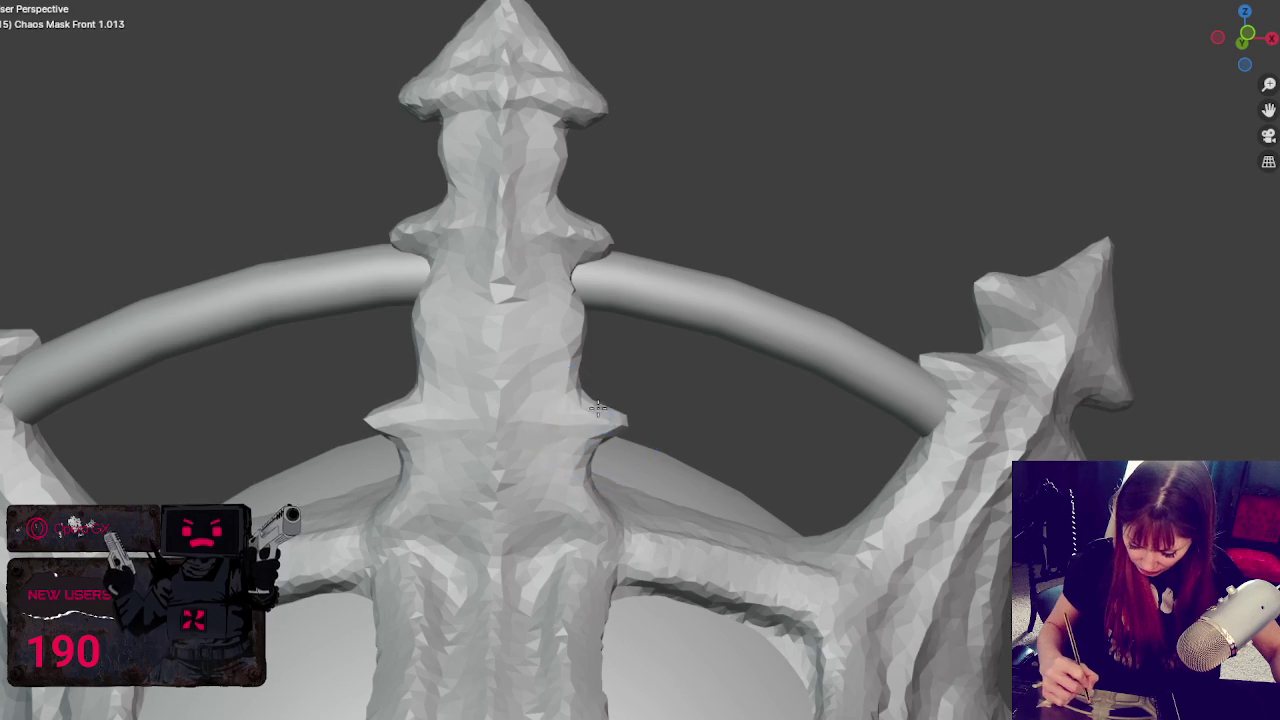
key(ctrl+z)
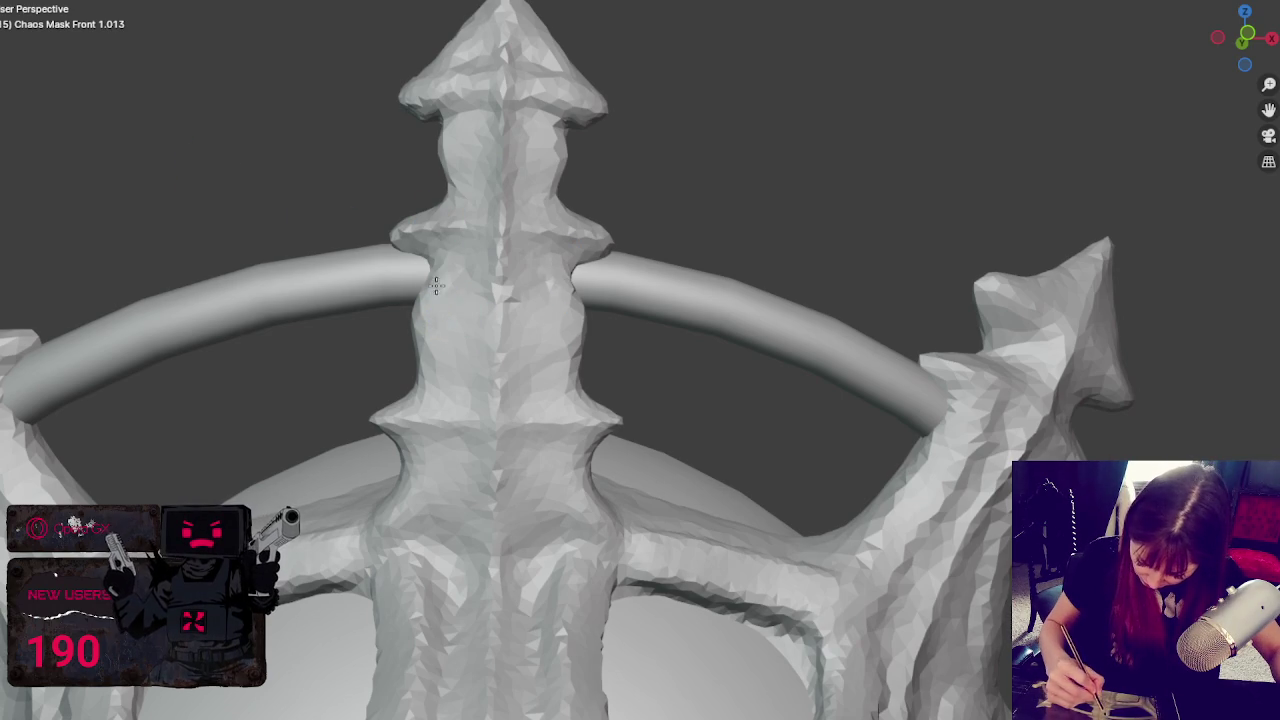
mouse_move(434, 290)
mouse_down()
mouse_move(410, 455)
mouse_move(390, 483)
mouse_move(466, 157)
mouse_move(460, 110)
mouse_up()
mouse_move(395, 527)
mouse_down()
mouse_move(391, 563)
mouse_move(400, 549)
mouse_up()
scroll(420, 449, down, 6)
middle_drag(446, 422, 491, 415)
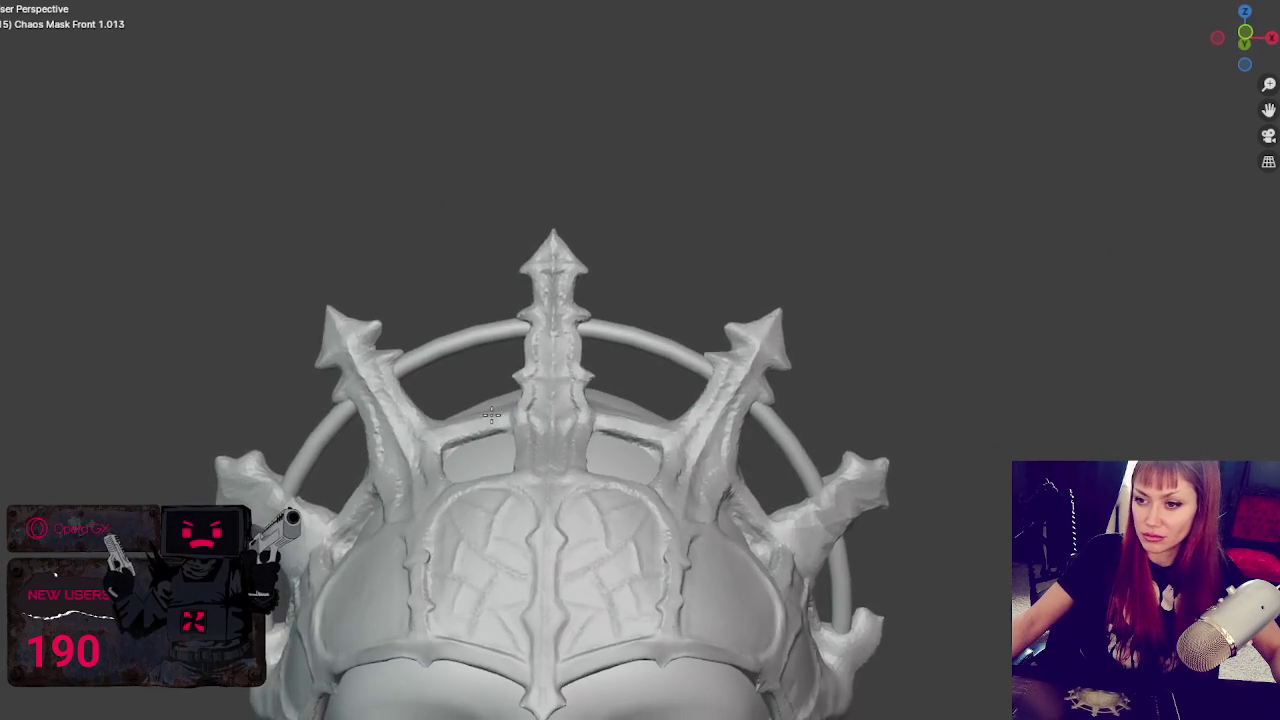
- Reshape the right crown spike's left side and smooth and sculpt it from top to base
scroll(666, 406, up, 2)
middle_drag(666, 406, 536, 347)
scroll(588, 338, up, 3)
mouse_move(420, 370)
mouse_down()
mouse_move(440, 330)
mouse_move(343, 323)
mouse_move(320, 290)
mouse_move(295, 305)
mouse_up()
middle_drag(329, 229, 429, 251)
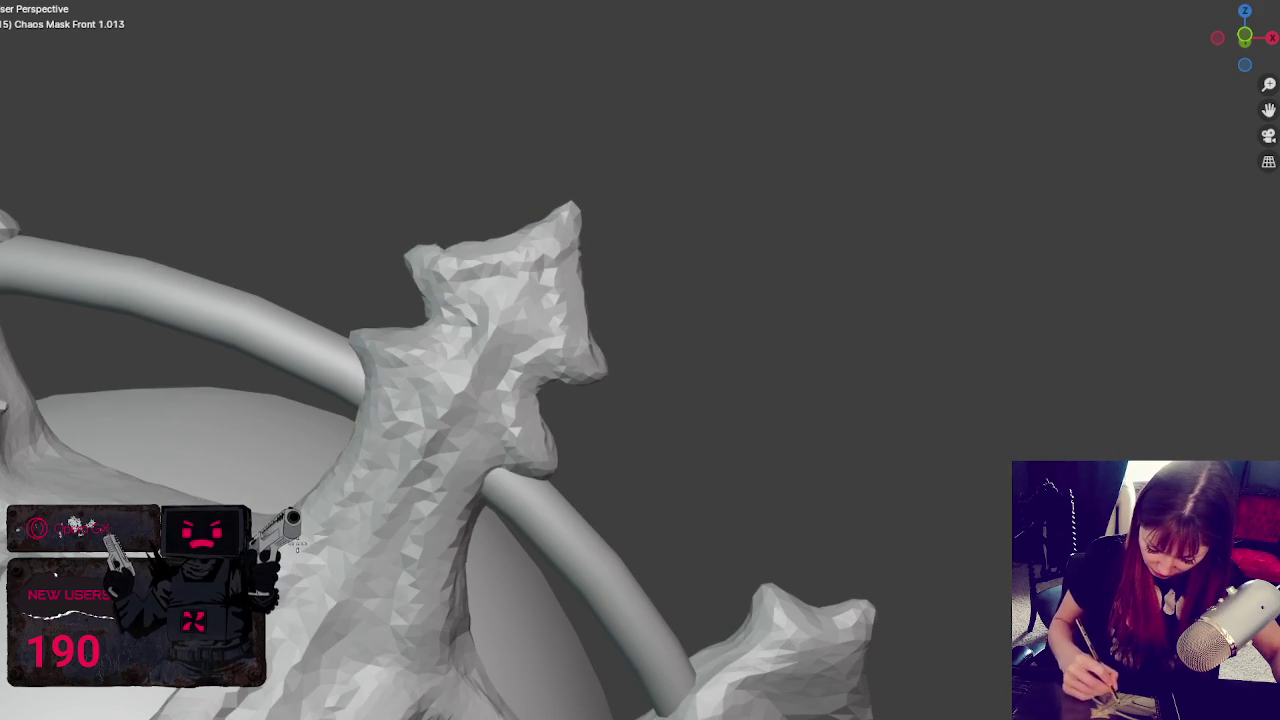
drag(500, 407, 435, 650)
drag(508, 290, 293, 655)
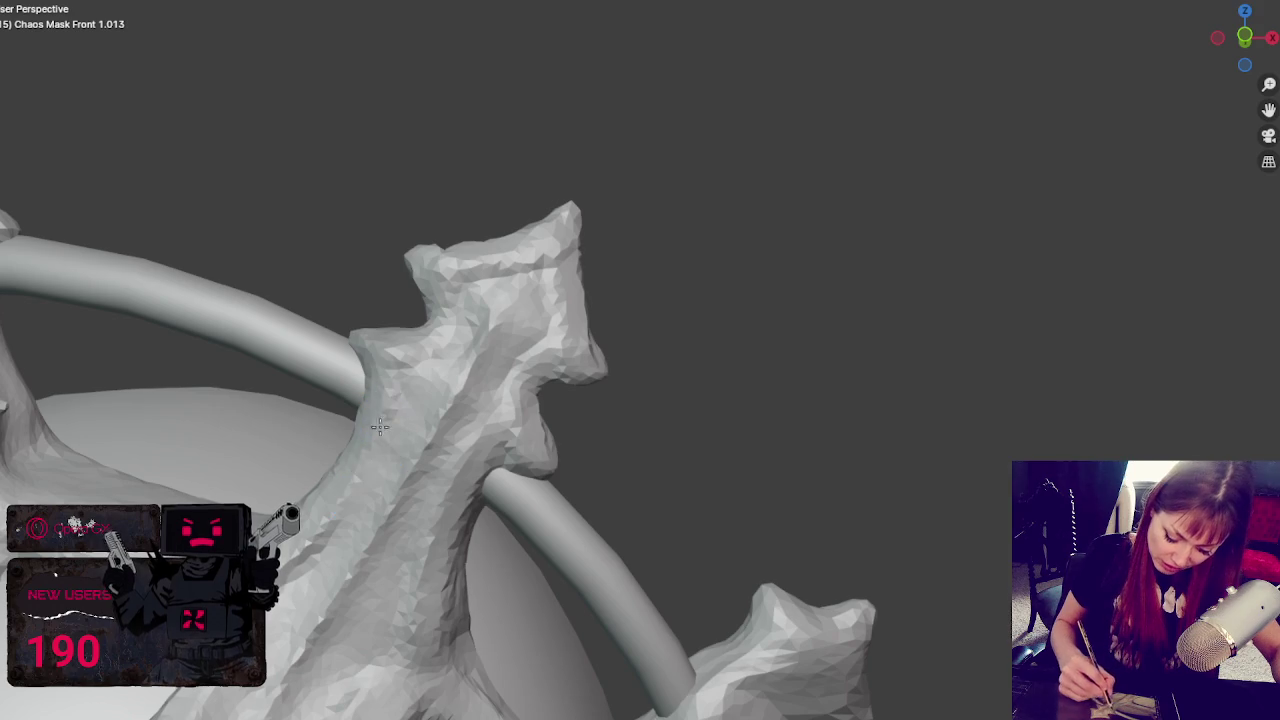
- Orbit around the spike and zoom back out to show the whole crowned mask
middle_drag(302, 550, 273, 688)
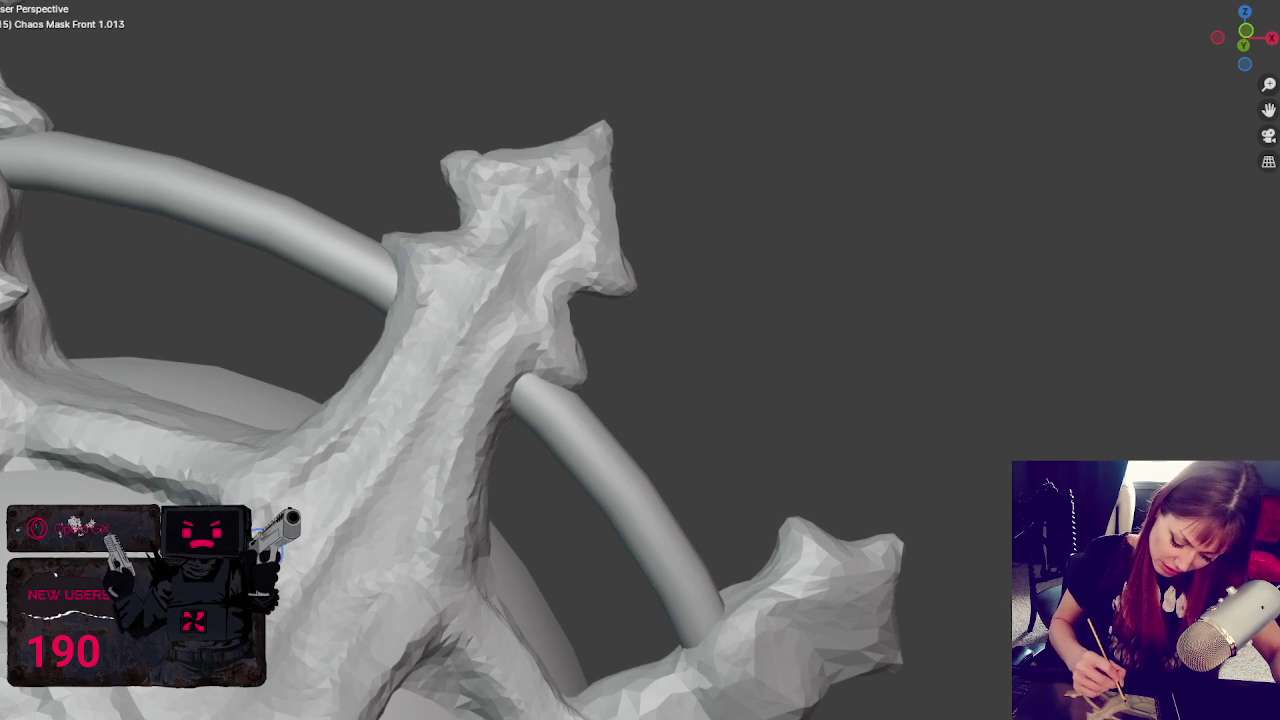
mouse_move(386, 614)
middle_down()
mouse_move(368, 567)
mouse_move(397, 611)
middle_up()
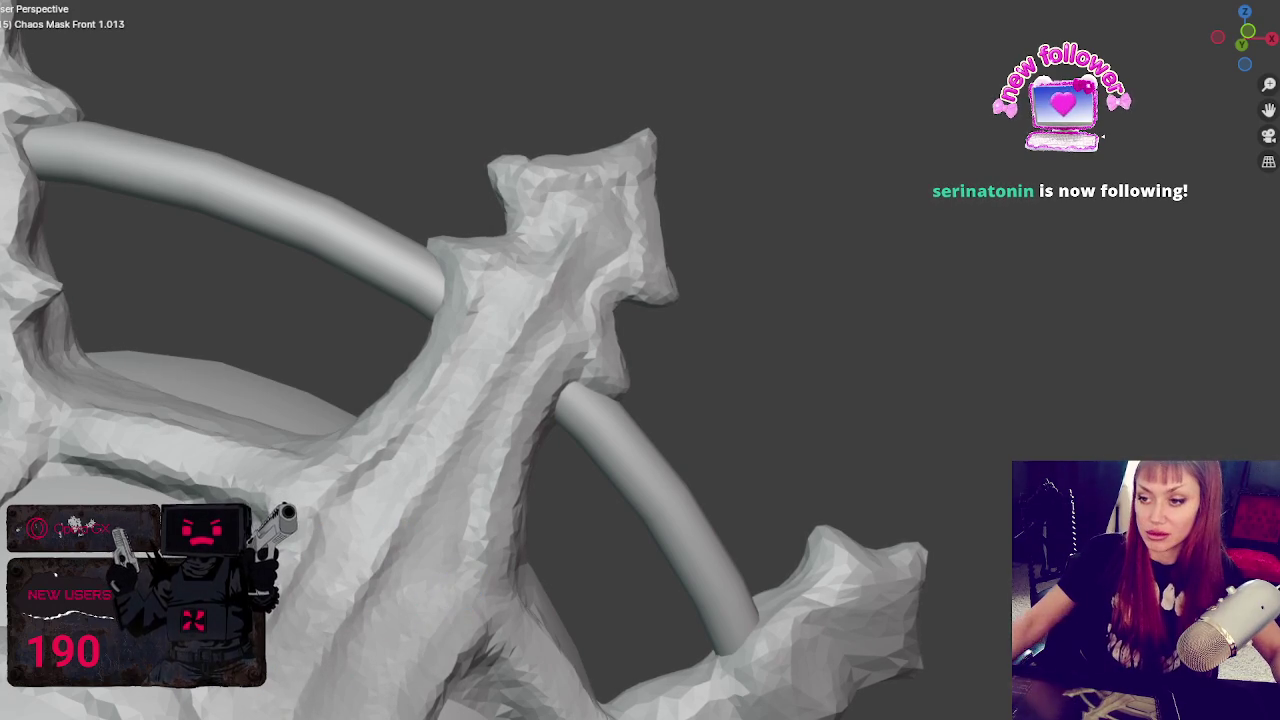
scroll(608, 257, down, 5)
scroll(628, 286, up, 5)
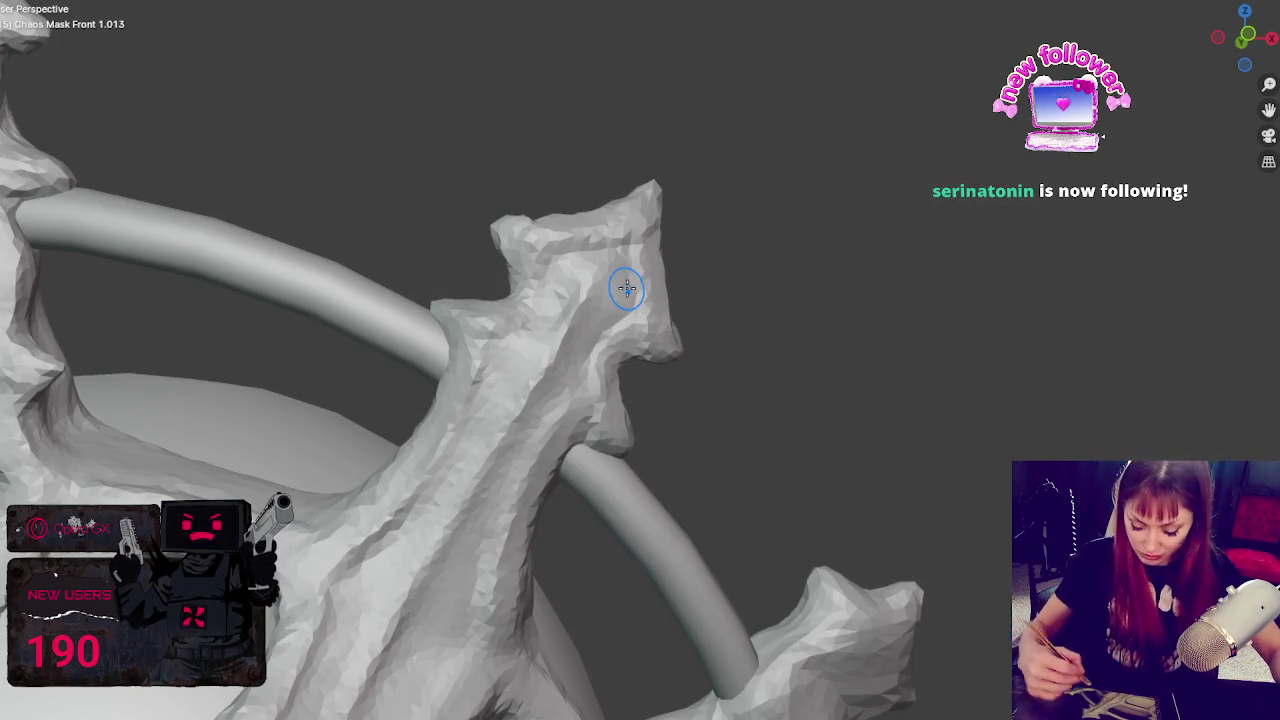
scroll(626, 288, down, 3)
middle_drag(457, 471, 547, 477)
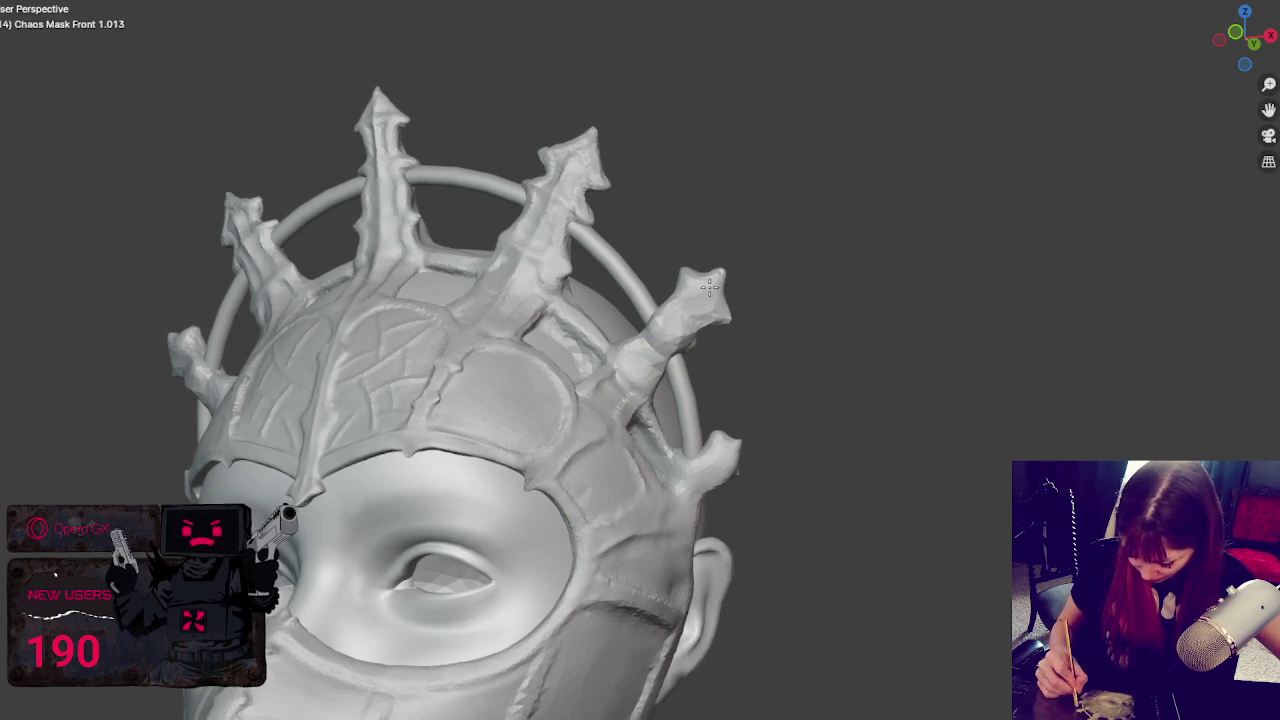
- Sharpen the tips of the upper crown spikes and reshape the right crown spike
middle_drag(737, 343, 740, 289)
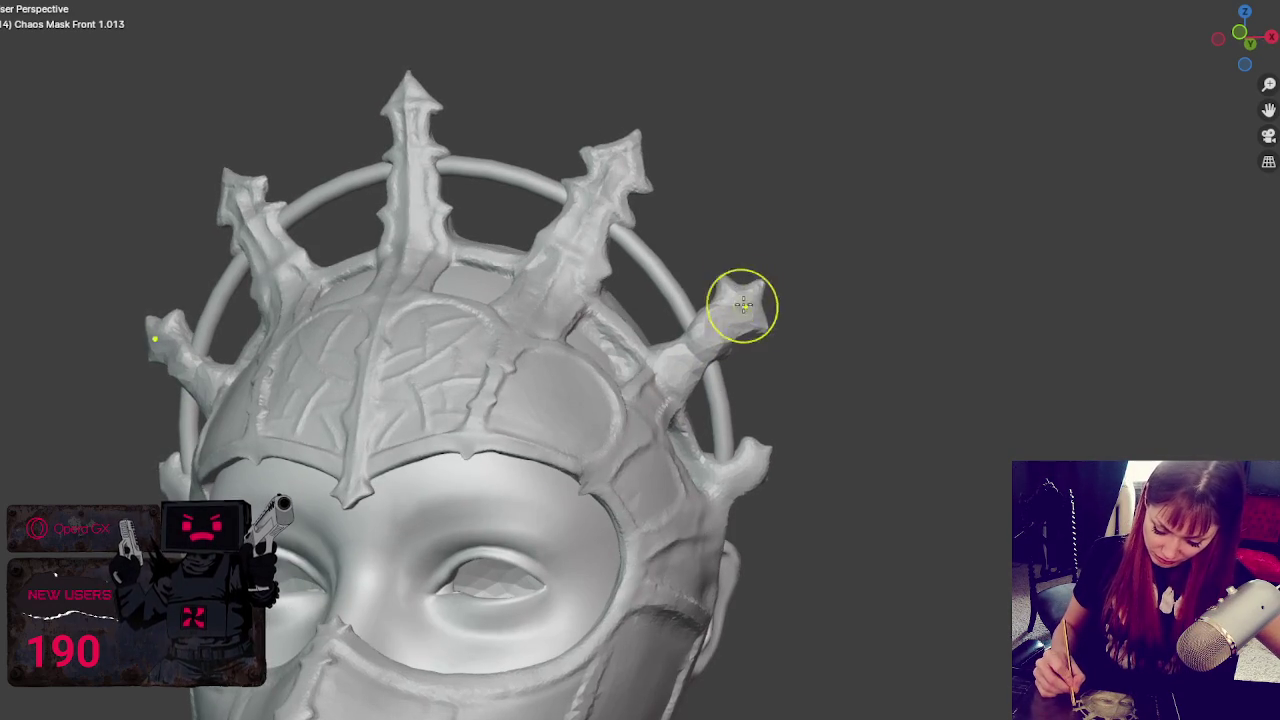
mouse_move(736, 276)
mouse_down()
mouse_move(723, 300)
mouse_move(753, 317)
mouse_move(737, 329)
mouse_up()
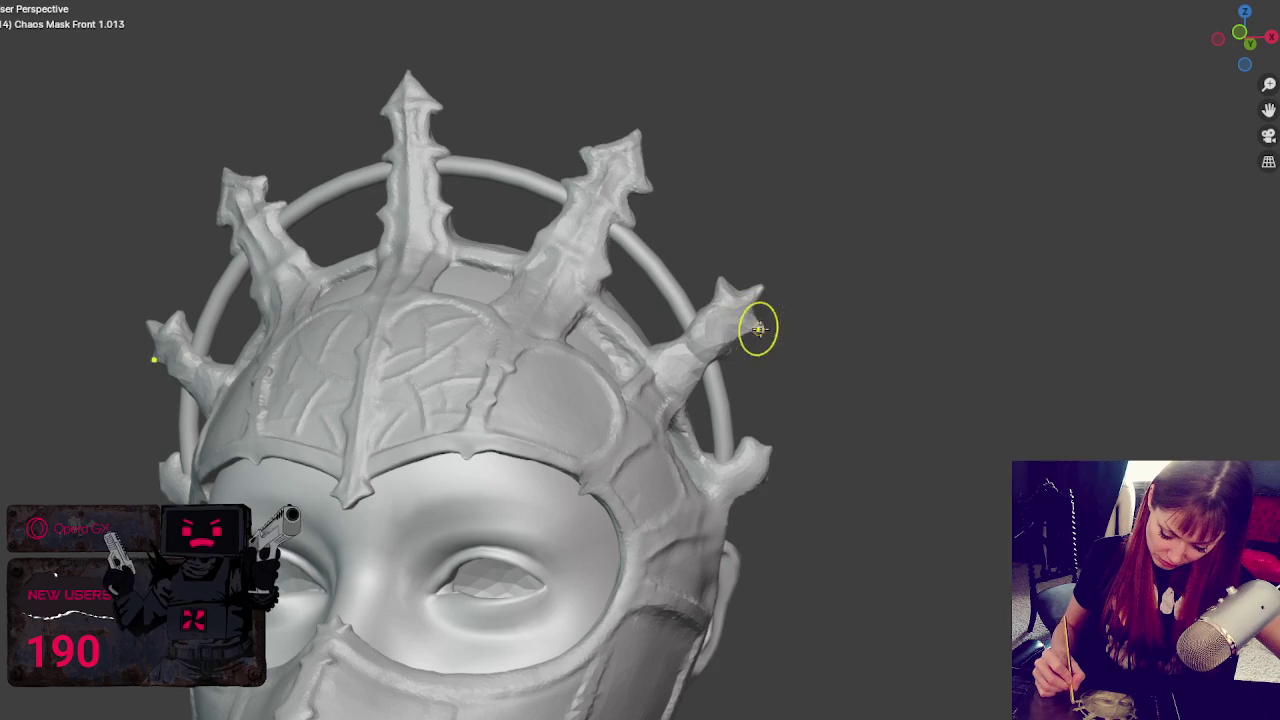
mouse_move(657, 149)
mouse_down()
mouse_move(666, 162)
mouse_move(646, 171)
mouse_move(597, 134)
mouse_move(635, 157)
mouse_up()
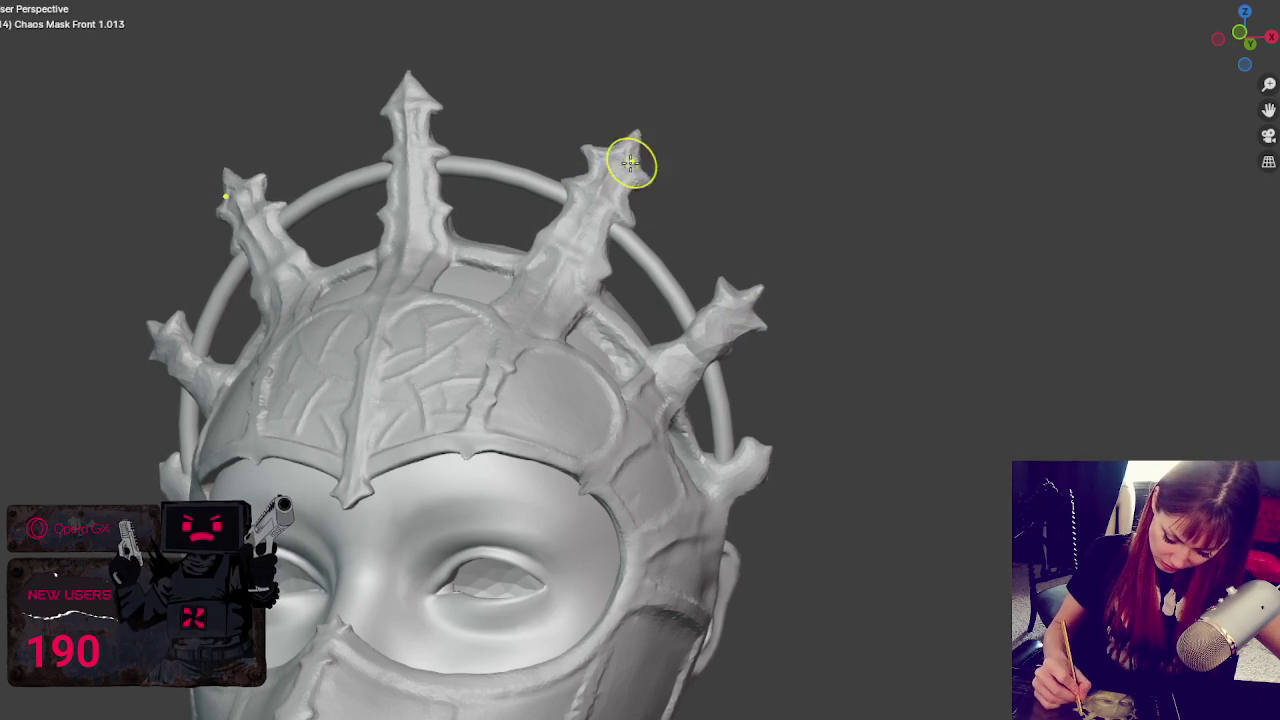
middle_drag(665, 168, 551, 137)
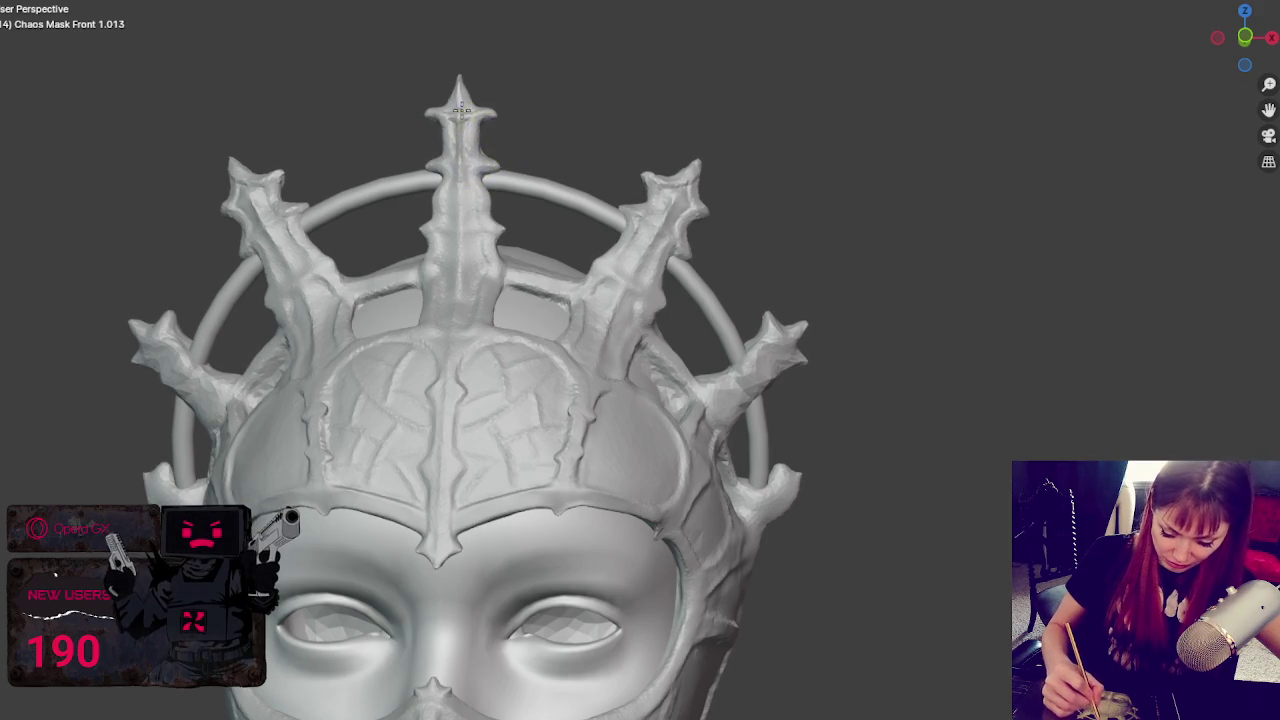
drag(674, 214, 680, 200)
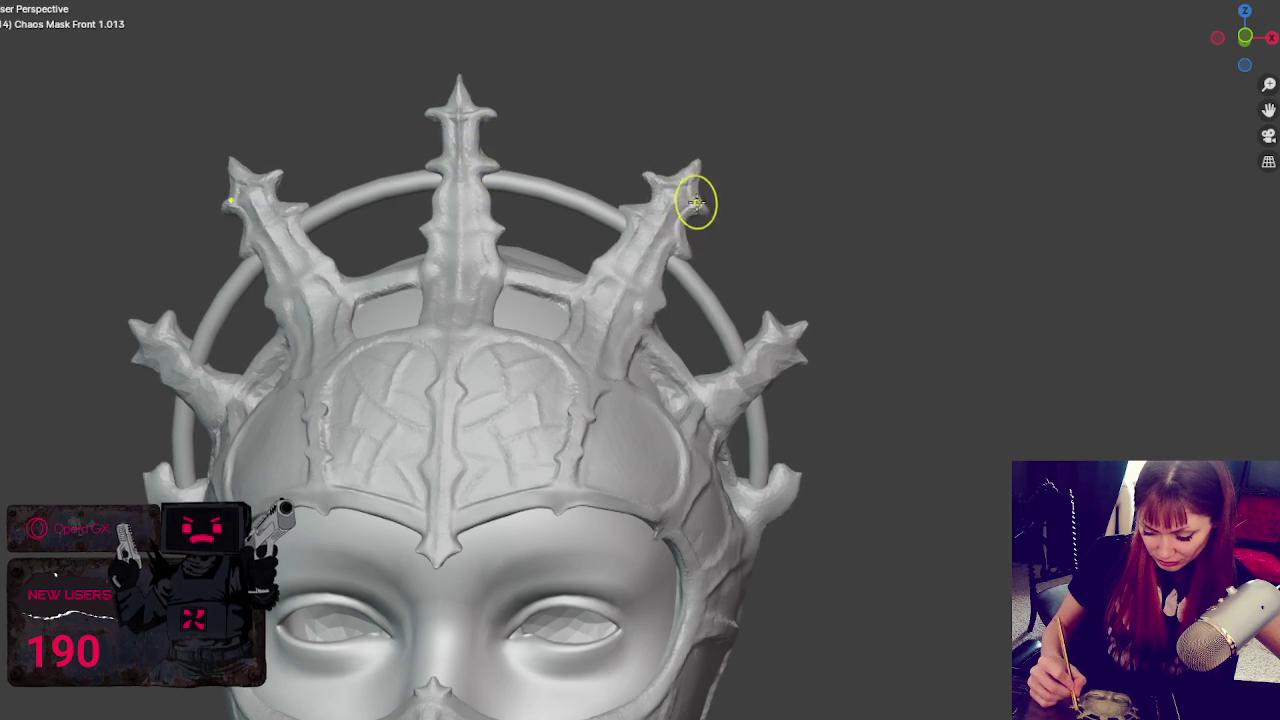
middle_drag(700, 200, 661, 230)
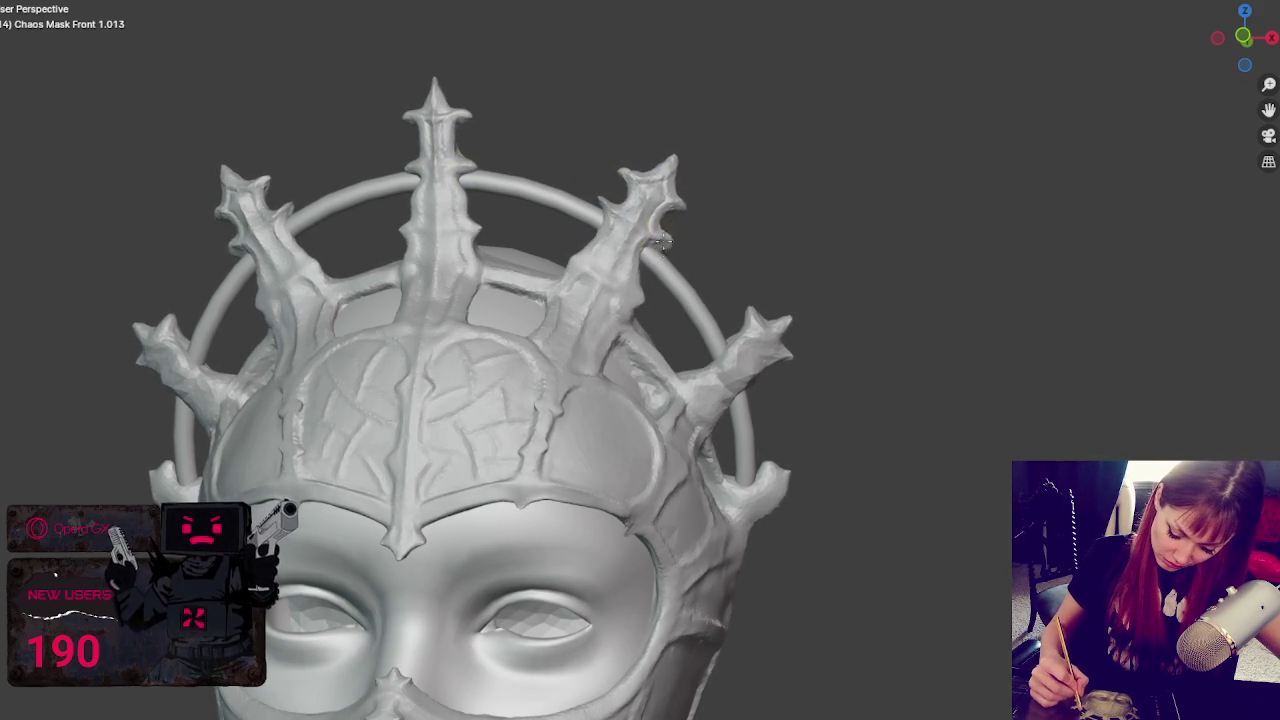
mouse_move(665, 235)
mouse_down()
mouse_move(600, 223)
mouse_move(657, 200)
mouse_move(786, 293)
mouse_up()
middle_drag(786, 293, 739, 348)
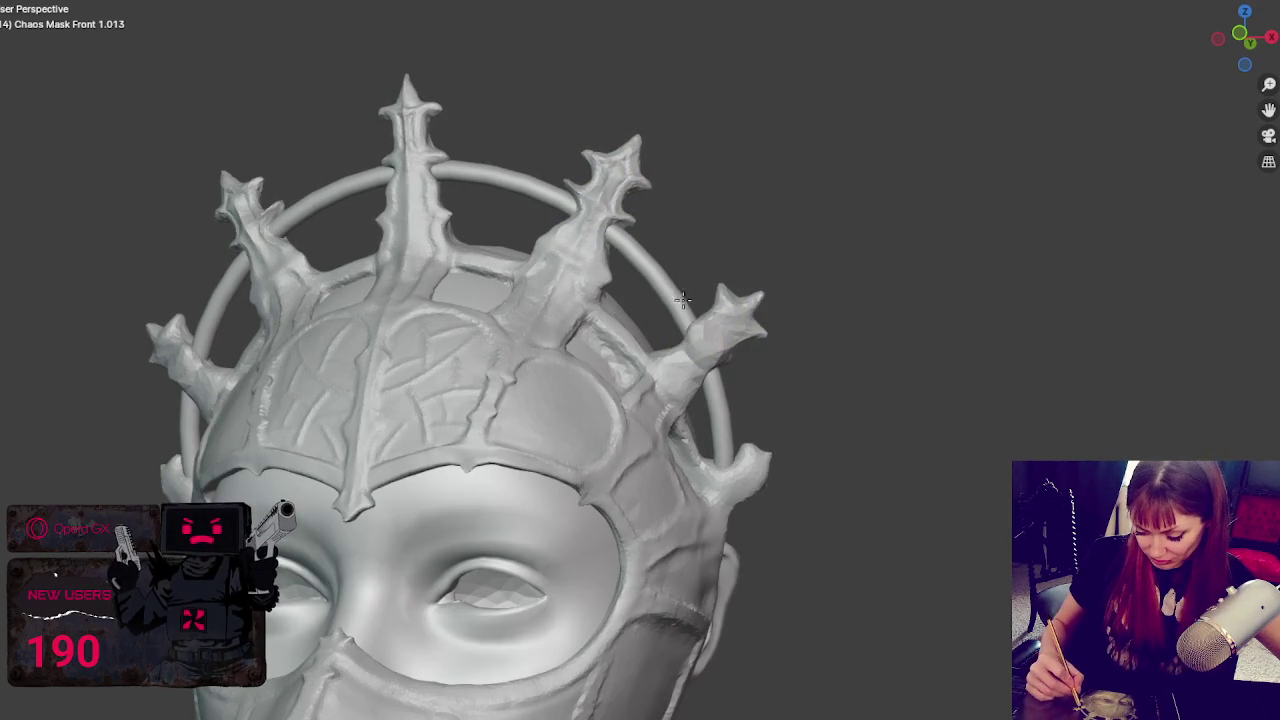
mouse_move(684, 325)
mouse_down()
mouse_move(677, 346)
mouse_move(713, 373)
mouse_up()
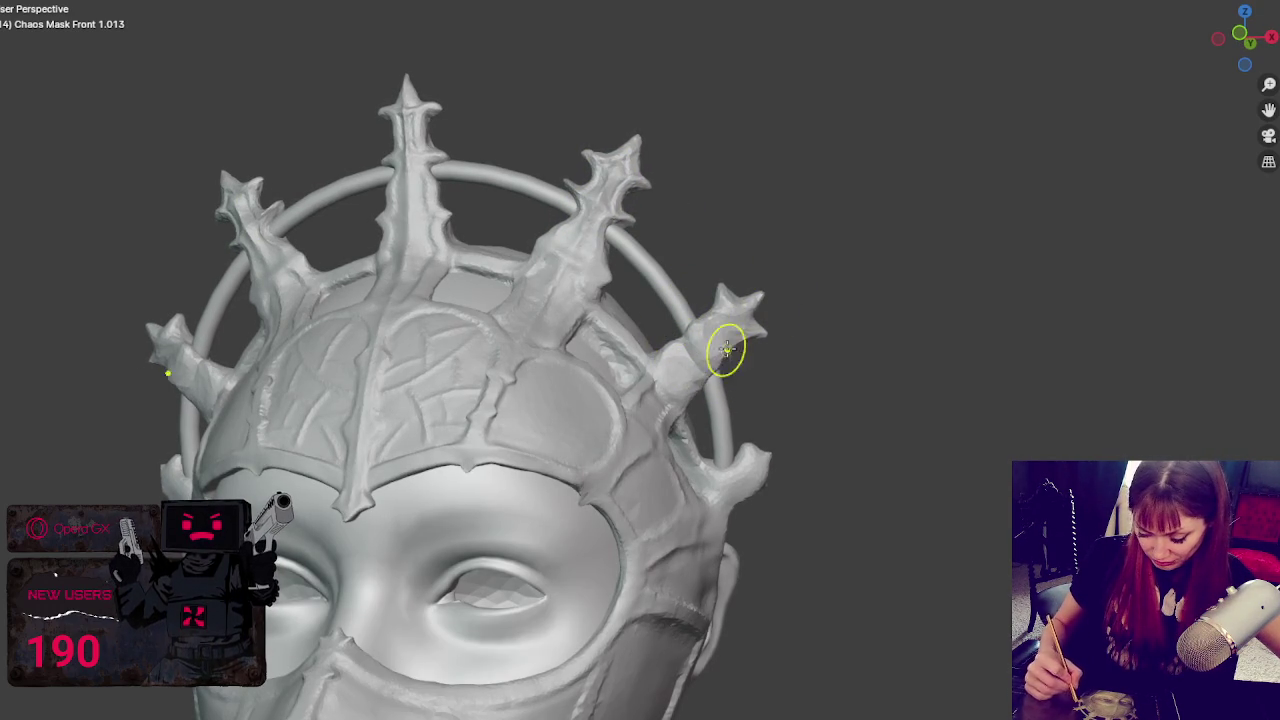
- Enlarge the brush to cover the whole spike, restroke it, and reshape the lower spike tip
scroll(737, 337, up, 3)
key(f)
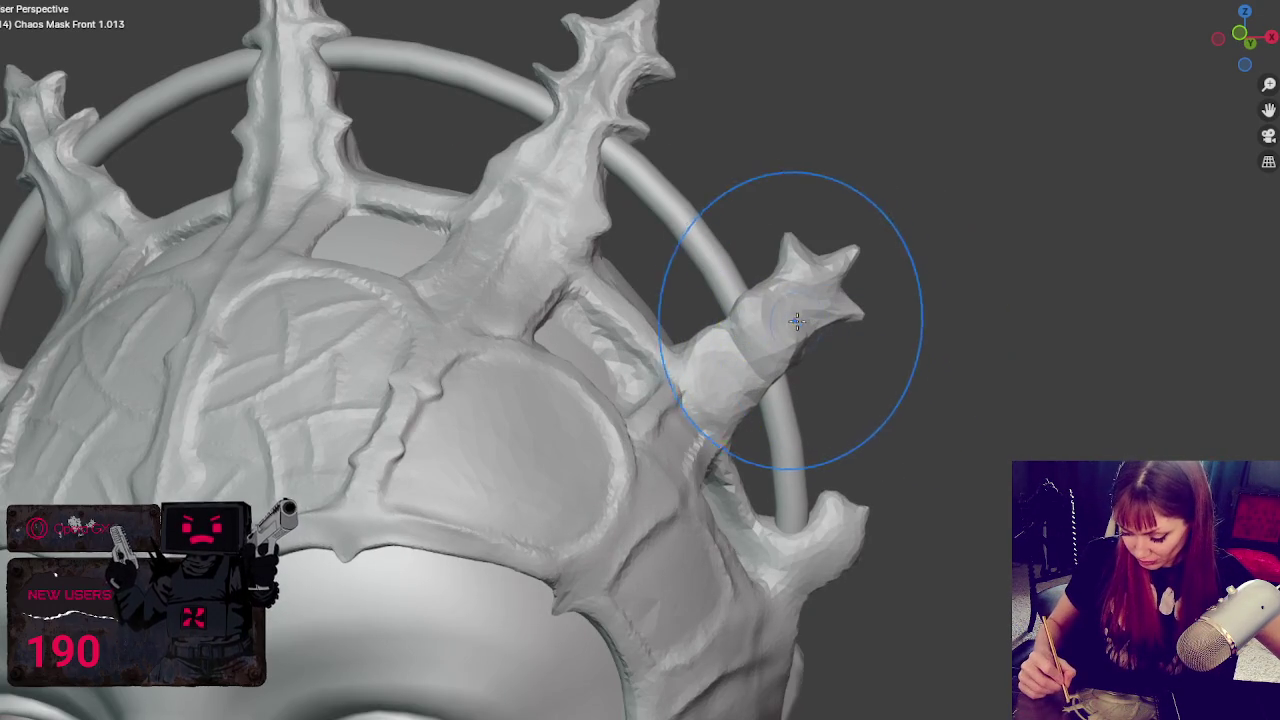
middle_drag(800, 271, 748, 393)
drag(748, 393, 748, 428)
mouse_move(748, 428)
middle_down()
mouse_move(643, 451)
mouse_move(307, 573)
mouse_move(391, 503)
mouse_move(808, 443)
mouse_move(866, 457)
middle_up()
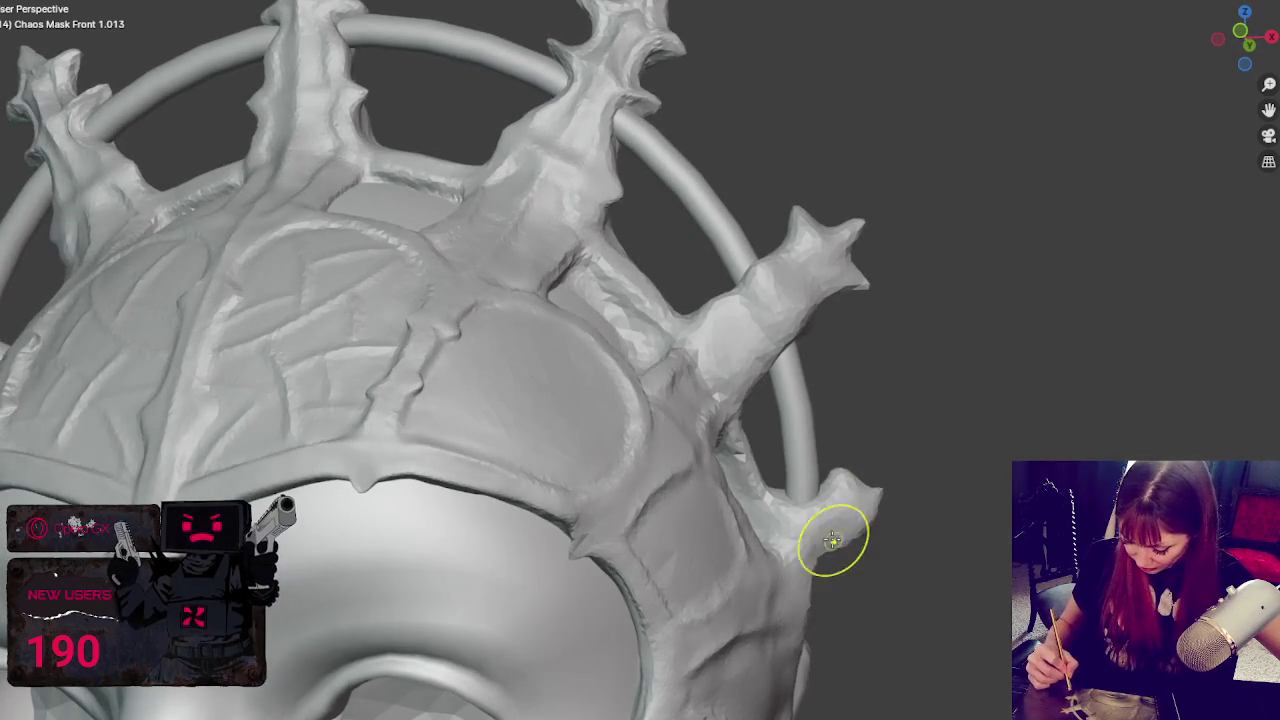
middle_drag(823, 534, 835, 519)
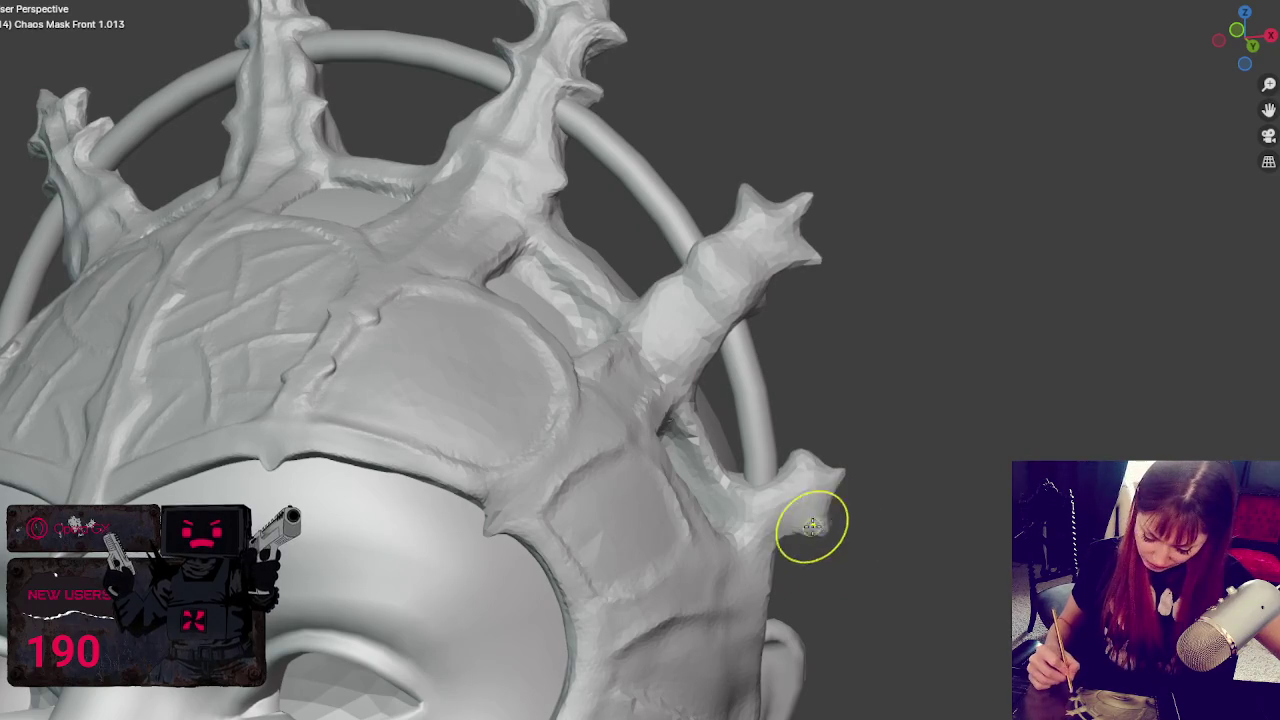
mouse_move(812, 515)
mouse_down()
mouse_move(821, 456)
mouse_move(787, 475)
mouse_up()
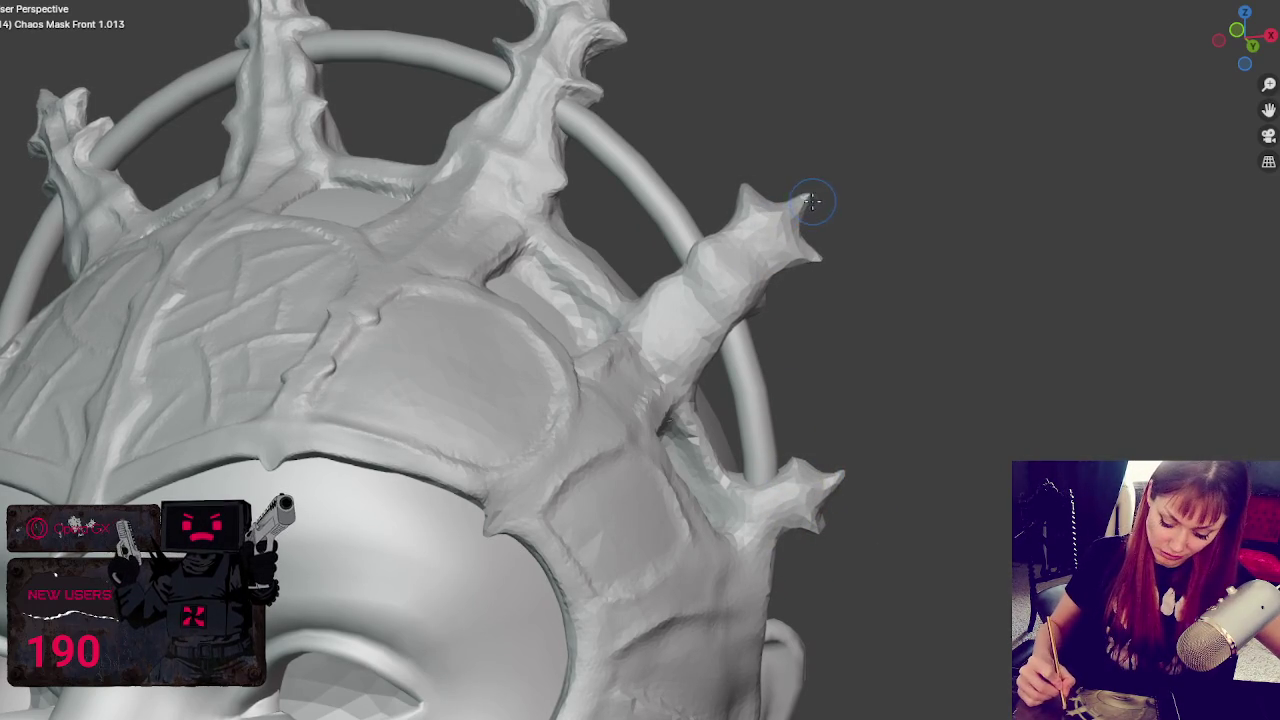
- Undo the pulled point so the upper spike tip keeps its star-shaped crown
key(ctrl+z)
key(ctrl+shift+z)
key(ctrl+z)
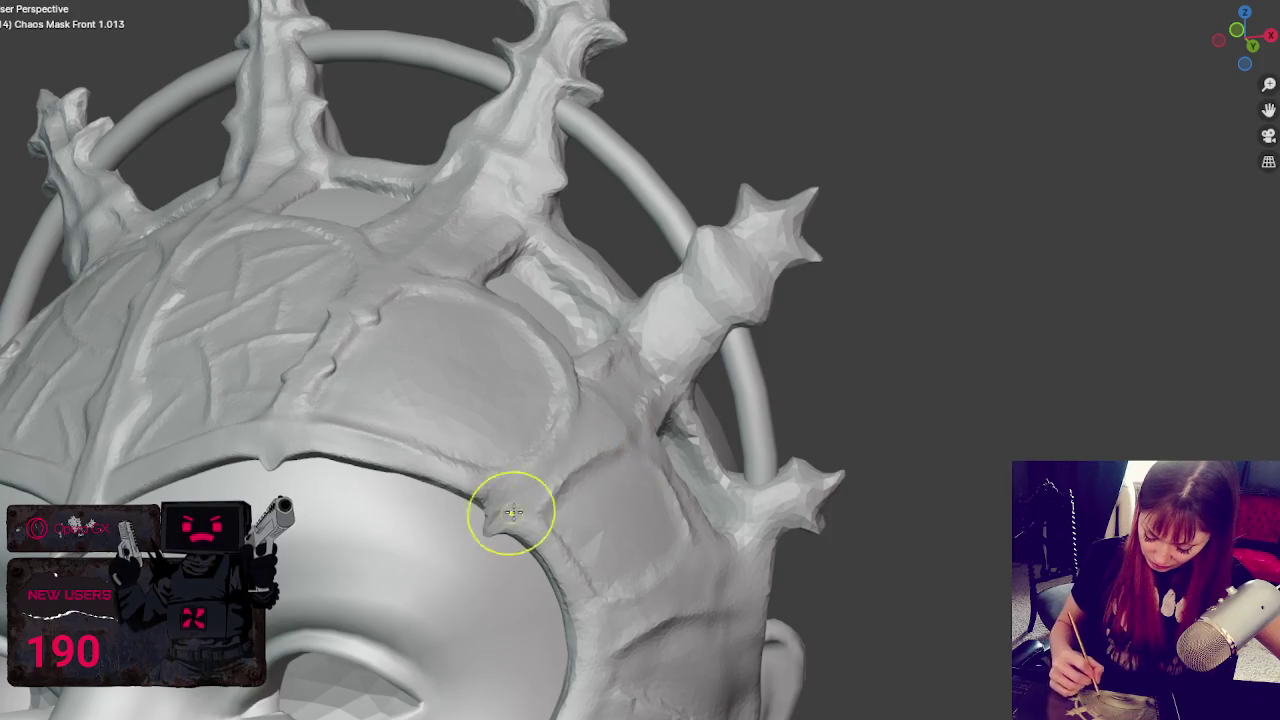
- Carve grooves and a notch along the forehead band's lower edge, then view the whole mask
scroll(667, 449, up, 3)
mouse_move(667, 449)
middle_down()
mouse_move(671, 371)
mouse_move(777, 329)
mouse_move(523, 563)
middle_up()
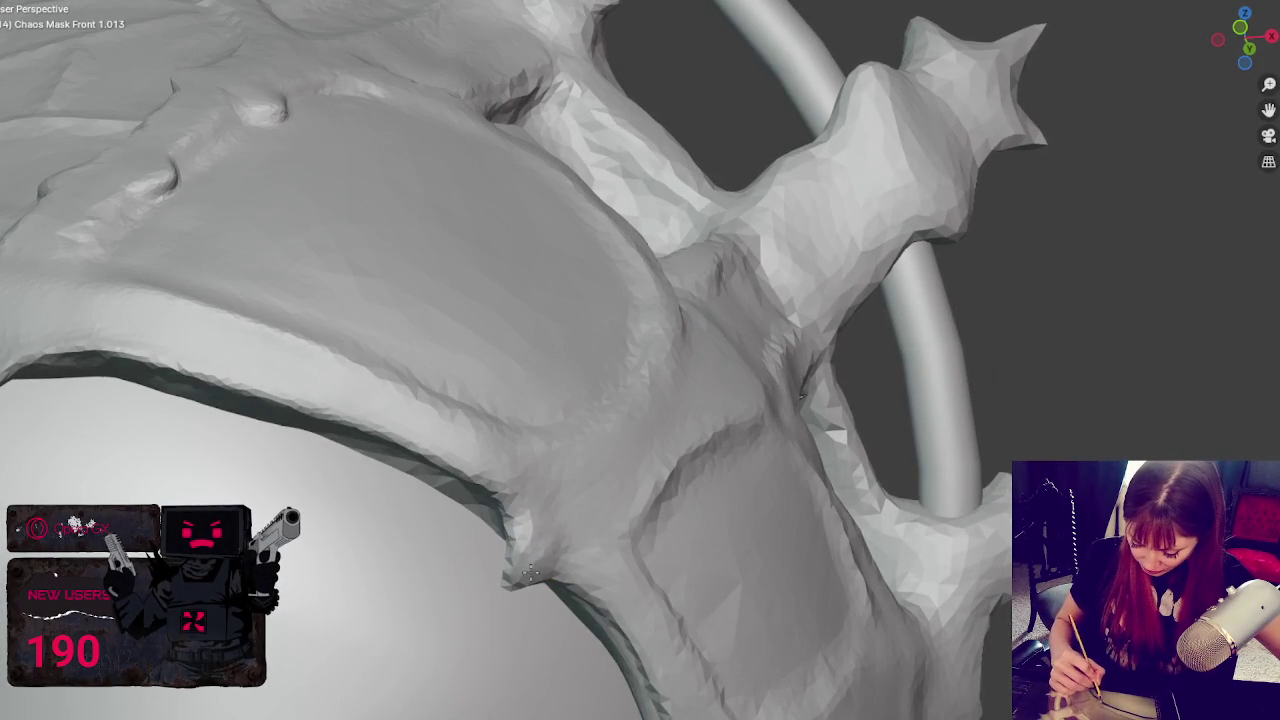
middle_drag(523, 545, 523, 566)
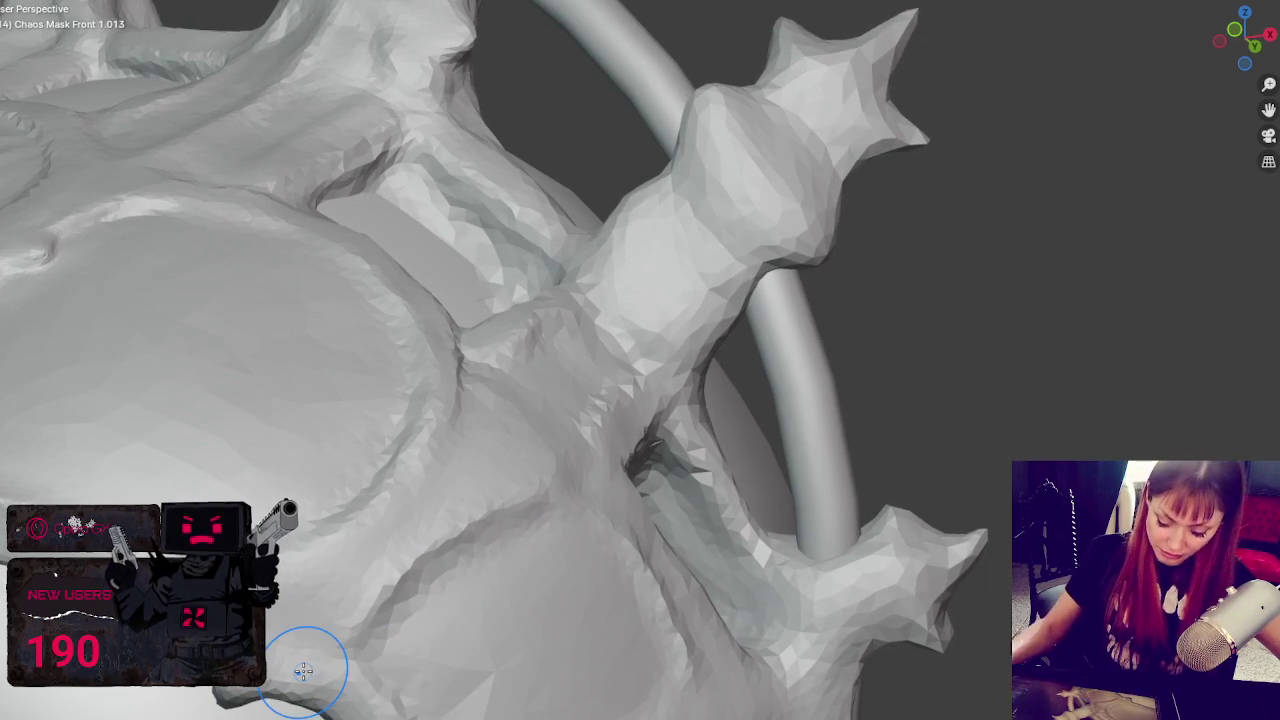
scroll(537, 306, down, 5)
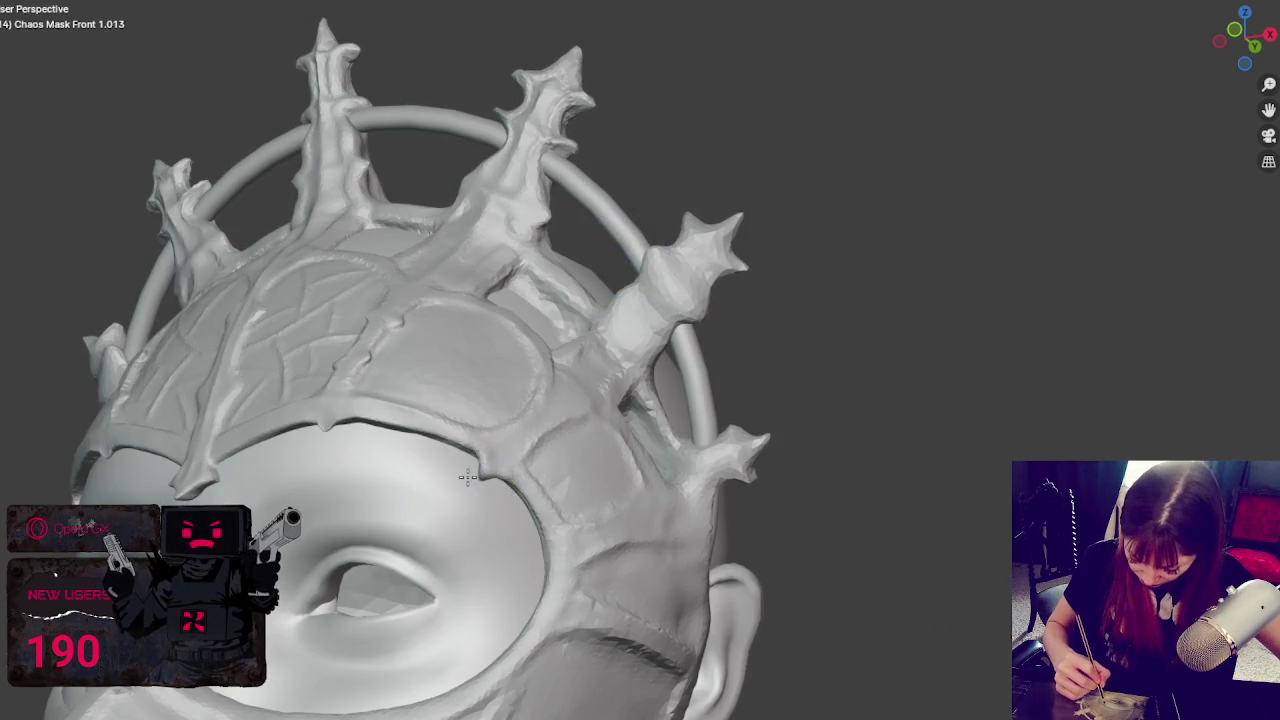
middle_drag(331, 423, 443, 443)
scroll(449, 449, up, 3)
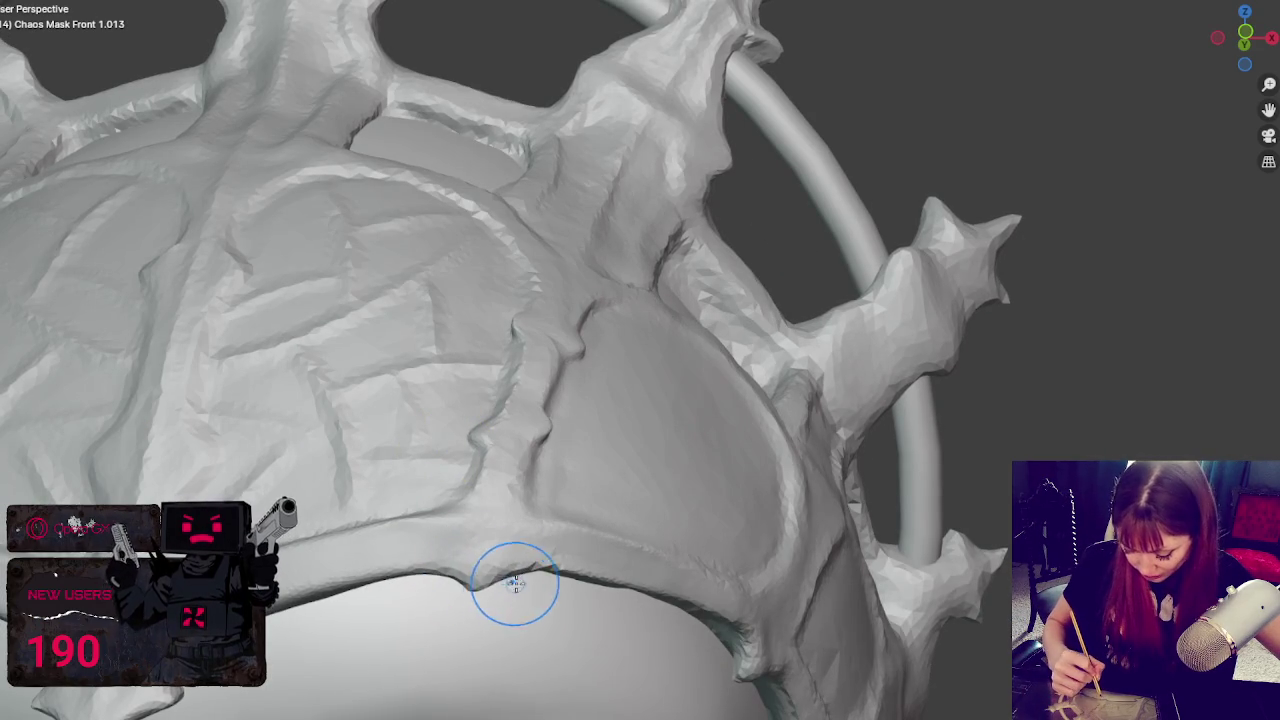
drag(480, 595, 525, 560)
drag(500, 443, 500, 421)
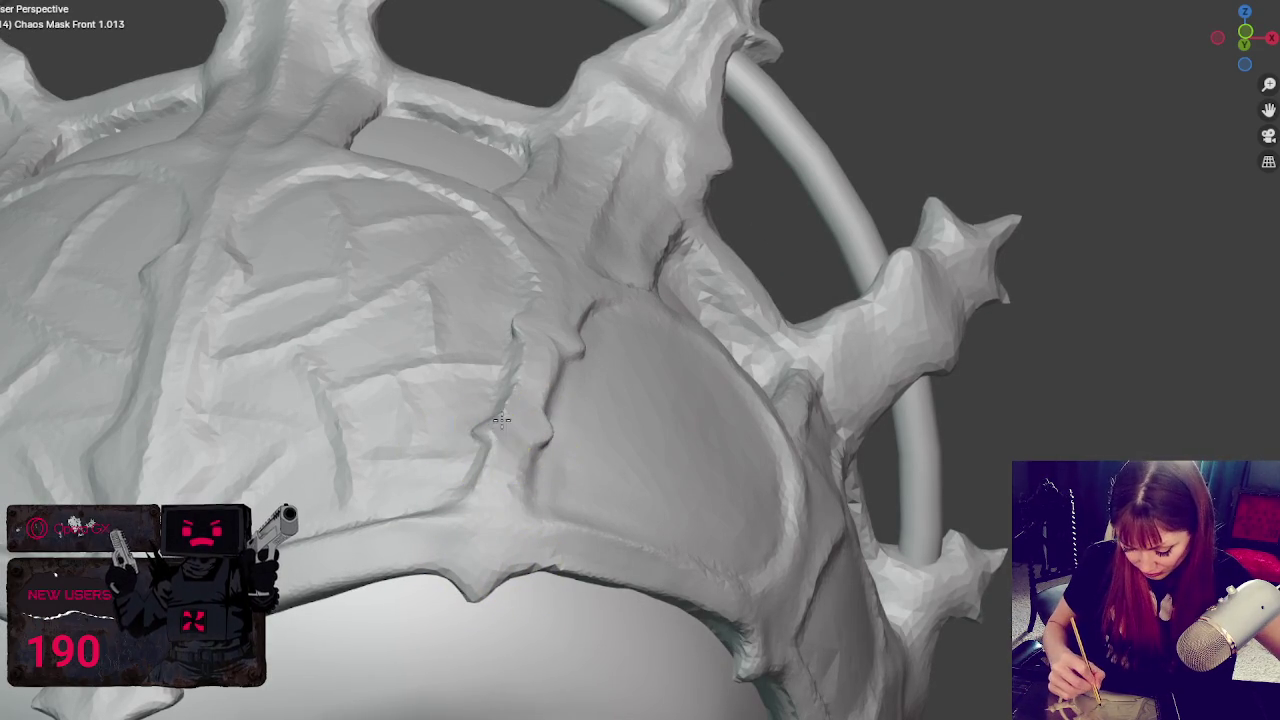
middle_drag(486, 449, 349, 663)
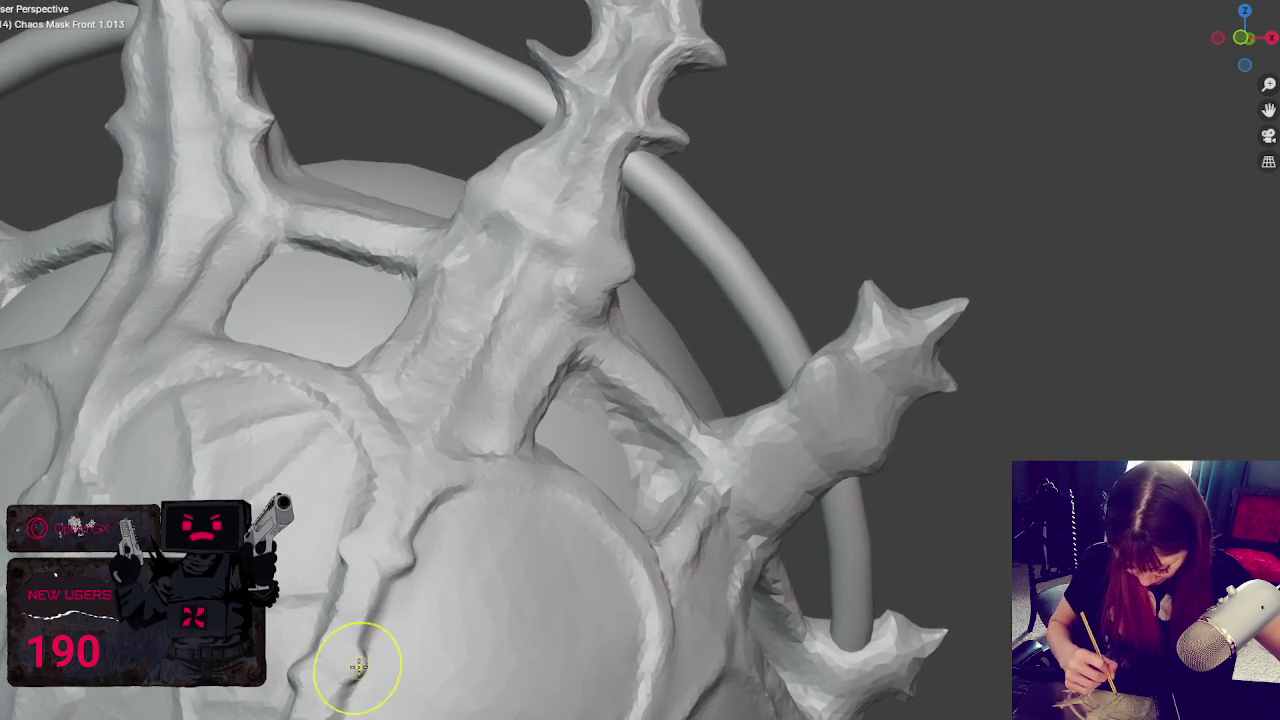
mouse_move(294, 674)
mouse_down()
mouse_move(351, 540)
mouse_move(391, 531)
mouse_up()
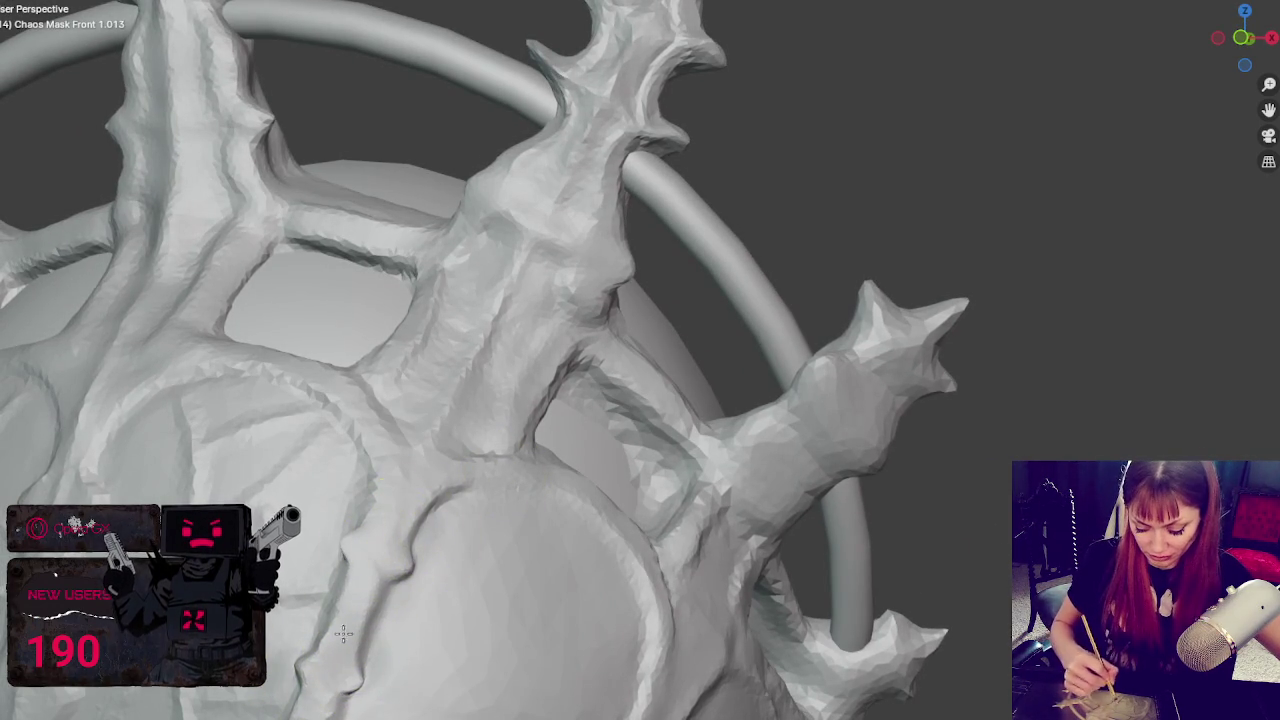
mouse_move(334, 674)
middle_down()
mouse_move(822, 313)
mouse_move(800, 263)
mouse_move(834, 251)
middle_up()
scroll(822, 313, down, 5)
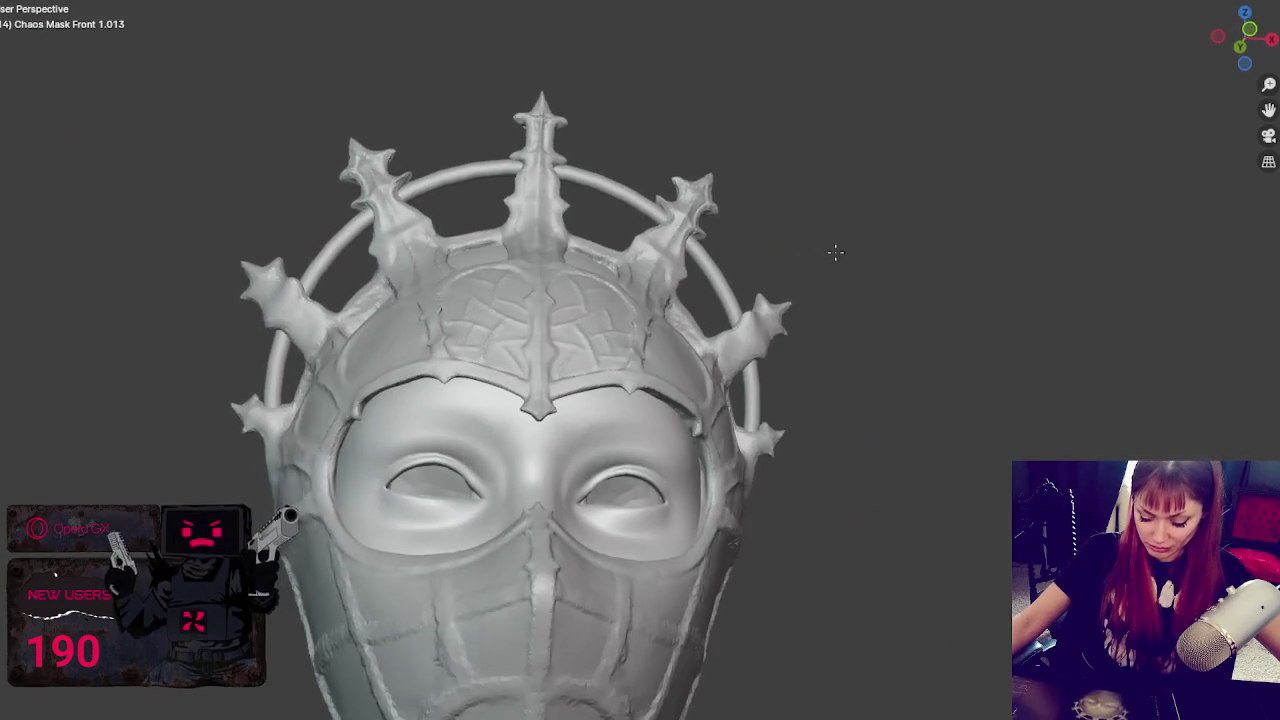
scroll(814, 320, up, 4)
shift+middle_drag(792, 432, 811, 343)
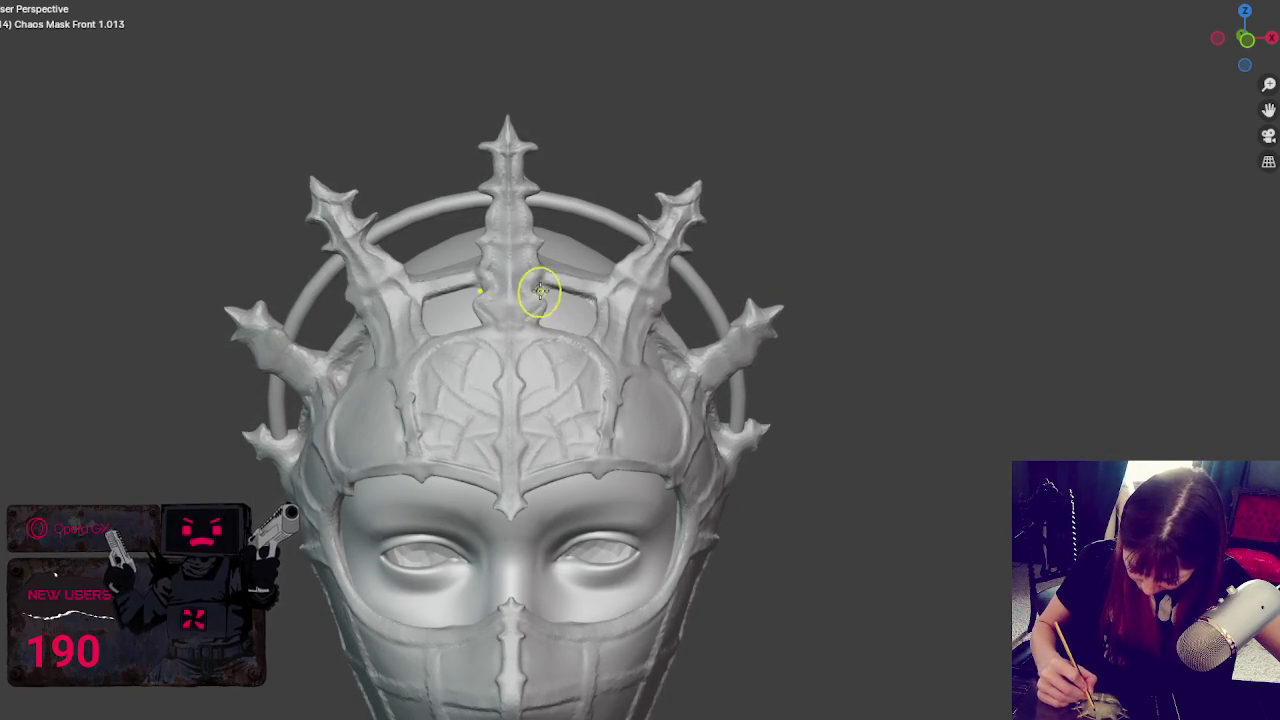
middle_drag(566, 284, 543, 395)
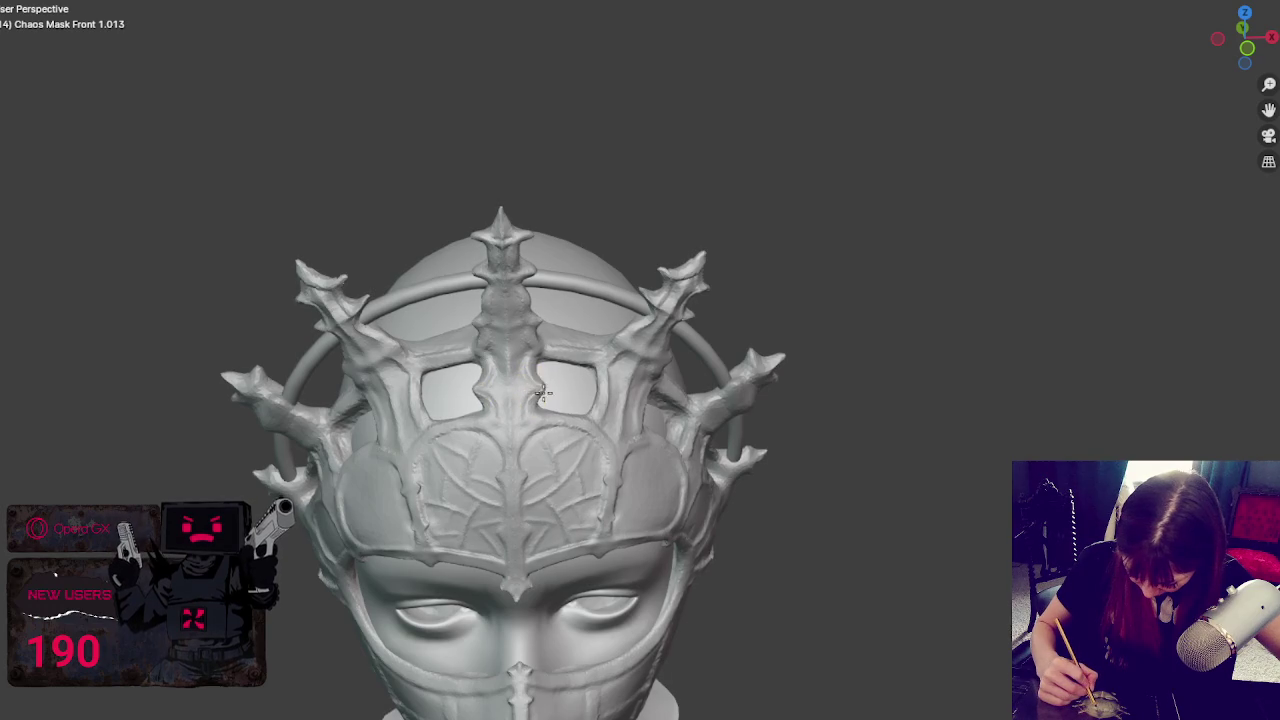
middle_drag(546, 384, 572, 321)
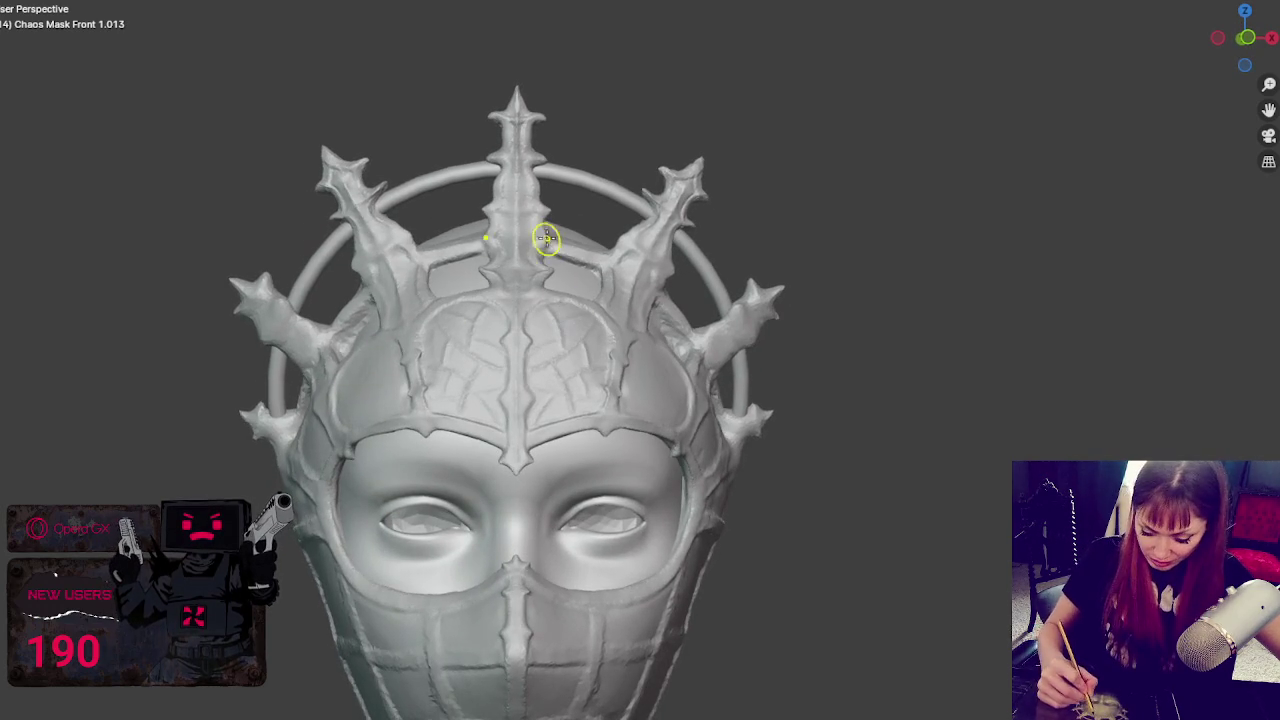
mouse_move(545, 242)
middle_down()
mouse_move(871, 371)
mouse_move(880, 400)
mouse_move(847, 399)
middle_up()
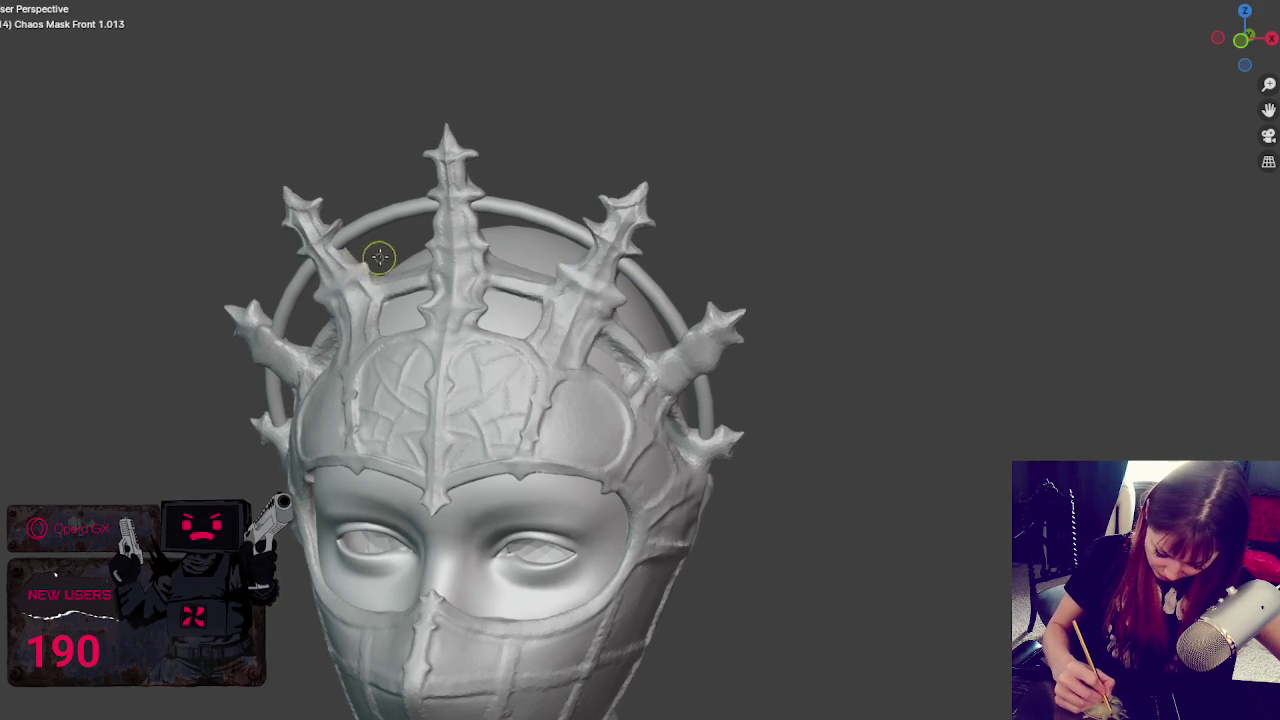
middle_drag(376, 259, 372, 279)
mouse_move(358, 234)
middle_down()
mouse_move(503, 175)
mouse_move(620, 250)
mouse_move(760, 305)
mouse_move(692, 316)
middle_up()
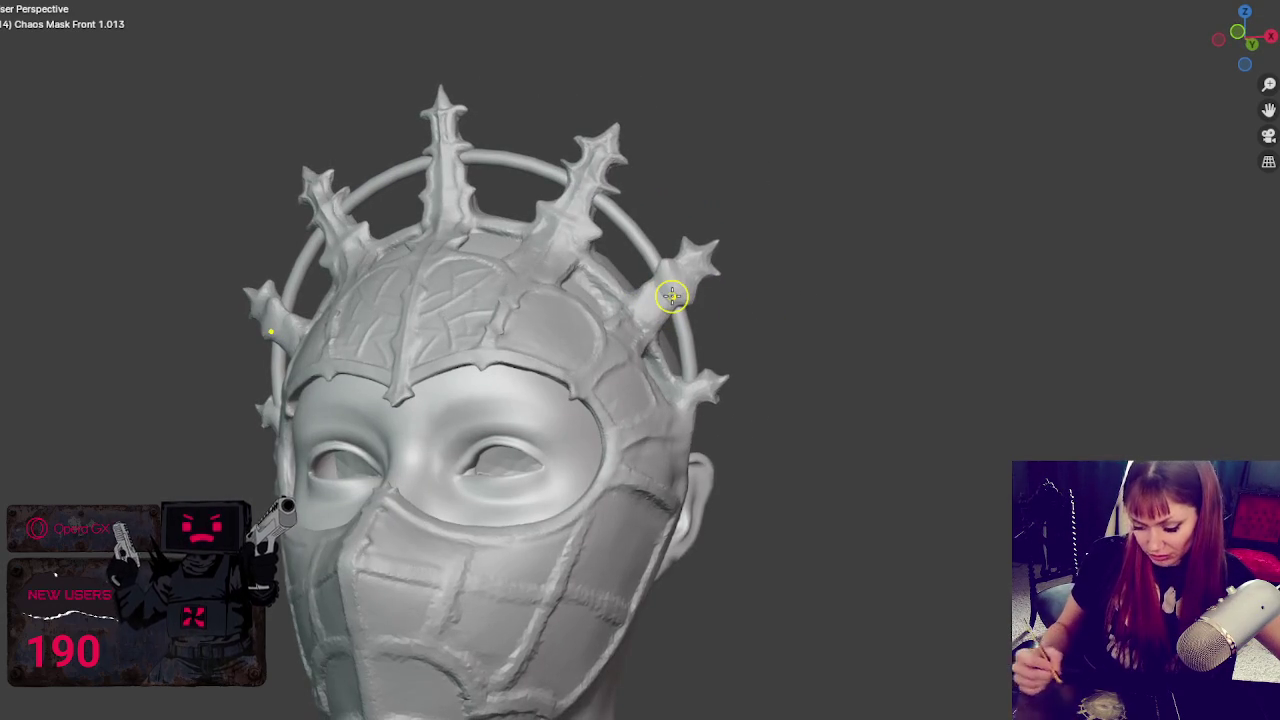
scroll(671, 295, up, 3)
mouse_move(671, 295)
middle_down()
mouse_move(609, 306)
mouse_move(642, 370)
mouse_move(706, 434)
mouse_move(683, 421)
middle_up()
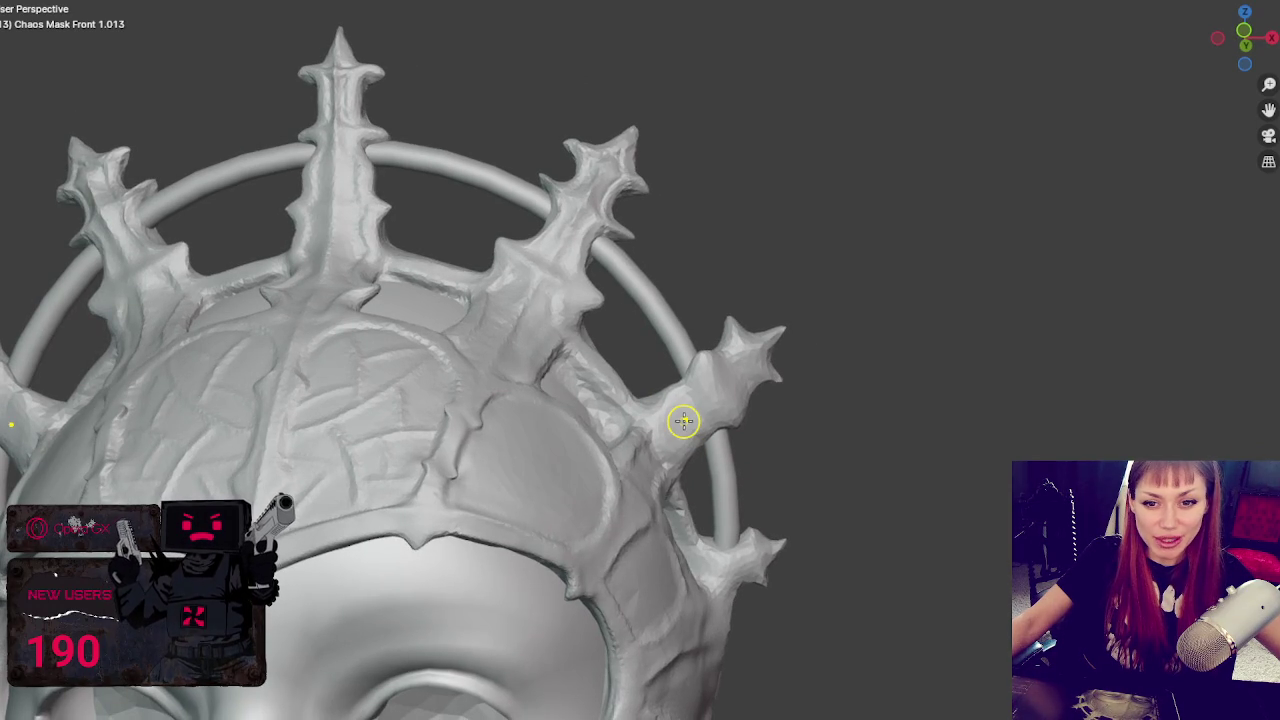
- Orbit behind the crown and slim and smooth the side horn's tip
scroll(683, 421, up, 2)
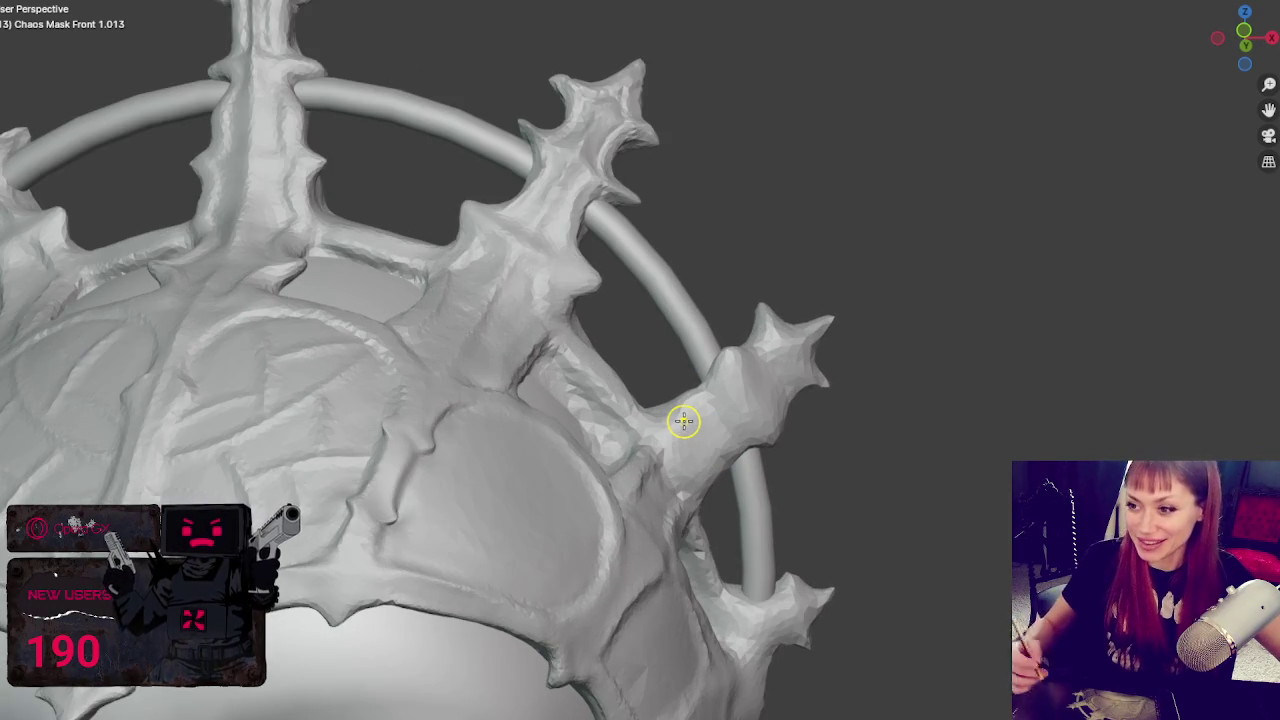
middle_drag(683, 421, 665, 373)
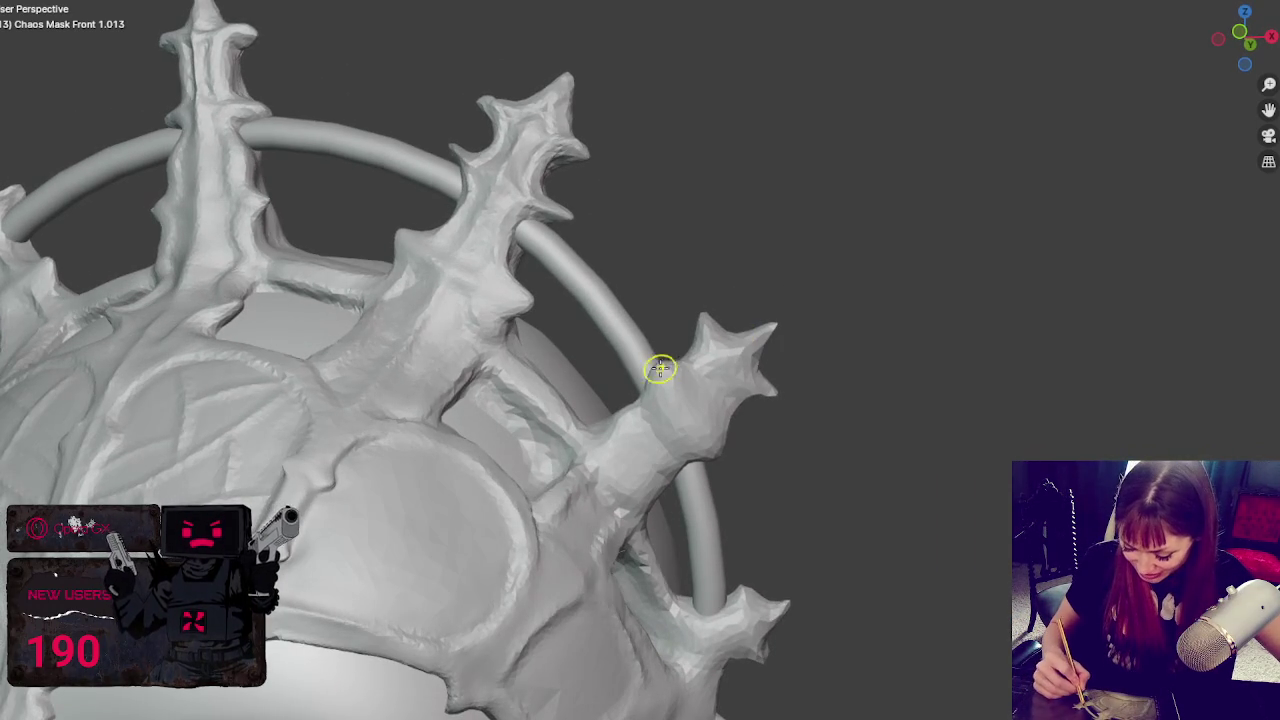
mouse_move(726, 466)
middle_down()
mouse_move(700, 449)
mouse_move(671, 486)
mouse_move(618, 445)
mouse_move(371, 357)
mouse_move(348, 287)
mouse_move(323, 415)
mouse_move(290, 428)
mouse_move(301, 366)
middle_up()
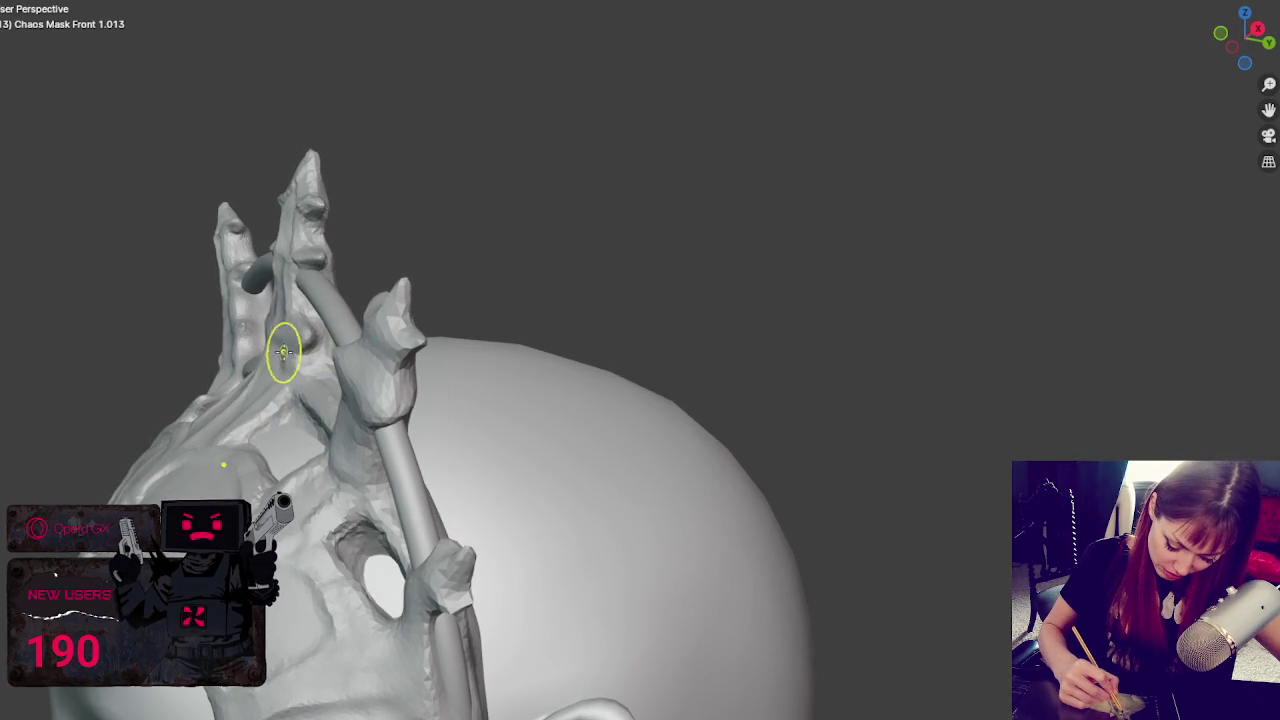
mouse_move(288, 268)
middle_down()
mouse_move(315, 296)
mouse_move(336, 242)
mouse_move(357, 229)
middle_up()
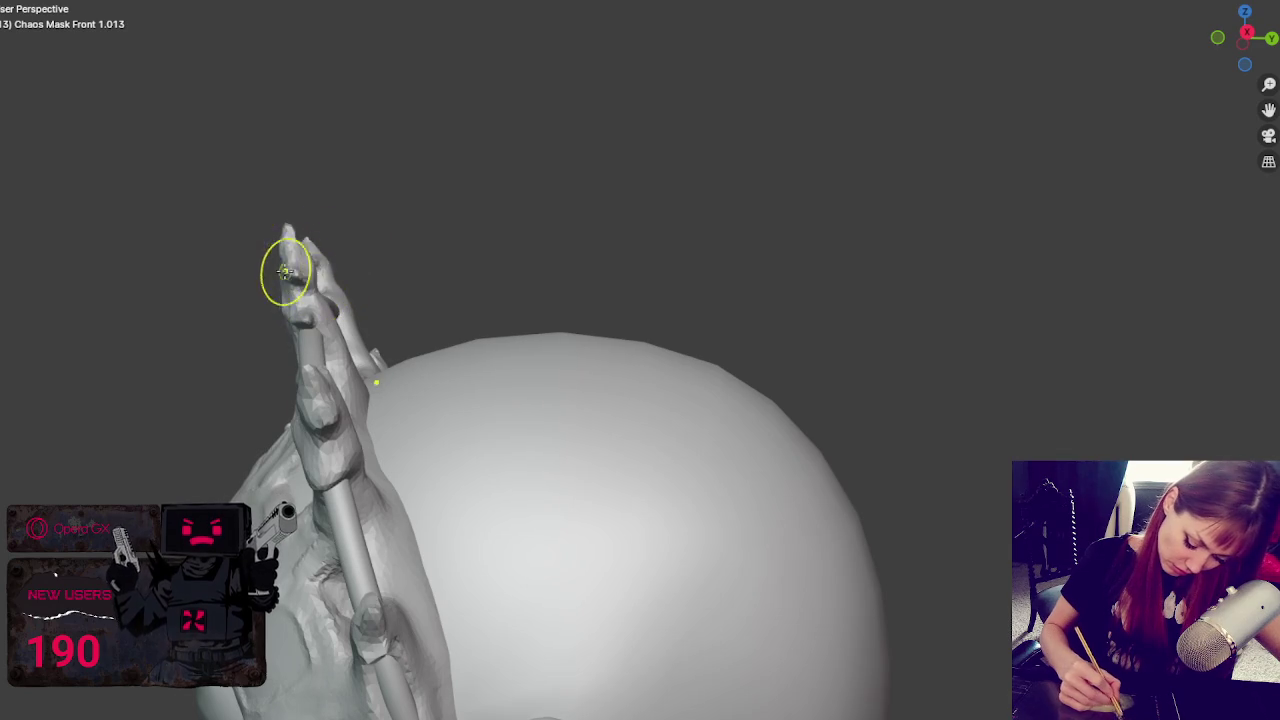
middle_drag(300, 269, 331, 295)
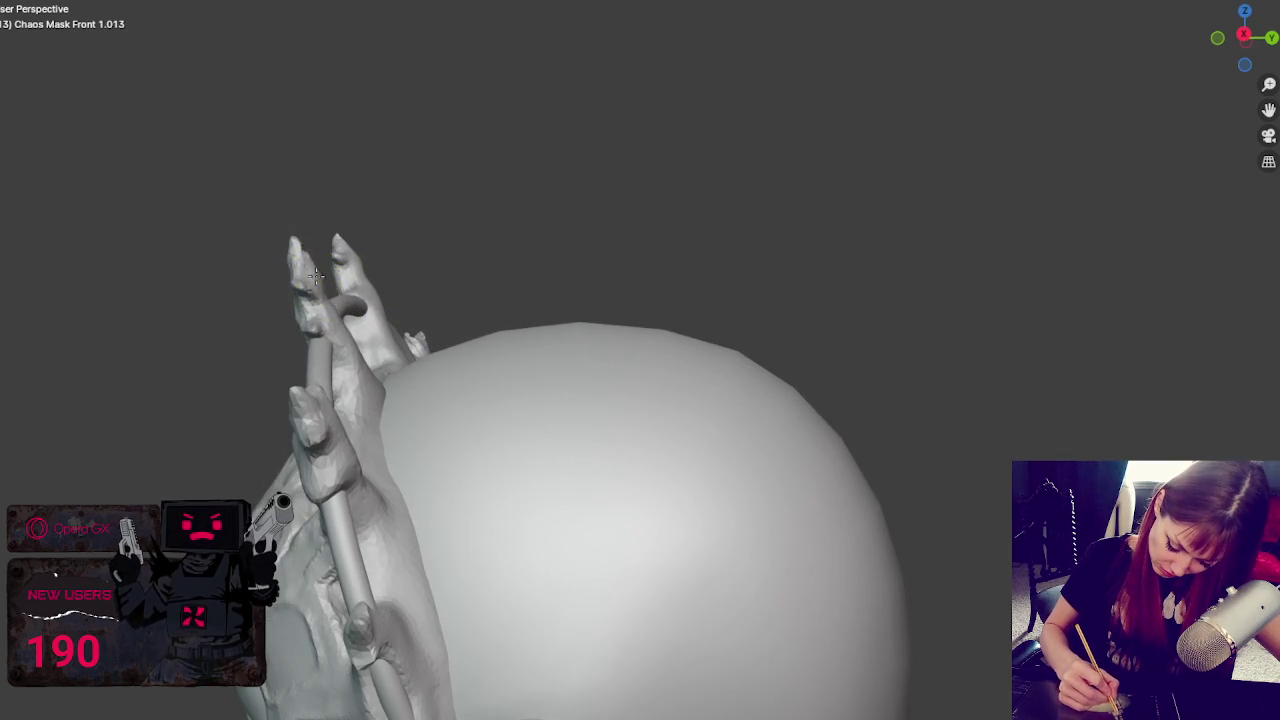
mouse_move(376, 301)
middle_down()
mouse_move(343, 414)
mouse_move(363, 351)
mouse_move(308, 330)
middle_up()
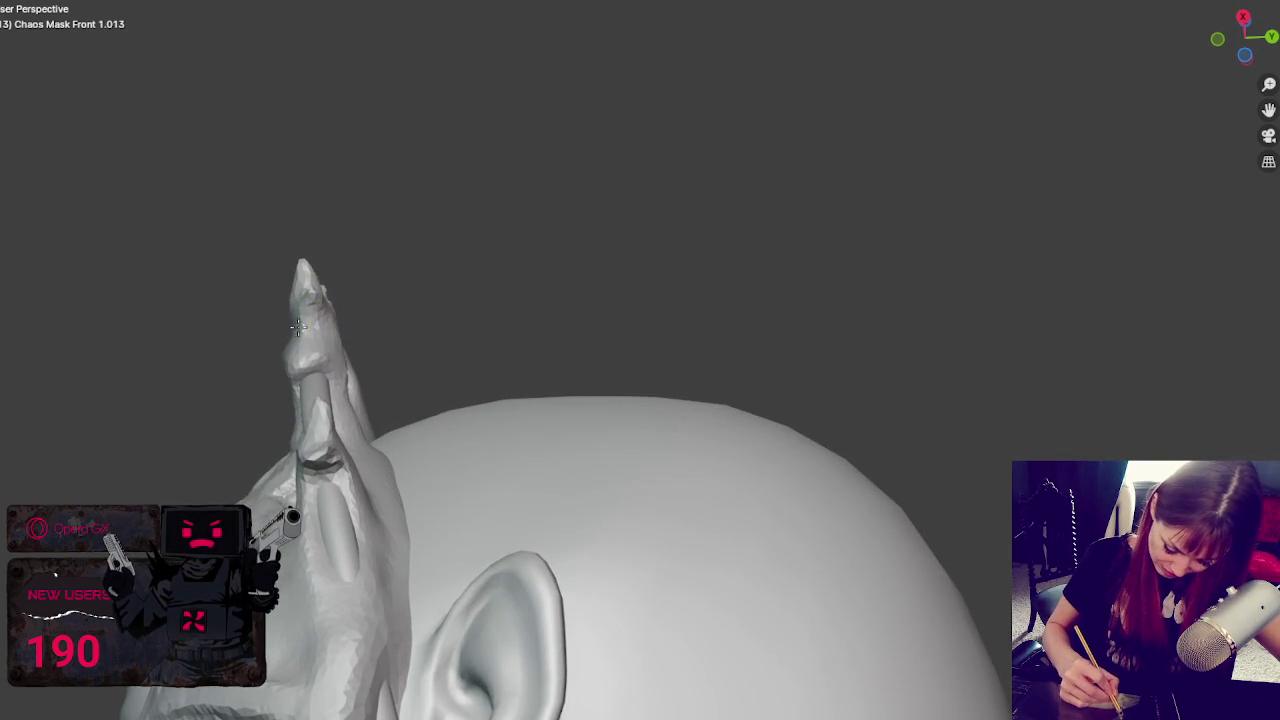
drag(311, 321, 310, 291)
- Carve a dent into the horn's surface and reshape it further
middle_drag(286, 296, 320, 310)
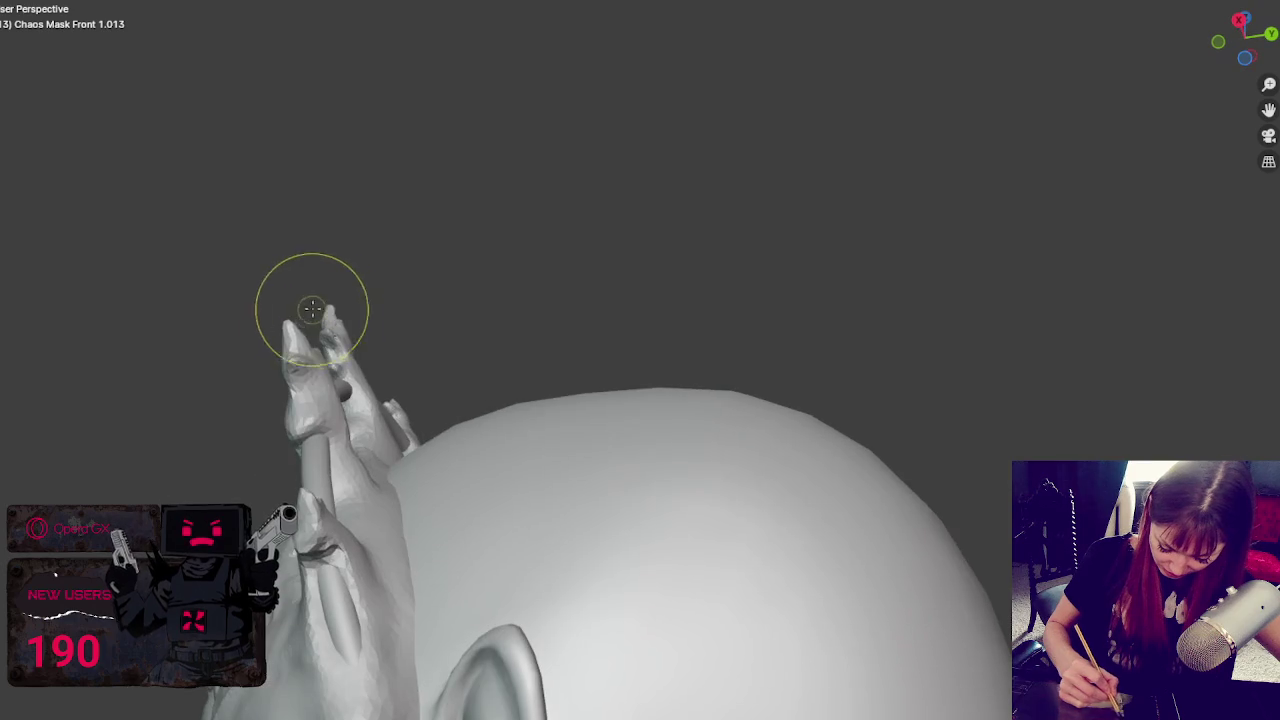
mouse_move(276, 346)
middle_down()
mouse_move(363, 320)
mouse_move(320, 354)
middle_up()
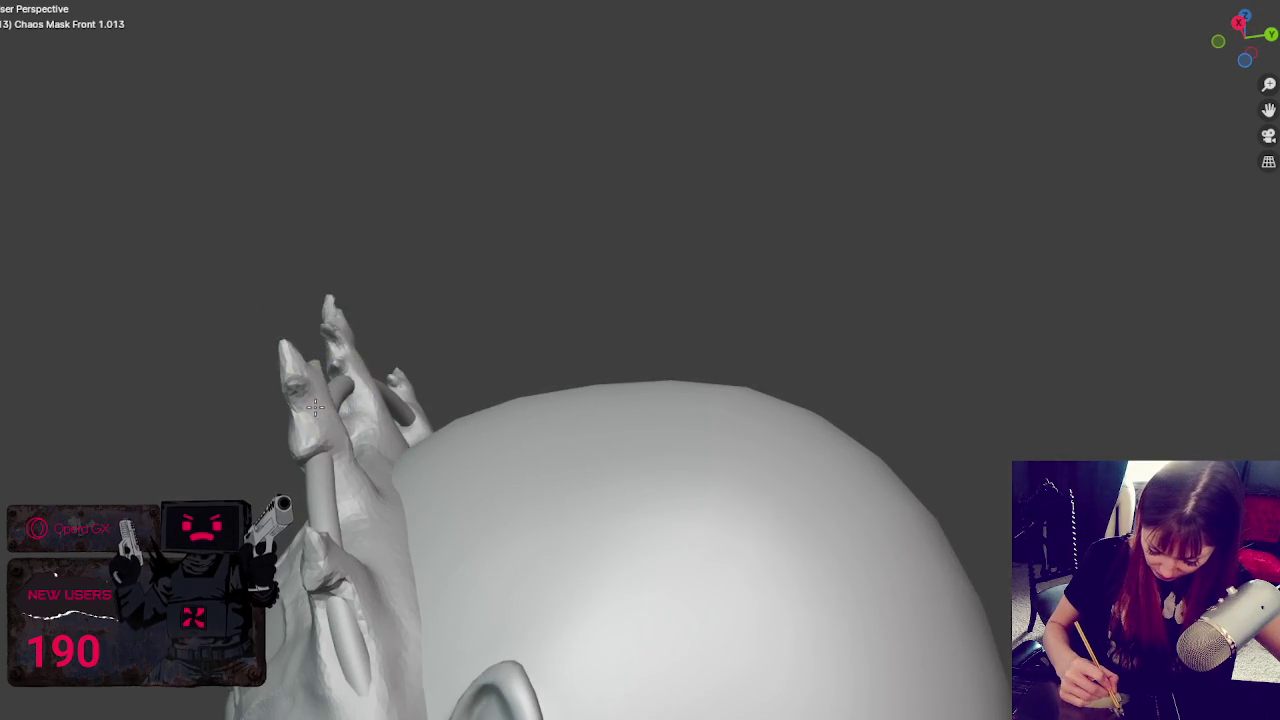
drag(300, 386, 325, 425)
mouse_move(314, 385)
middle_down()
mouse_move(380, 340)
mouse_move(390, 357)
middle_up()
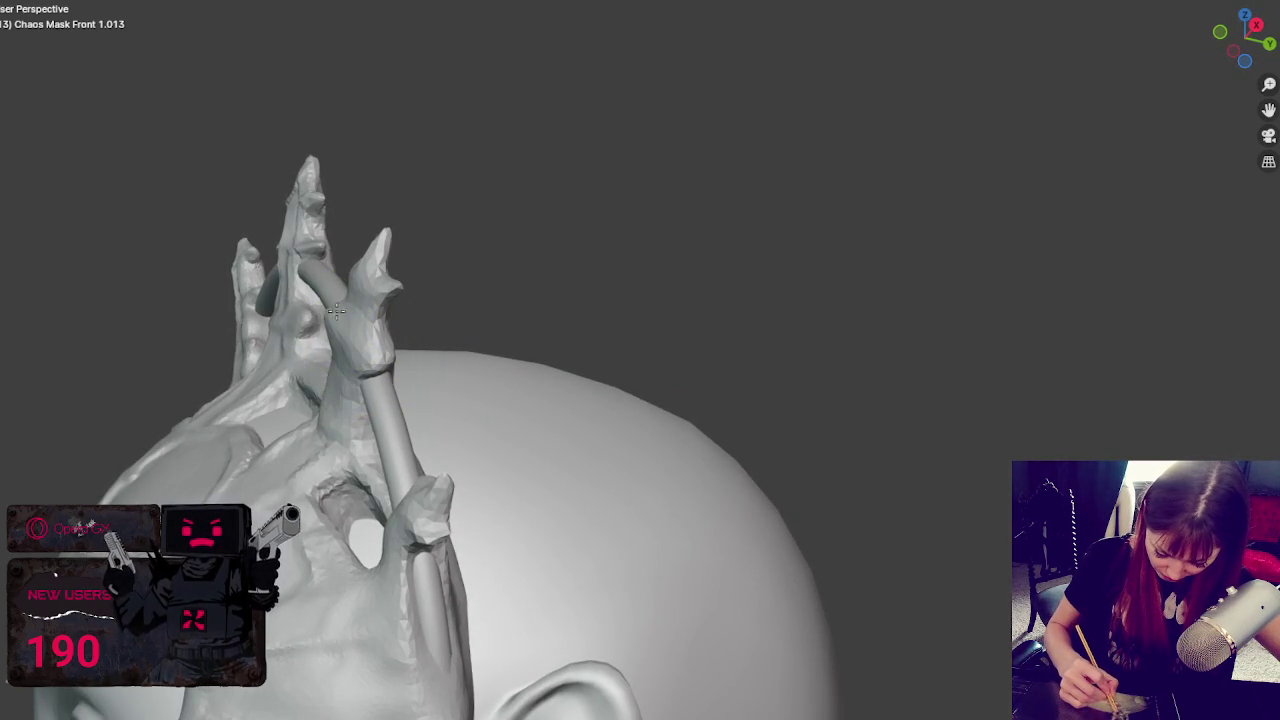
mouse_move(371, 314)
middle_down()
mouse_move(640, 378)
mouse_move(665, 420)
middle_up()
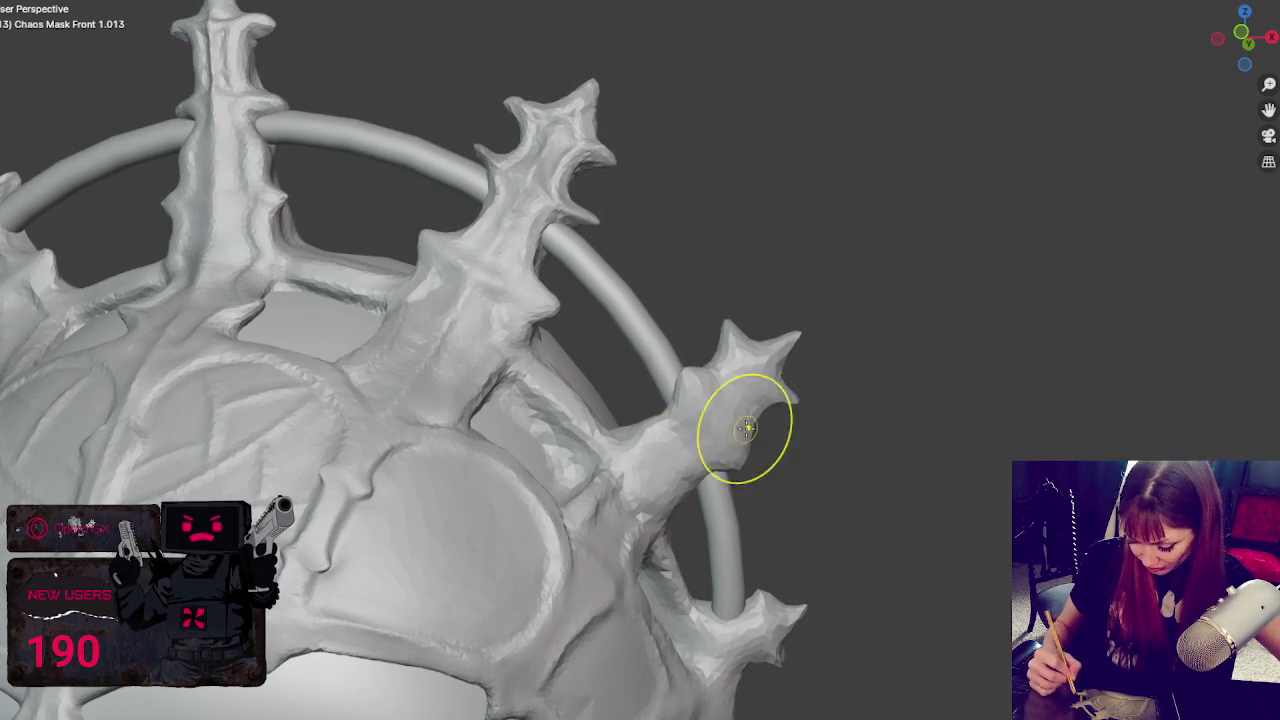
mouse_move(808, 371)
middle_down()
mouse_move(803, 404)
mouse_move(795, 392)
middle_up()
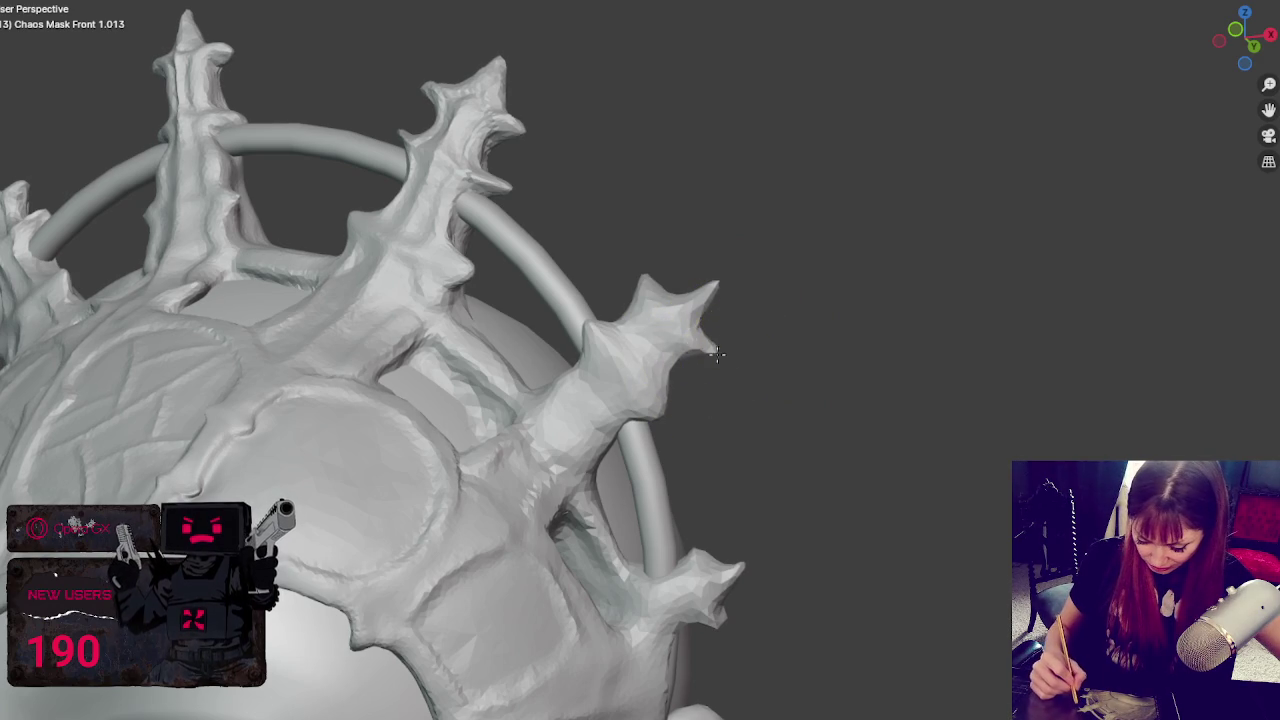
mouse_move(641, 320)
middle_down()
mouse_move(657, 400)
mouse_move(557, 420)
mouse_move(566, 387)
middle_up()
middle_drag(327, 393, 362, 384)
drag(348, 383, 355, 383)
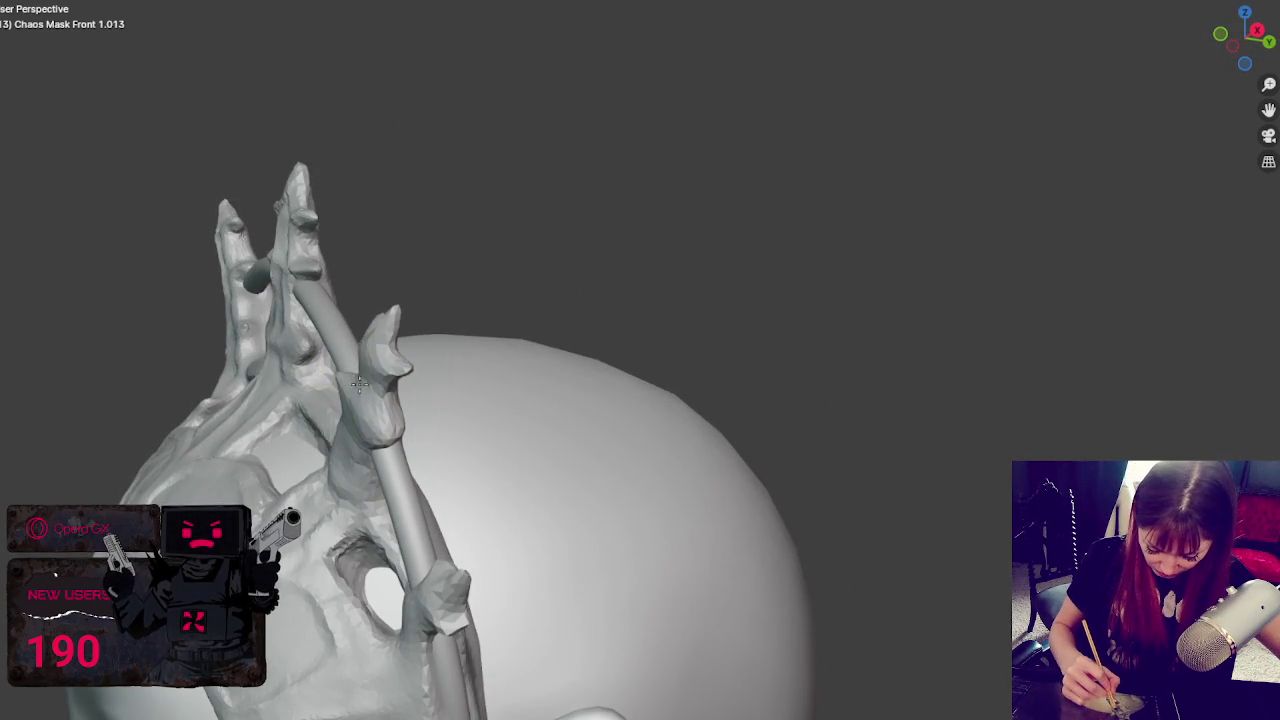
middle_drag(374, 441, 392, 420)
mouse_move(328, 374)
middle_down()
mouse_move(333, 307)
mouse_move(380, 360)
mouse_move(487, 413)
middle_up()
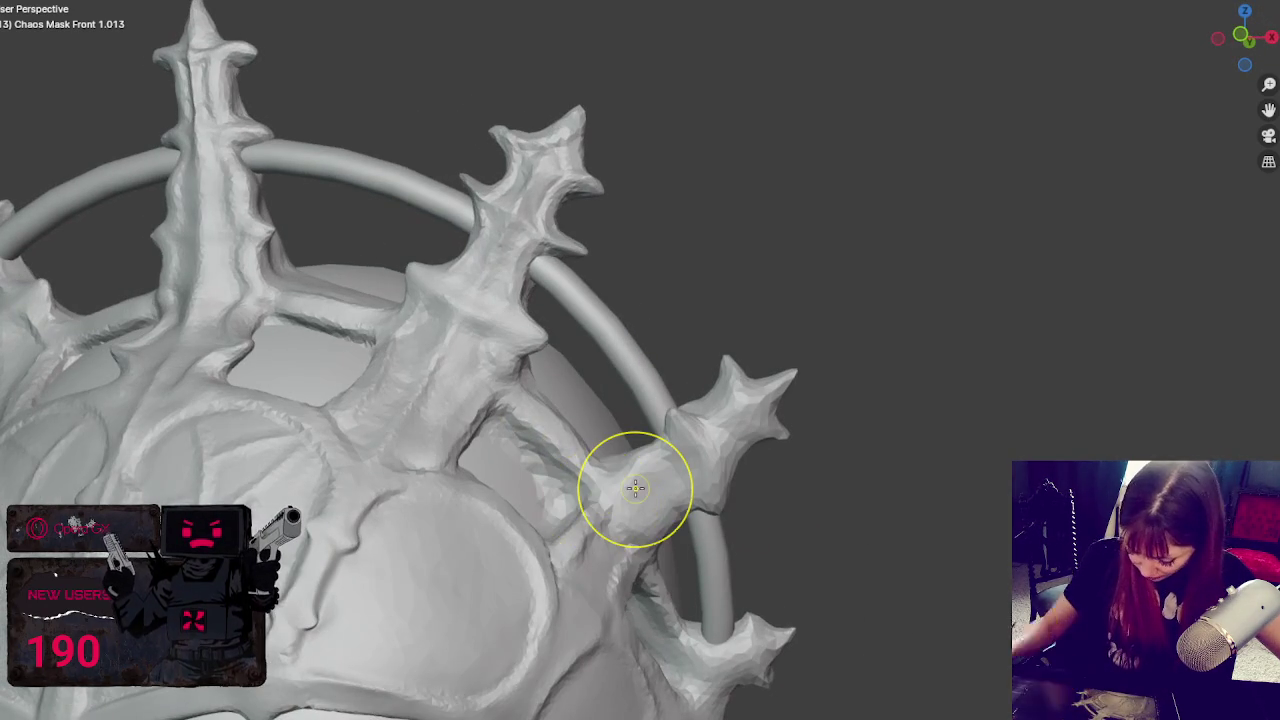
middle_drag(714, 391, 577, 363)
scroll(577, 363, up, 5)
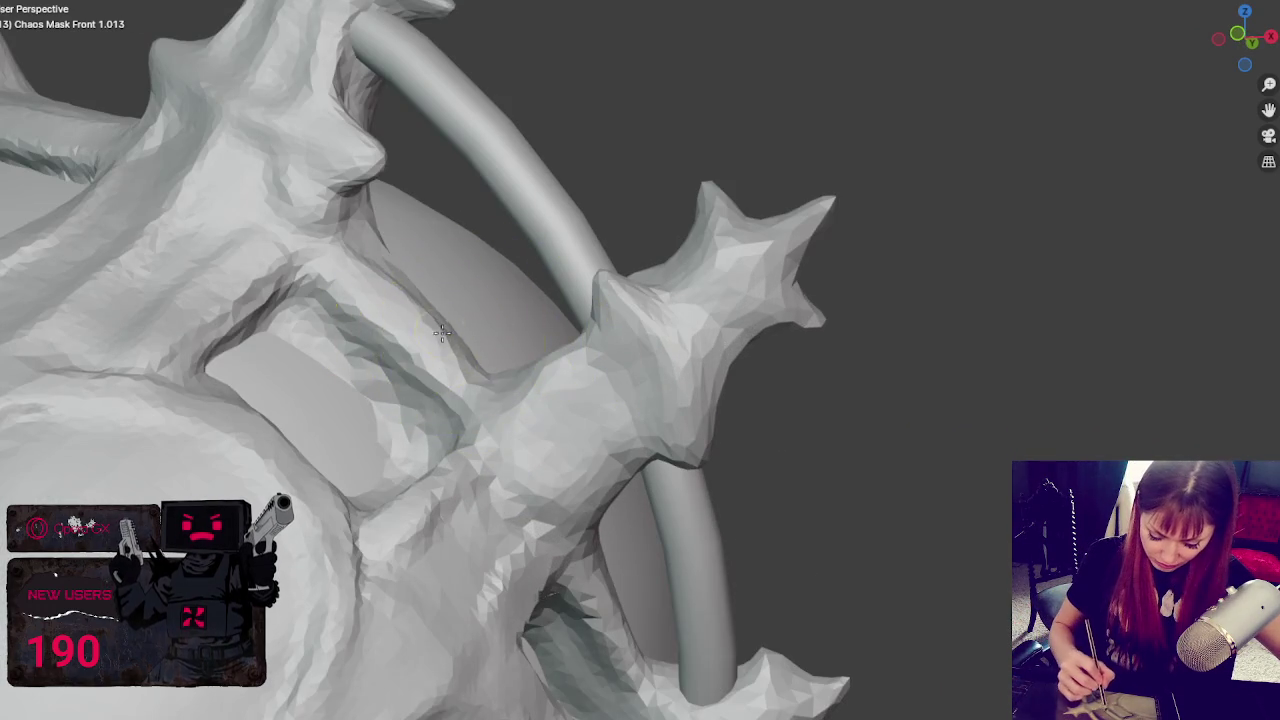
middle_drag(343, 343, 340, 320)
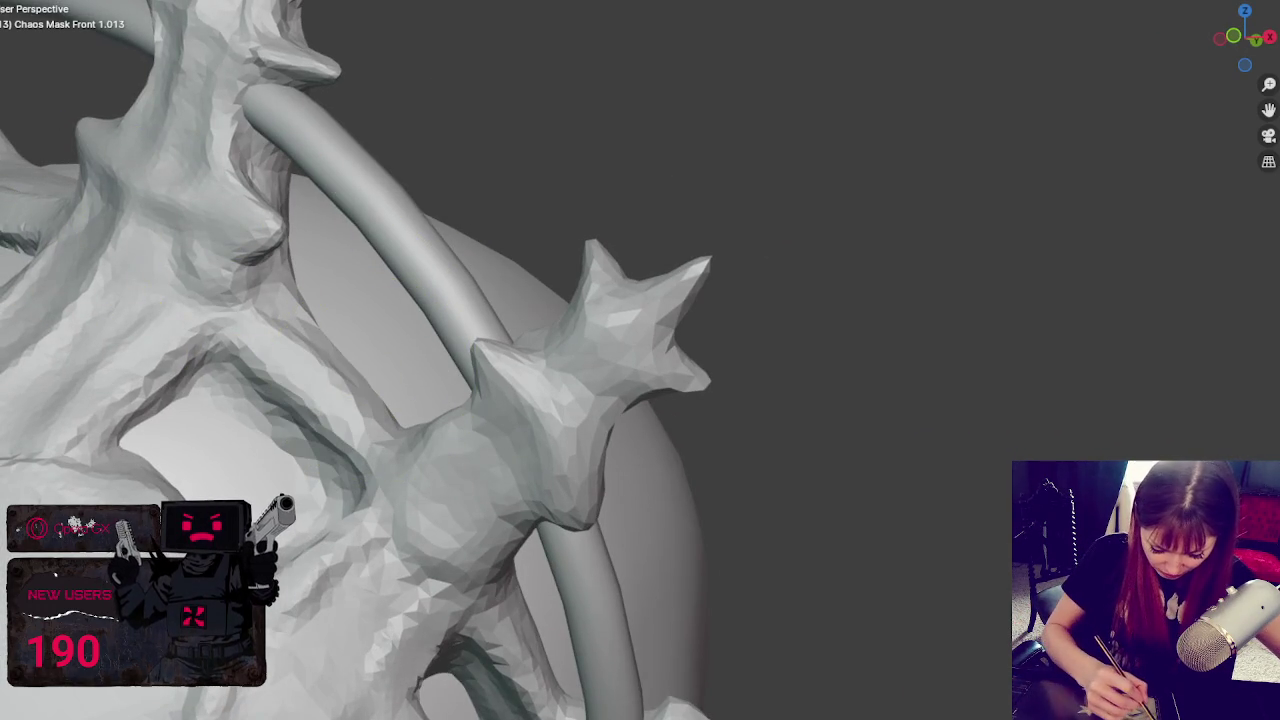
mouse_move(200, 340)
mouse_down()
mouse_move(177, 394)
mouse_move(297, 443)
mouse_move(310, 517)
mouse_up()
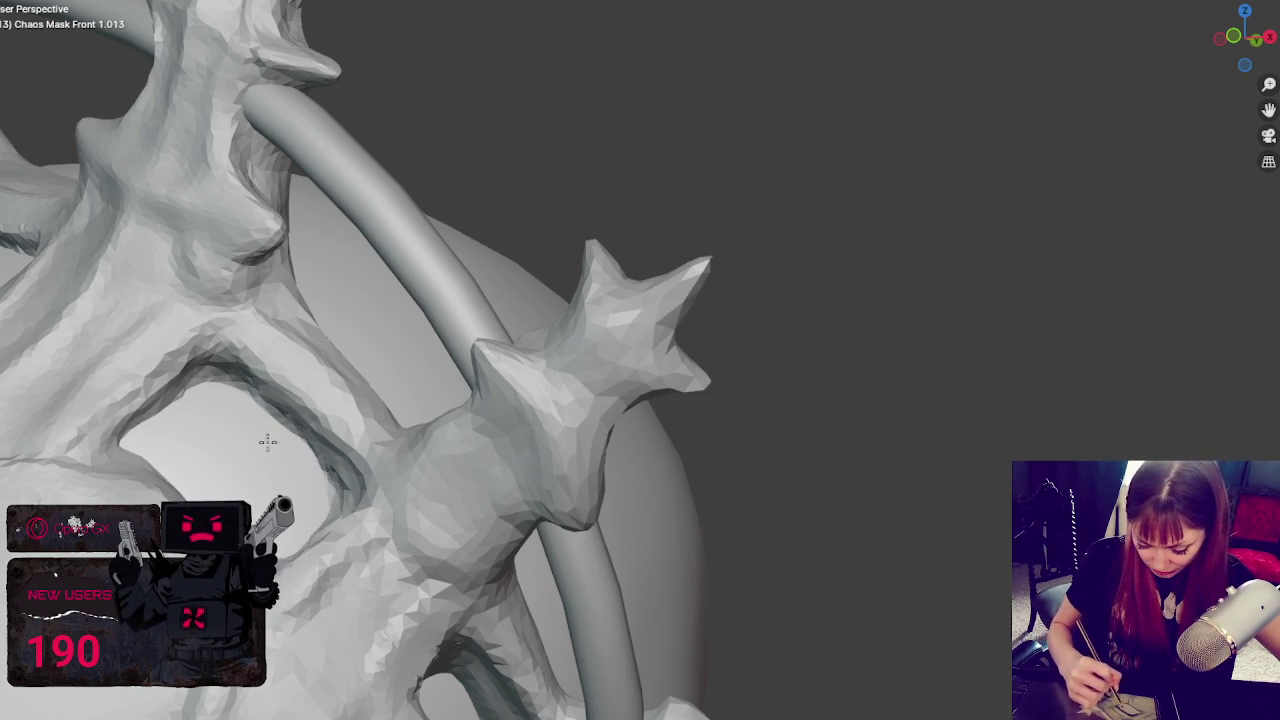
middle_drag(314, 443, 296, 467)
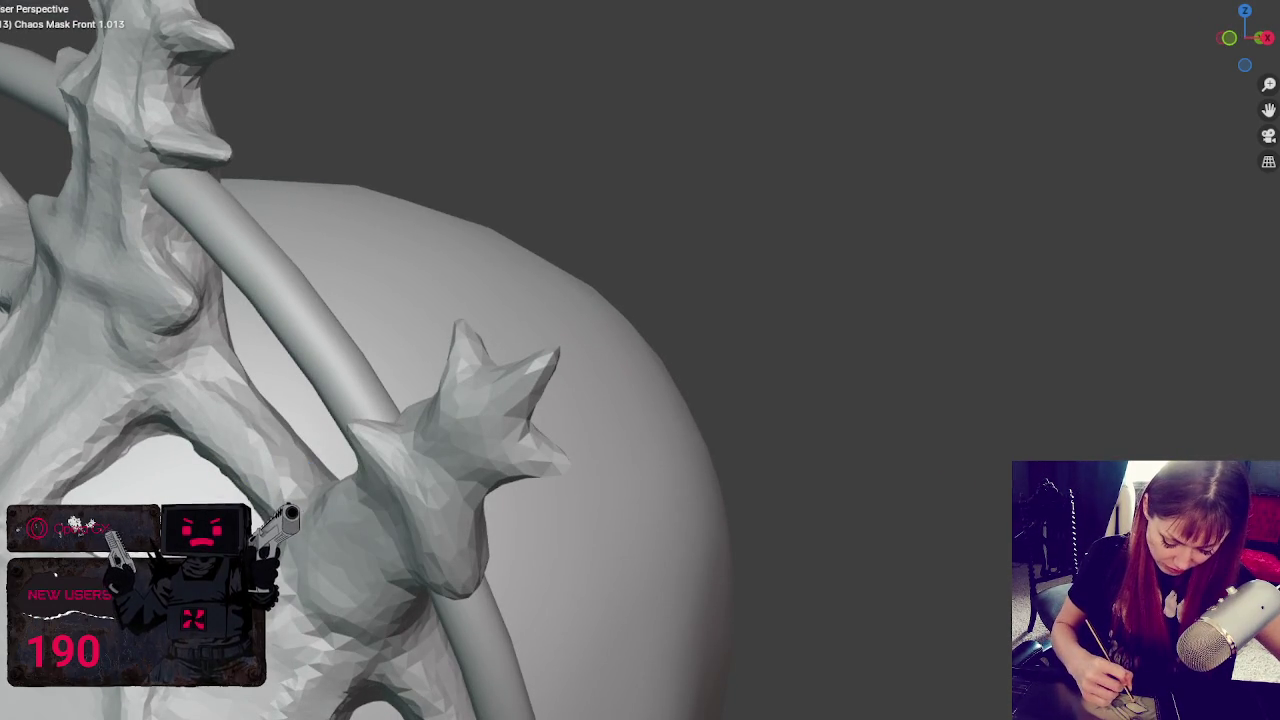
scroll(349, 409, down, 5)
middle_drag(349, 409, 478, 478)
scroll(478, 478, up, 2)
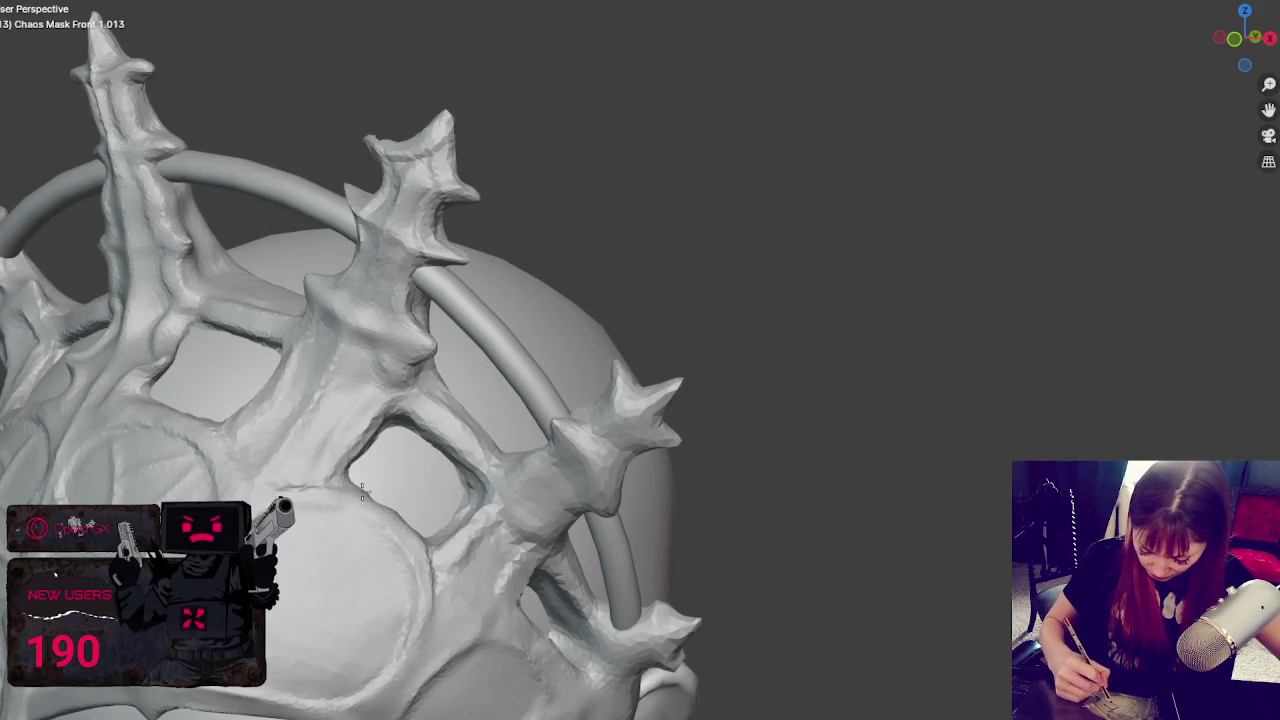
click(393, 488)
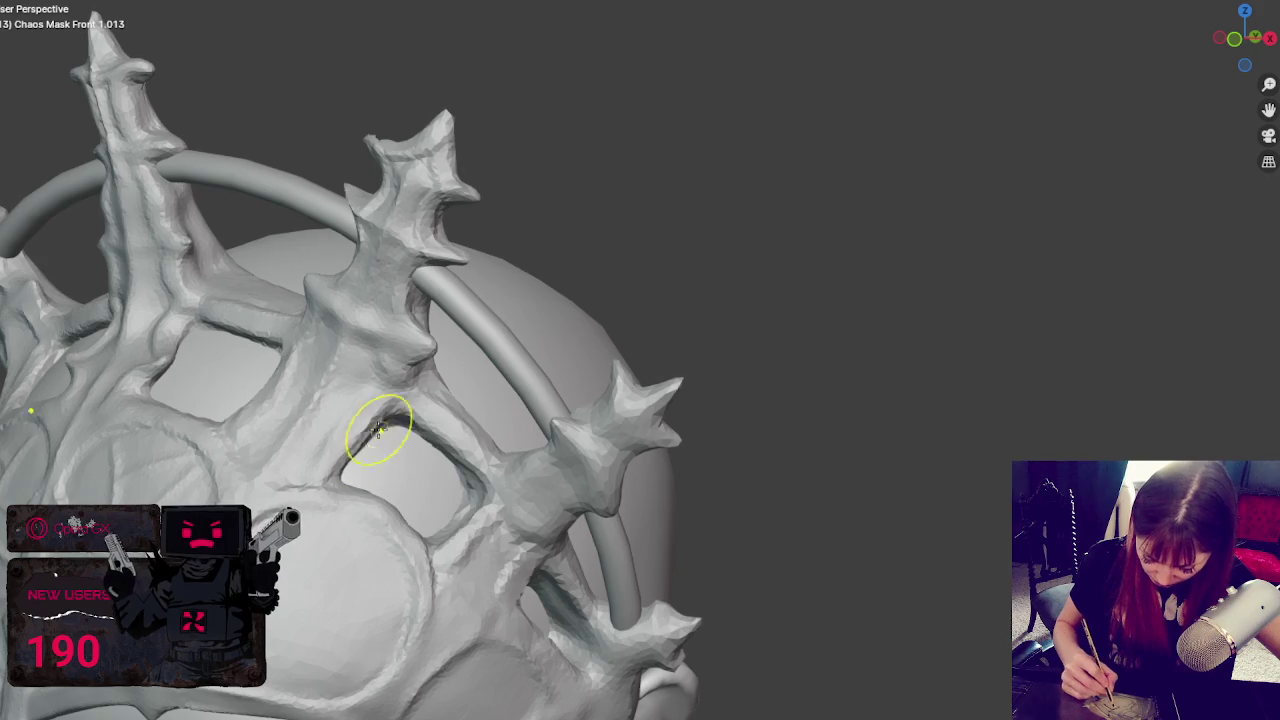
mouse_move(476, 480)
middle_down()
mouse_move(543, 529)
mouse_move(441, 511)
middle_up()
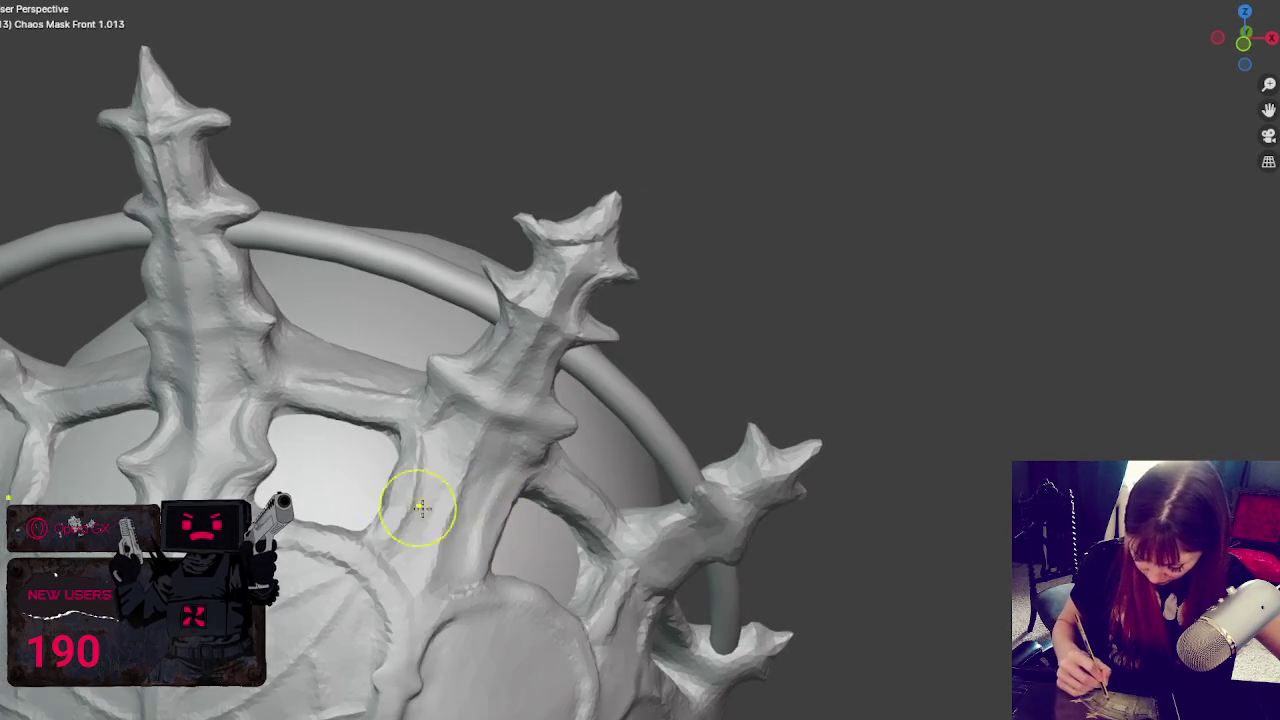
middle_drag(396, 438, 437, 479)
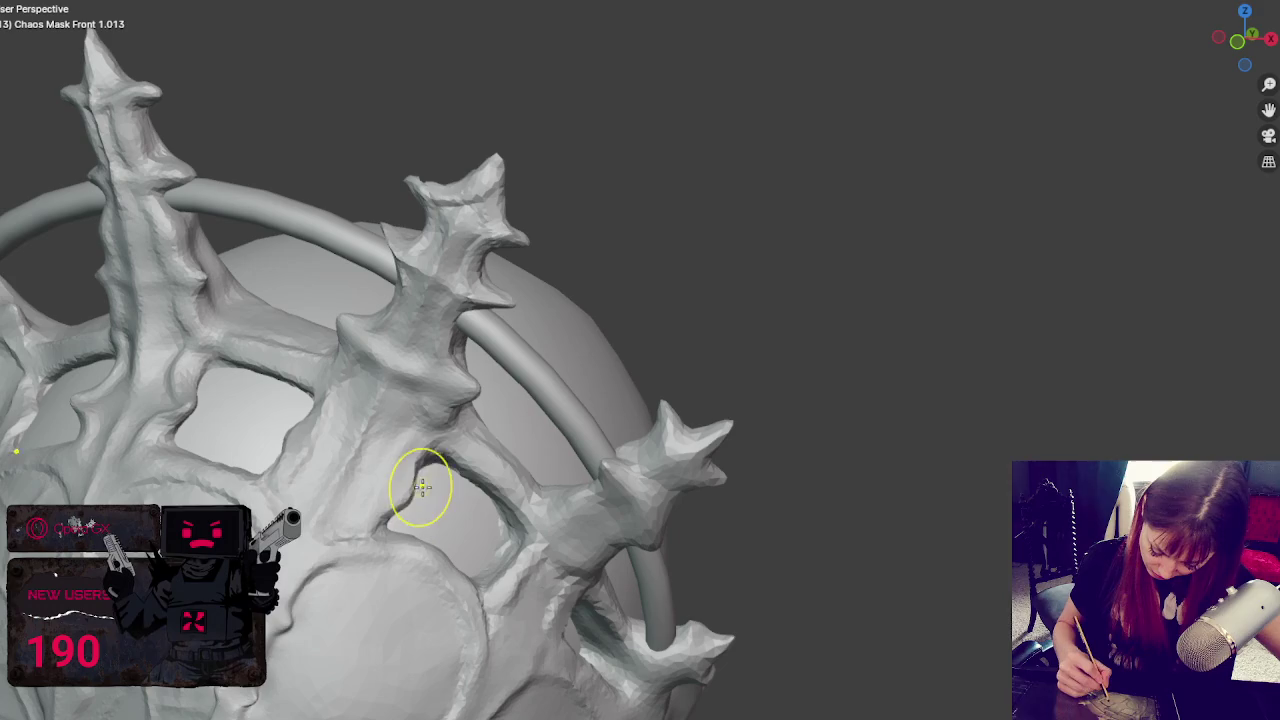
mouse_move(290, 456)
middle_down()
mouse_move(386, 508)
mouse_move(386, 466)
mouse_move(402, 486)
mouse_move(523, 491)
mouse_move(511, 476)
mouse_move(625, 422)
mouse_move(634, 391)
middle_up()
scroll(634, 391, up, 2)
- Zoom in on the forehead panel and smooth out the brow crease
scroll(722, 373, up, 3)
mouse_move(722, 373)
middle_down()
mouse_move(750, 355)
mouse_move(737, 360)
middle_up()
scroll(754, 354, up, 3)
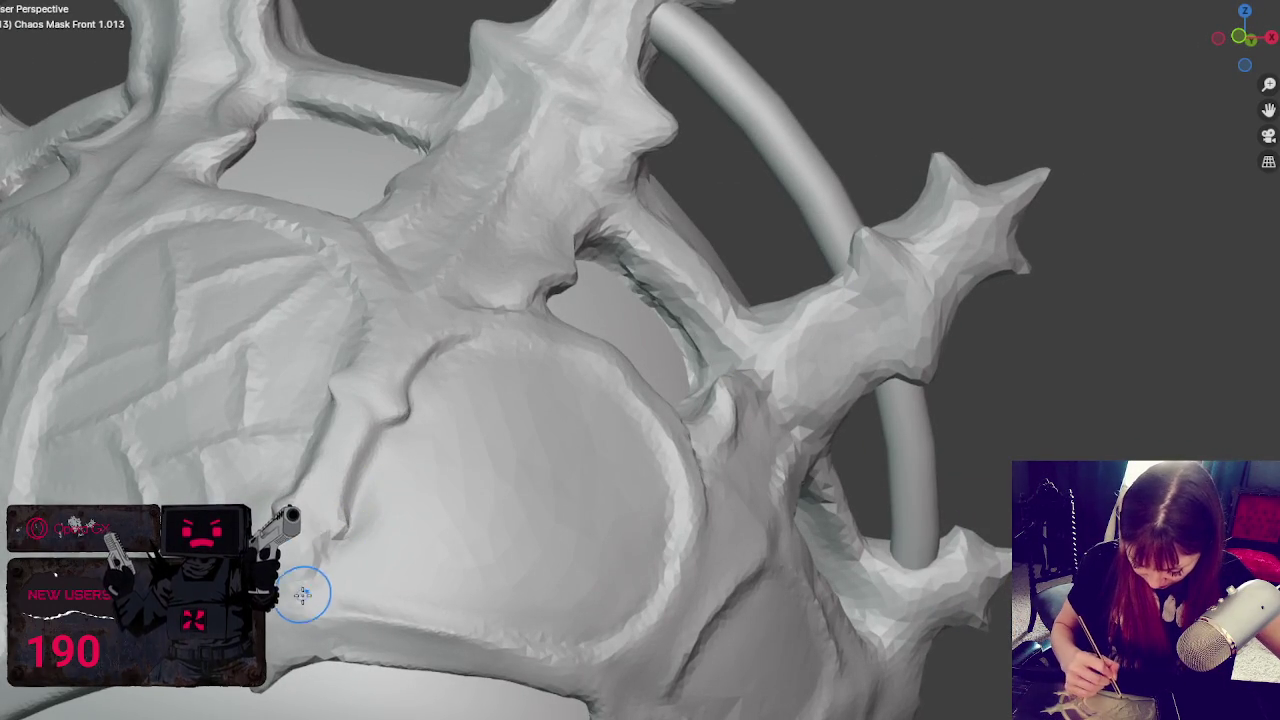
scroll(320, 543, up, 2)
scroll(491, 377, up, 3)
mouse_move(320, 543)
middle_down()
mouse_move(491, 377)
mouse_move(453, 481)
middle_up()
drag(509, 346, 547, 316)
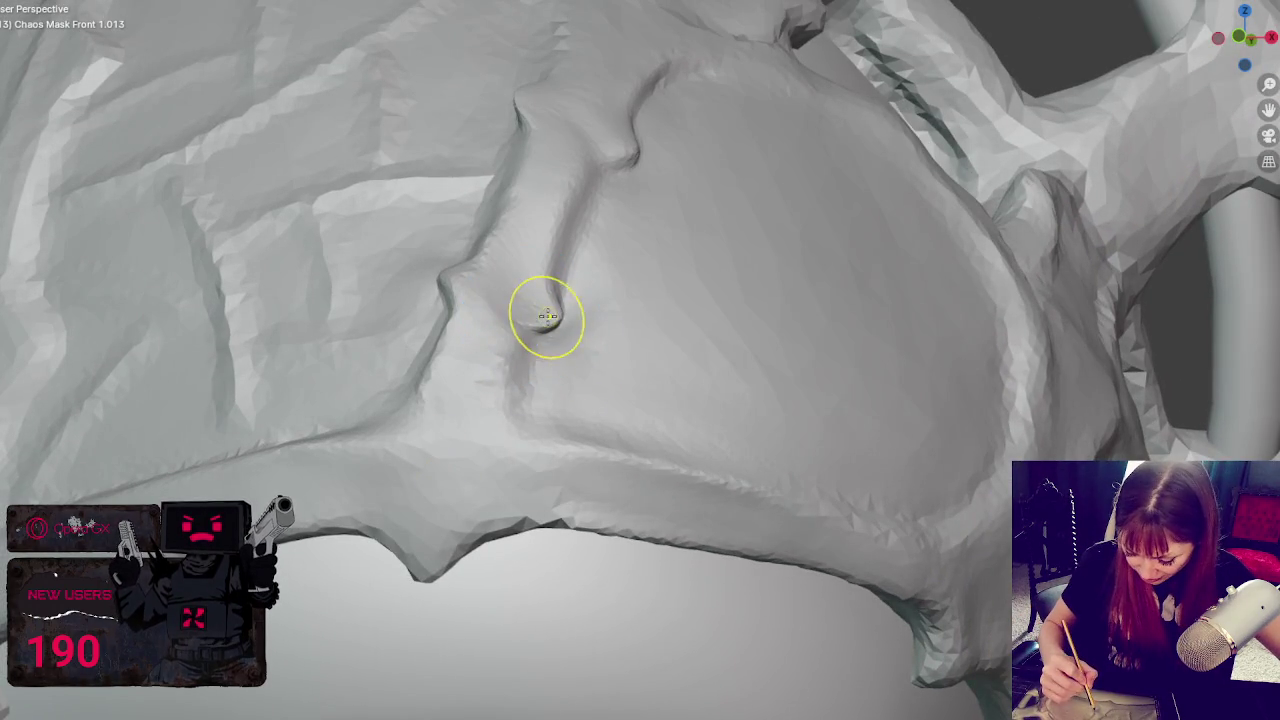
mouse_move(640, 145)
shift+mouse_down()
mouse_move(552, 109)
mouse_move(514, 109)
shift+mouse_up()
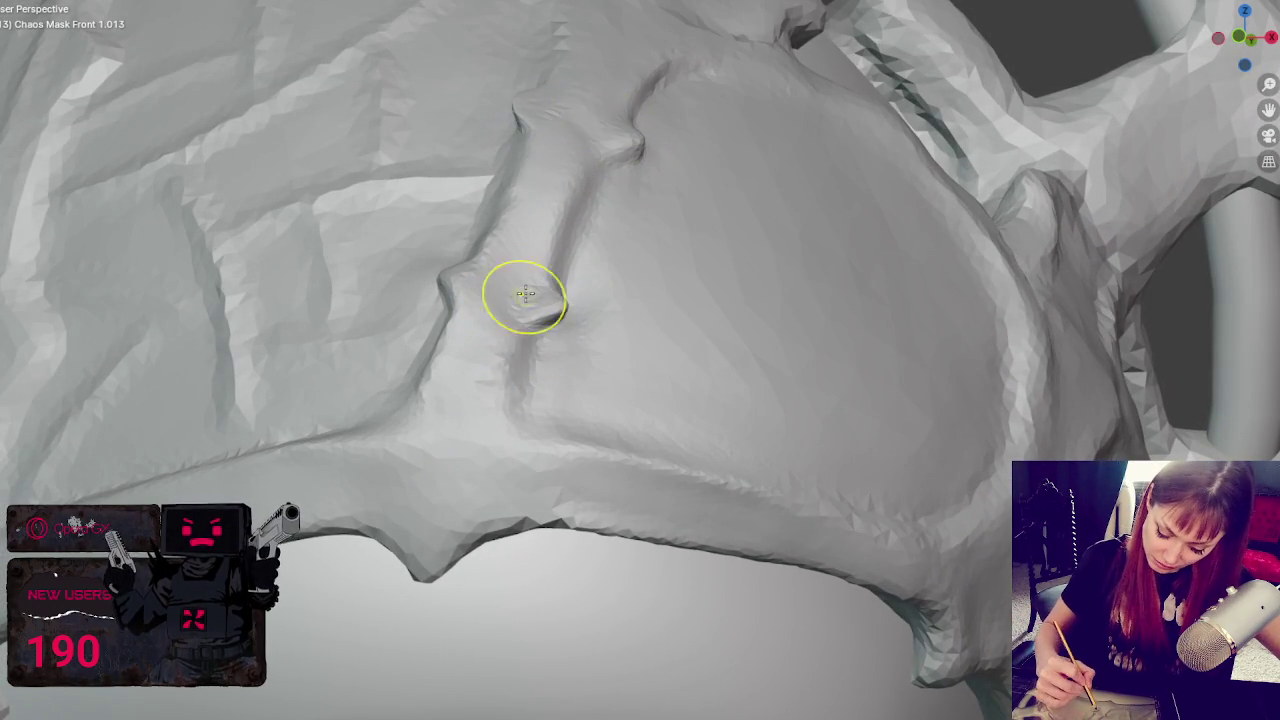
shift+drag(563, 257, 526, 323)
mouse_move(551, 265)
shift+mouse_down()
mouse_move(457, 314)
mouse_move(443, 380)
mouse_move(606, 177)
mouse_move(507, 163)
shift+mouse_up()
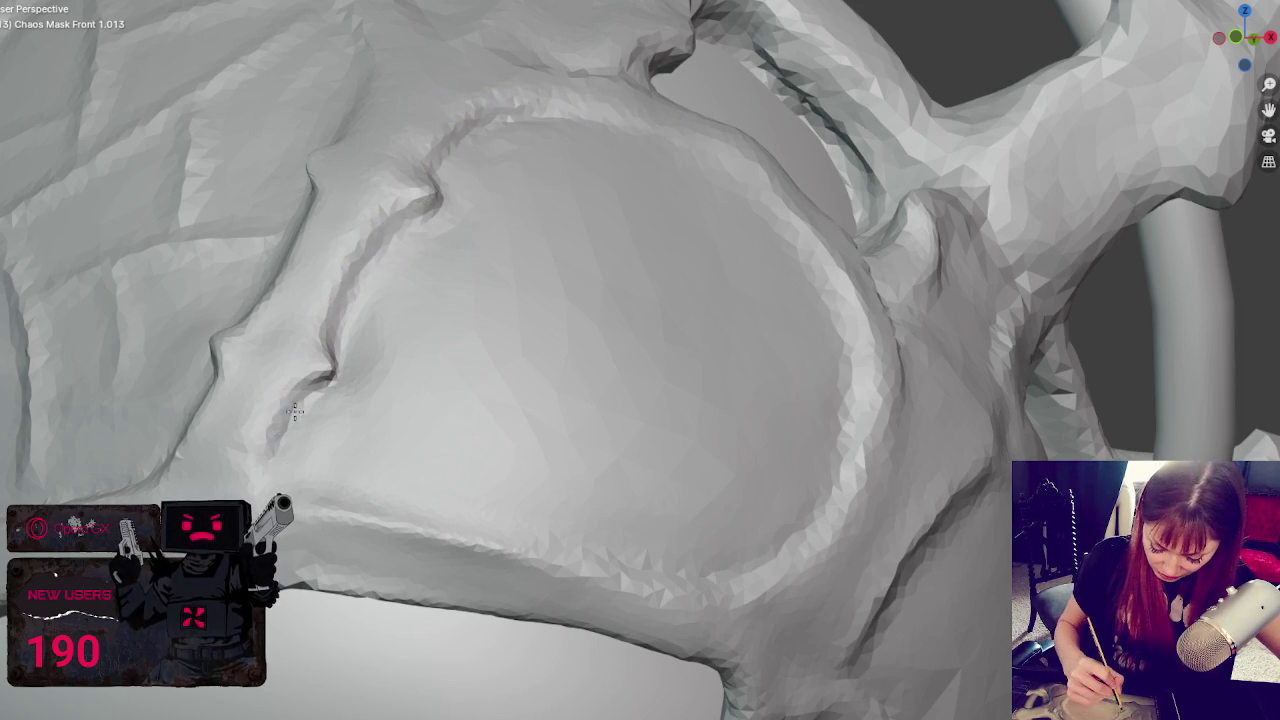
- Smooth the upper leaf crease and the right-side folds beside the eye hole
middle_drag(343, 466, 509, 443)
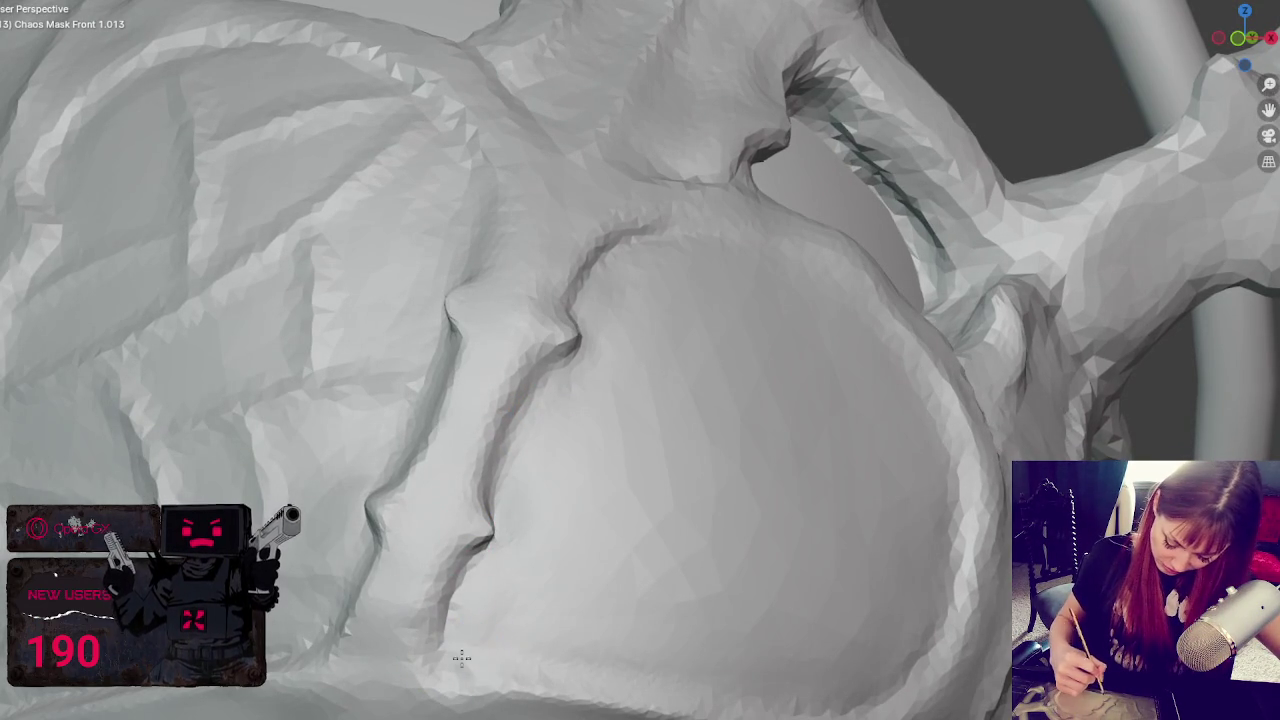
middle_drag(597, 594, 570, 582)
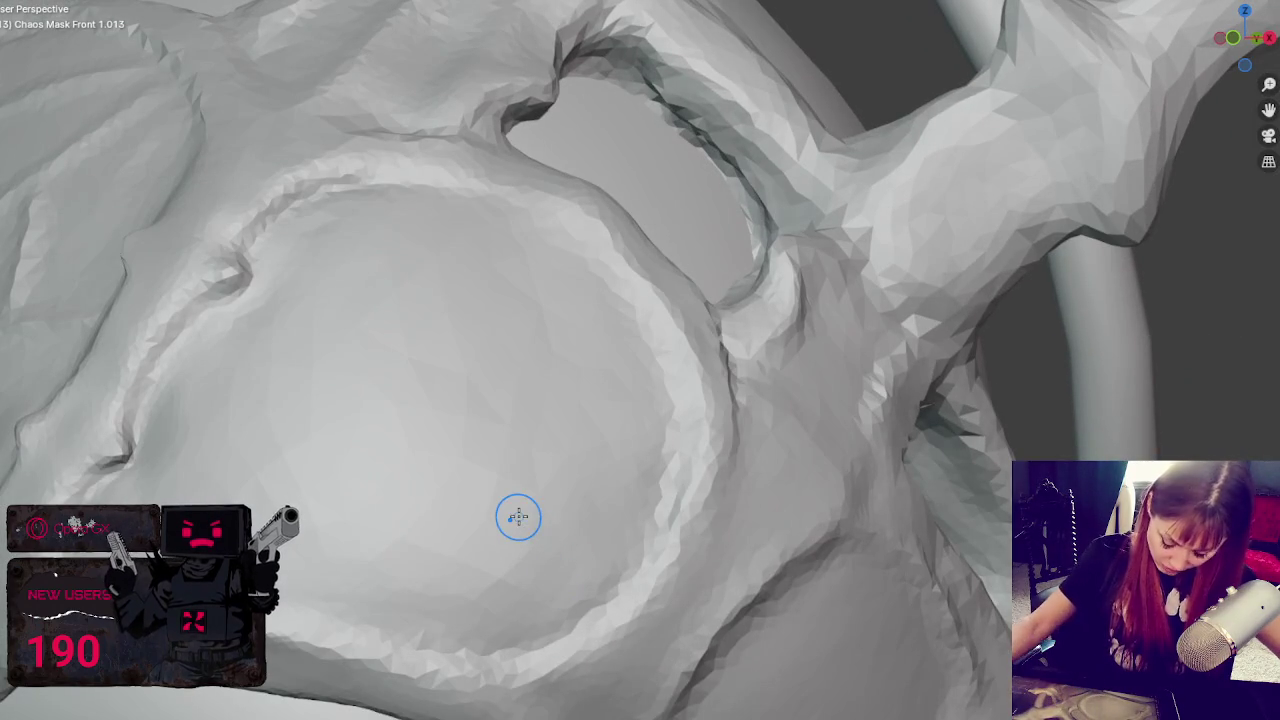
mouse_move(437, 365)
middle_down()
mouse_move(526, 340)
mouse_move(591, 374)
mouse_move(731, 297)
mouse_move(825, 312)
mouse_move(706, 322)
mouse_move(703, 286)
middle_up()
mouse_move(526, 346)
middle_down()
mouse_move(580, 334)
mouse_move(580, 349)
mouse_move(543, 314)
middle_up()
mouse_move(460, 325)
middle_down()
mouse_move(614, 280)
mouse_move(590, 266)
mouse_move(608, 257)
middle_up()
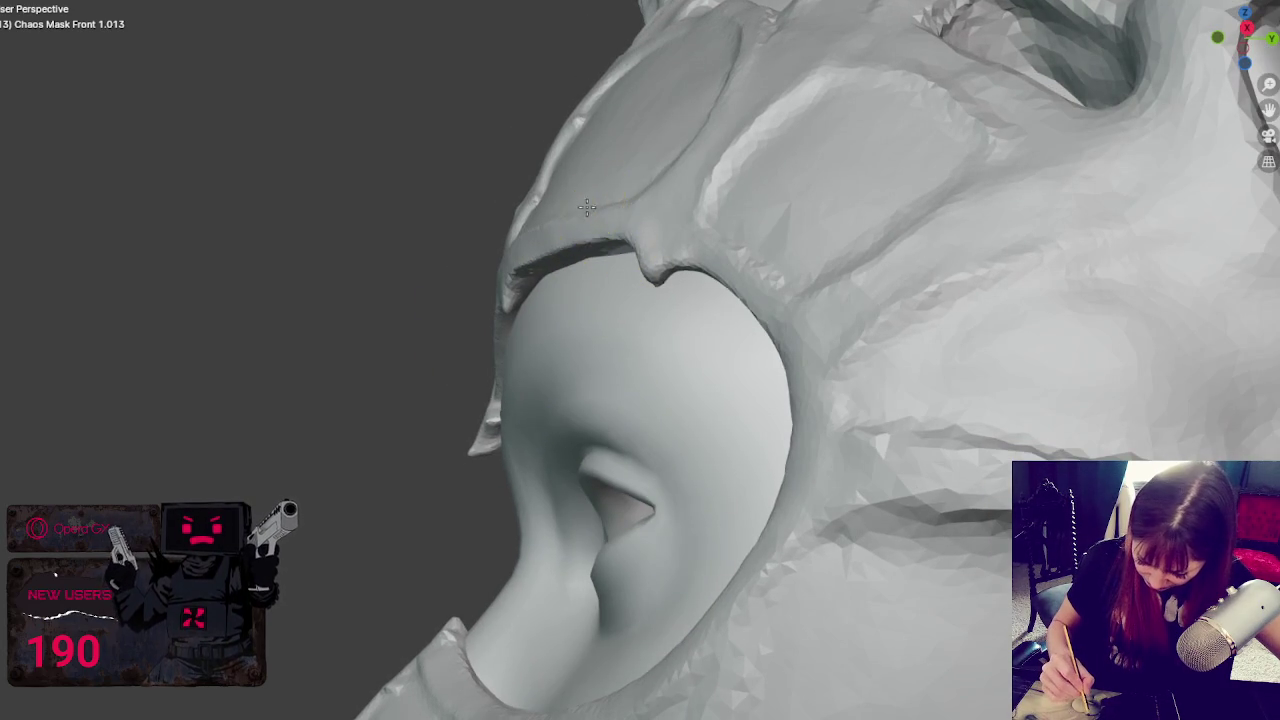
middle_drag(733, 225, 724, 220)
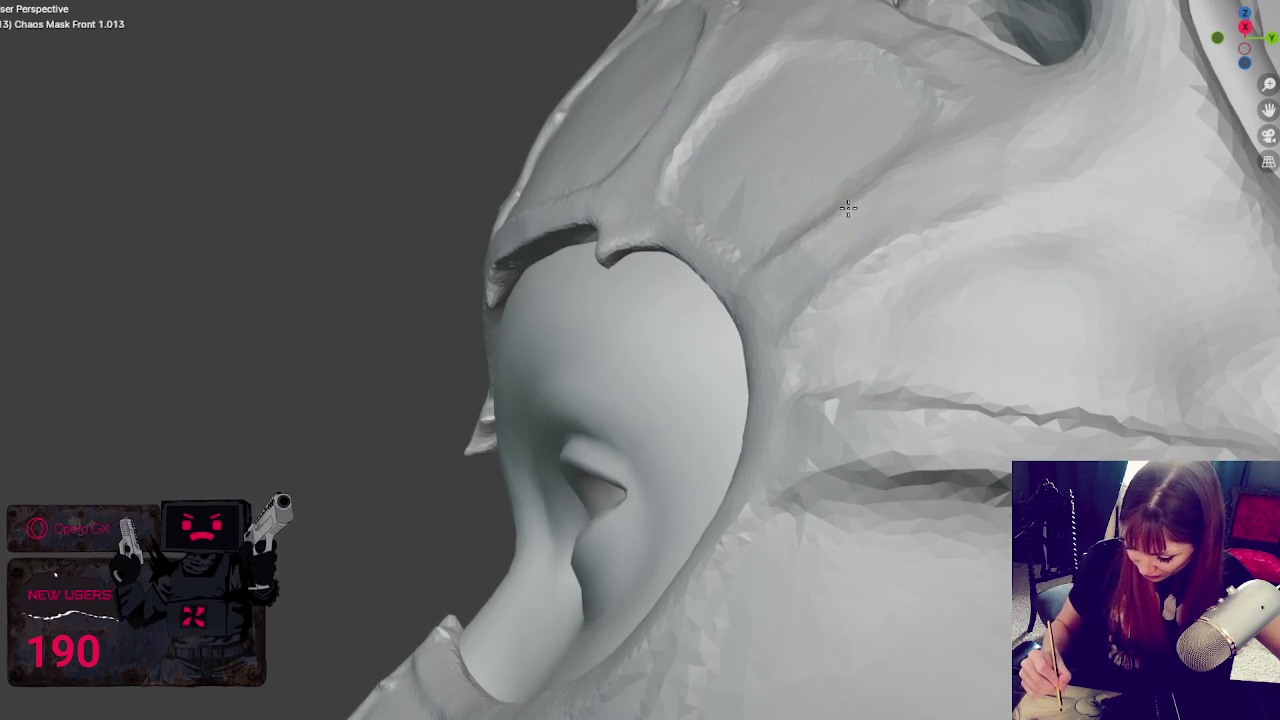
mouse_move(1034, 294)
middle_down()
mouse_move(1036, 410)
mouse_move(874, 370)
middle_up()
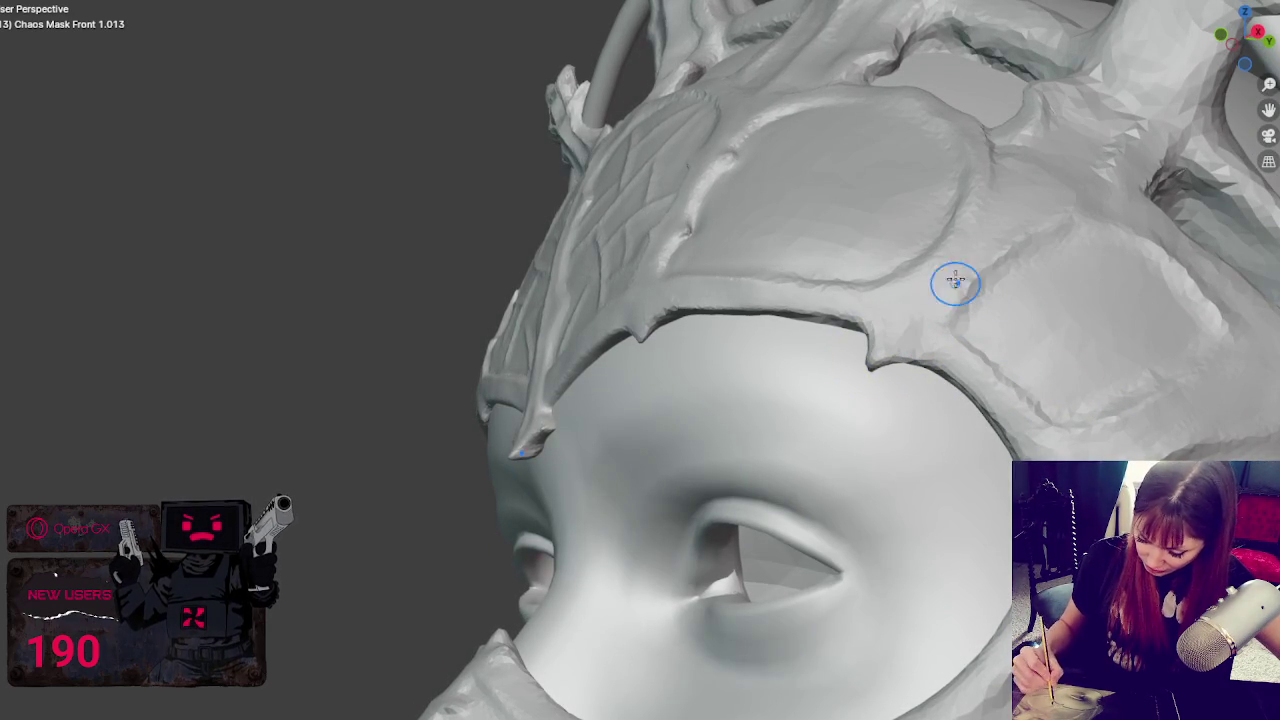
middle_drag(1009, 209, 1100, 171)
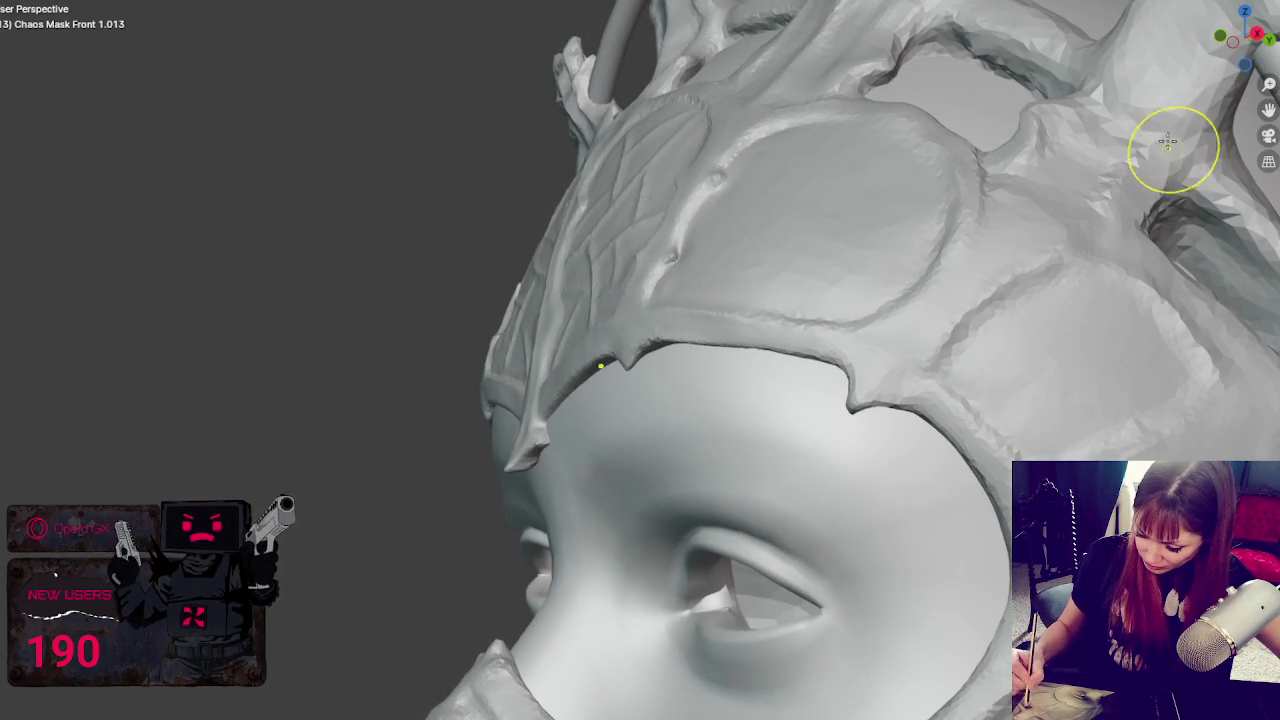
mouse_move(1040, 82)
mouse_down()
mouse_move(1069, 74)
mouse_move(1060, 57)
mouse_move(1166, 183)
mouse_move(1122, 222)
mouse_up()
mouse_move(1122, 222)
middle_down()
mouse_move(1095, 385)
mouse_move(1060, 350)
mouse_move(1157, 300)
middle_up()
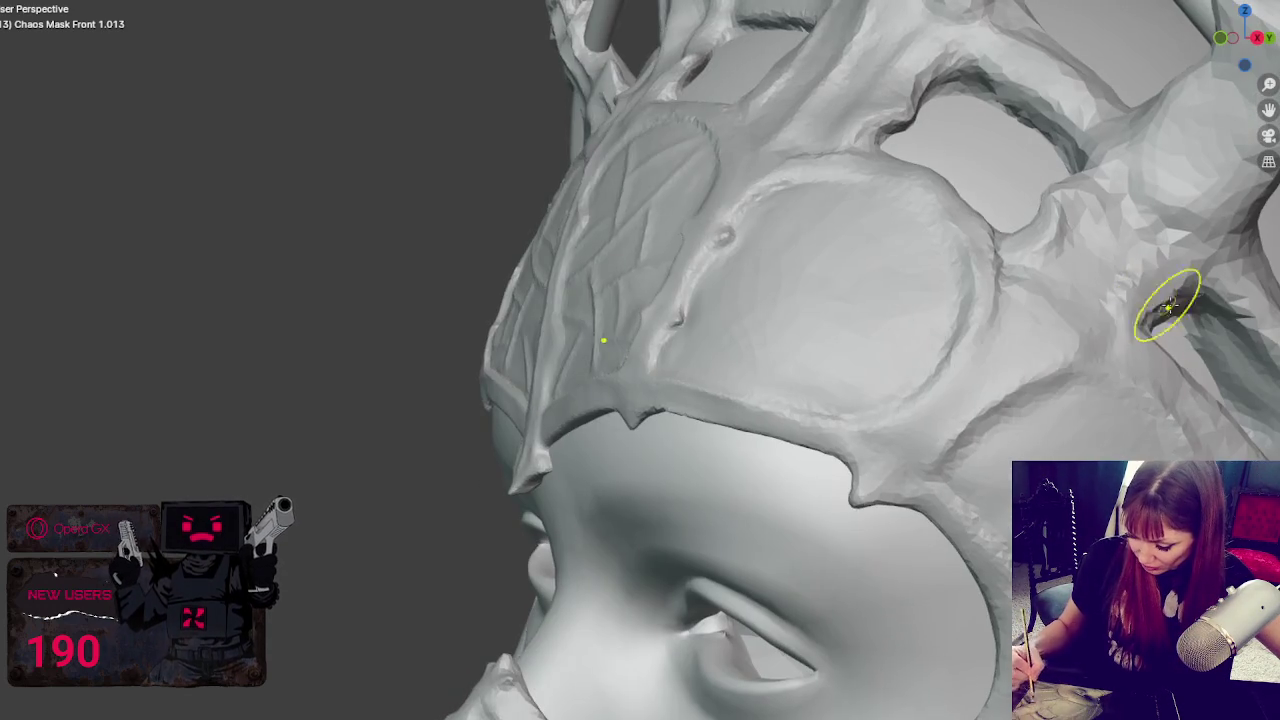
mouse_move(1157, 309)
mouse_down()
mouse_move(1186, 306)
mouse_move(1210, 280)
mouse_up()
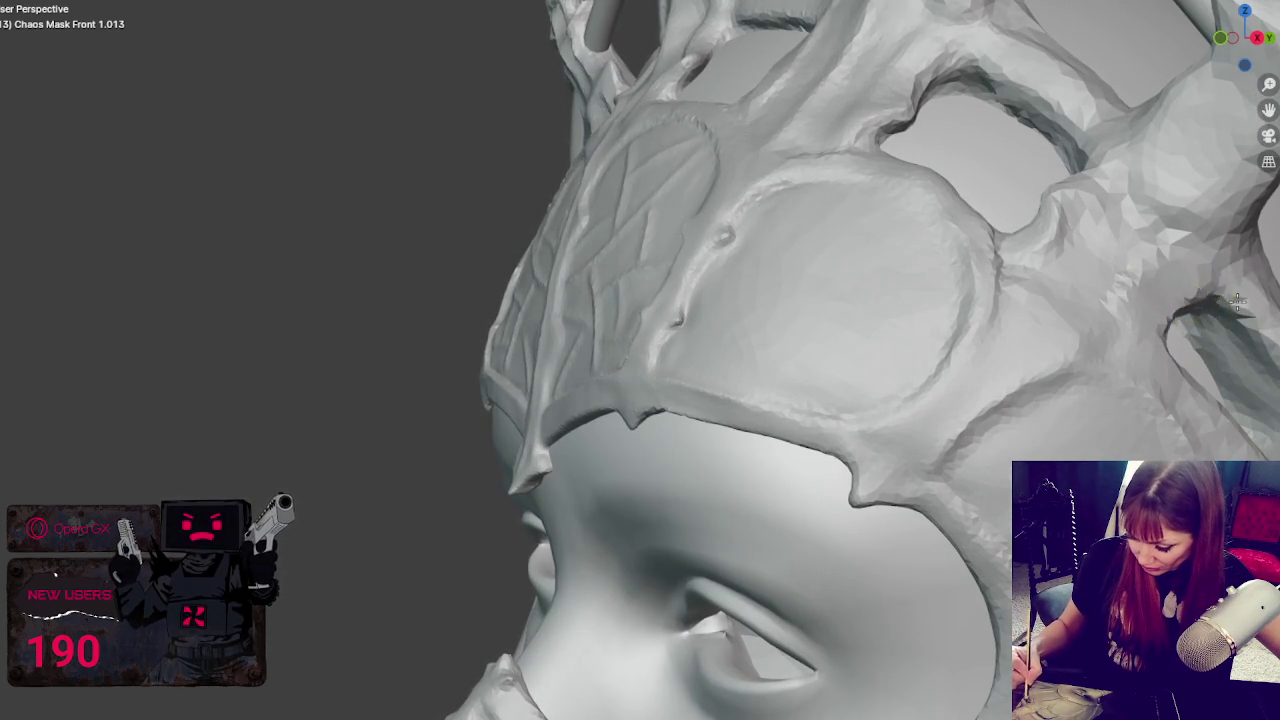
middle_drag(1052, 186, 1099, 186)
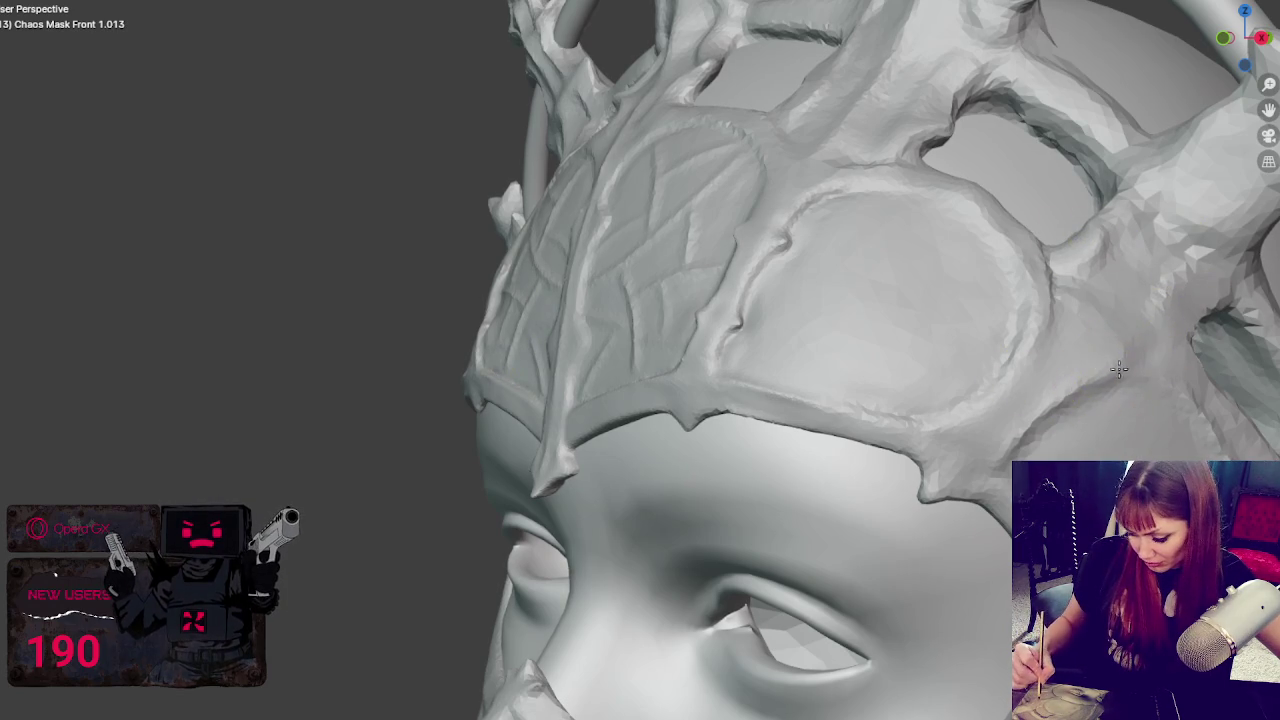
- Sculpt down along the right crown spike and over the crown's edge
middle_drag(1103, 288, 1213, 273)
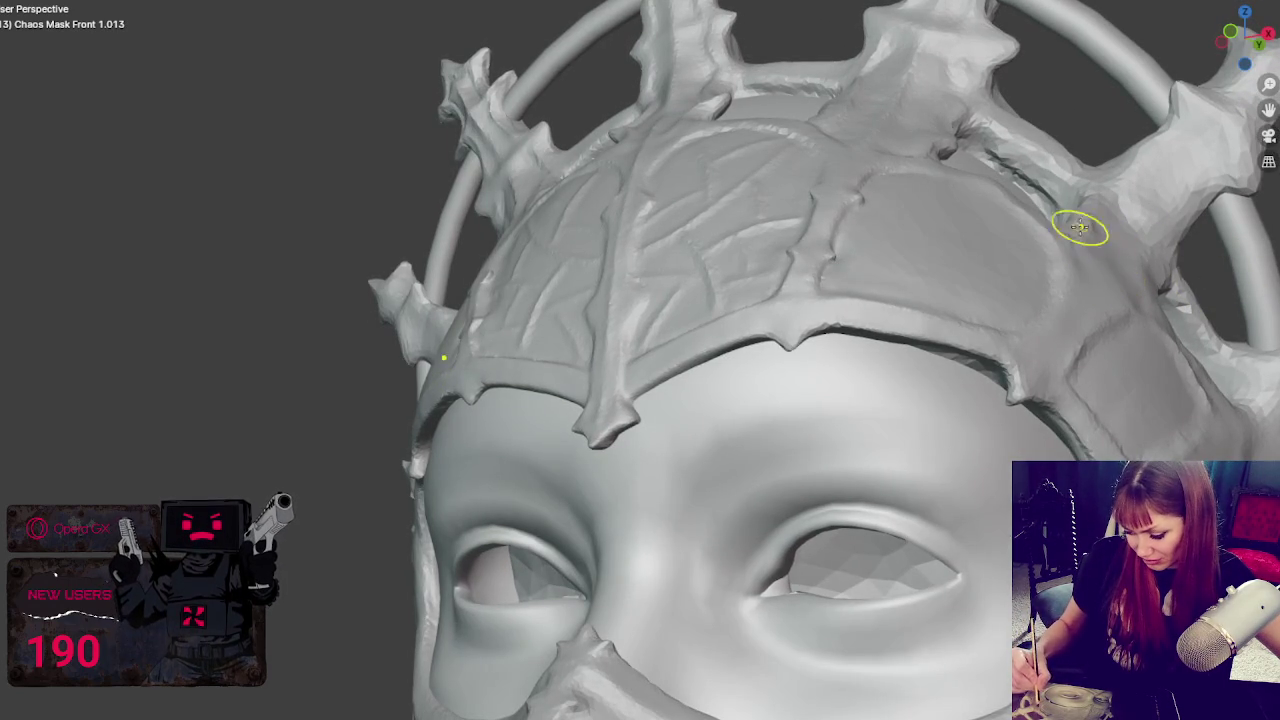
middle_drag(1080, 226, 1128, 281)
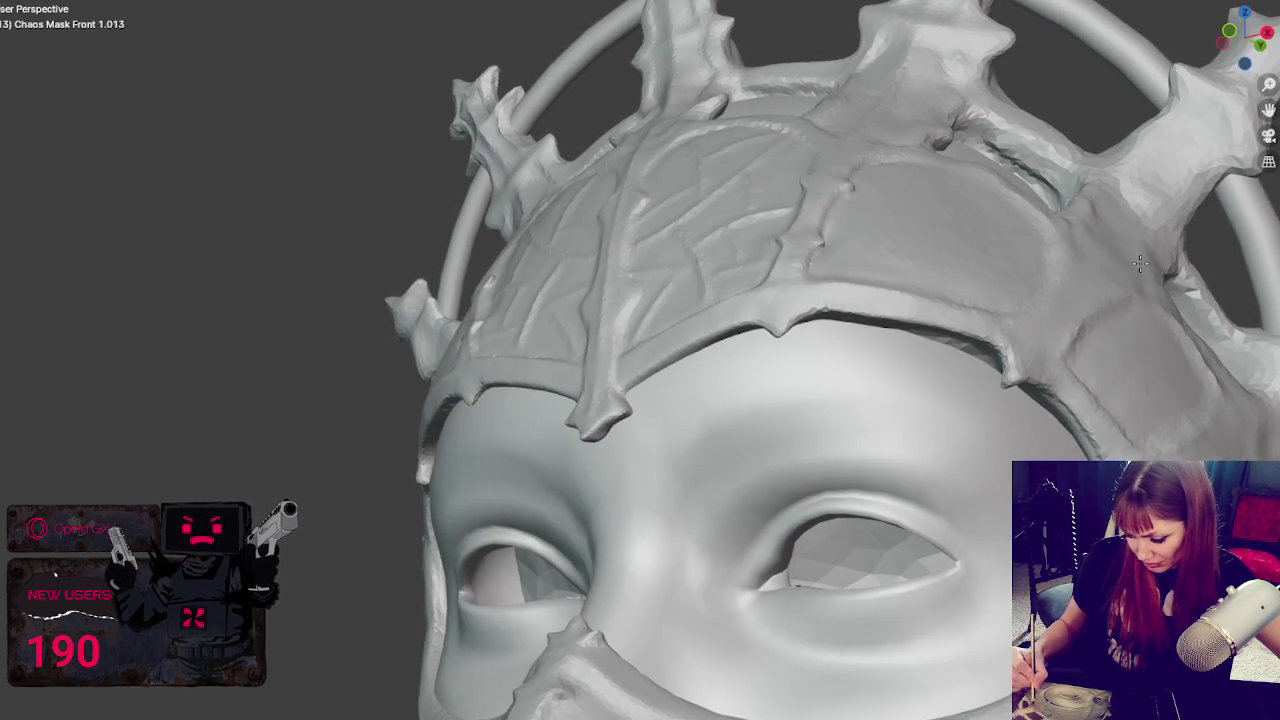
middle_drag(1160, 185, 1140, 157)
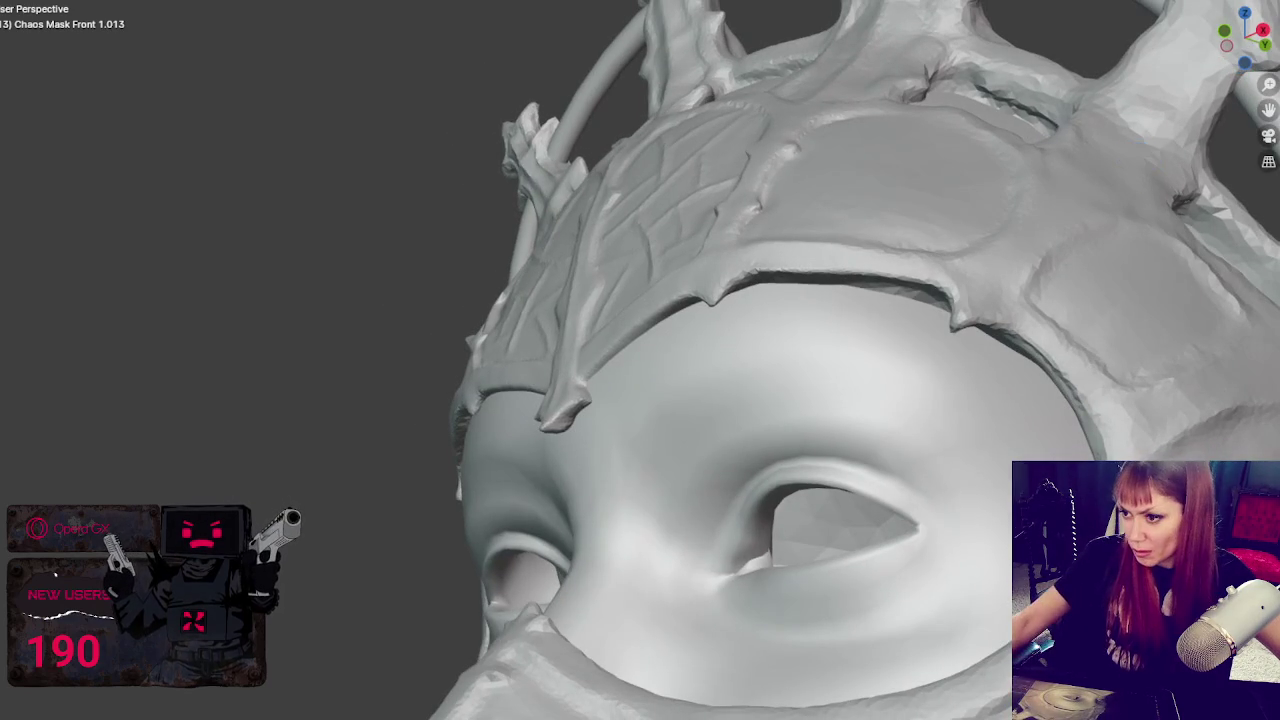
middle_drag(844, 250, 457, 347)
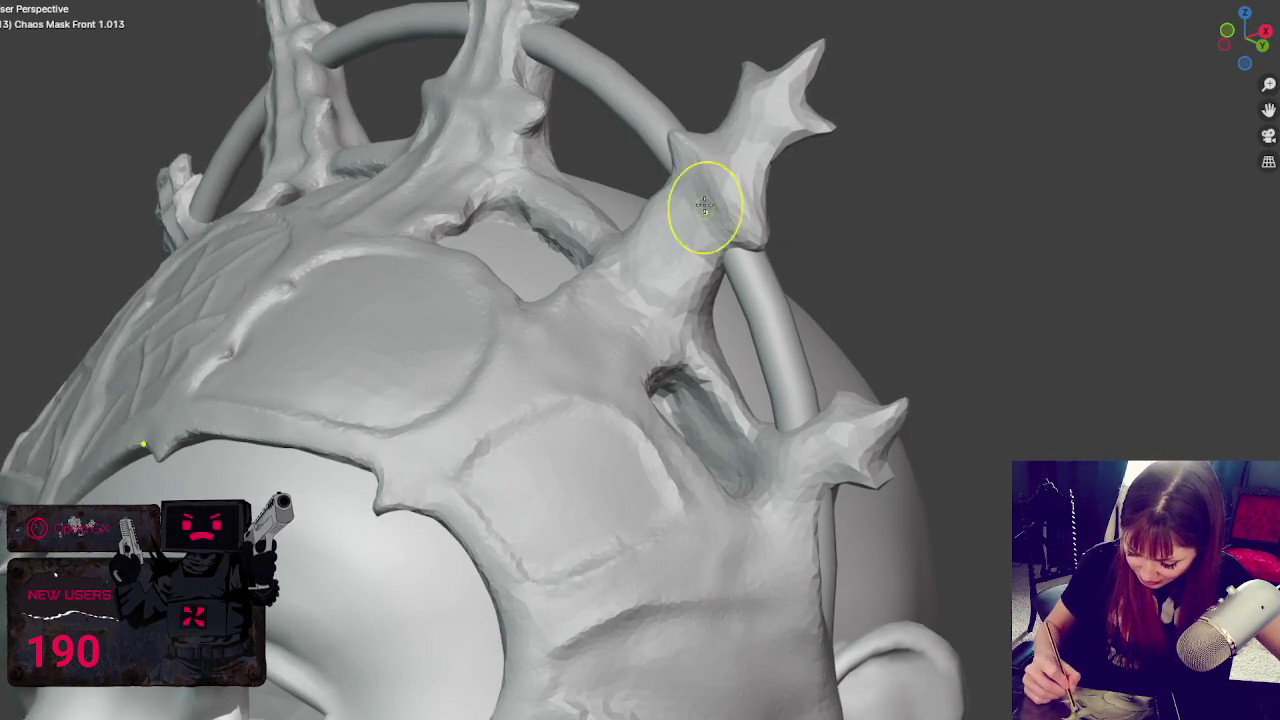
mouse_move(703, 209)
middle_down()
mouse_move(806, 200)
mouse_move(809, 234)
middle_up()
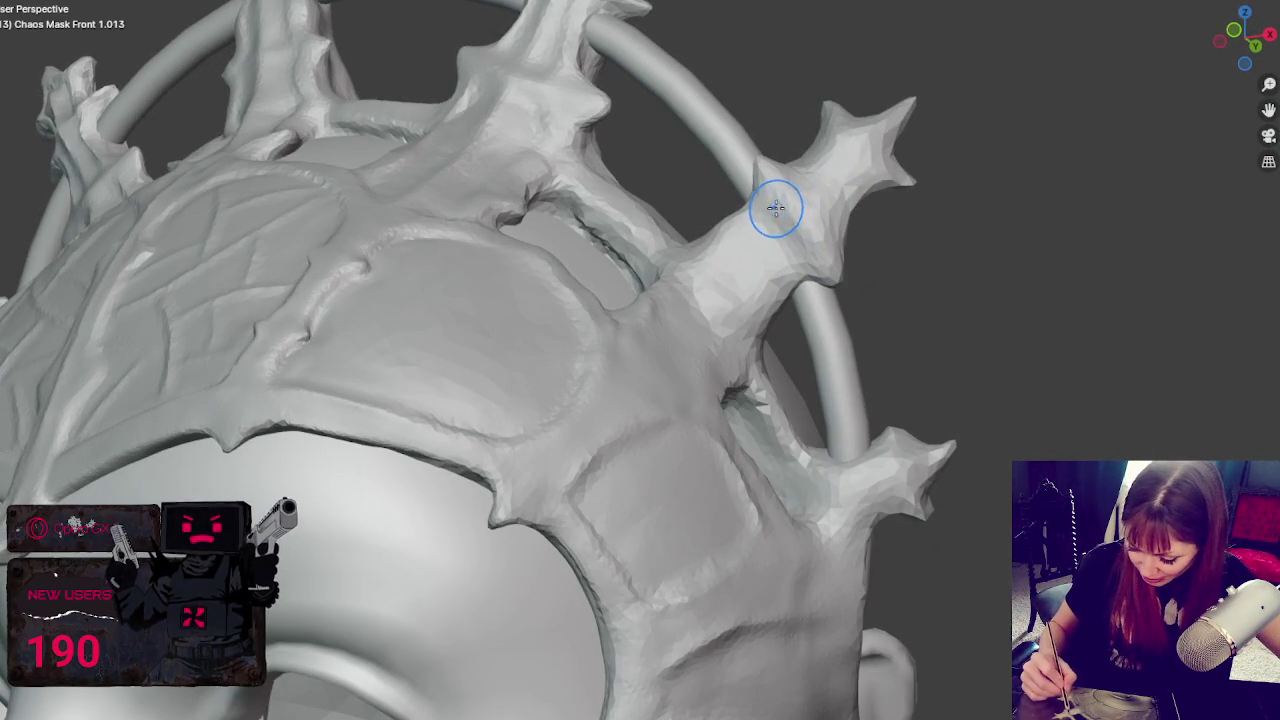
drag(873, 131, 846, 166)
drag(811, 208, 719, 297)
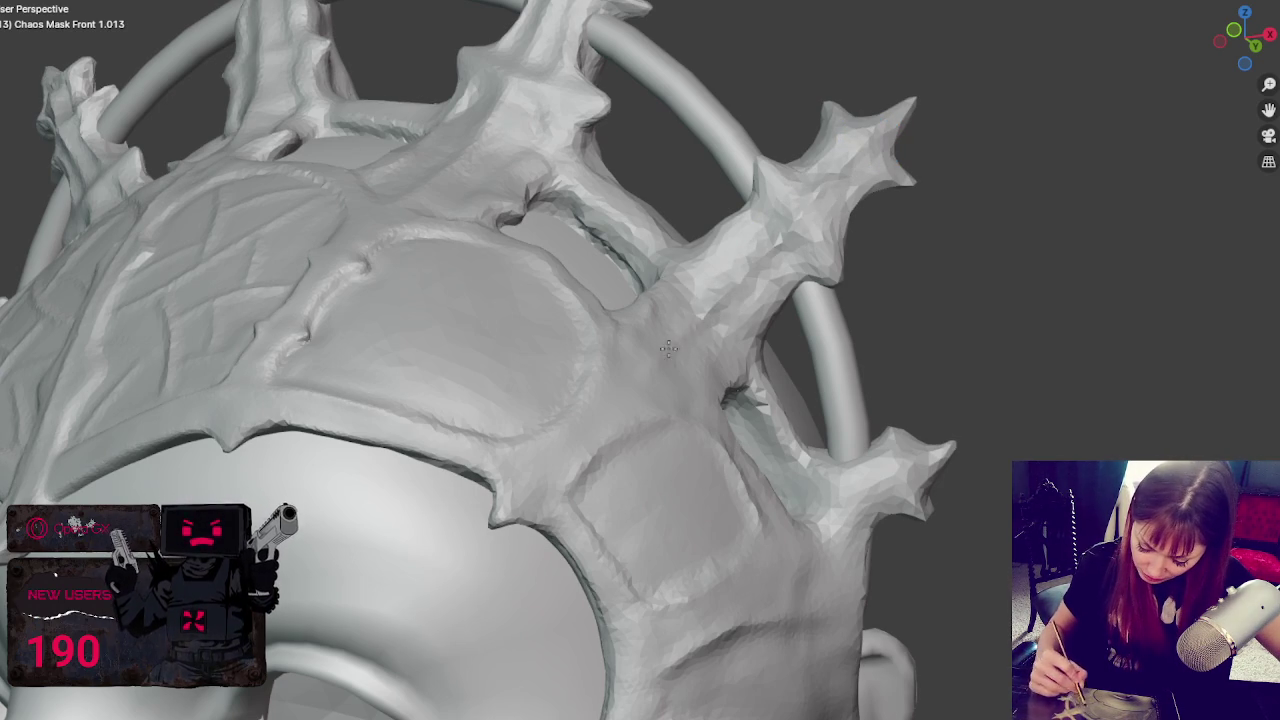
drag(554, 463, 505, 508)
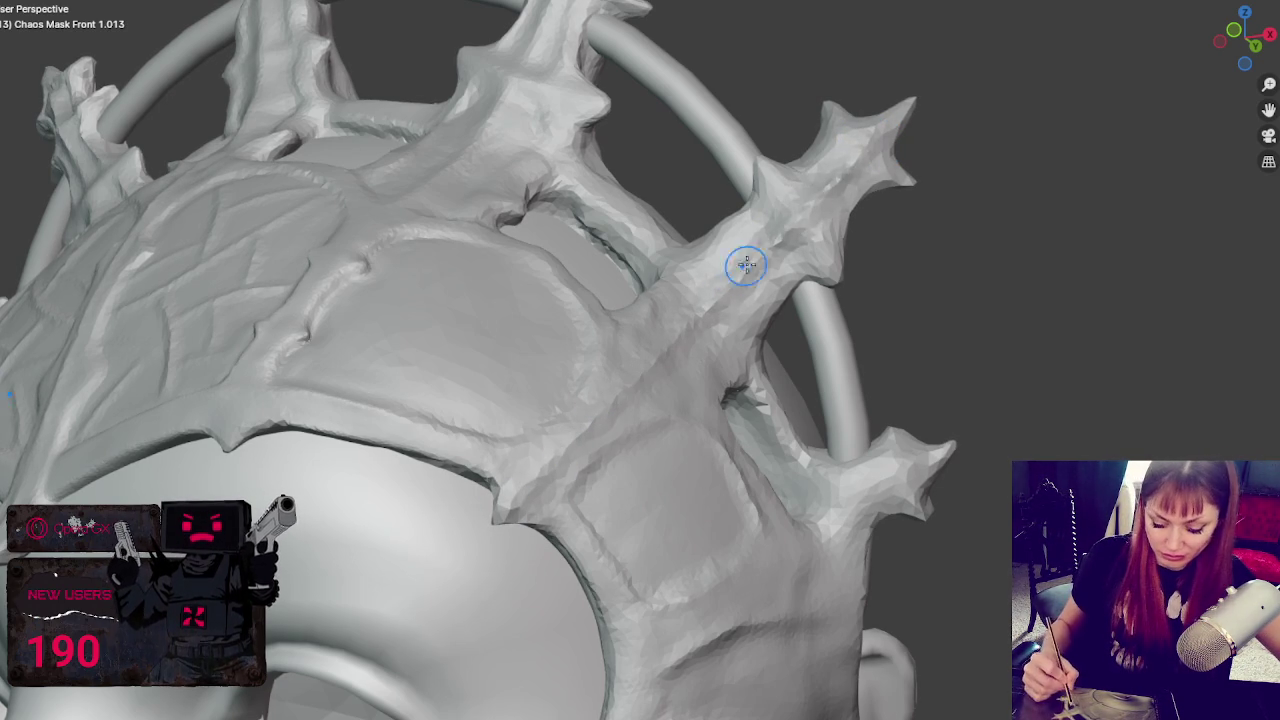
middle_drag(735, 270, 457, 456)
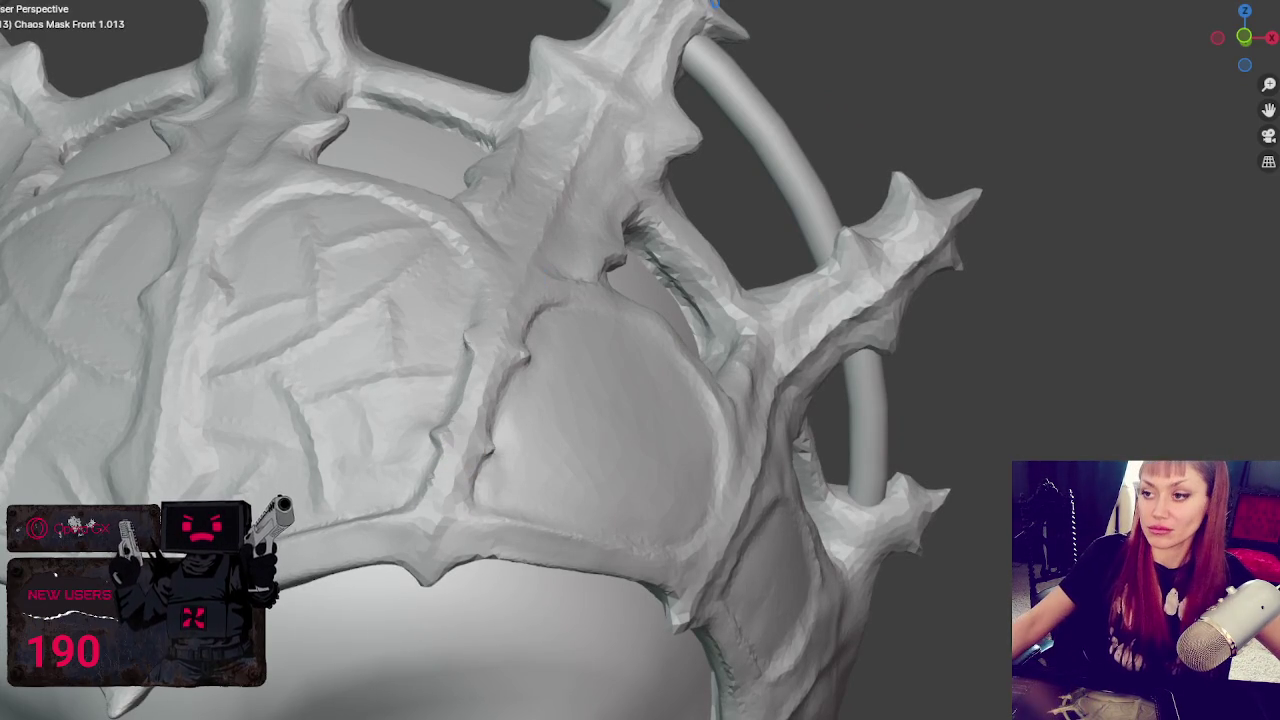
- Frame the whole mask and carve a crease up the crown's central ridge
key(Home)
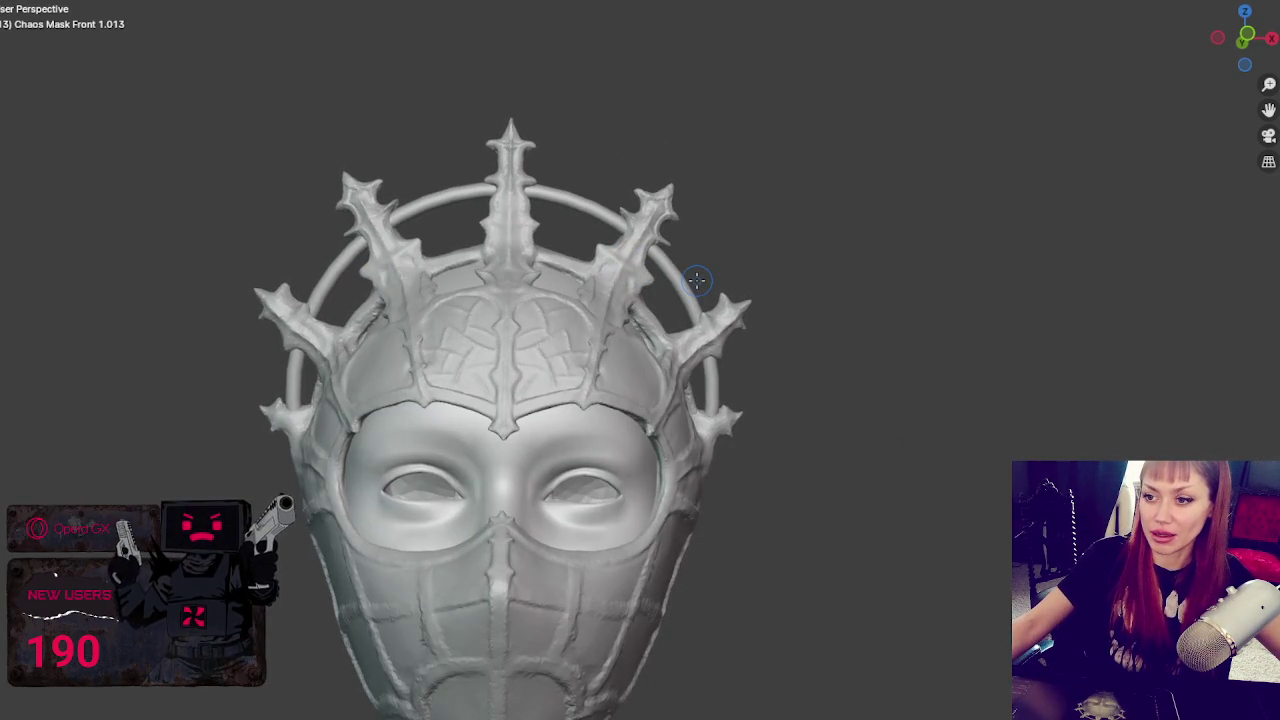
scroll(680, 283, up, 3)
scroll(649, 286, up, 2)
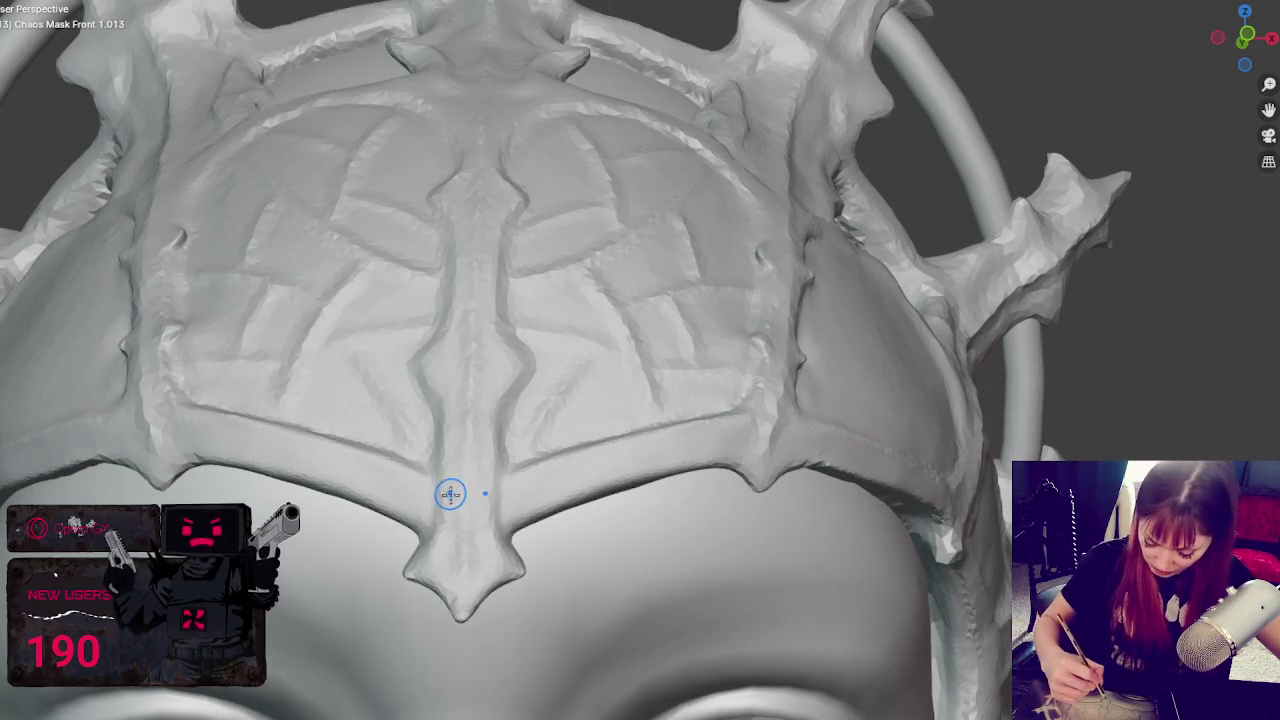
drag(460, 533, 469, 287)
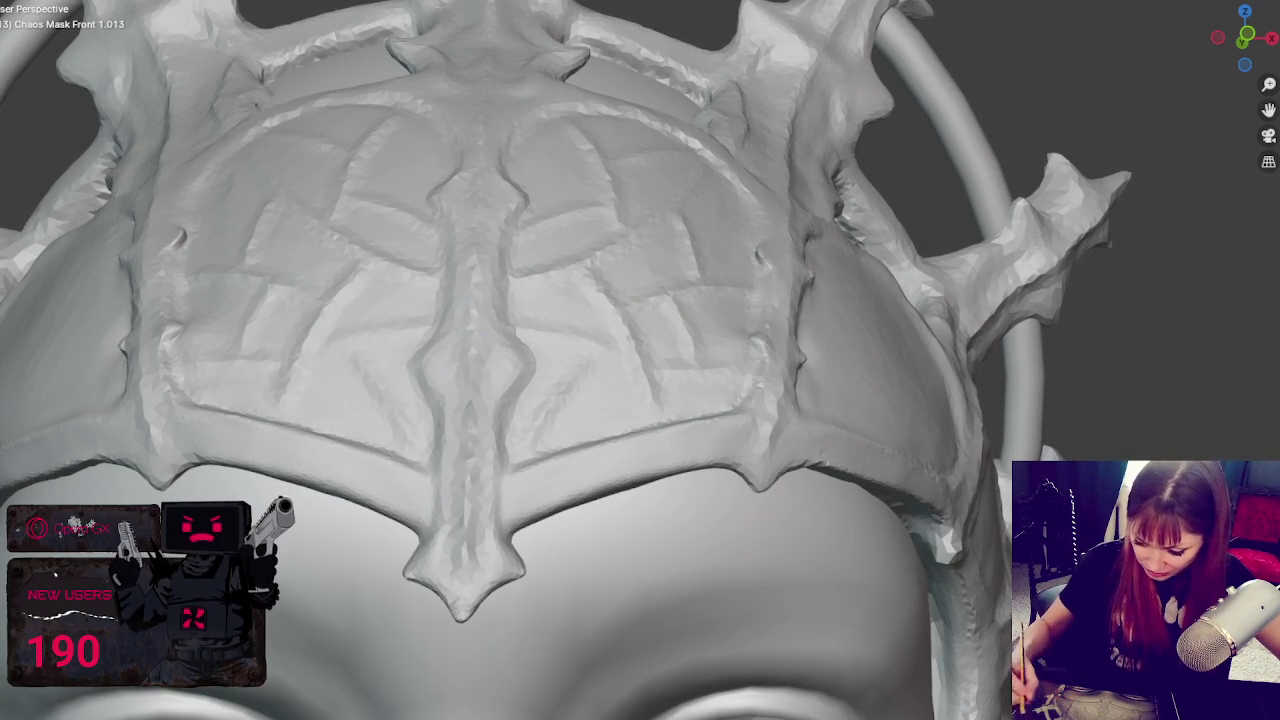
- Set the Dyntopo detail size to 7.12 px
click(1158, 1)
click(1155, 17)
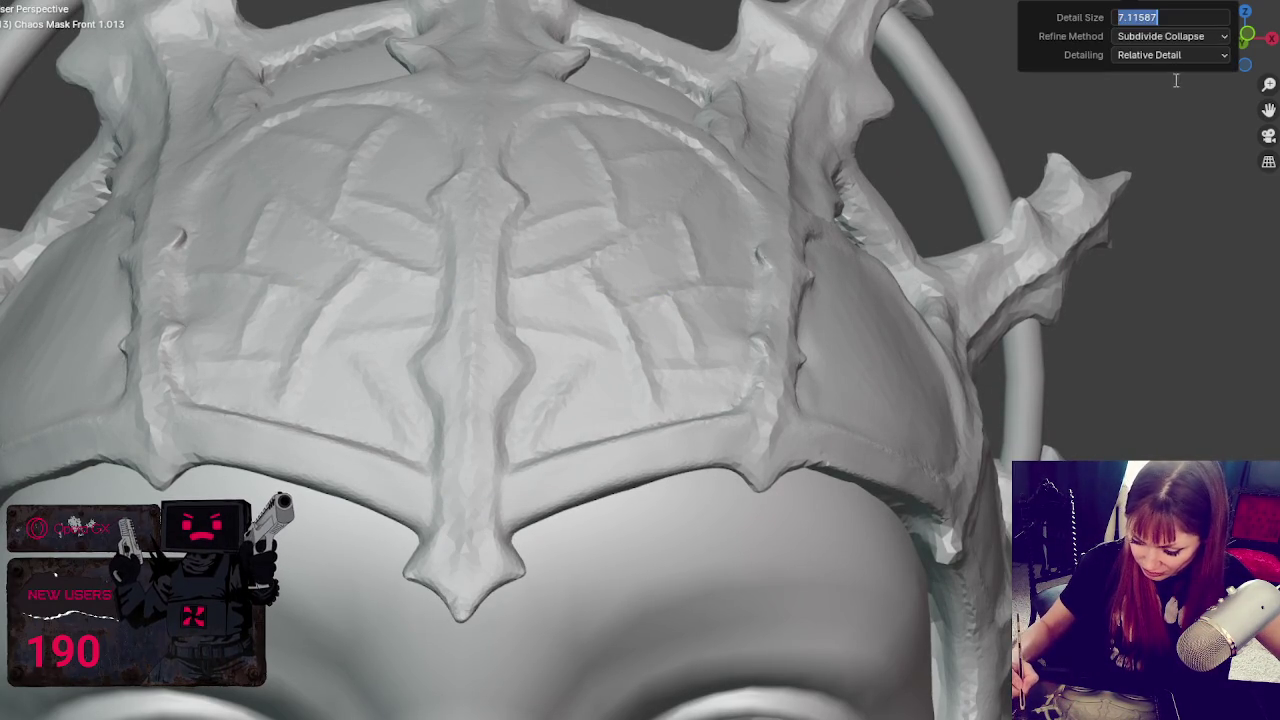
text(7.12)
key(Return)
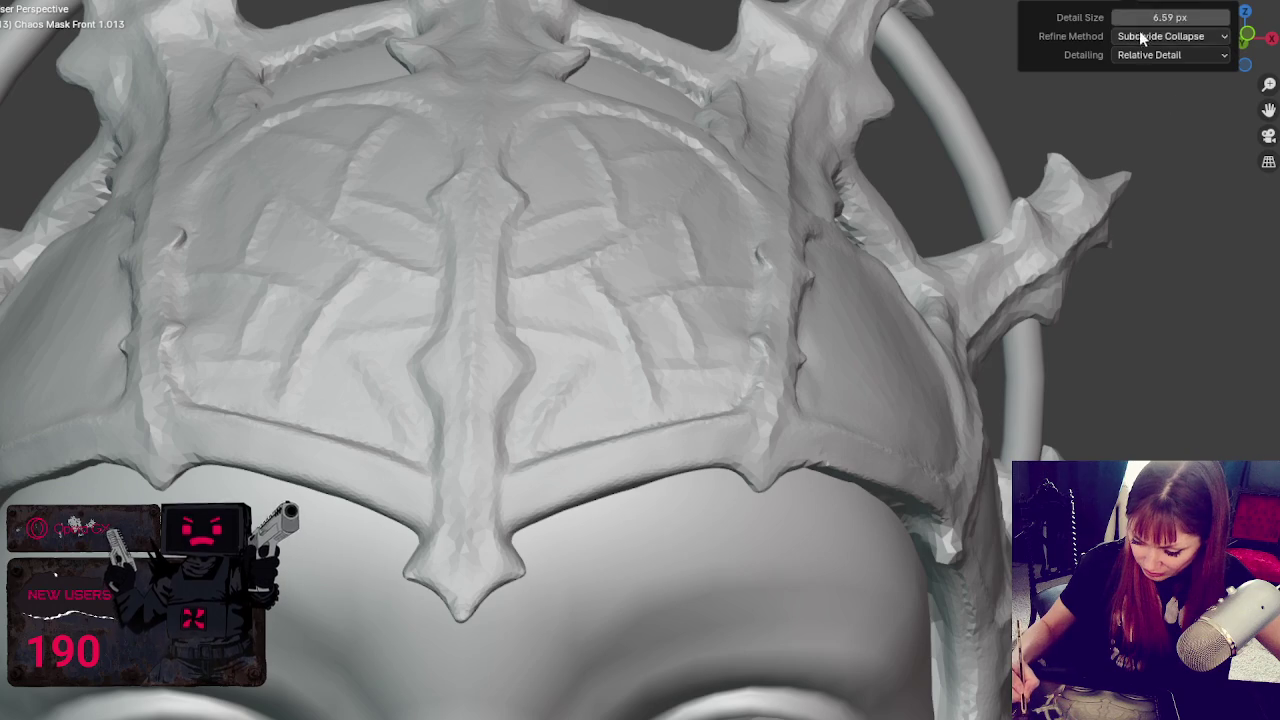
- Sculpt along the central forehead ridge and the bridge between the crown windows
drag(462, 424, 462, 463)
drag(465, 522, 462, 358)
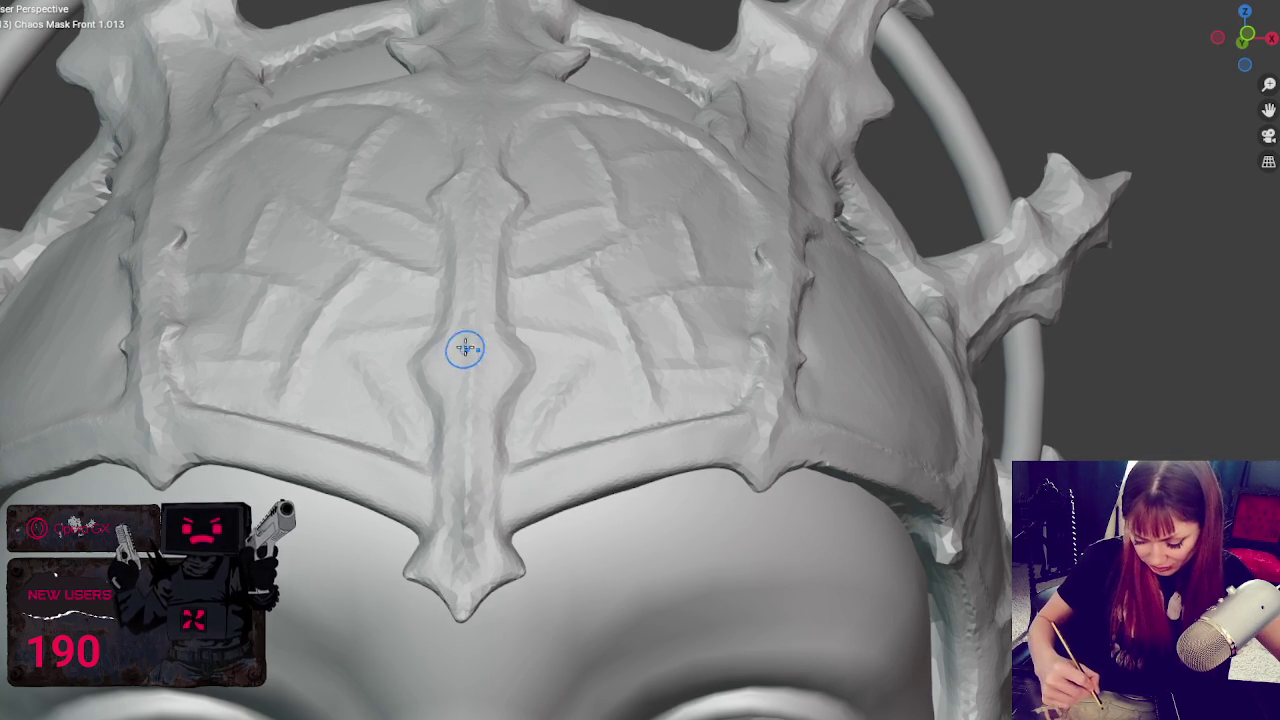
middle_drag(465, 414, 494, 351)
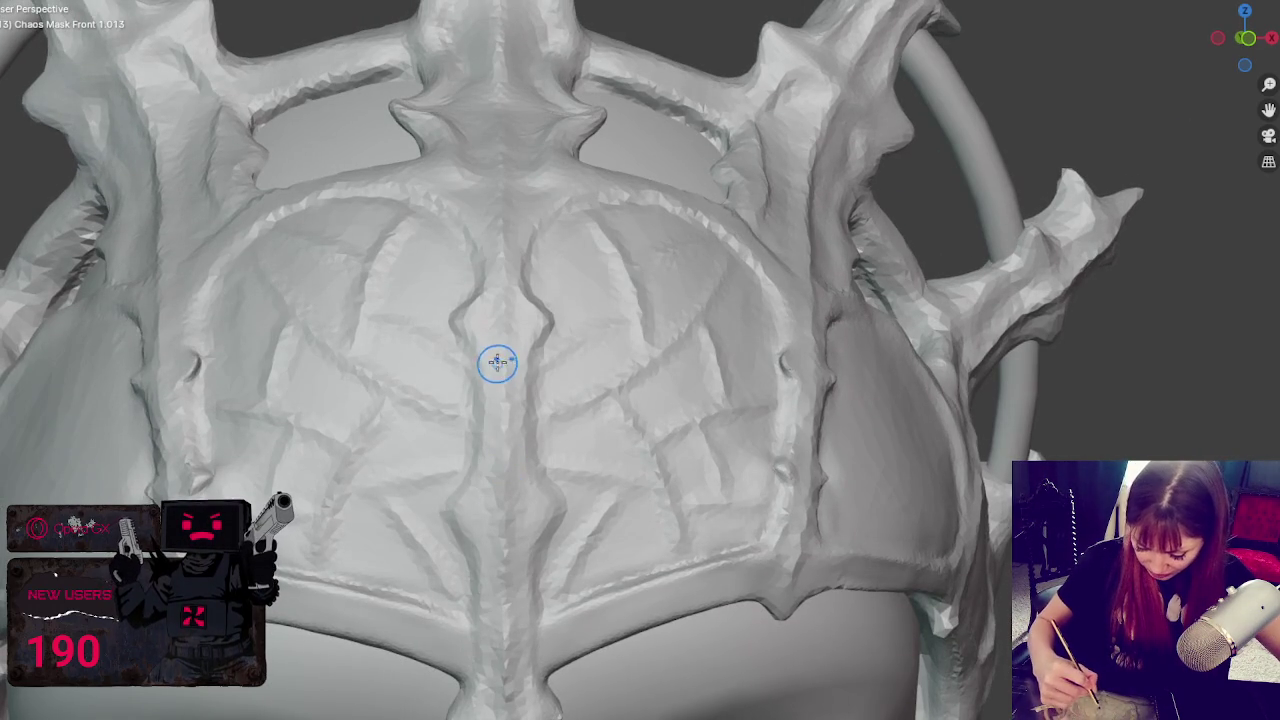
mouse_move(503, 259)
middle_down()
mouse_move(511, 280)
mouse_move(512, 263)
middle_up()
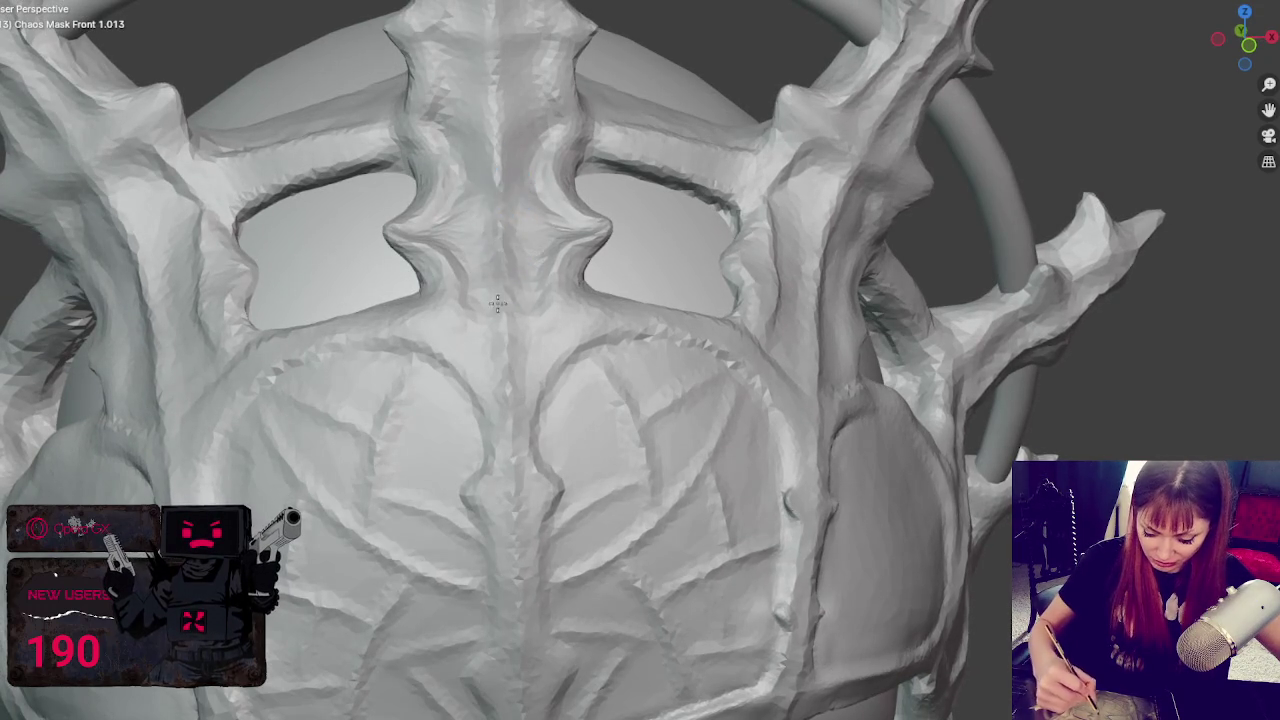
middle_drag(508, 155, 500, 125)
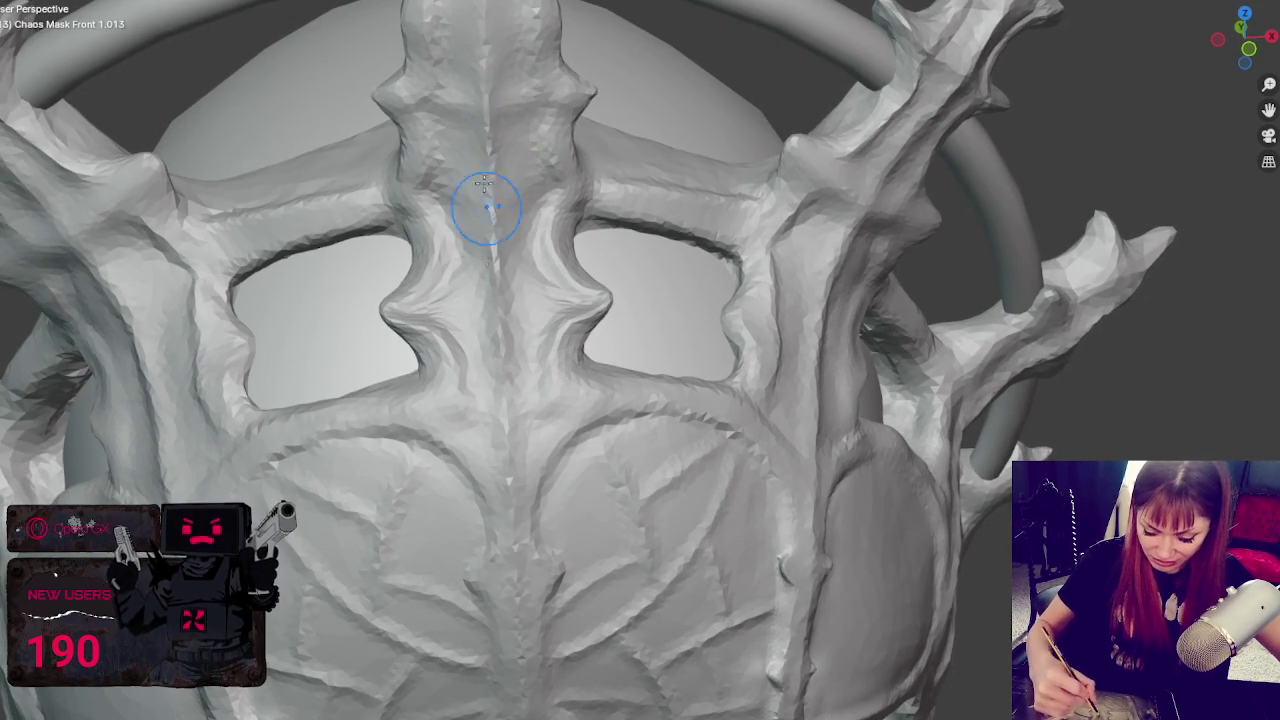
middle_drag(486, 271, 646, 340)
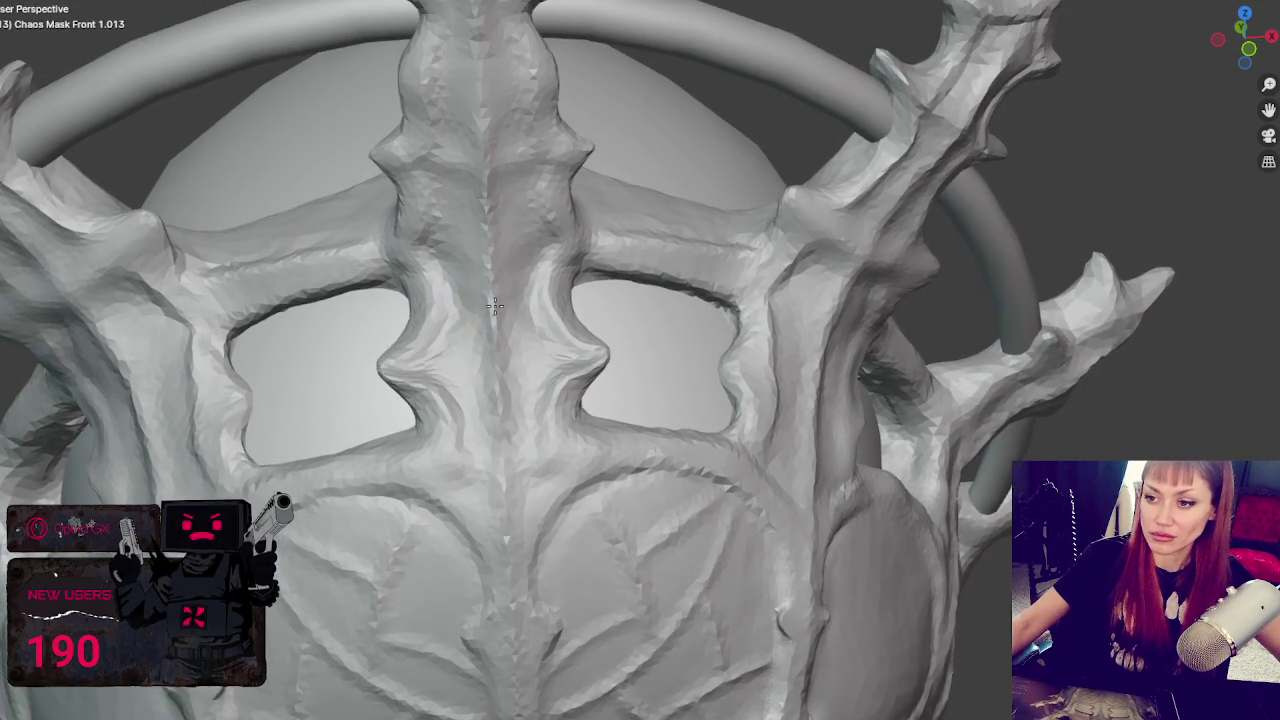
drag(646, 340, 572, 414)
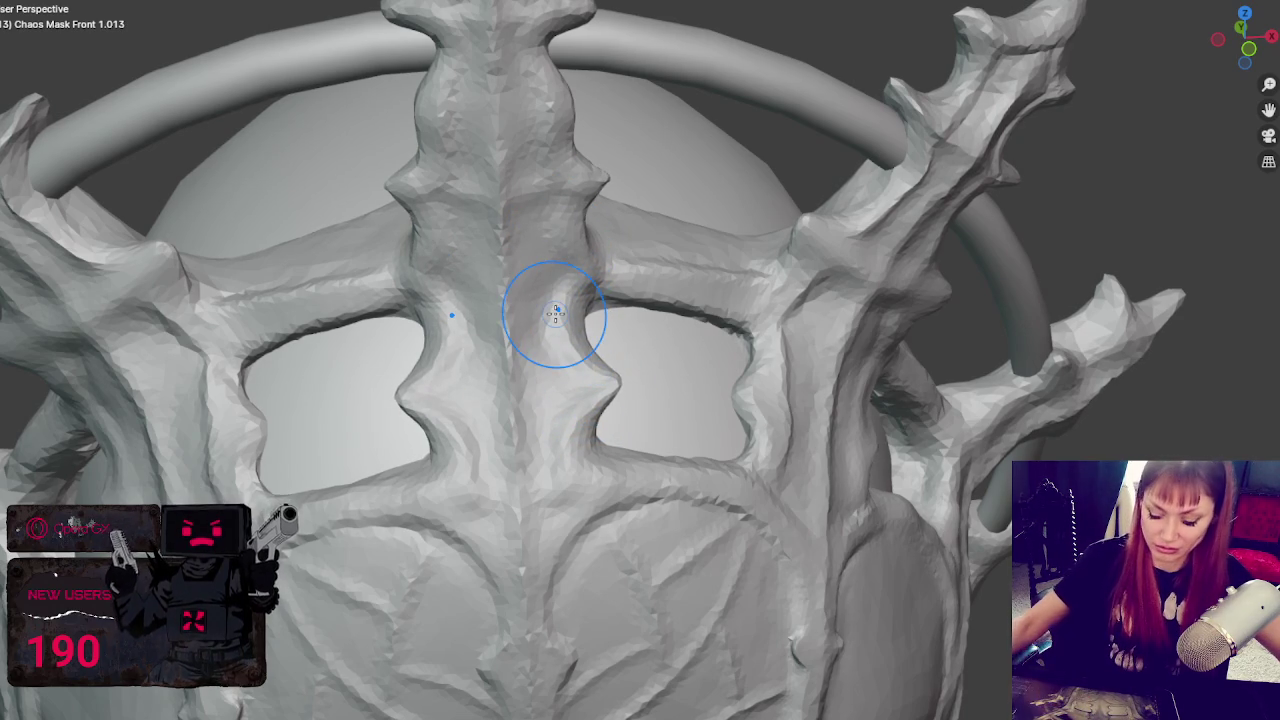
- Pinch the top flange ends into points, then zoom out to a frontal view of the full mask
middle_drag(557, 320, 666, 357)
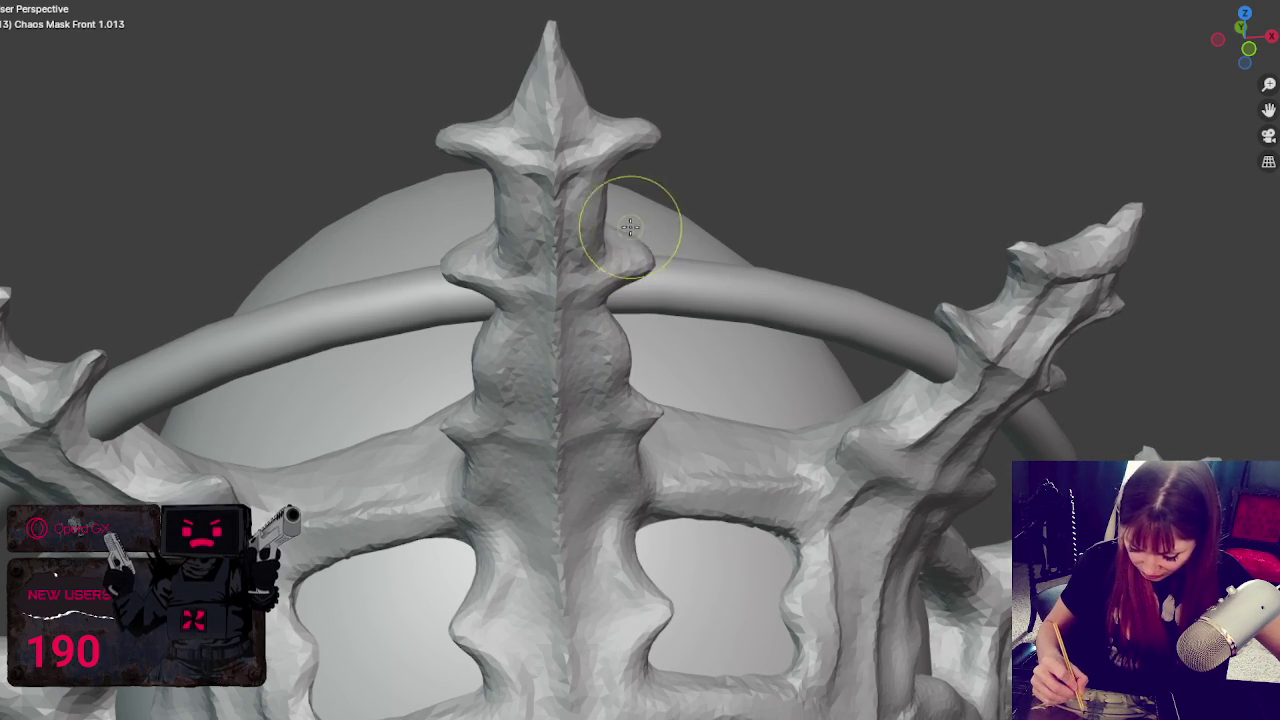
drag(634, 109, 645, 135)
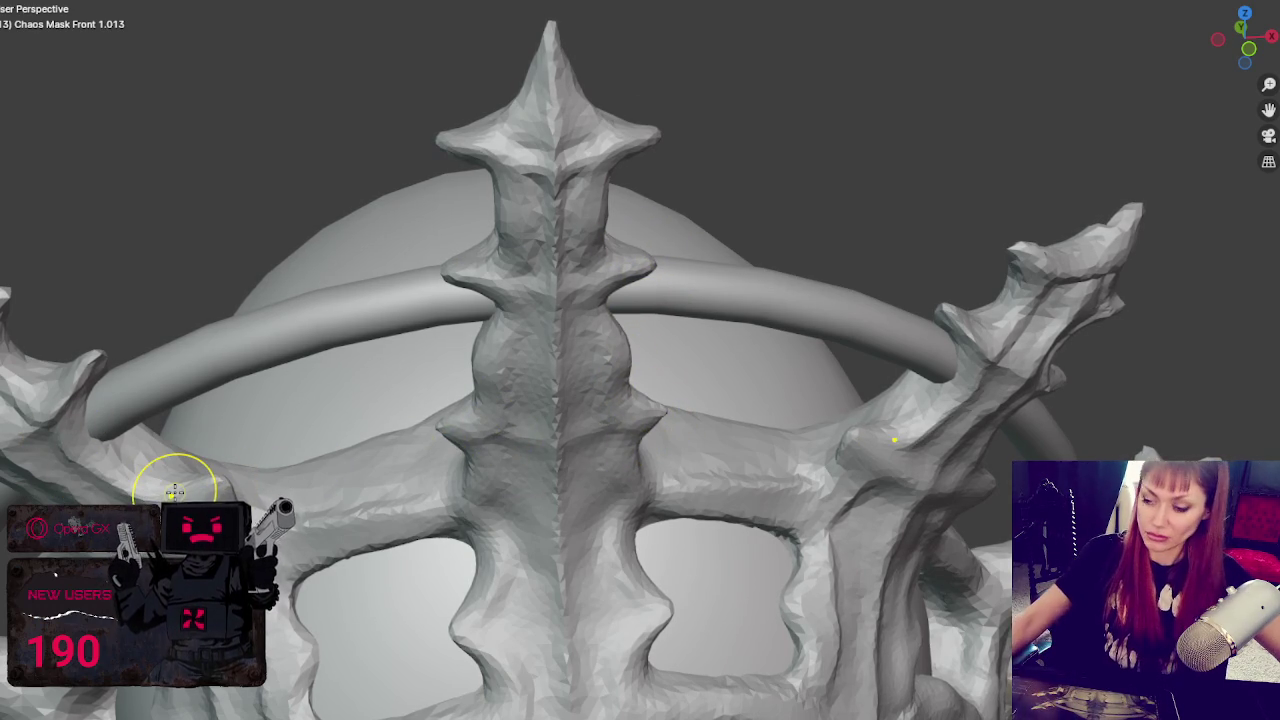
scroll(120, 450, down, 6)
scroll(161, 424, down, 2)
middle_drag(249, 391, 343, 203)
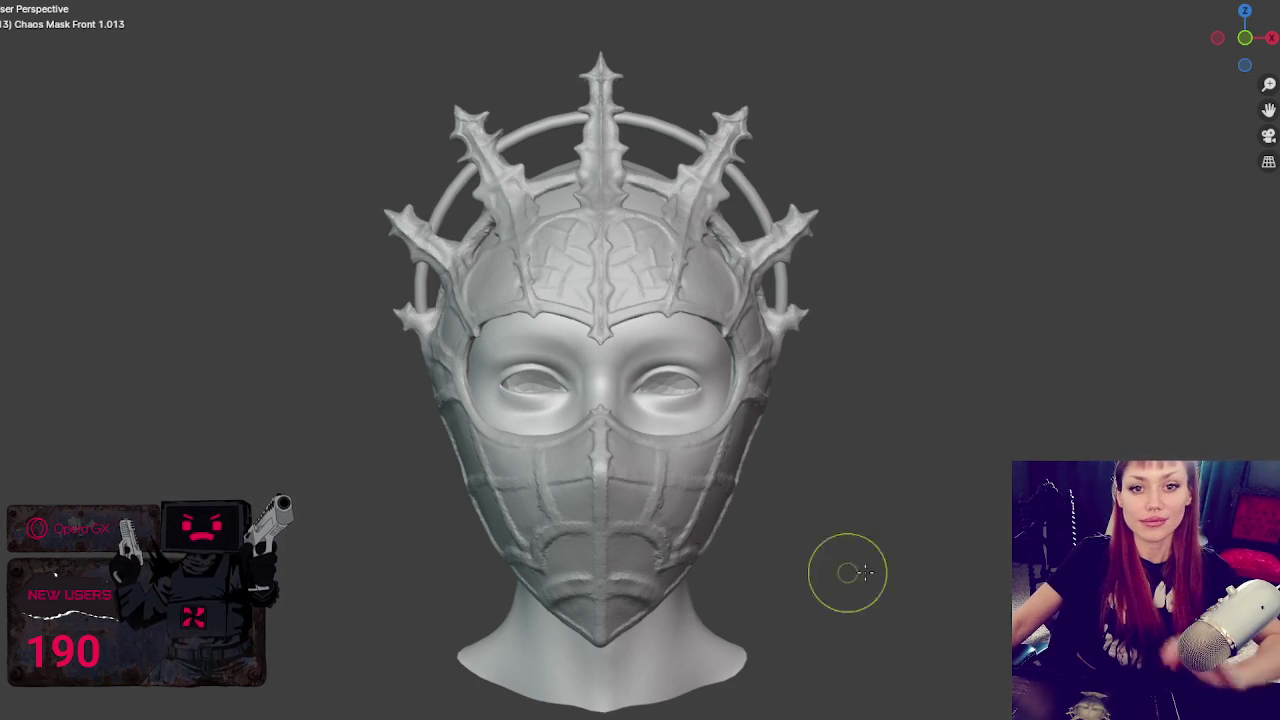
- Orbit around the head and sculpt the crown base and brow edge on the right
scroll(715, 462, up, 2)
scroll(789, 540, down, 2)
mouse_move(817, 423)
middle_down()
mouse_move(829, 437)
mouse_move(1037, 451)
mouse_move(844, 455)
mouse_move(803, 437)
middle_up()
scroll(803, 430, up, 1)
scroll(795, 428, up, 2)
scroll(775, 425, up, 1)
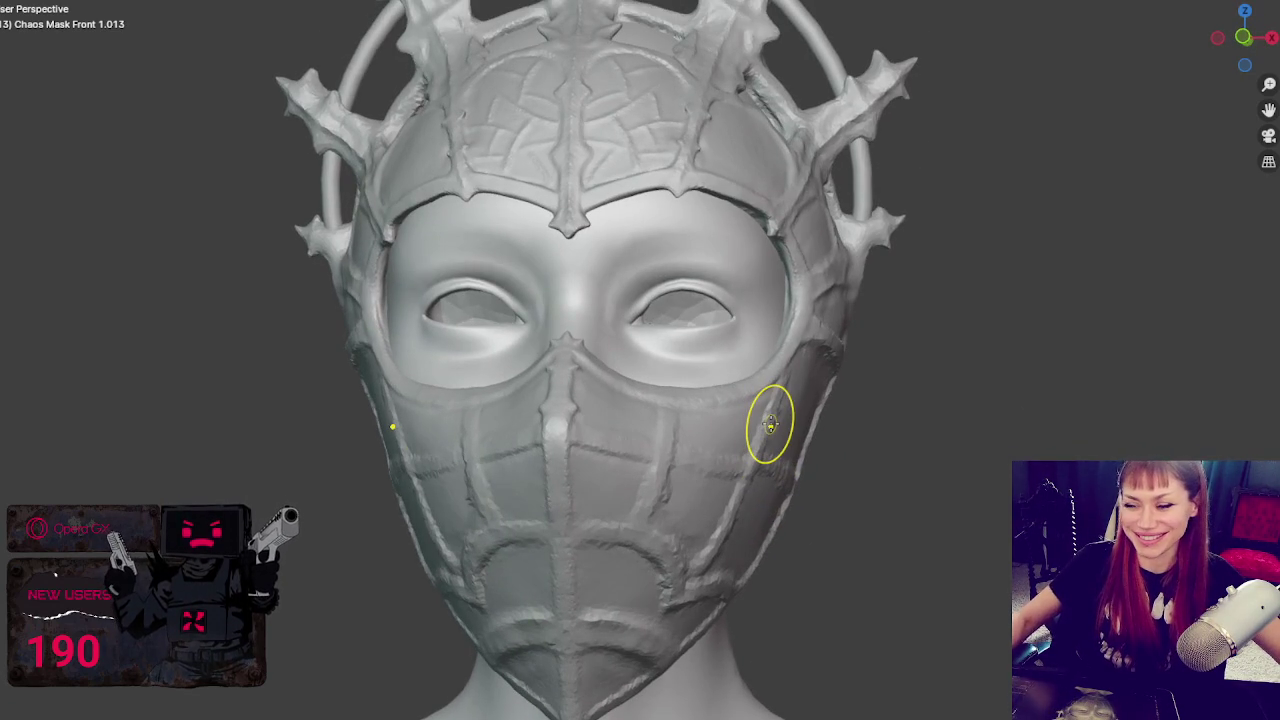
scroll(767, 424, up, 3)
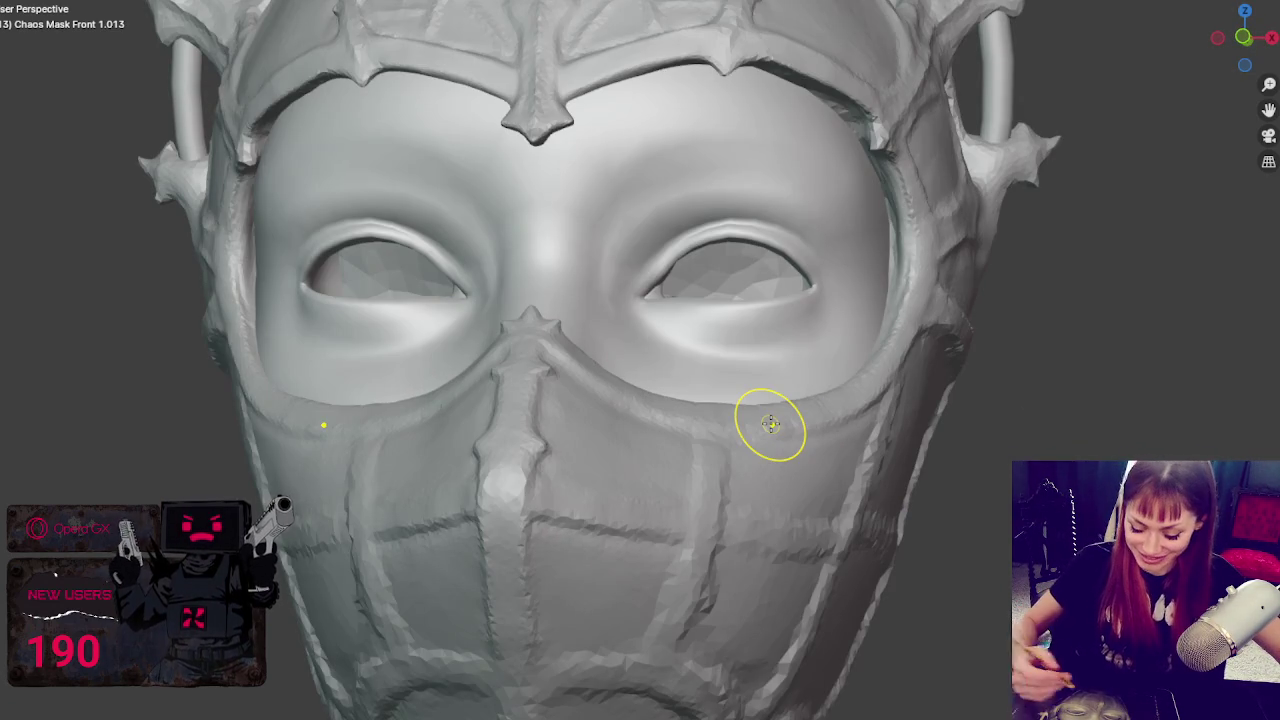
drag(731, 86, 737, 72)
middle_drag(788, 47, 791, 66)
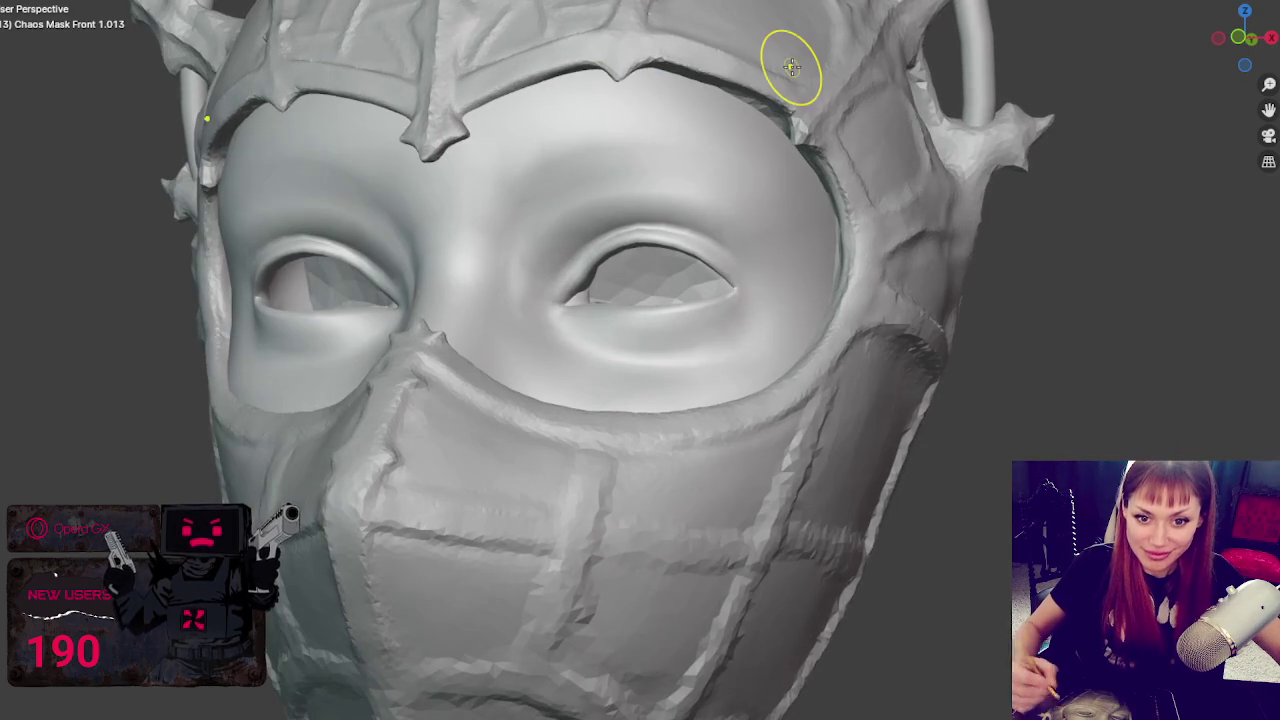
mouse_move(720, 243)
middle_down()
mouse_move(674, 426)
mouse_move(634, 363)
middle_up()
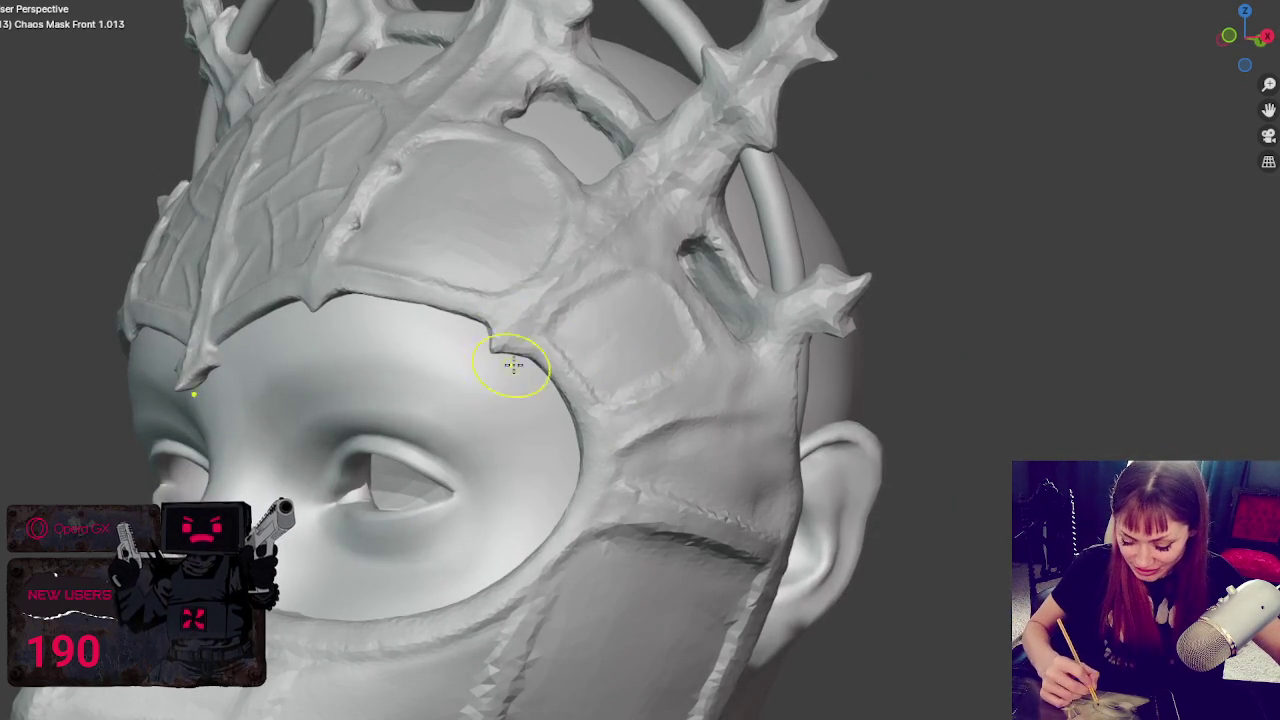
middle_drag(500, 372, 749, 277)
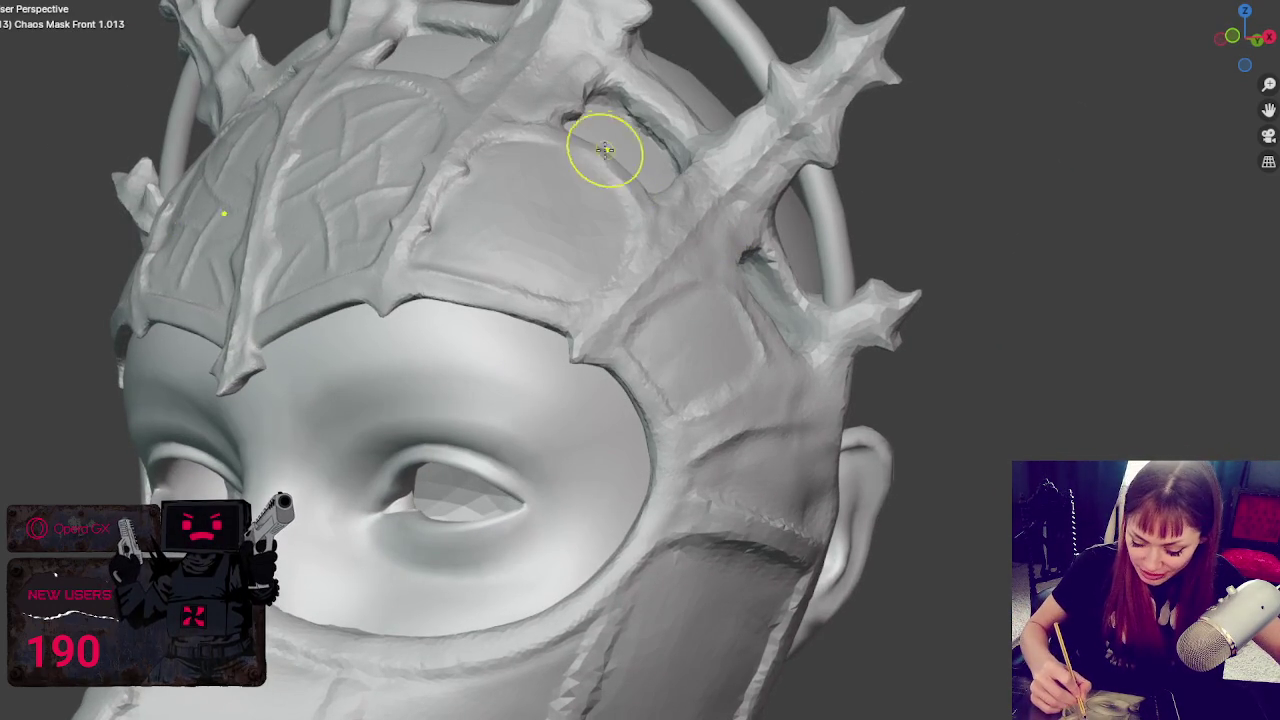
mouse_move(606, 146)
mouse_down()
mouse_move(534, 286)
mouse_move(523, 271)
mouse_up()
click(498, 272)
mouse_move(459, 314)
mouse_down()
mouse_move(471, 257)
mouse_move(546, 286)
mouse_move(531, 286)
mouse_up()
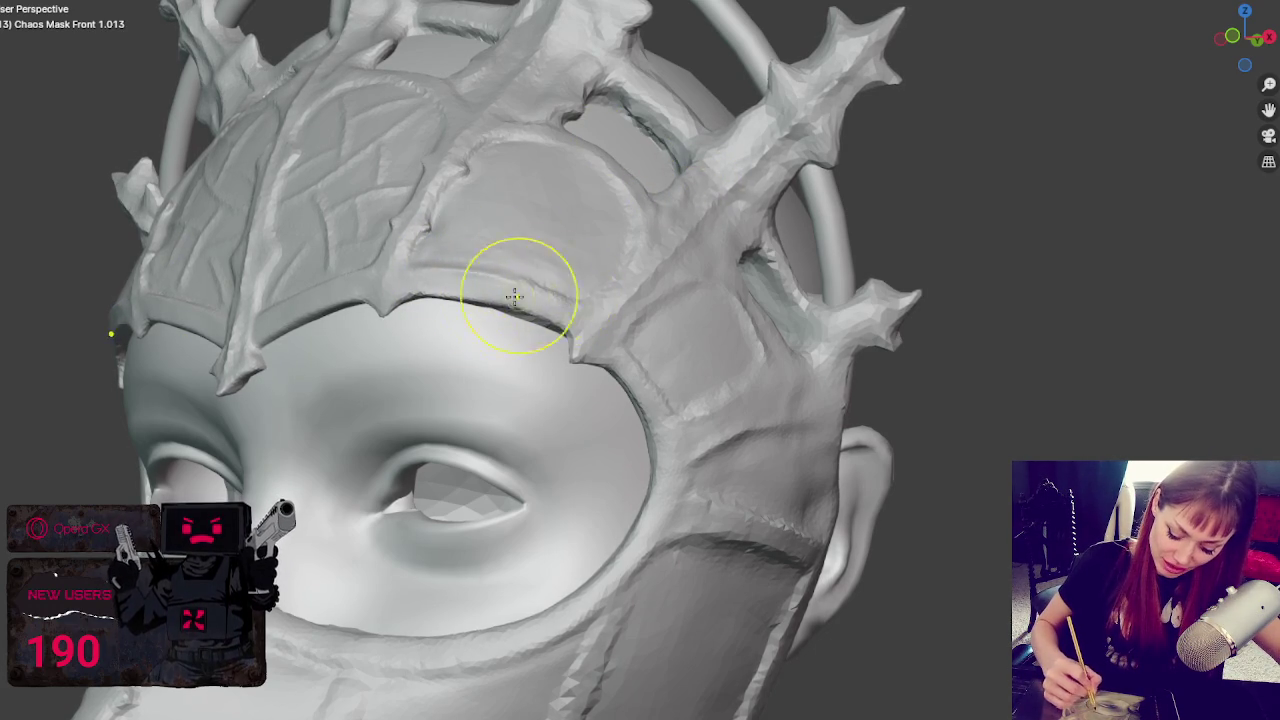
- In front view, deepen the crease along the left brow edge and the mask's right edge
middle_drag(531, 286, 603, 277)
click(737, 283)
key(KP_1)
middle_drag(784, 294, 700, 265)
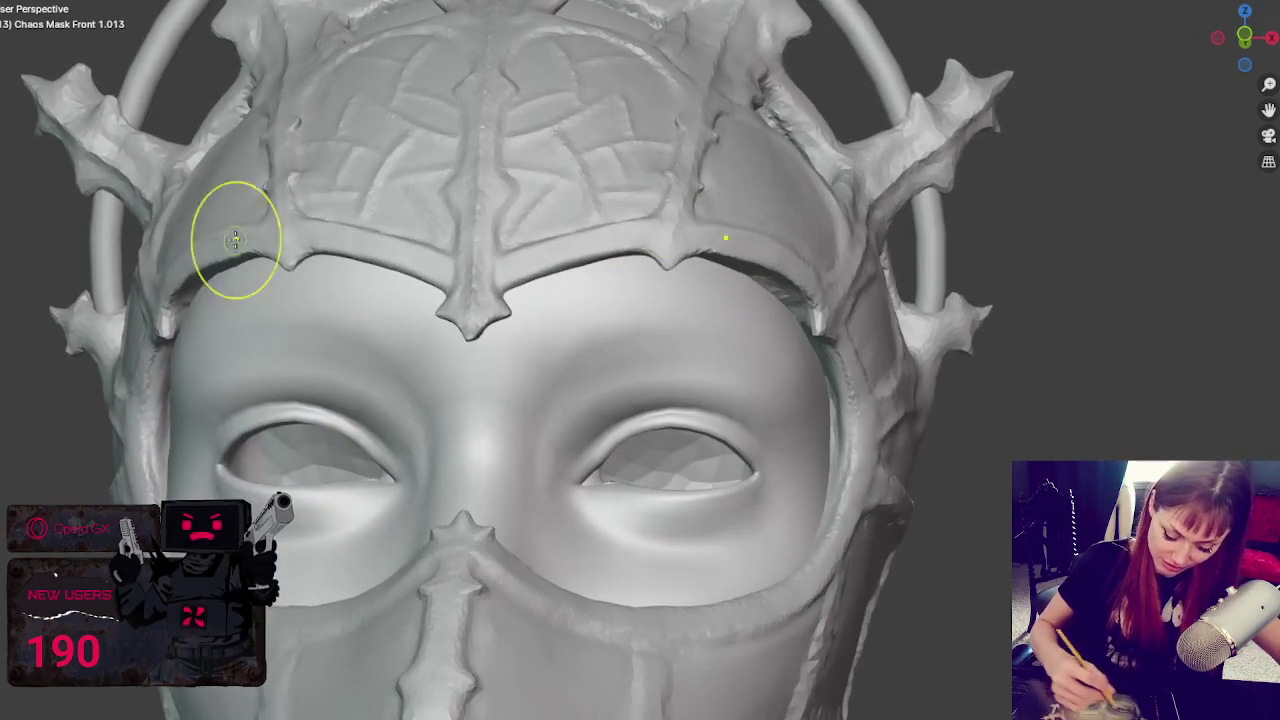
drag(663, 251, 214, 243)
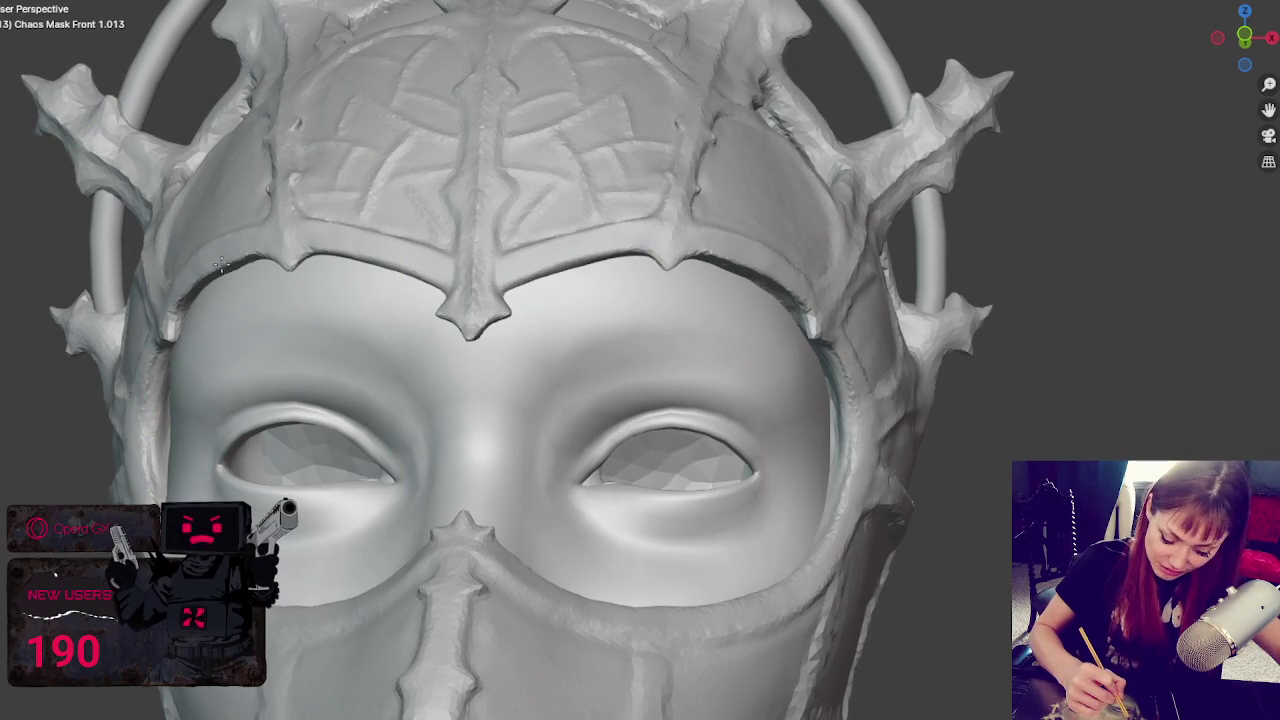
click(210, 258)
drag(209, 258, 207, 257)
drag(857, 390, 848, 449)
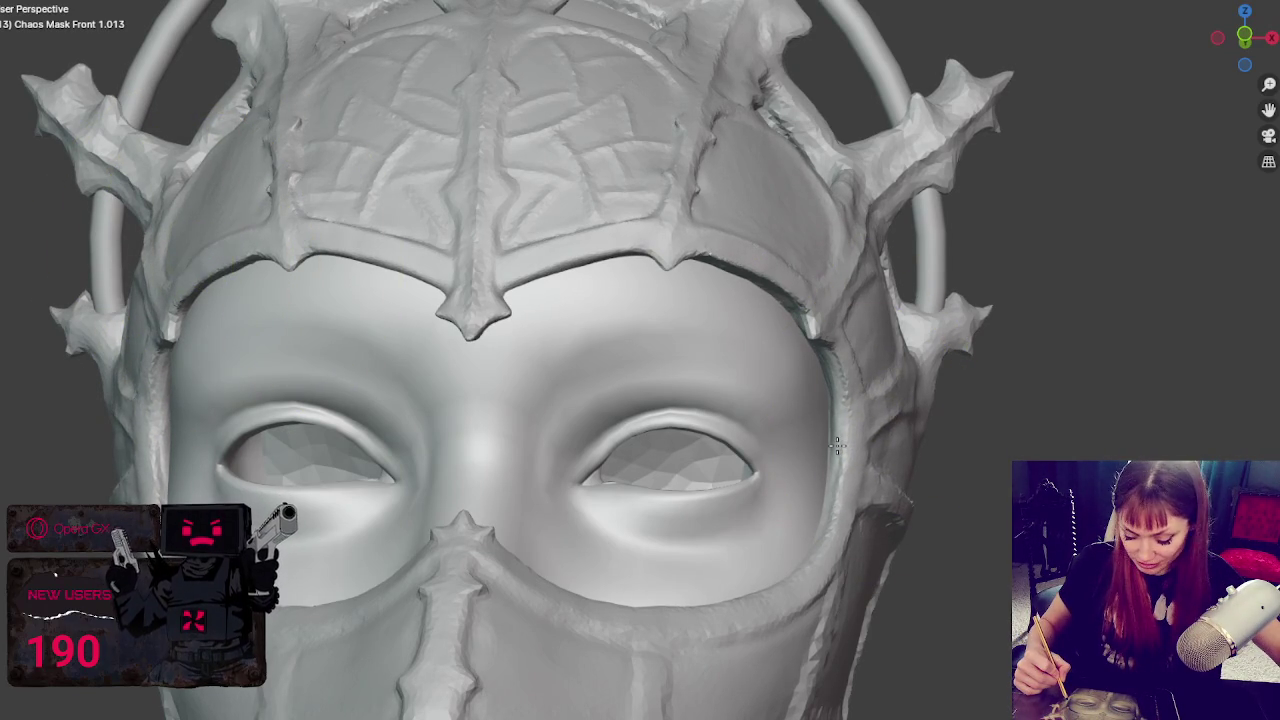
scroll(829, 414, down, 5)
mouse_move(777, 417)
middle_down()
mouse_move(831, 397)
mouse_move(811, 401)
middle_up()
drag(811, 401, 729, 398)
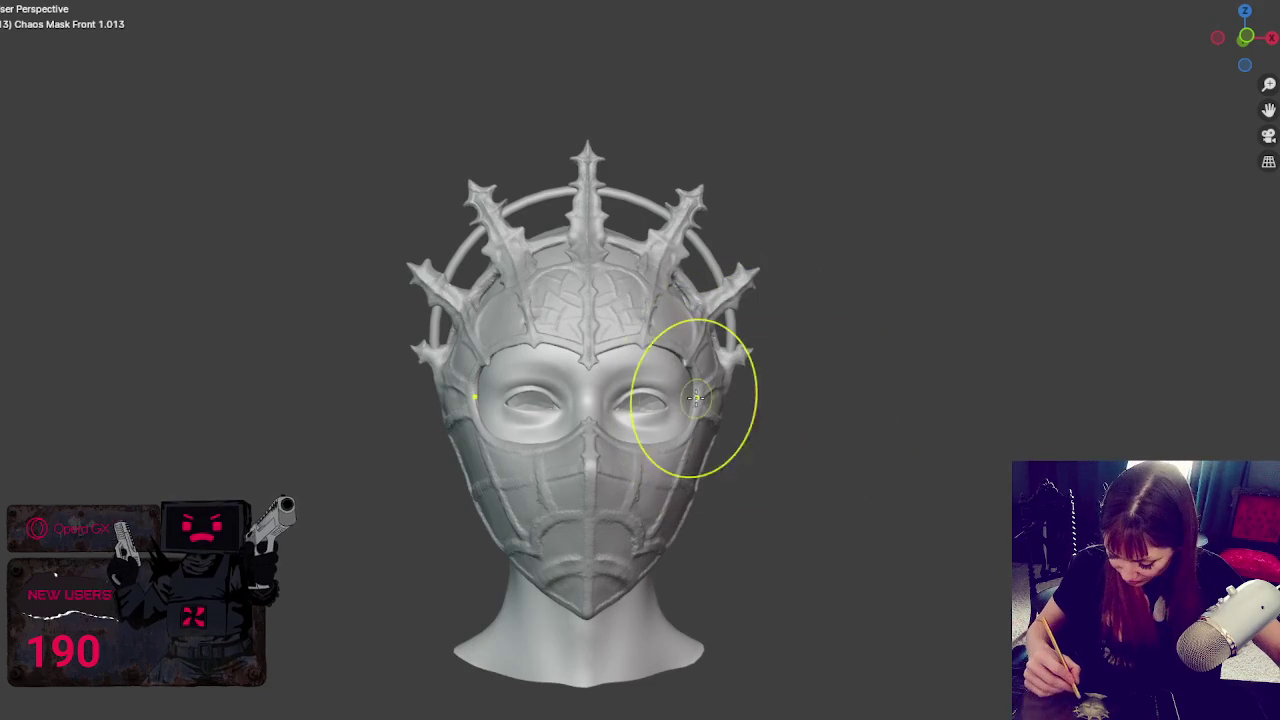
middle_drag(729, 398, 702, 398)
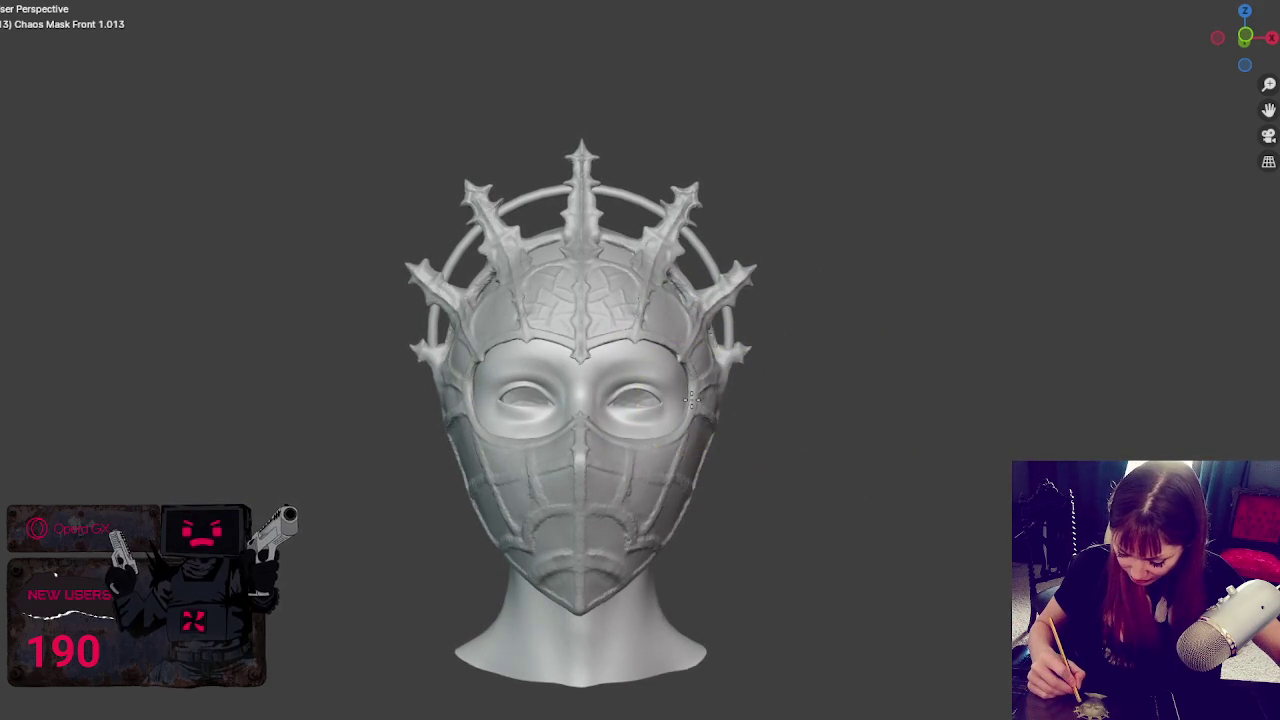
mouse_move(806, 377)
middle_down()
mouse_move(808, 389)
mouse_move(722, 408)
middle_up()
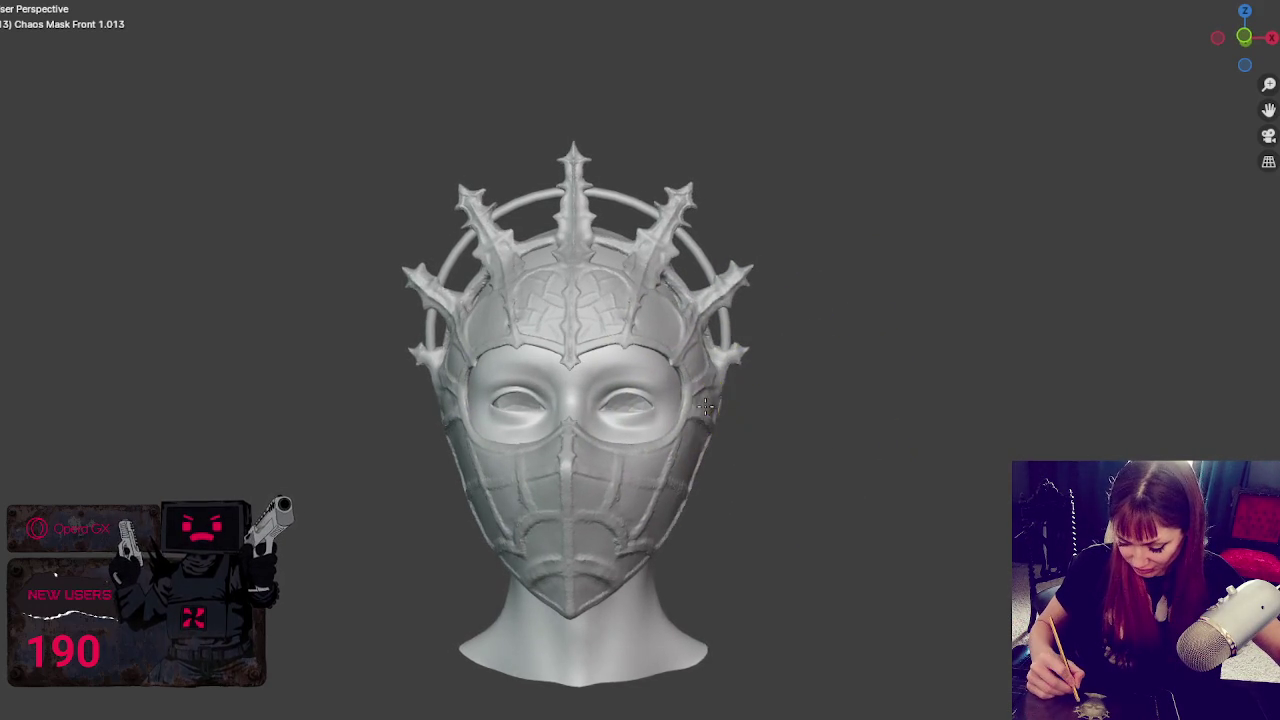
mouse_move(768, 410)
middle_down()
mouse_move(695, 440)
mouse_move(711, 478)
mouse_move(728, 480)
middle_up()
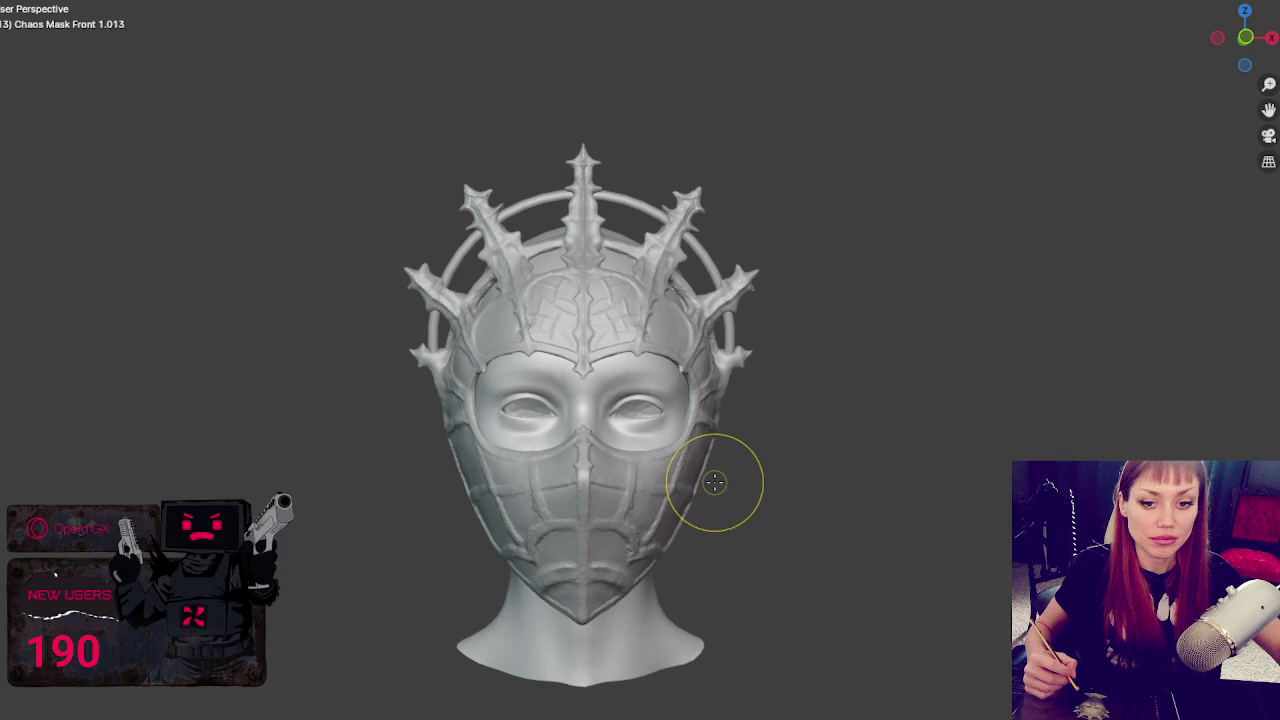
scroll(714, 484, up, 2)
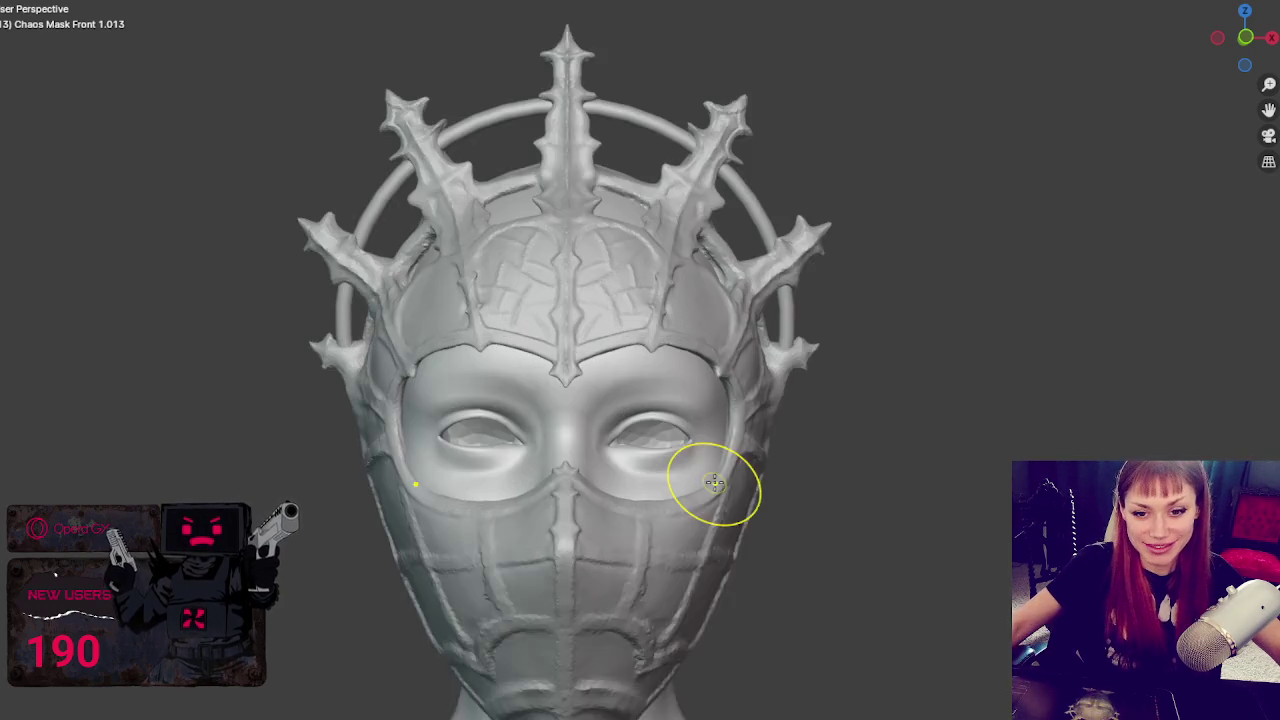
- Frame the mask frontally and try grooves along the central ridge, then undo them
scroll(712, 420, up, 2)
scroll(680, 360, up, 2)
middle_drag(667, 350, 703, 360)
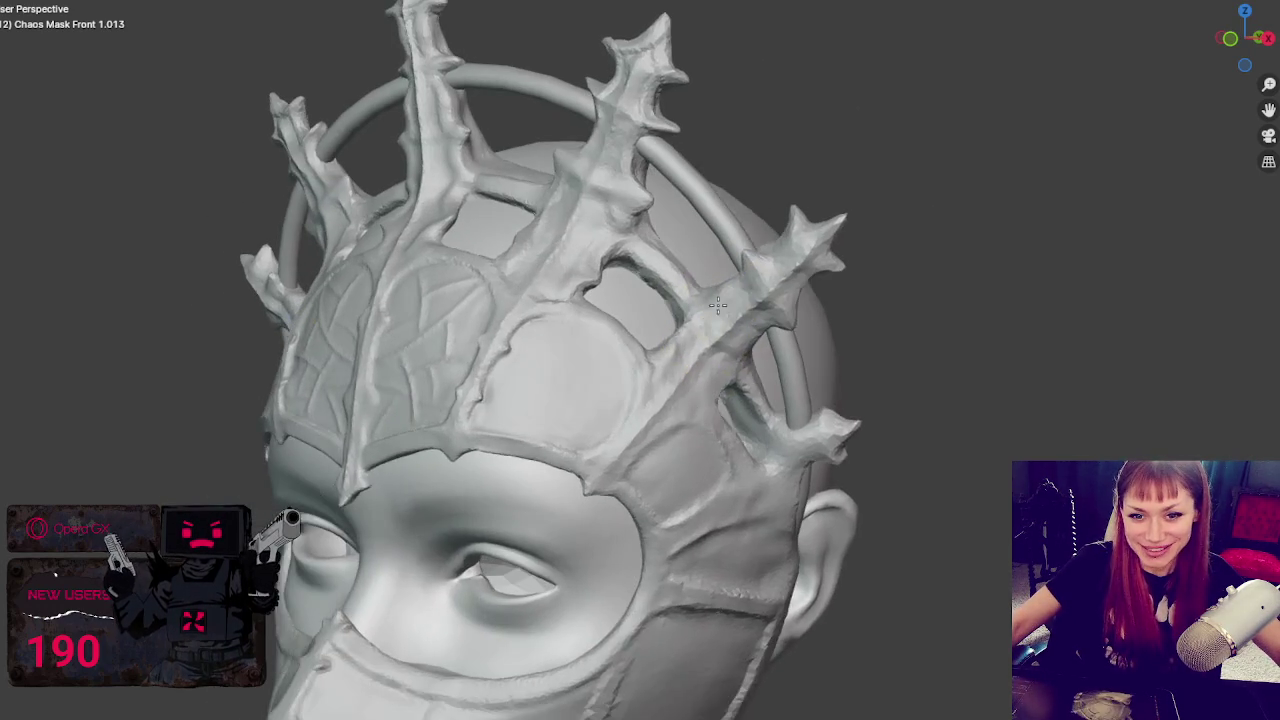
scroll(689, 423, up, 2)
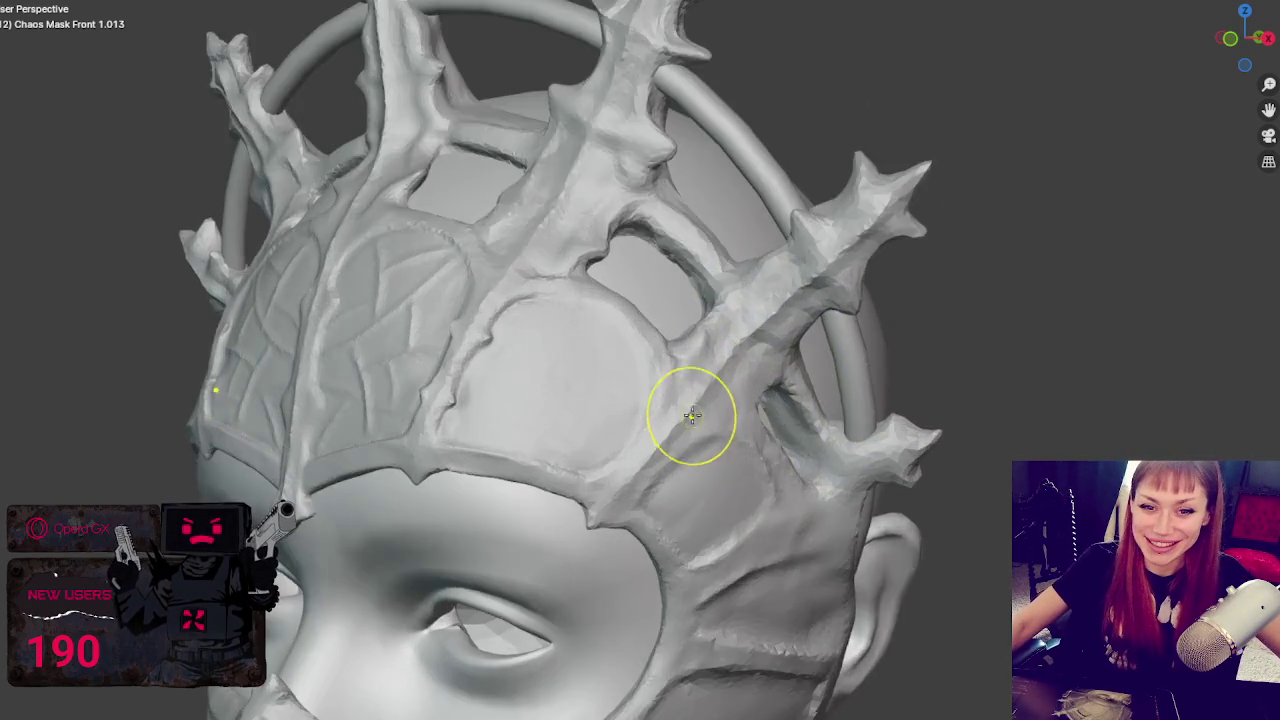
scroll(700, 410, up, 2)
middle_drag(710, 405, 733, 397)
scroll(733, 397, up, 2)
middle_drag(594, 337, 674, 414)
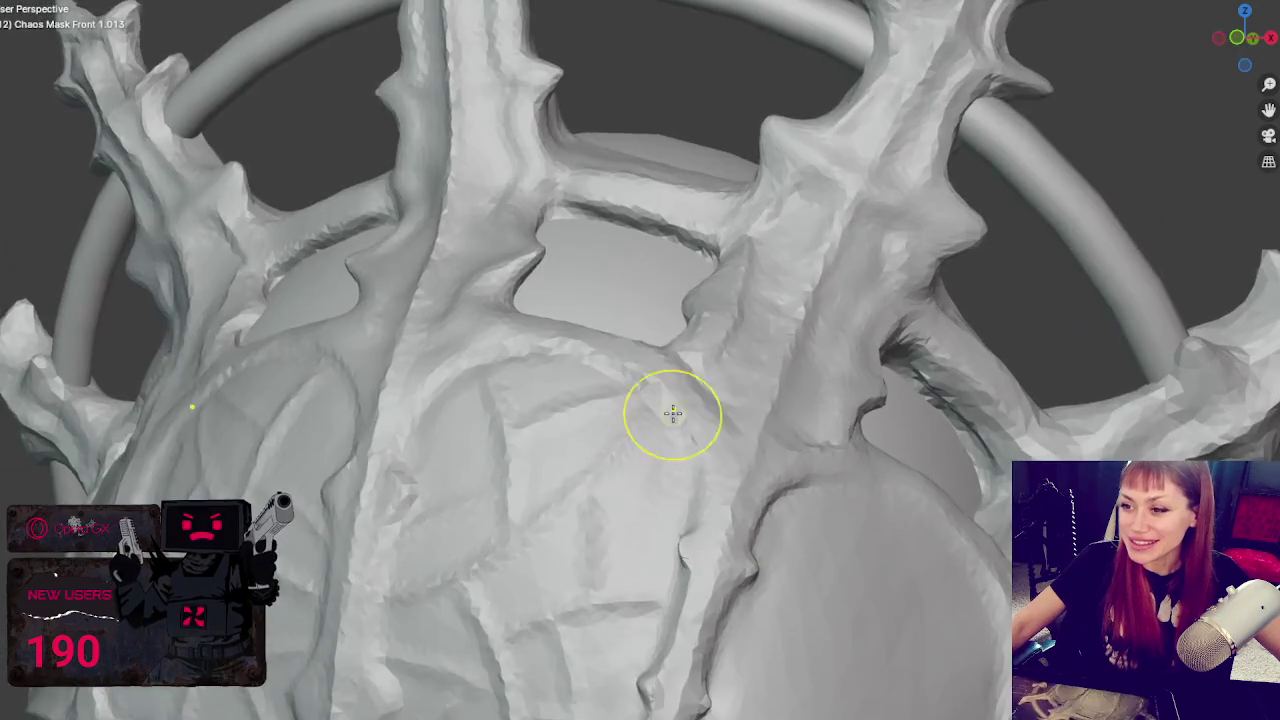
scroll(745, 225, up, 2)
middle_drag(745, 225, 731, 186)
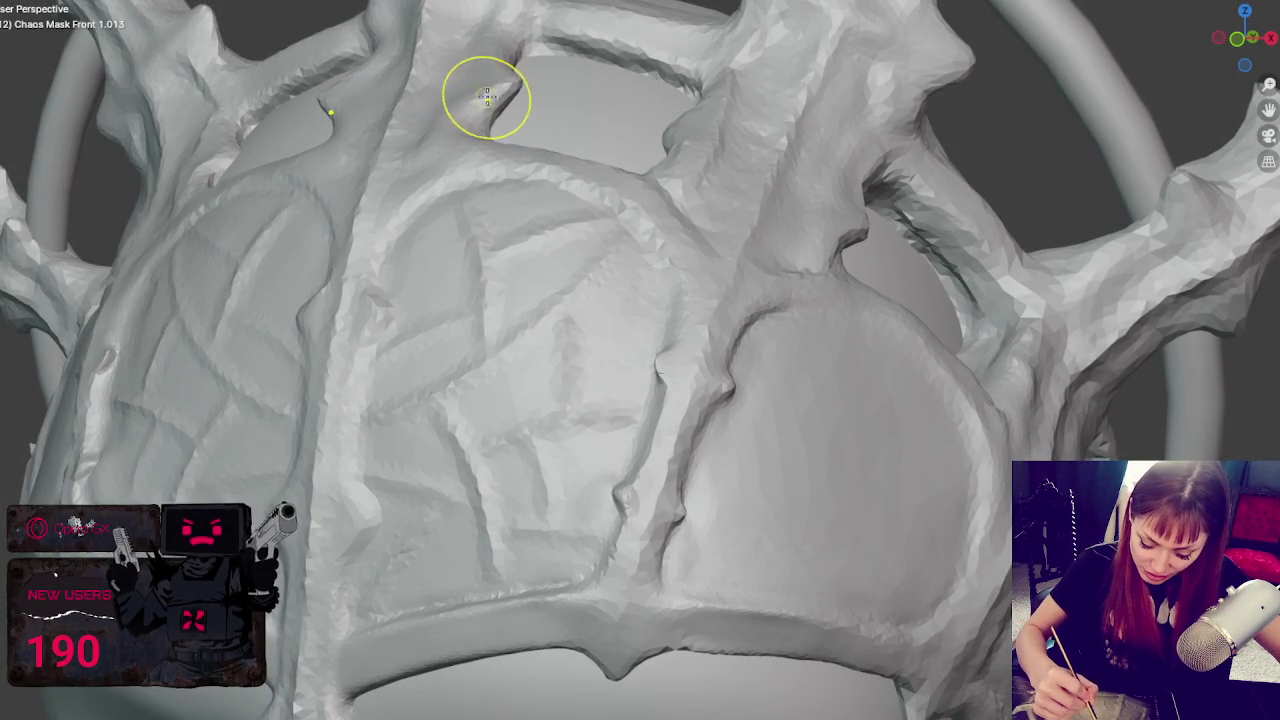
mouse_move(508, 72)
middle_down()
mouse_move(597, 115)
mouse_move(637, 266)
middle_up()
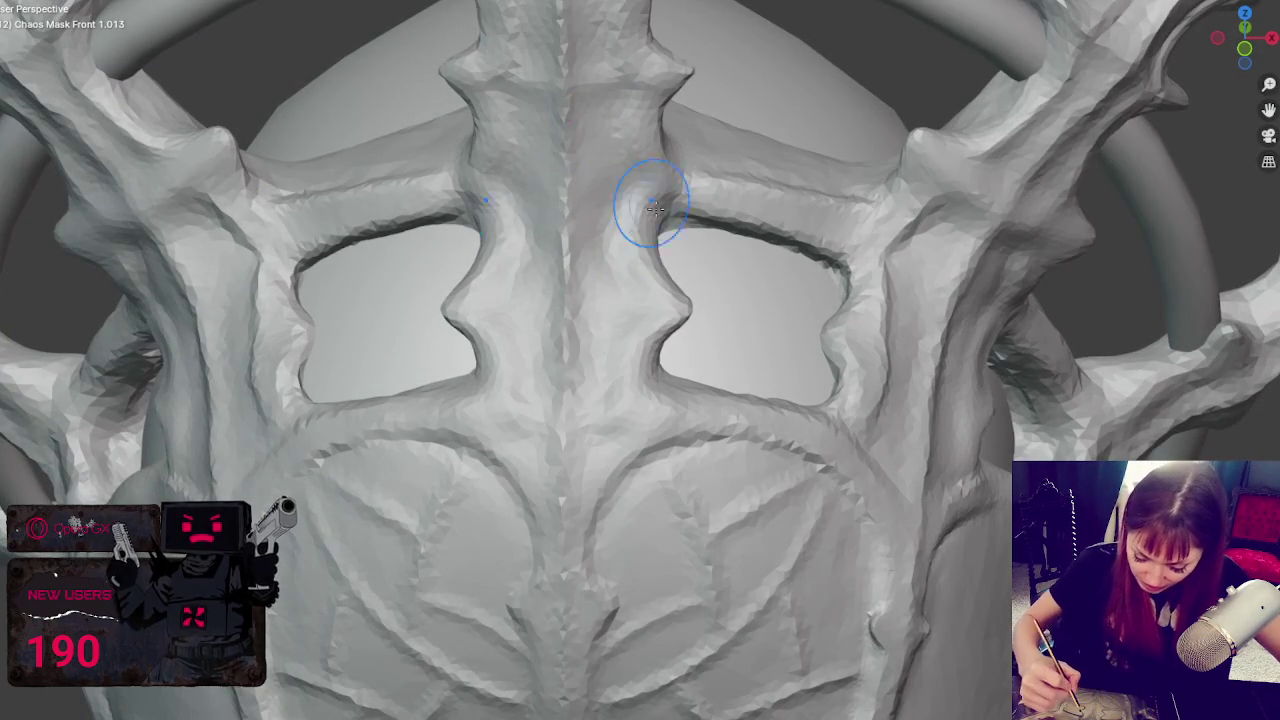
drag(630, 216, 672, 303)
key(ctrl+z)
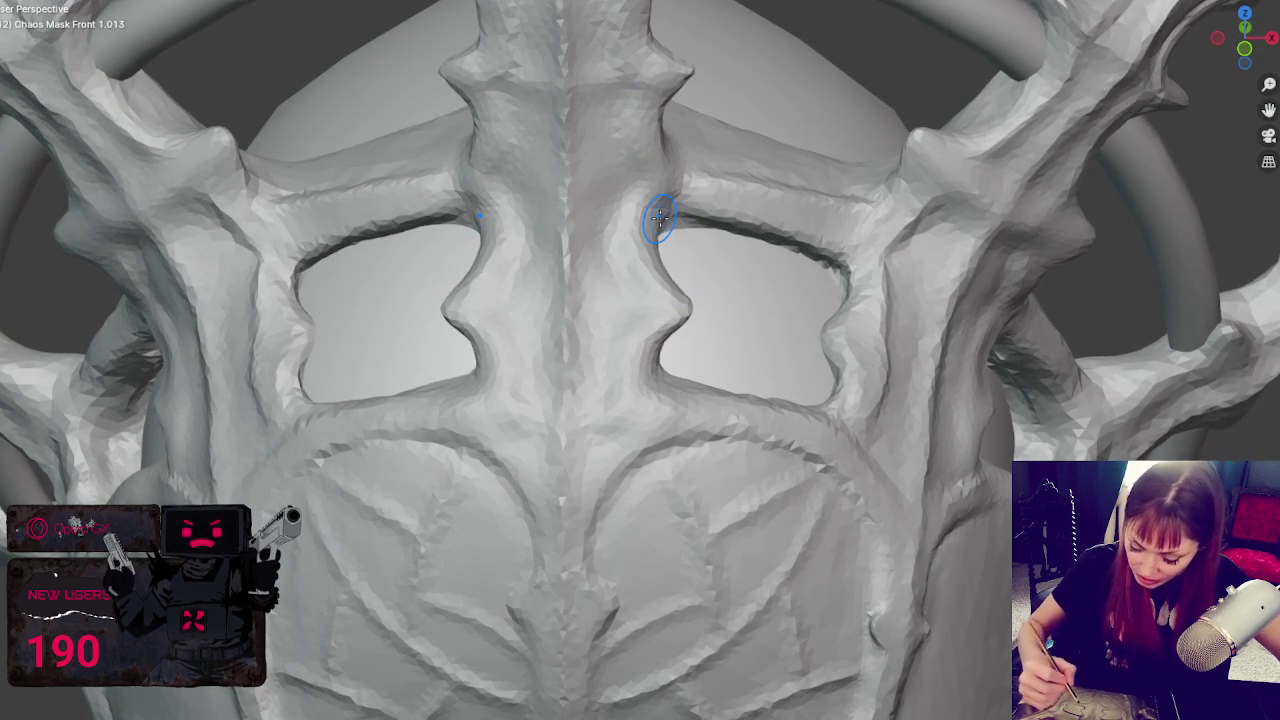
- Carve a mirrored groove down the full length of the central ridge
scroll(640, 205, up, 2)
scroll(651, 220, up, 1)
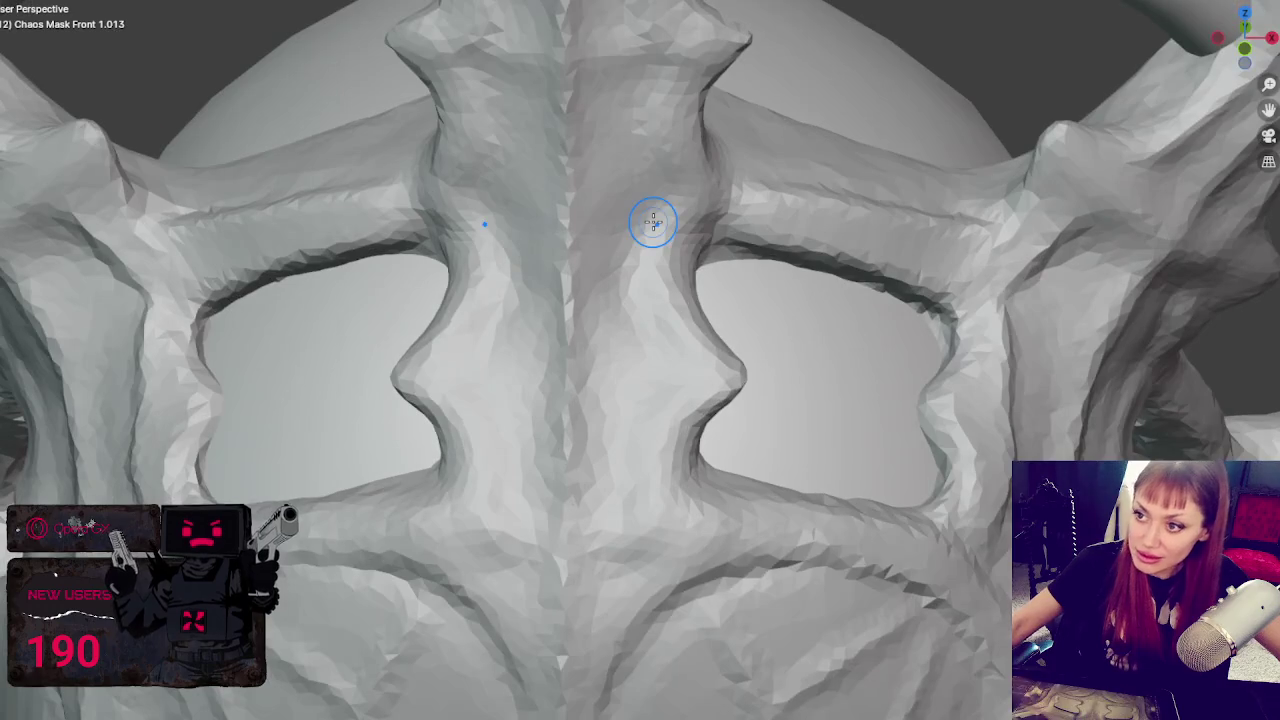
mouse_move(697, 224)
mouse_down()
mouse_move(716, 354)
mouse_move(686, 506)
mouse_up()
middle_drag(957, 434, 943, 371)
drag(943, 371, 920, 440)
- Crease the ridge beside the eye hole and deepen the eye hole's upper rim
middle_drag(920, 440, 895, 492)
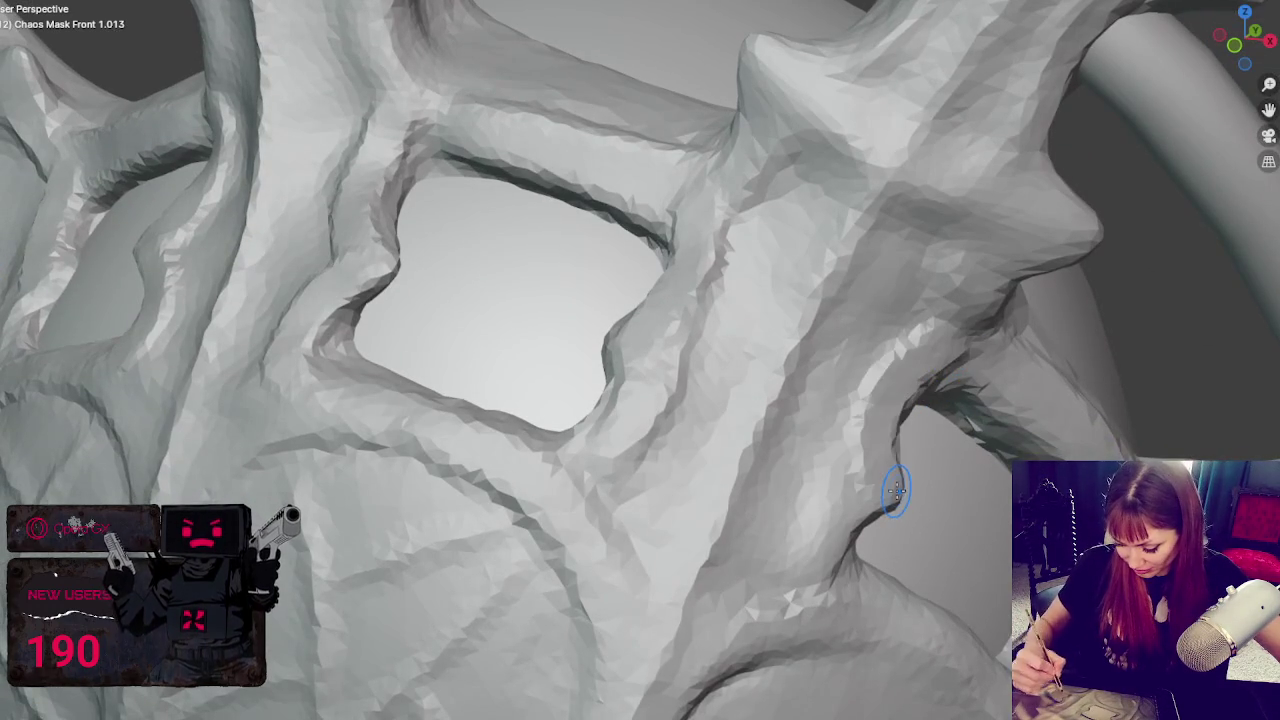
drag(706, 206, 626, 333)
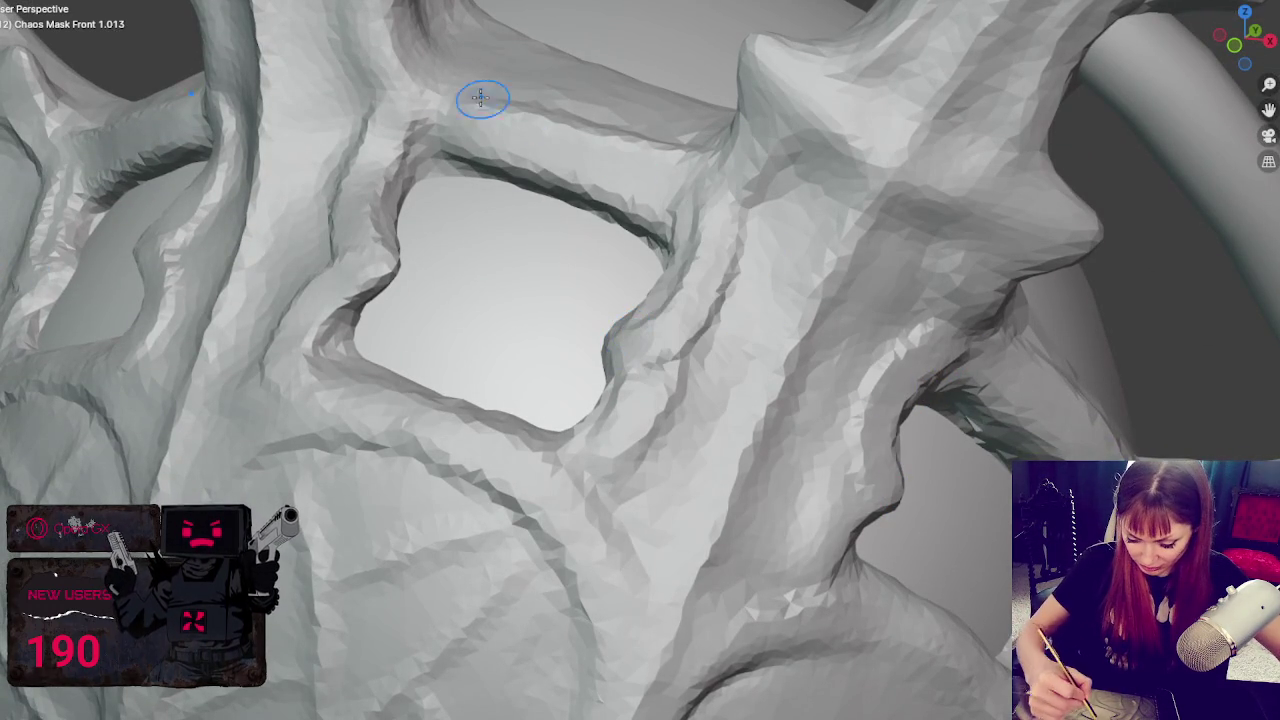
drag(499, 106, 700, 214)
- Carve diagonal and vertical crack lines across the forehead panel, undoing the last strokes
mouse_move(737, 477)
middle_down()
mouse_move(800, 429)
mouse_move(649, 472)
middle_up()
mouse_move(449, 571)
mouse_down()
mouse_move(640, 470)
mouse_move(690, 392)
mouse_up()
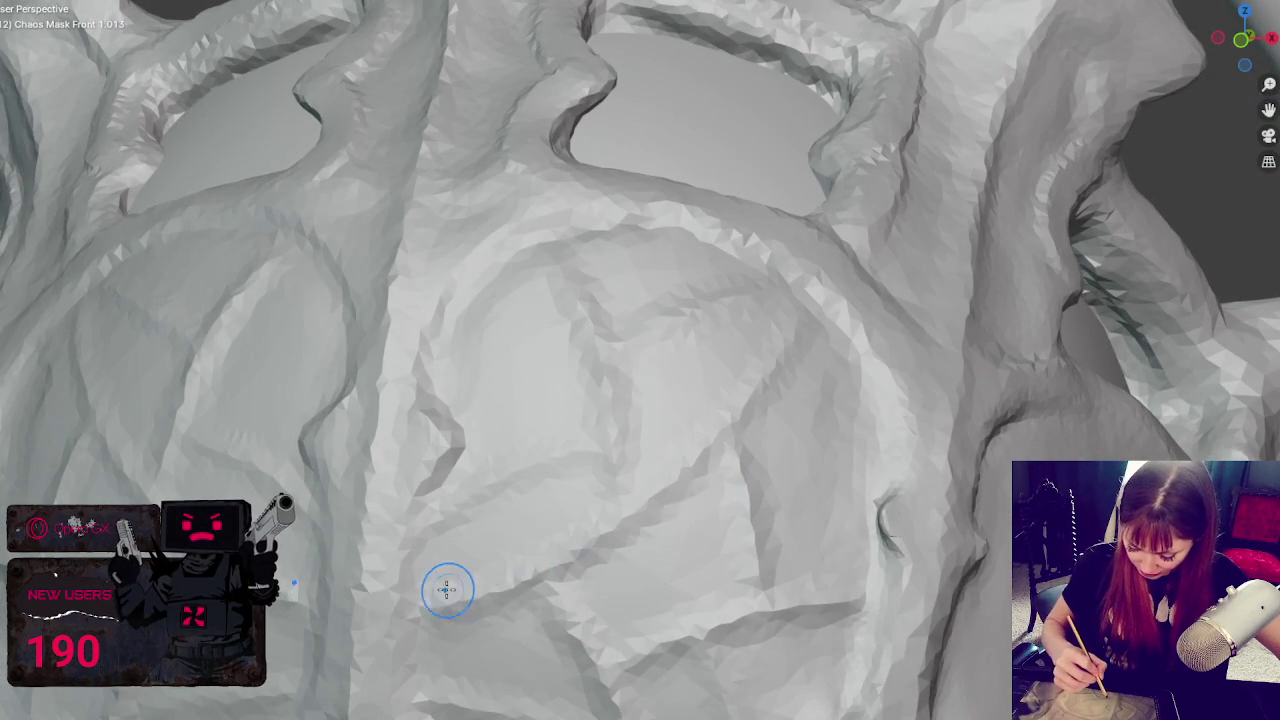
mouse_move(506, 560)
mouse_down()
mouse_move(700, 440)
mouse_move(820, 310)
mouse_up()
drag(742, 447, 771, 571)
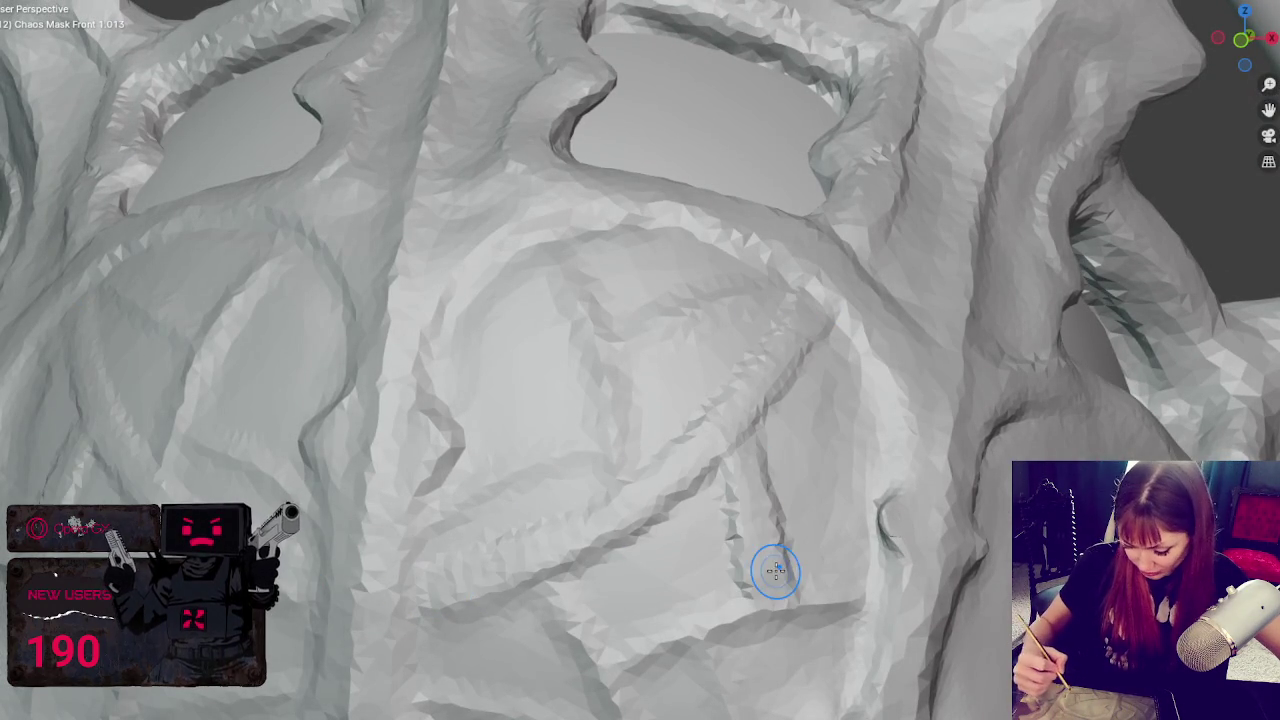
drag(543, 257, 610, 487)
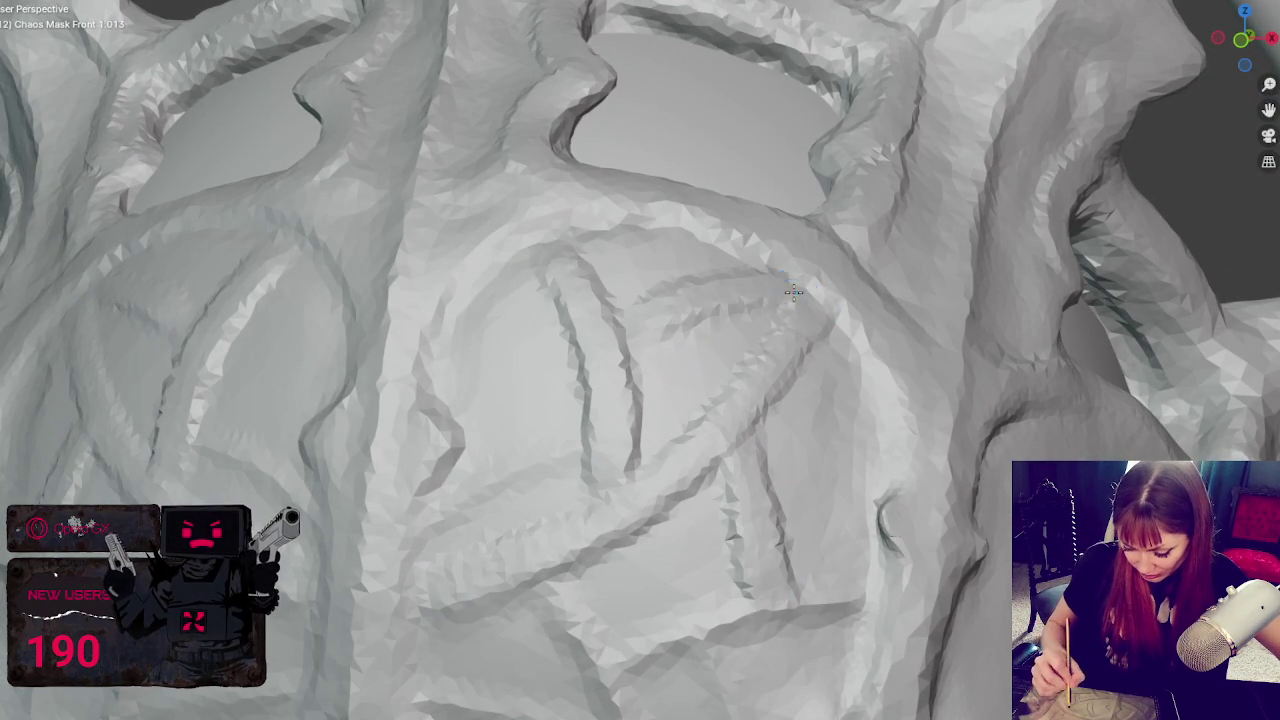
key(ctrl+z)
key(ctrl+z)
scroll(792, 320, down, 5)
scroll(792, 342, up, 2)
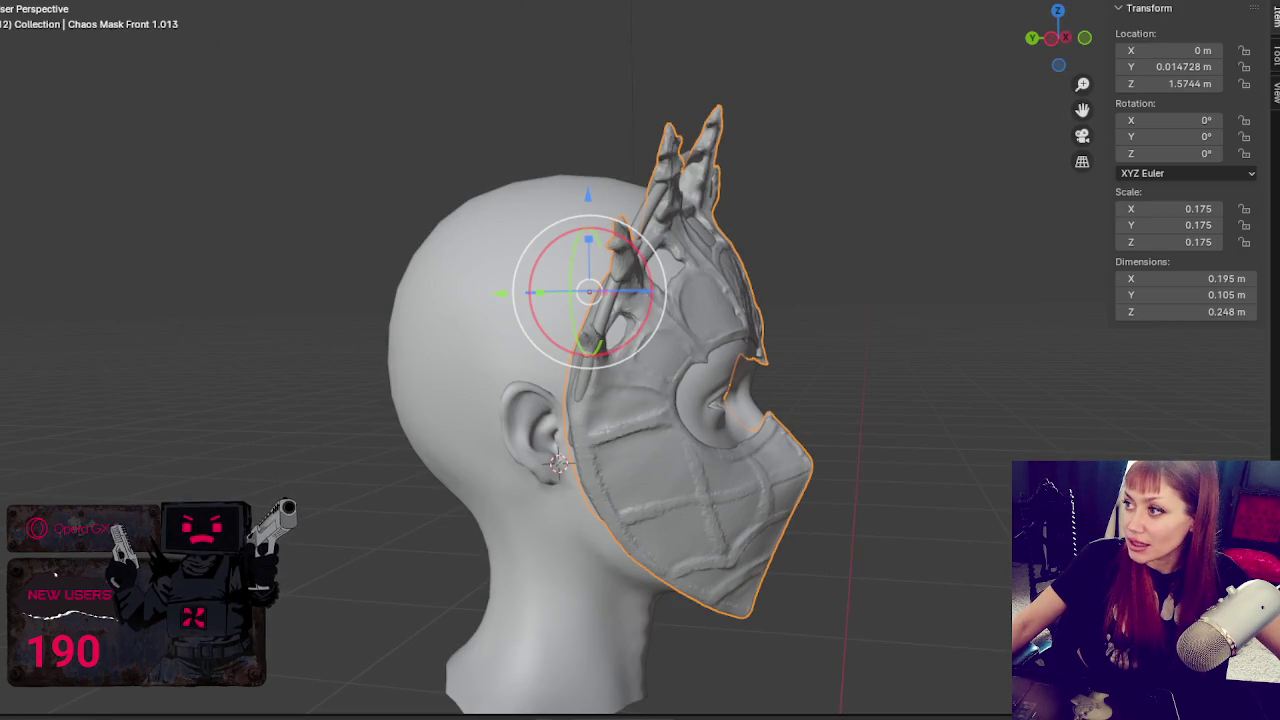
key(alt+a)
click(742, 302)
middle_drag(887, 236, 714, 320)
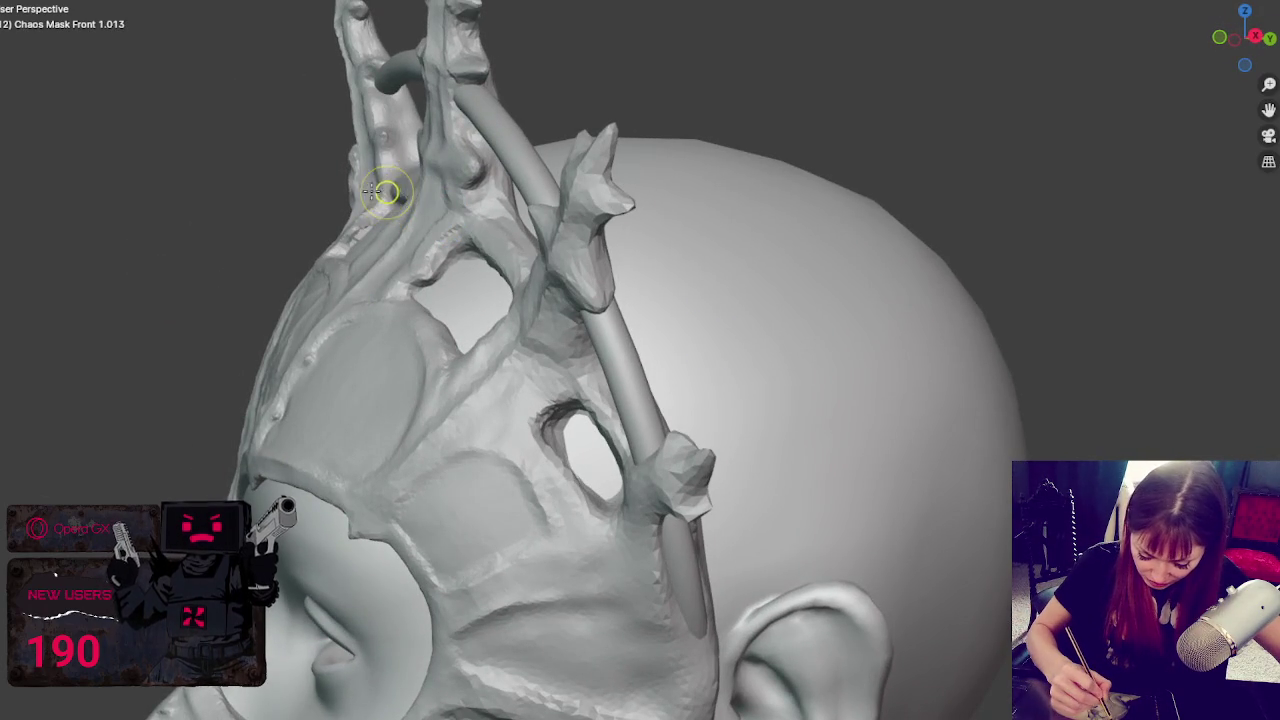
mouse_move(371, 199)
middle_down()
mouse_move(633, 195)
mouse_move(680, 180)
mouse_move(731, 189)
mouse_move(918, 318)
middle_up()
scroll(918, 318, down, 2)
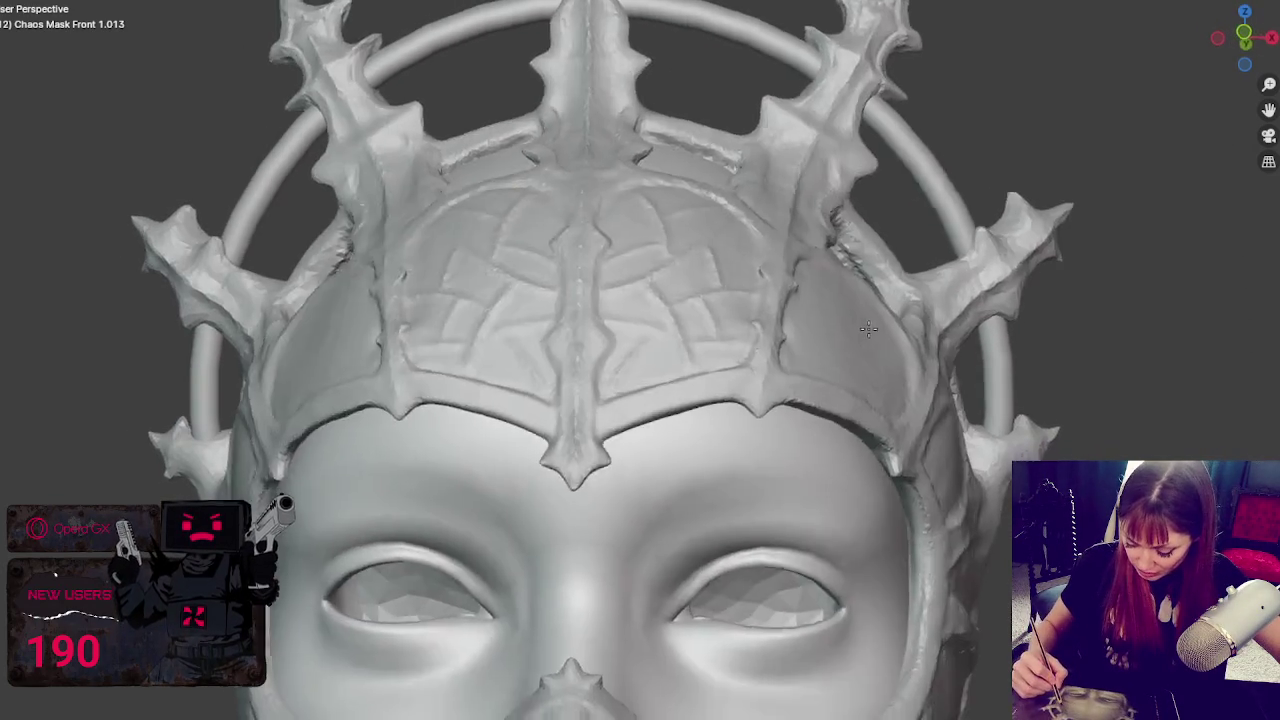
scroll(890, 322, down, 1)
scroll(863, 329, down, 1)
scroll(840, 320, down, 3)
mouse_move(837, 318)
middle_down()
mouse_move(808, 137)
mouse_move(753, 140)
middle_up()
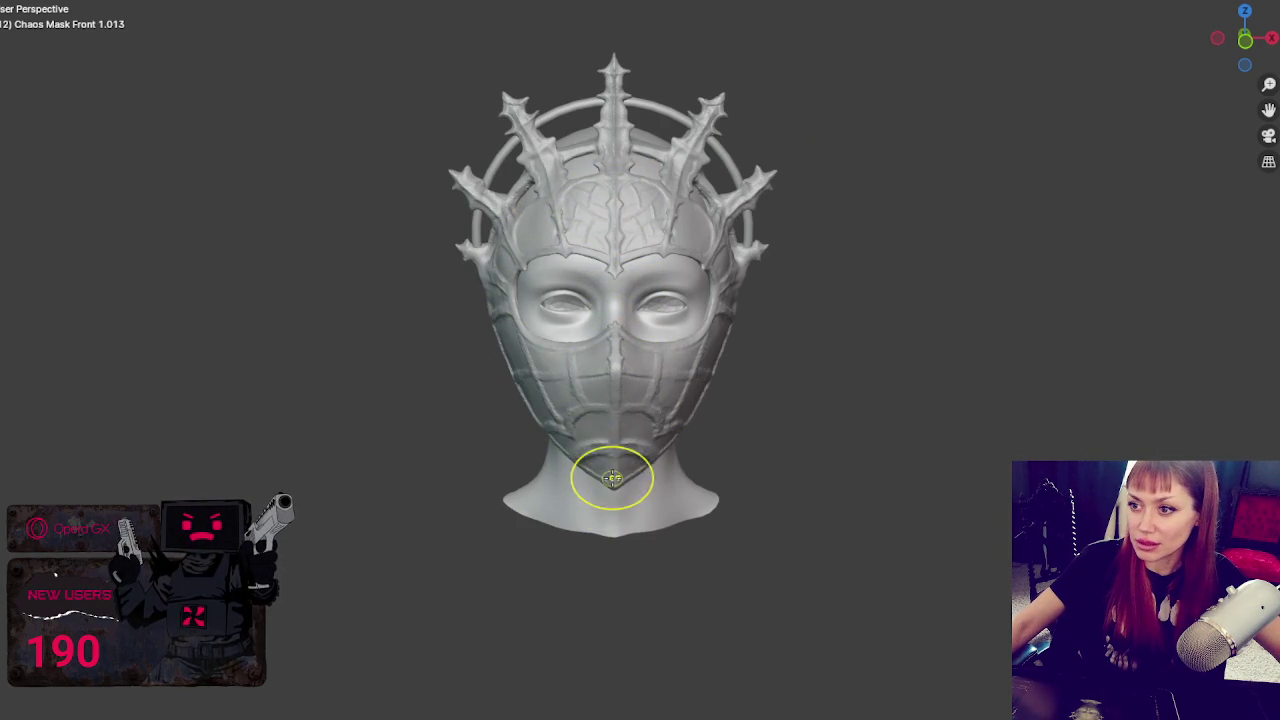
scroll(611, 490, up, 5)
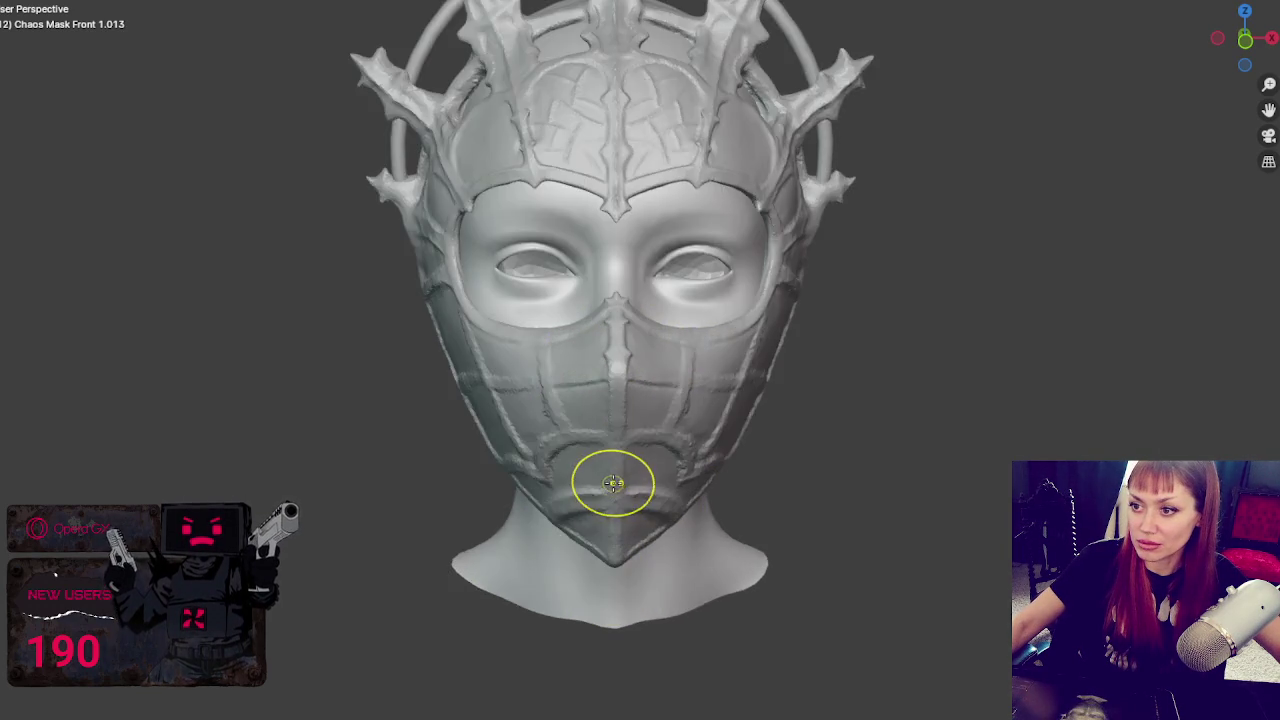
scroll(608, 491, up, 2)
scroll(601, 265, down, 2)
scroll(601, 265, up, 3)
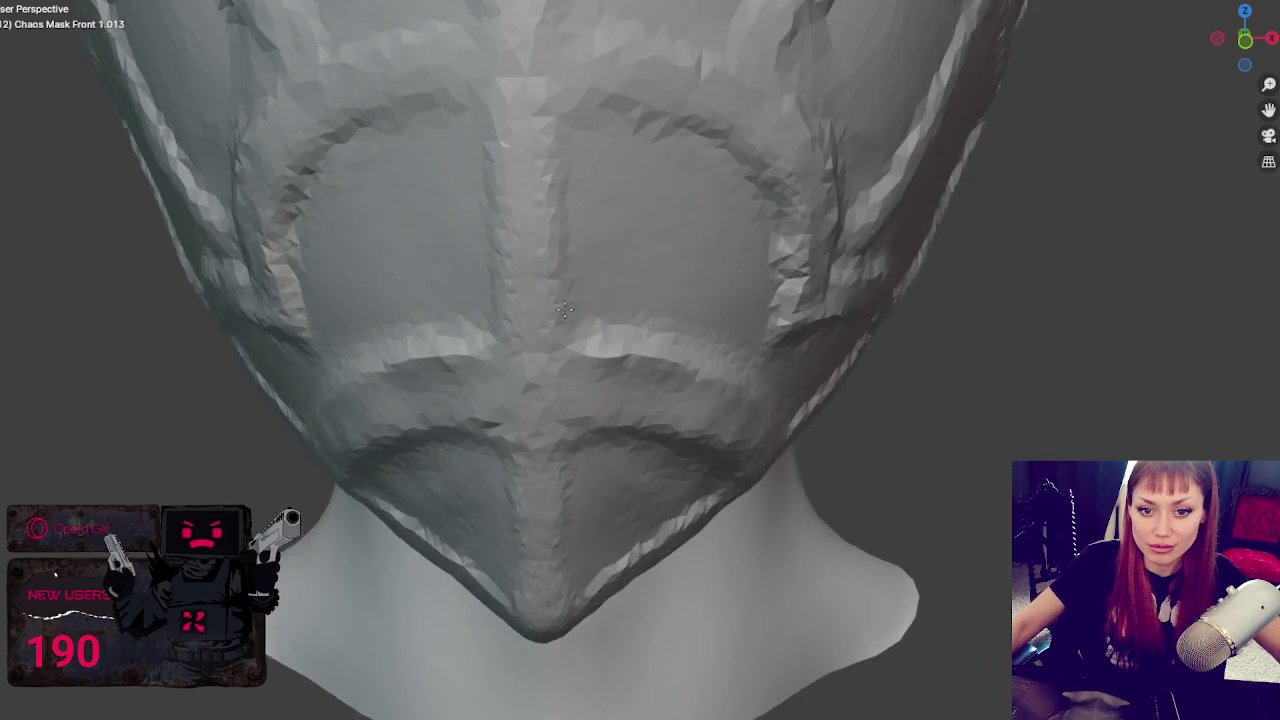
scroll(575, 270, down, 2)
scroll(560, 277, up, 1)
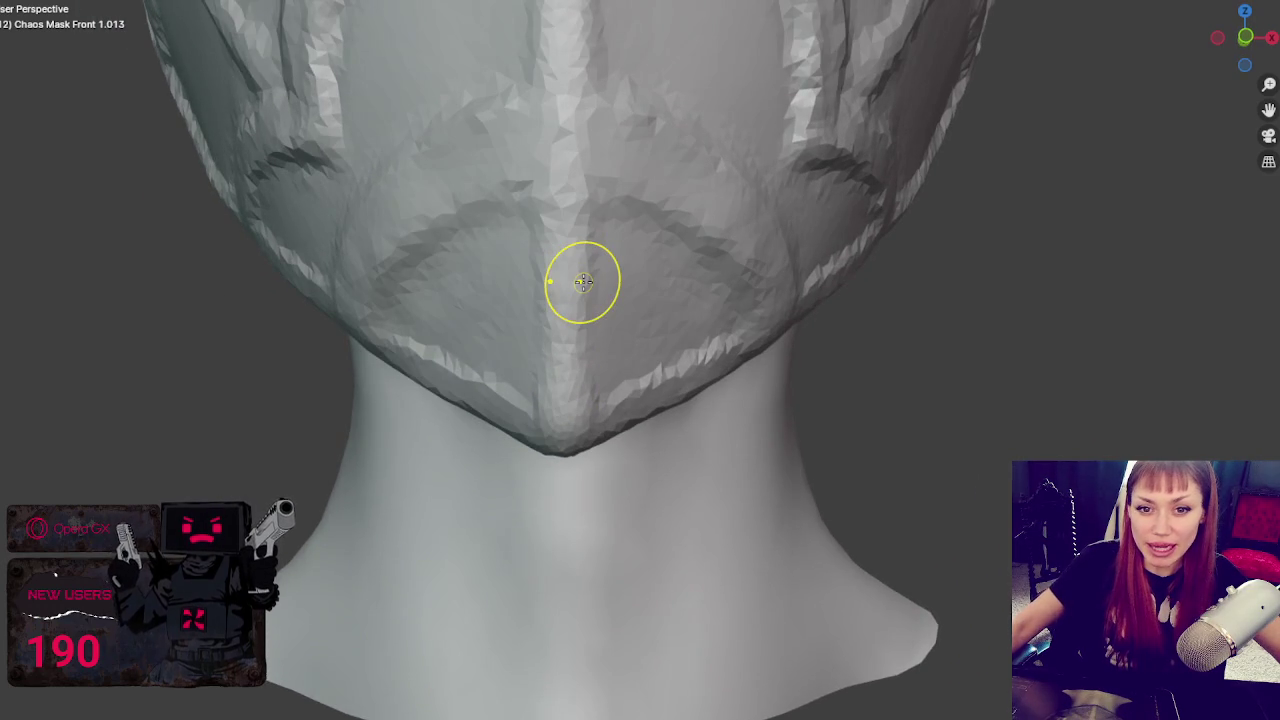
mouse_move(577, 394)
middle_down()
mouse_move(605, 355)
mouse_move(600, 366)
mouse_move(571, 353)
middle_up()
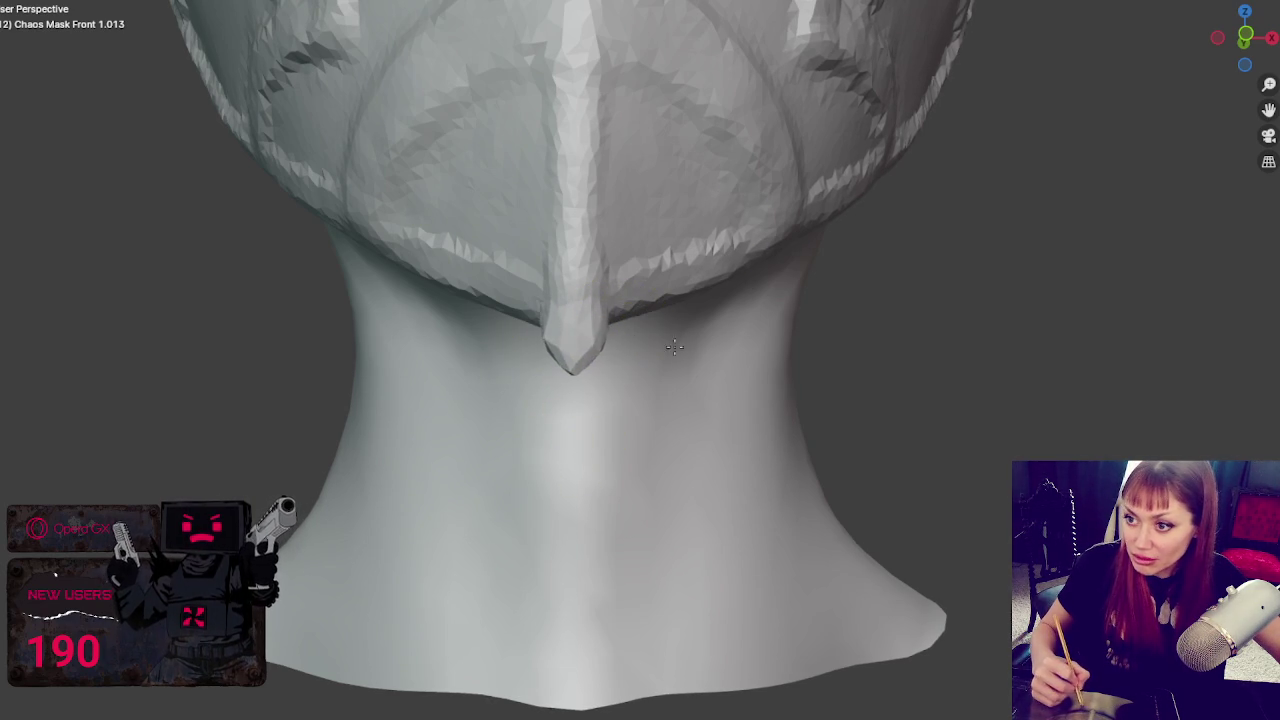
- Sculpt a line up the chin point's ridge and pull the tip longer
scroll(582, 329, up, 5)
drag(583, 327, 483, 163)
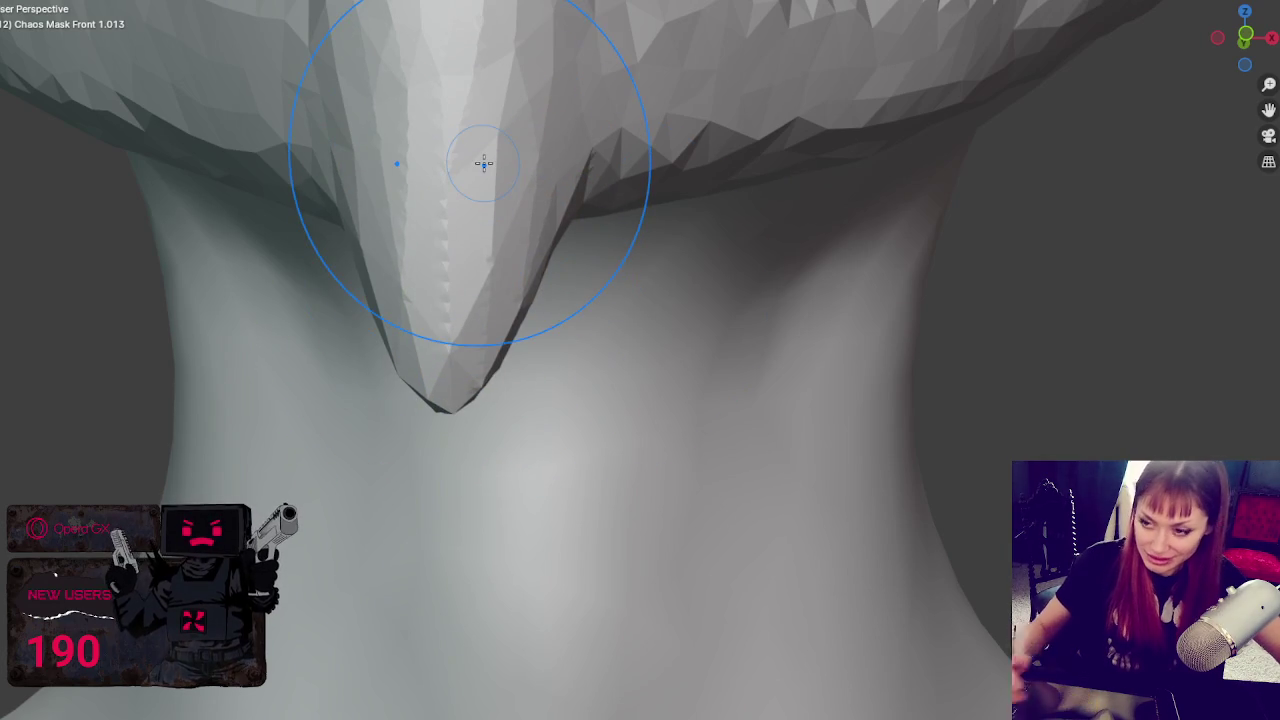
scroll(545, 190, down, 5)
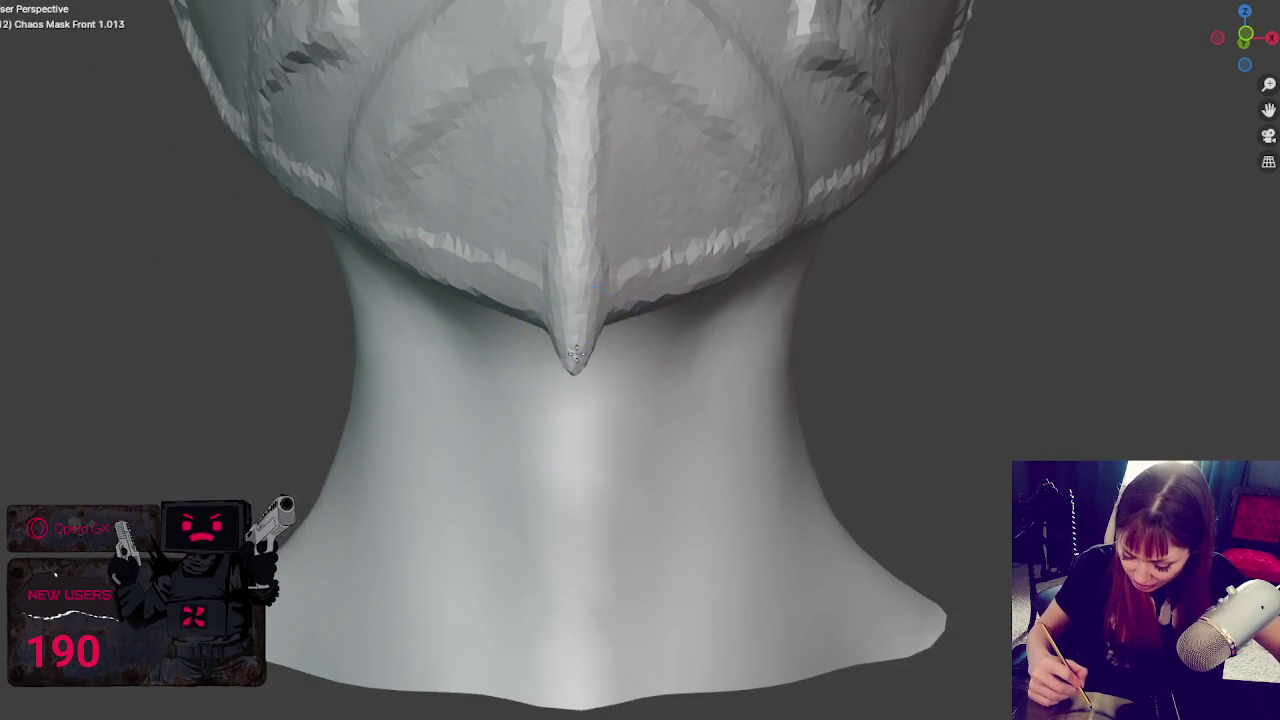
mouse_move(573, 307)
middle_down()
mouse_move(626, 283)
mouse_move(603, 68)
middle_up()
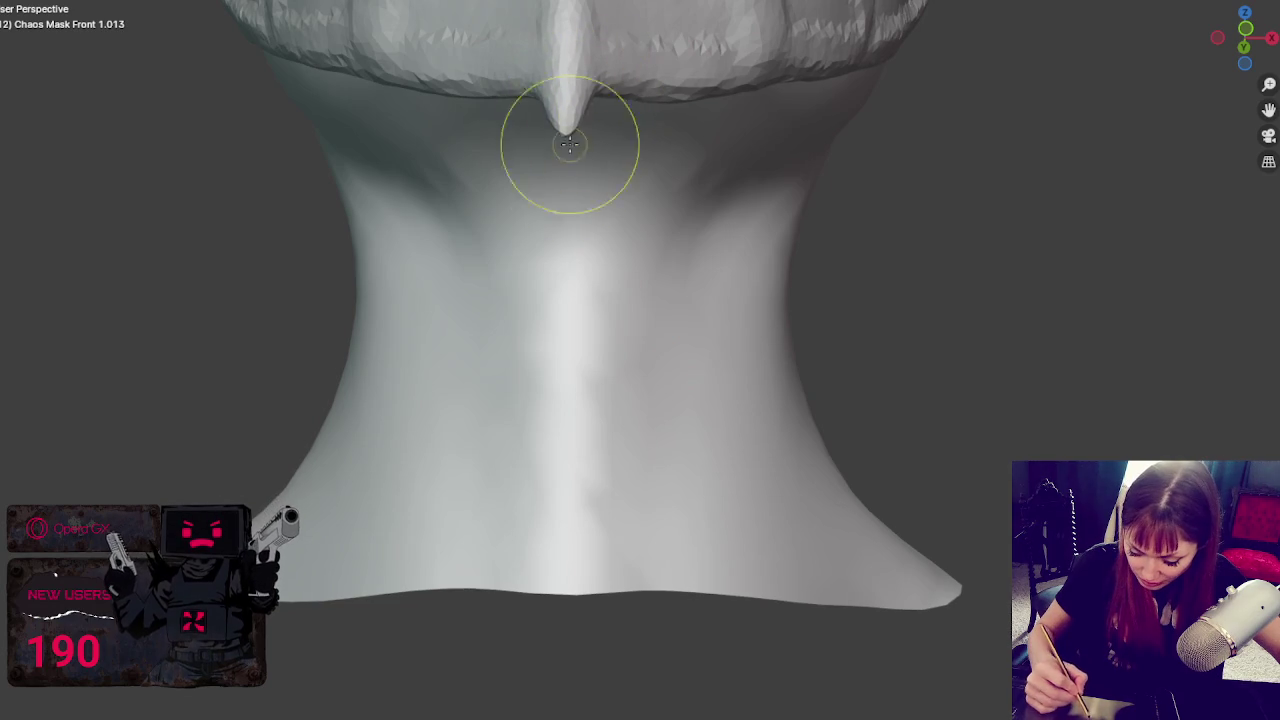
drag(565, 150, 571, 140)
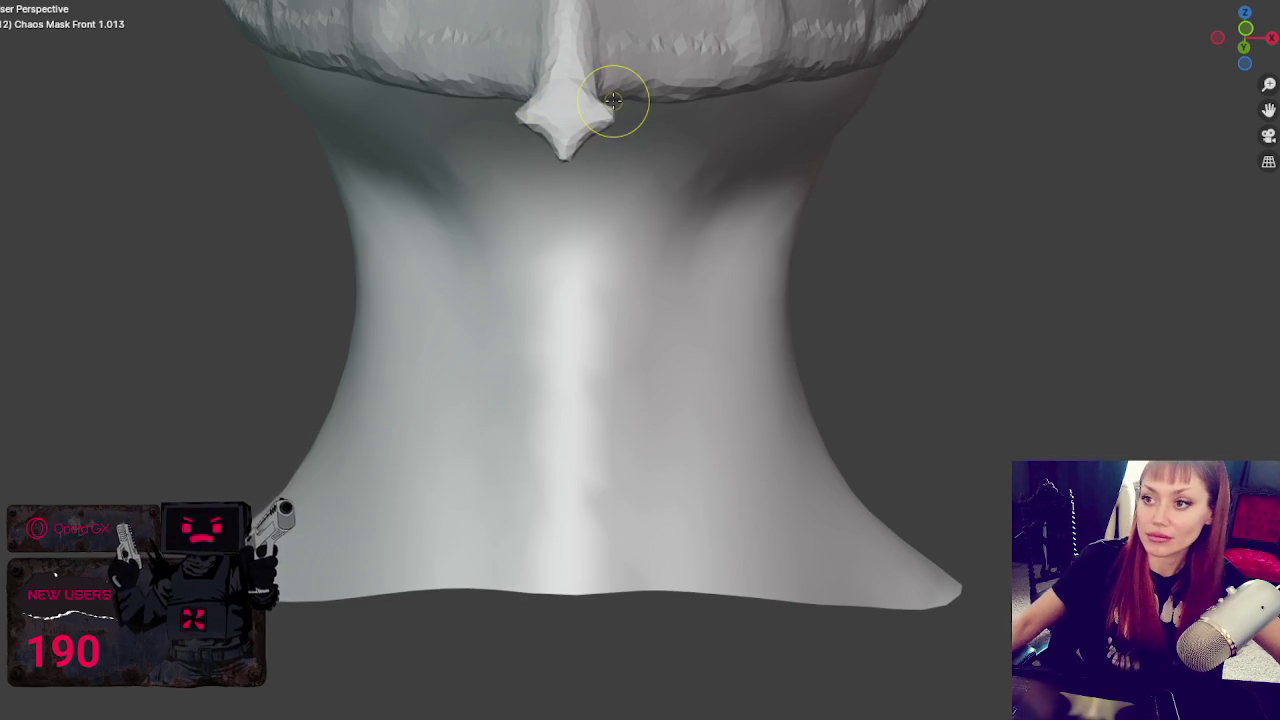
- Check the reshaped chin tip from lower and three-quarter front angles
scroll(612, 98, down, 5)
scroll(851, 411, down, 4)
middle_drag(867, 330, 886, 351)
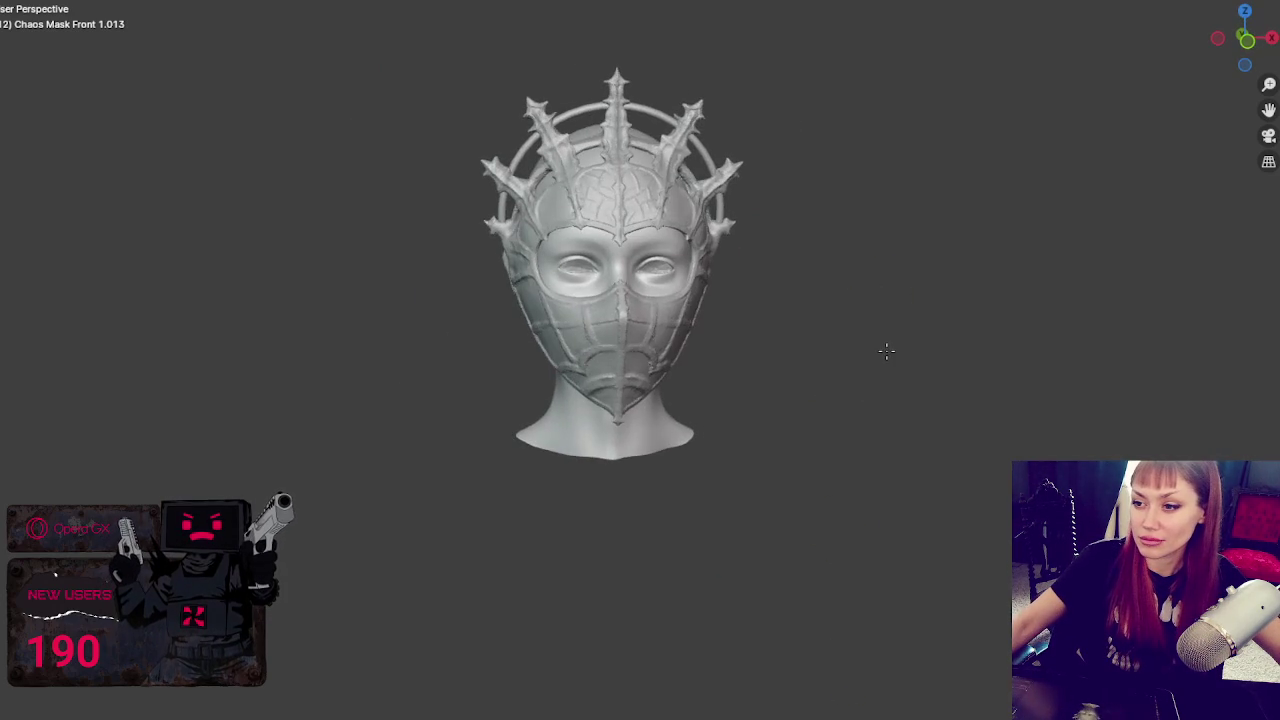
scroll(794, 371, up, 4)
scroll(802, 393, up, 2)
middle_drag(802, 393, 769, 360)
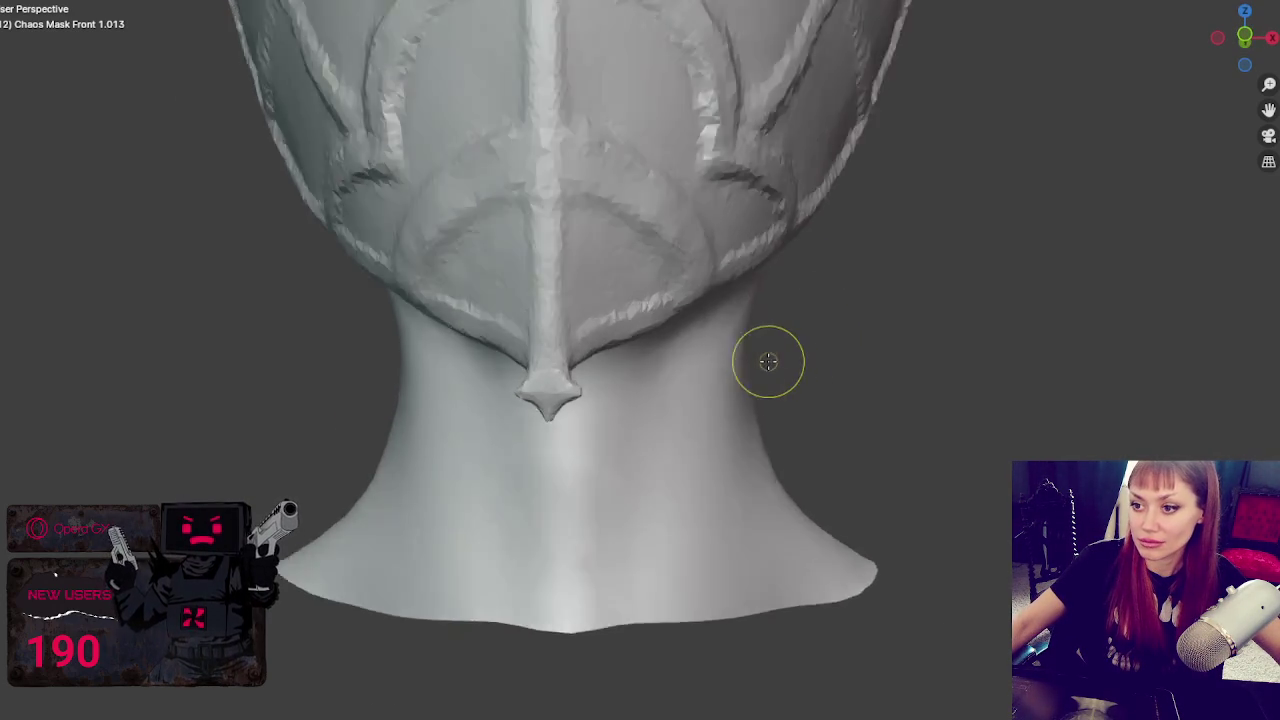
scroll(769, 360, up, 2)
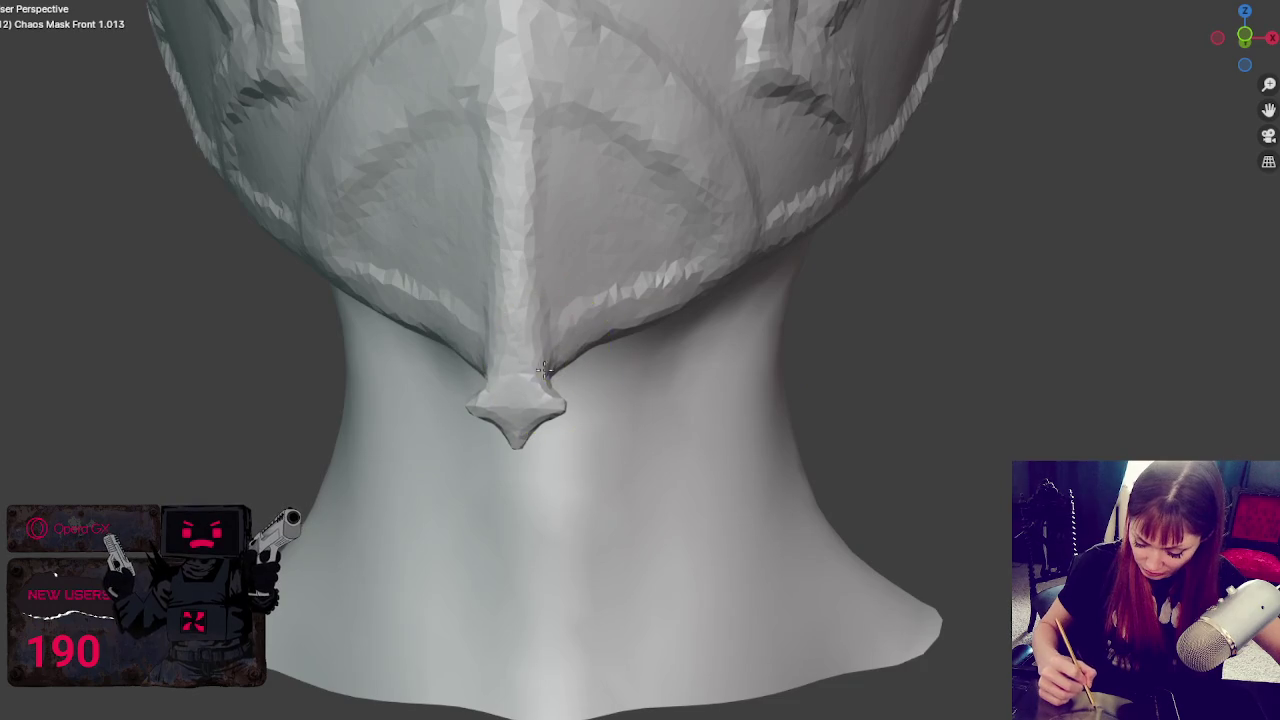
click(622, 322)
scroll(700, 330, down, 8)
mouse_move(766, 337)
middle_down()
mouse_move(963, 329)
mouse_move(886, 331)
mouse_move(1011, 340)
middle_up()
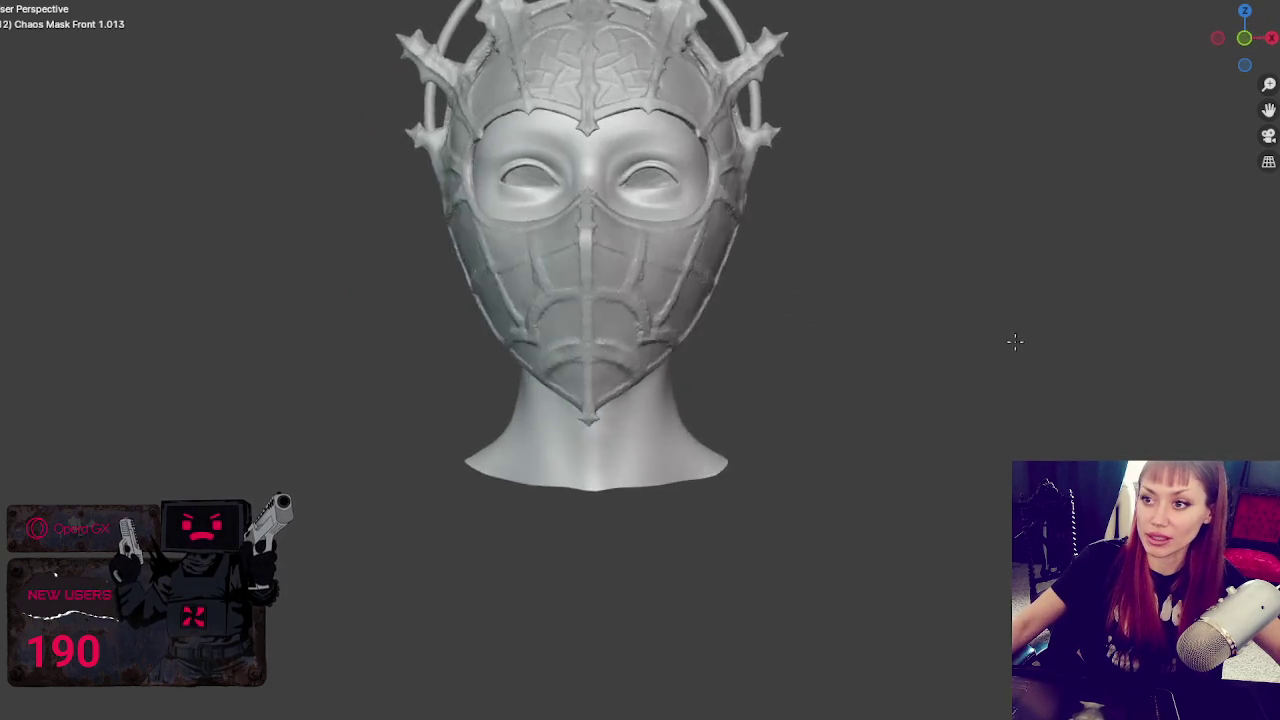
scroll(991, 351, down, 2)
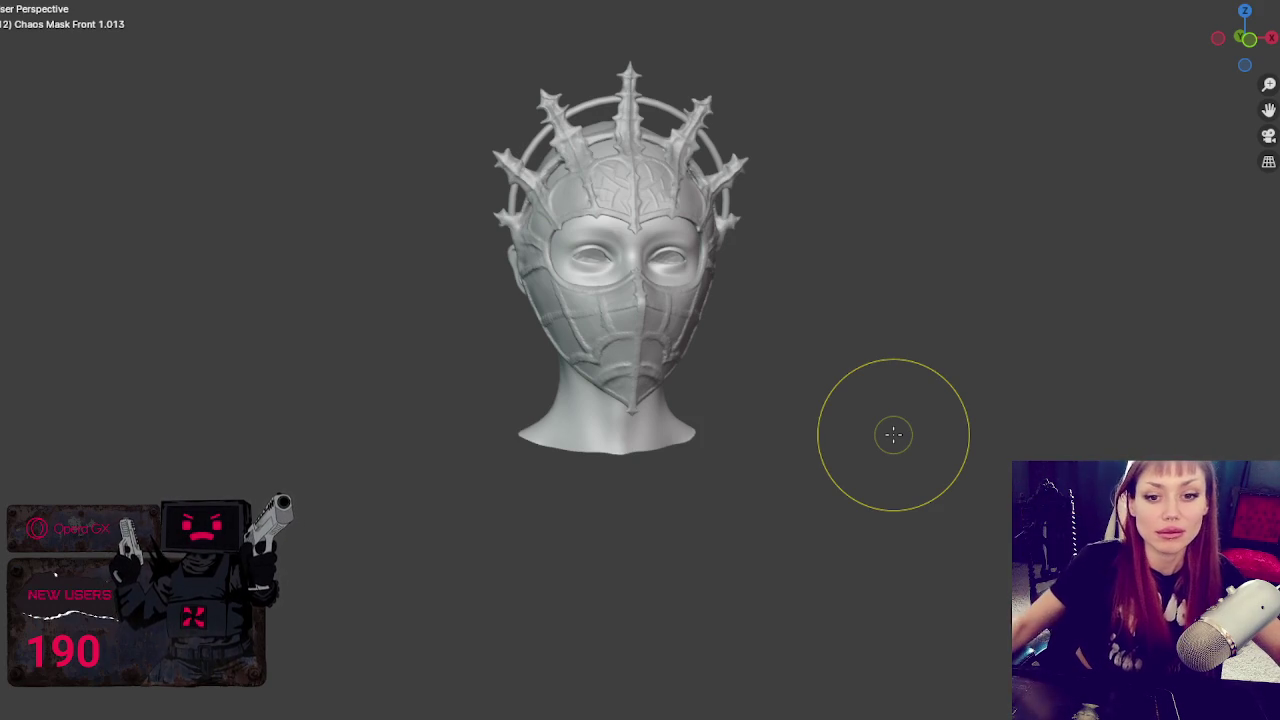
scroll(901, 404, up, 3)
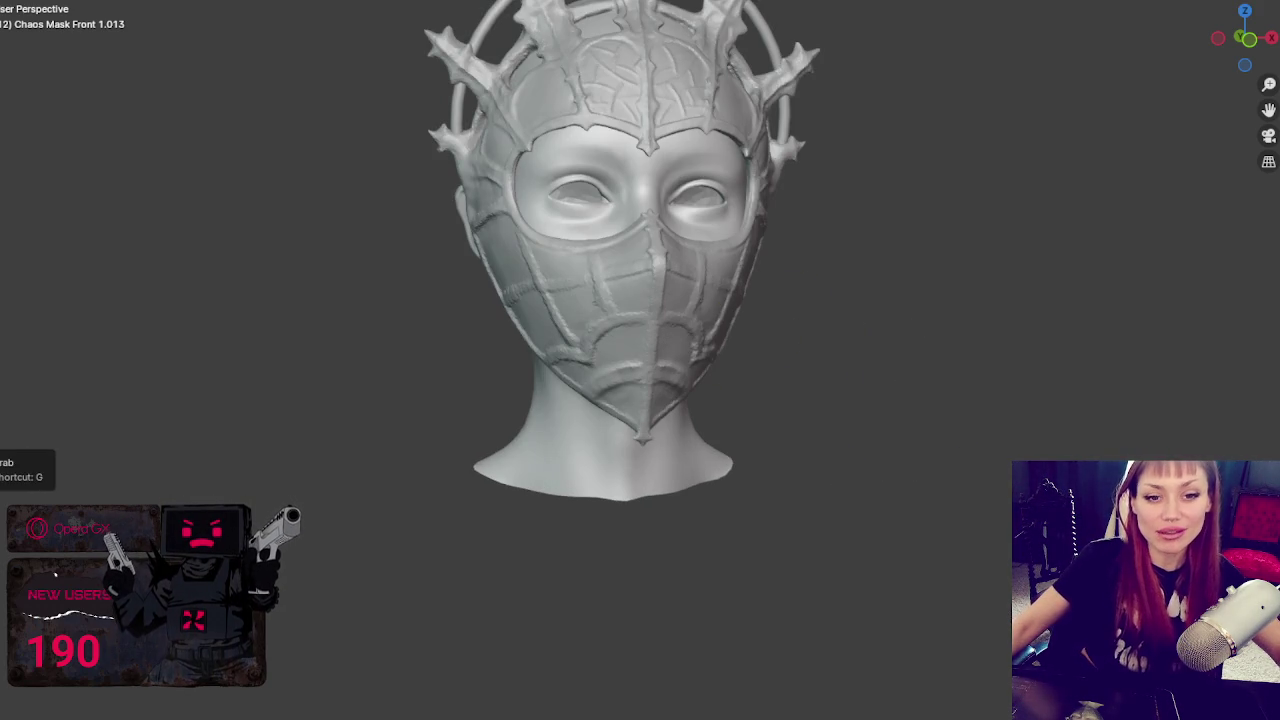
scroll(695, 360, up, 2)
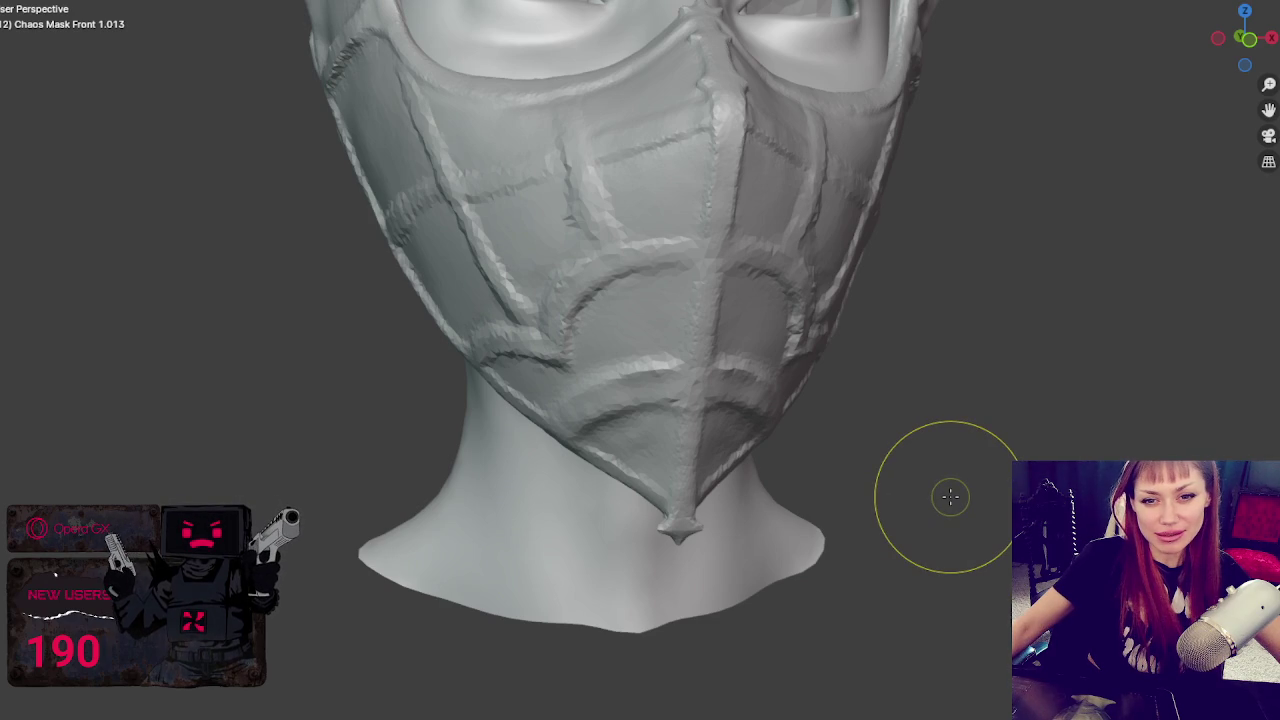
scroll(950, 497, up, 1)
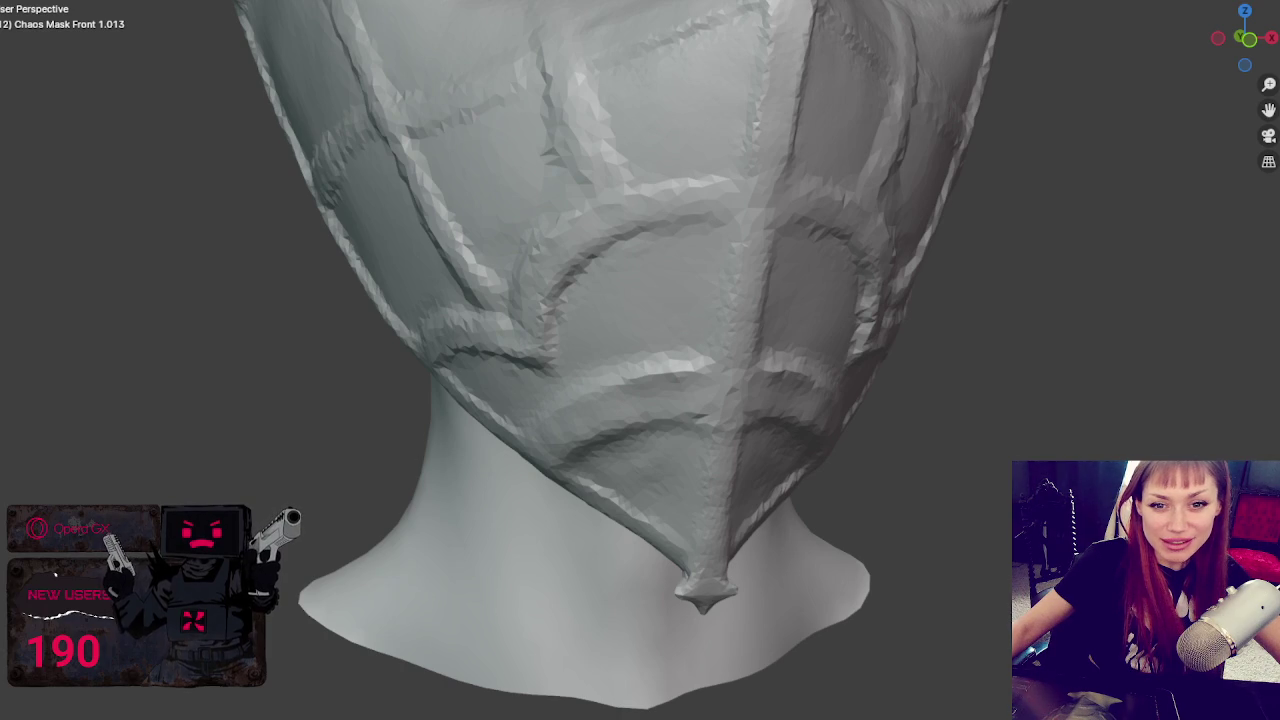
scroll(1210, 500, down, 2)
middle_drag(1210, 500, 1143, 409)
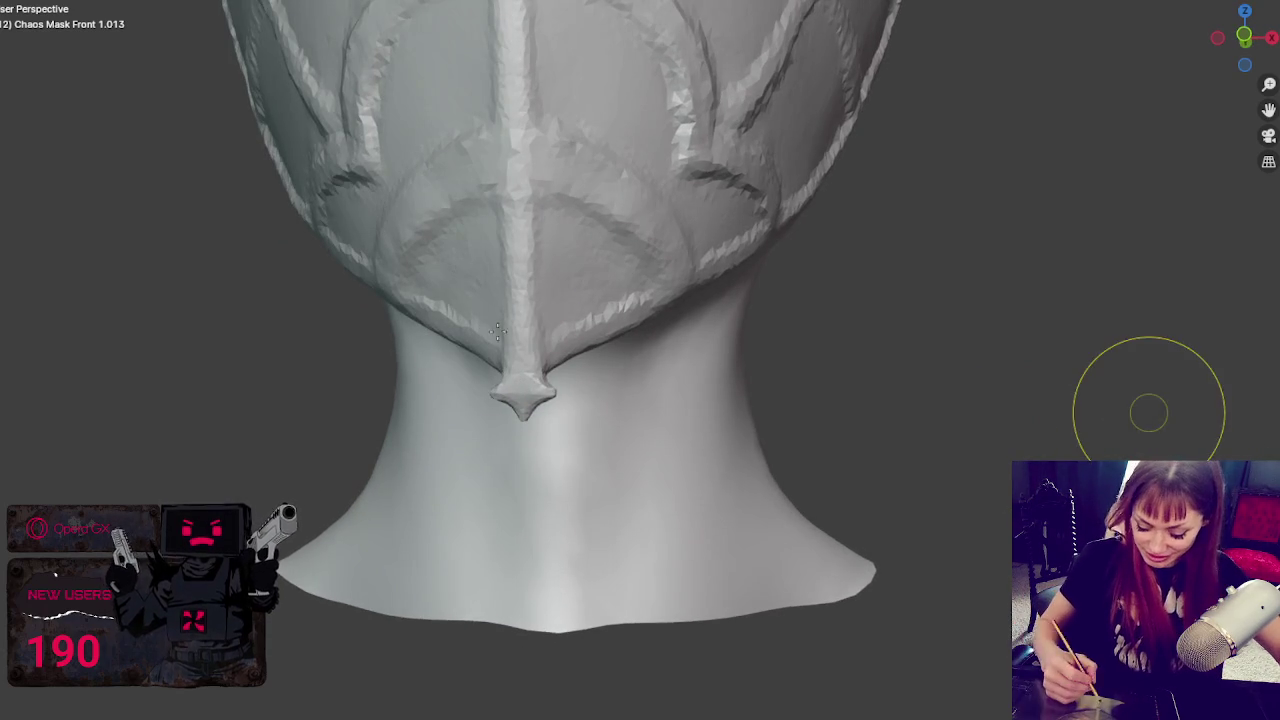
mouse_move(536, 390)
mouse_down()
mouse_move(604, 394)
mouse_move(537, 397)
mouse_move(523, 451)
mouse_move(526, 411)
mouse_move(556, 390)
mouse_move(529, 400)
mouse_move(584, 385)
mouse_up()
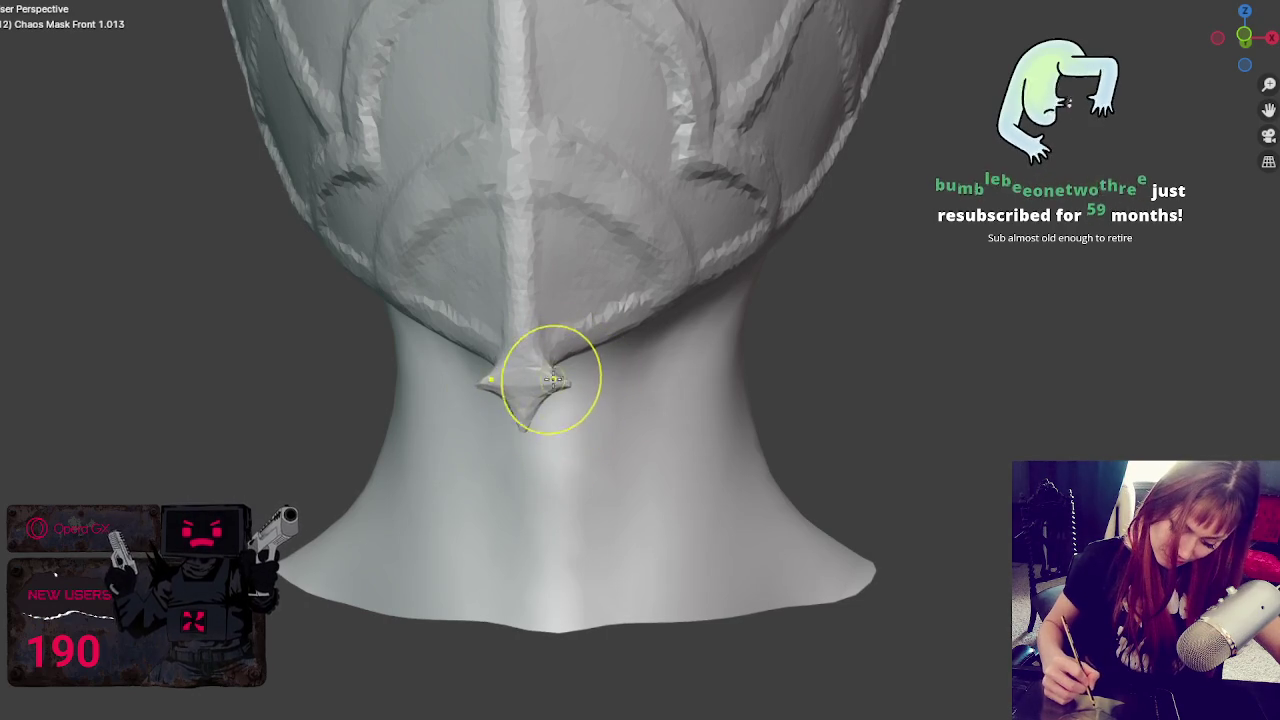
drag(558, 296, 537, 292)
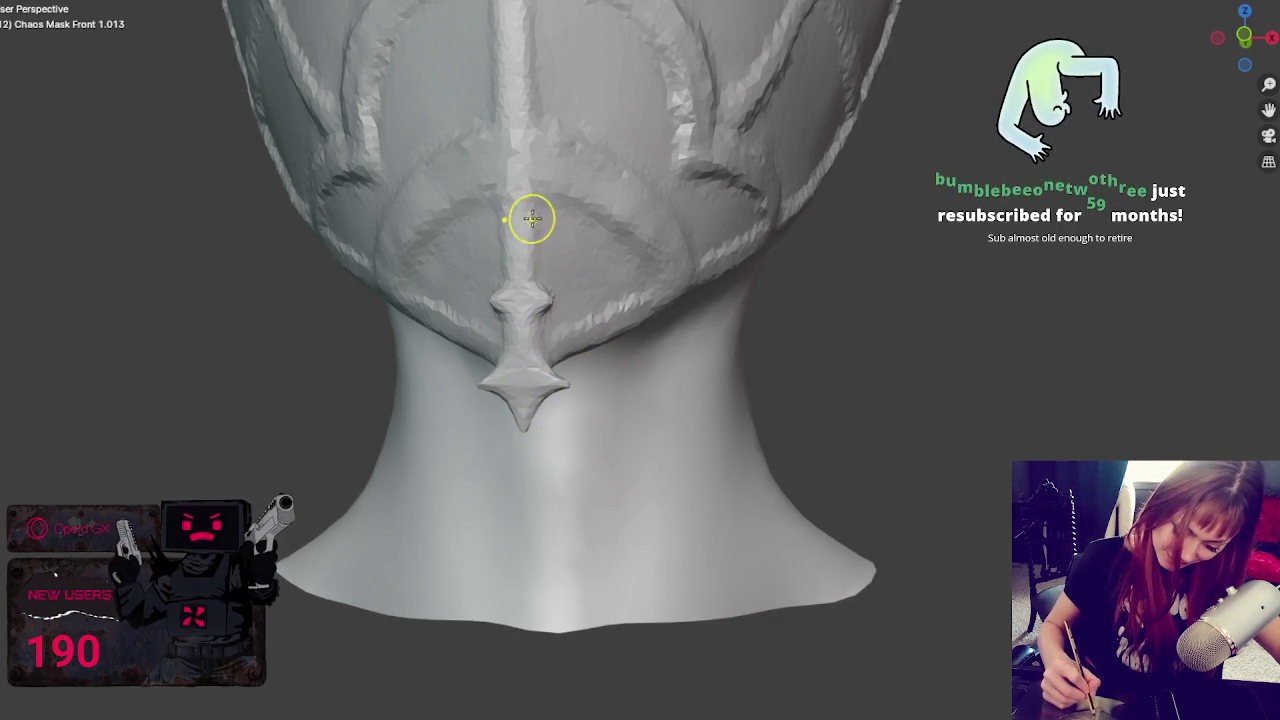
mouse_move(529, 221)
mouse_down()
mouse_move(525, 262)
mouse_move(531, 200)
mouse_up()
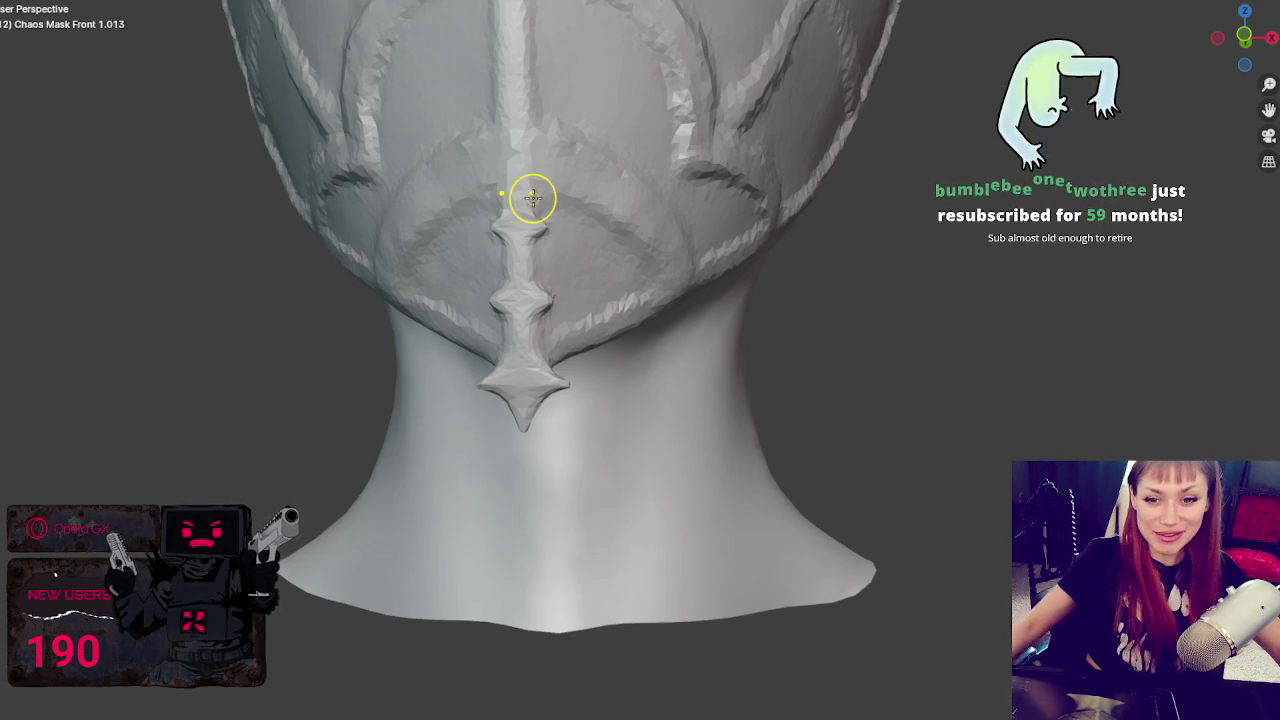
scroll(533, 197, down, 3)
scroll(623, 266, down, 4)
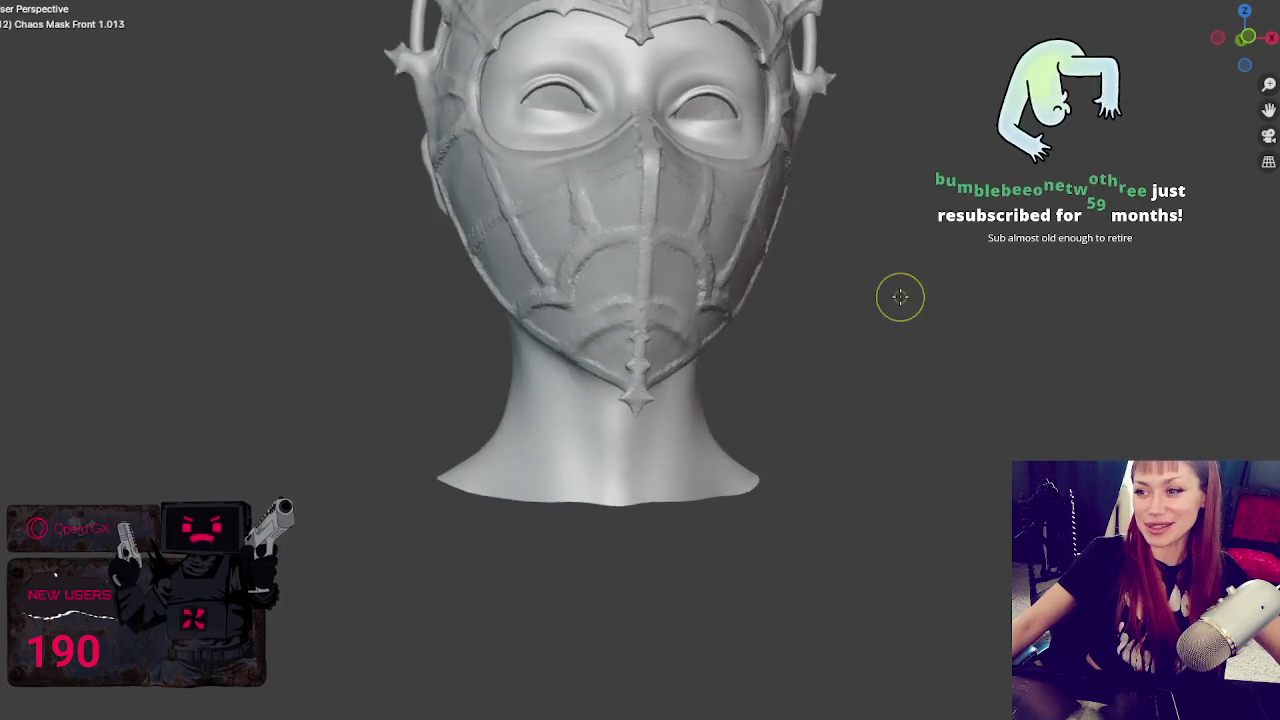
scroll(906, 294, down, 3)
middle_drag(865, 300, 880, 297)
scroll(884, 297, up, 2)
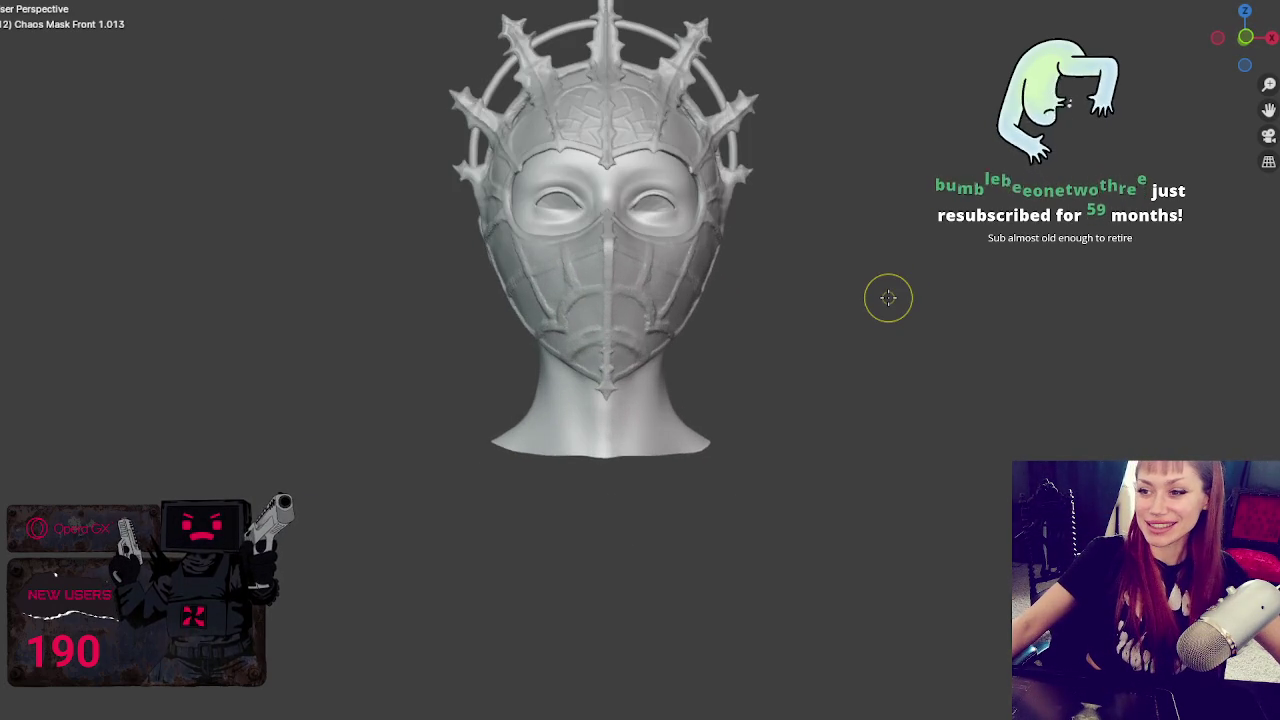
scroll(878, 293, up, 3)
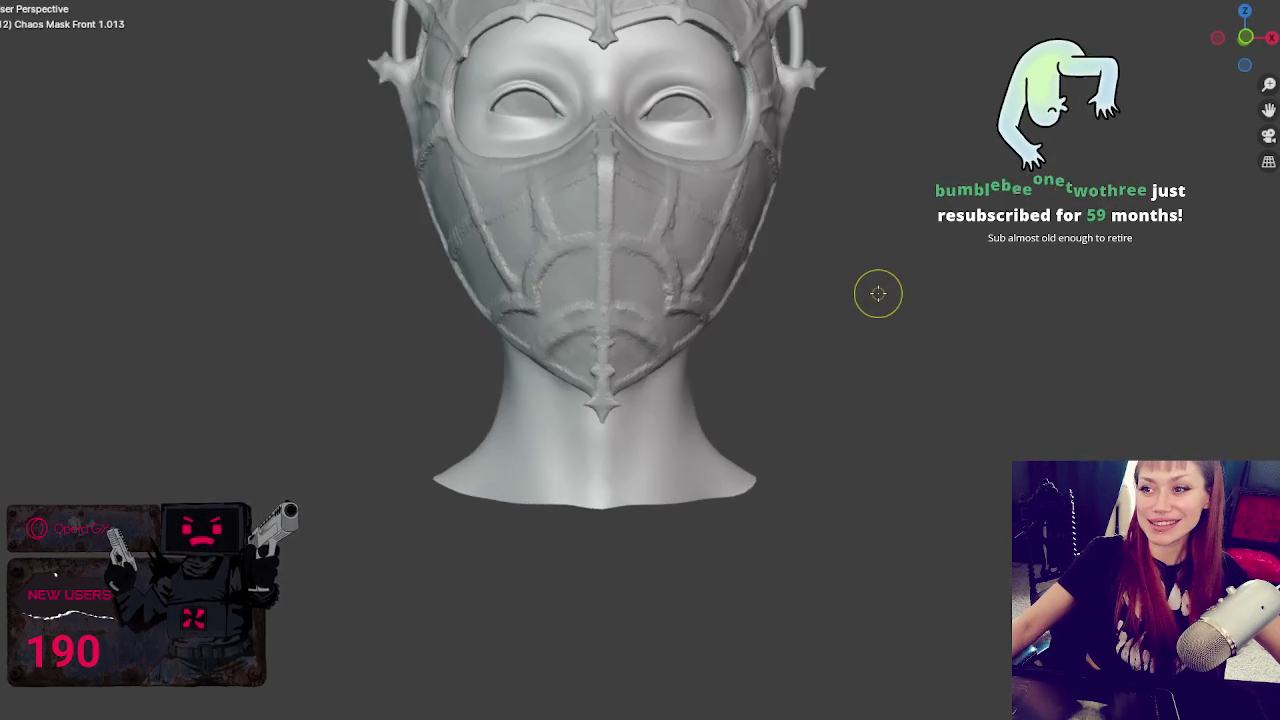
scroll(819, 305, down, 1)
scroll(819, 305, down, 2)
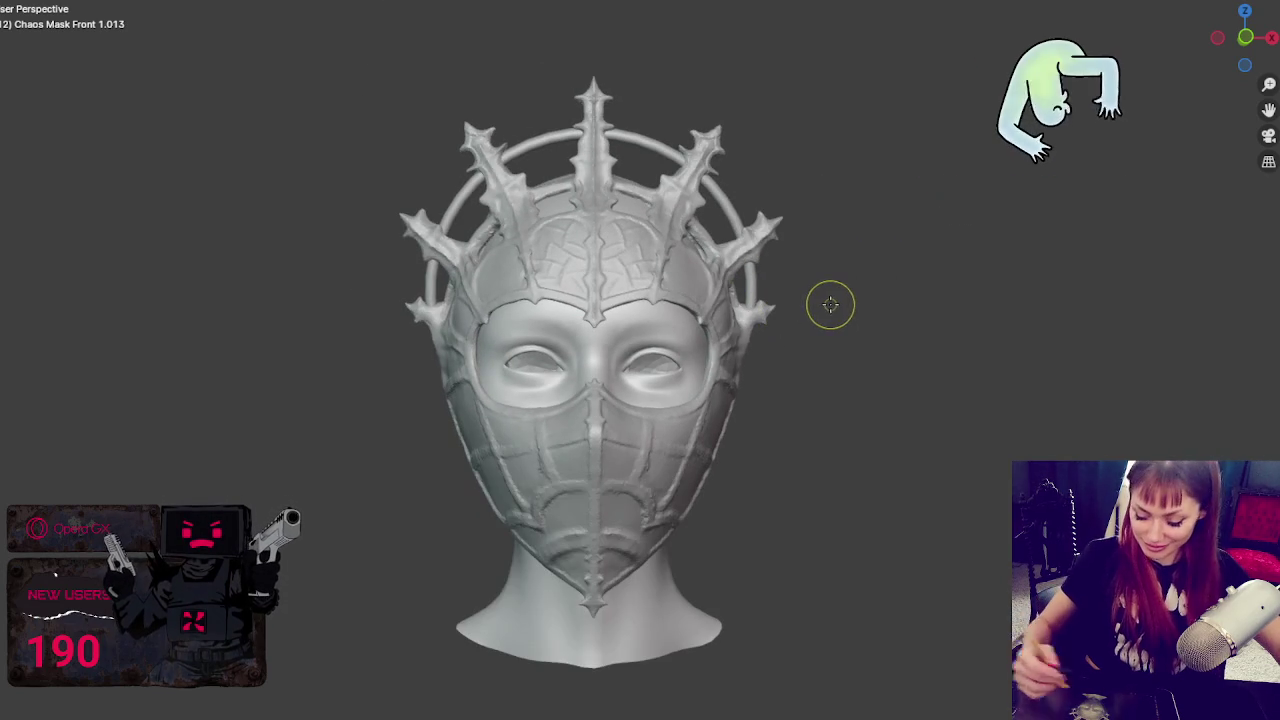
drag(676, 290, 667, 308)
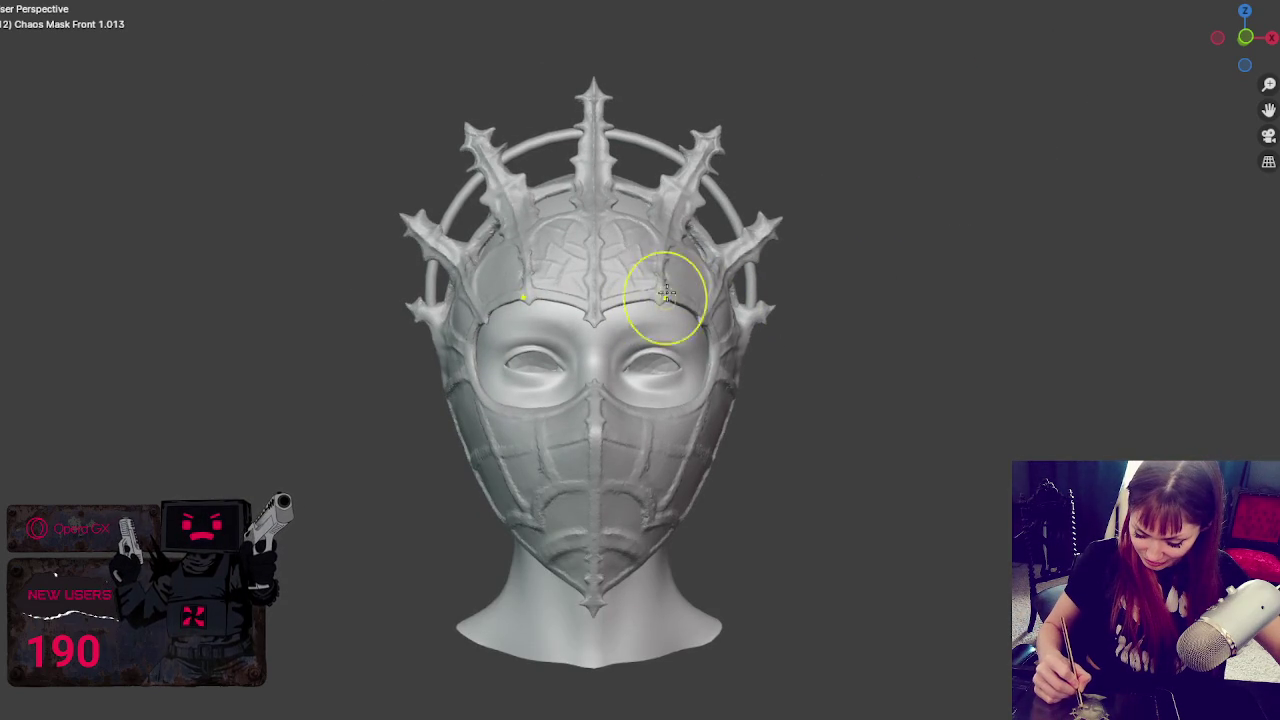
middle_drag(871, 251, 866, 278)
click(683, 398)
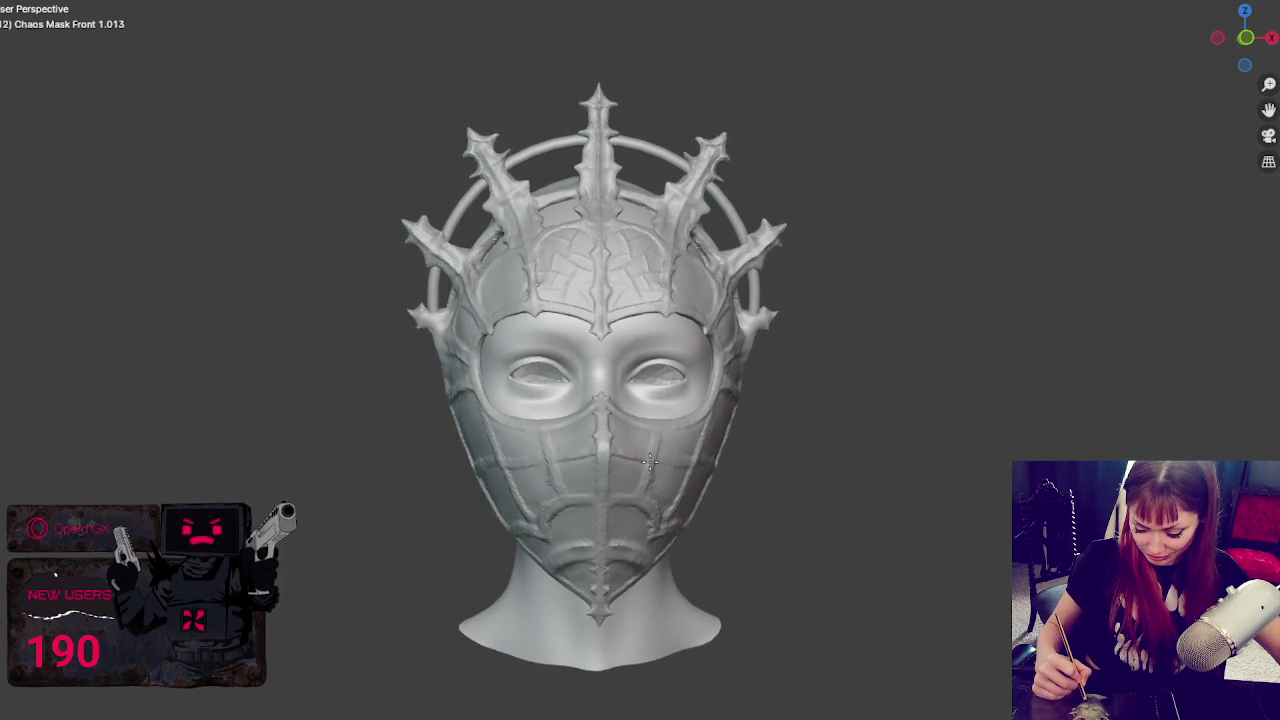
middle_drag(647, 475, 666, 457)
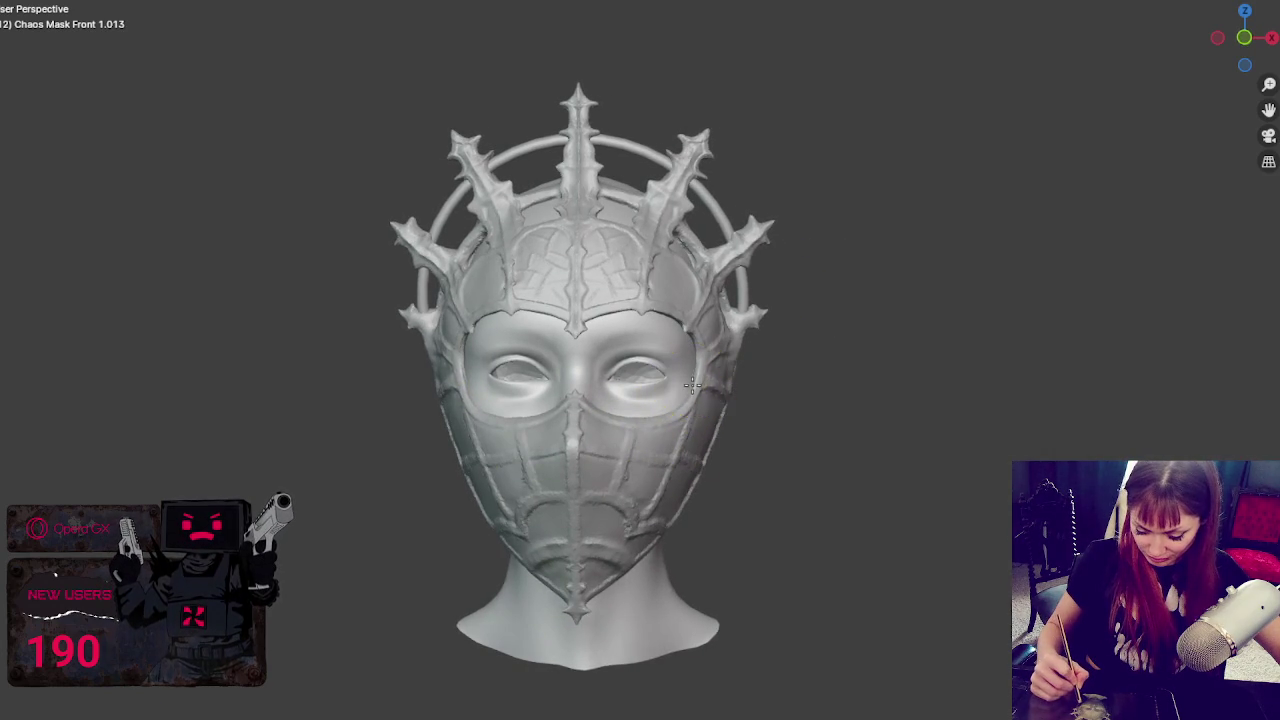
drag(702, 383, 687, 416)
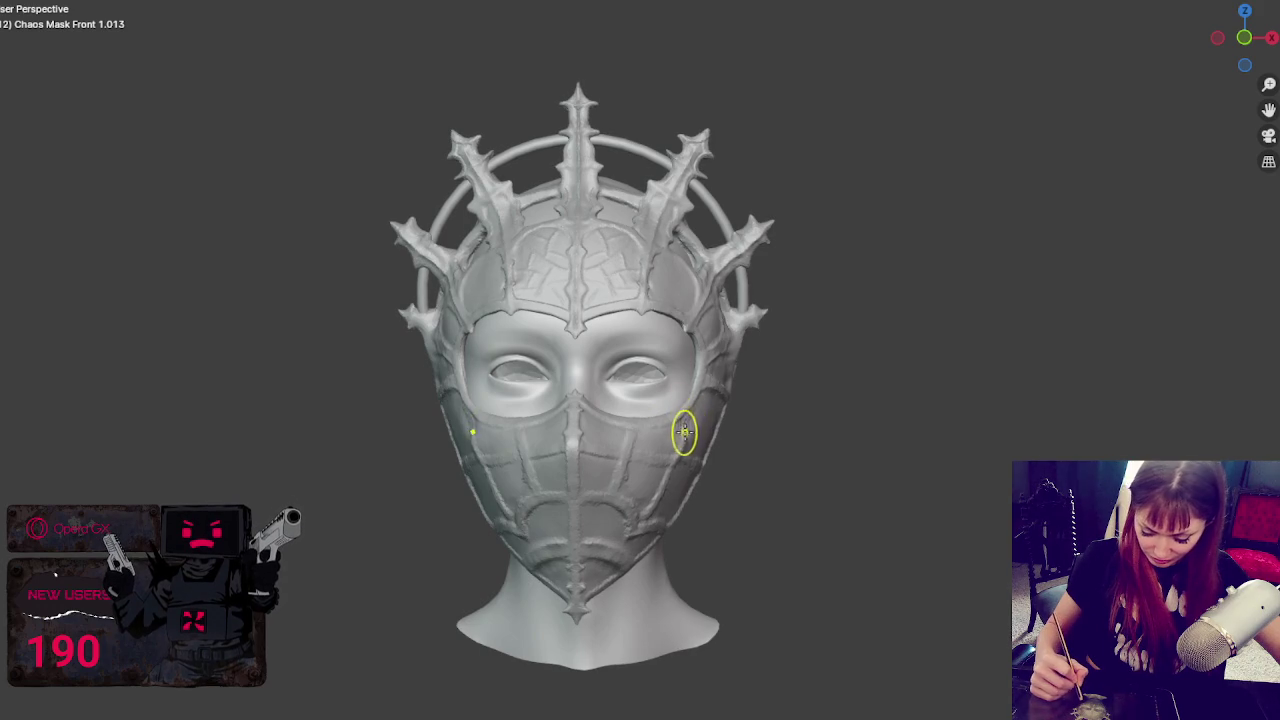
middle_drag(689, 421, 700, 415)
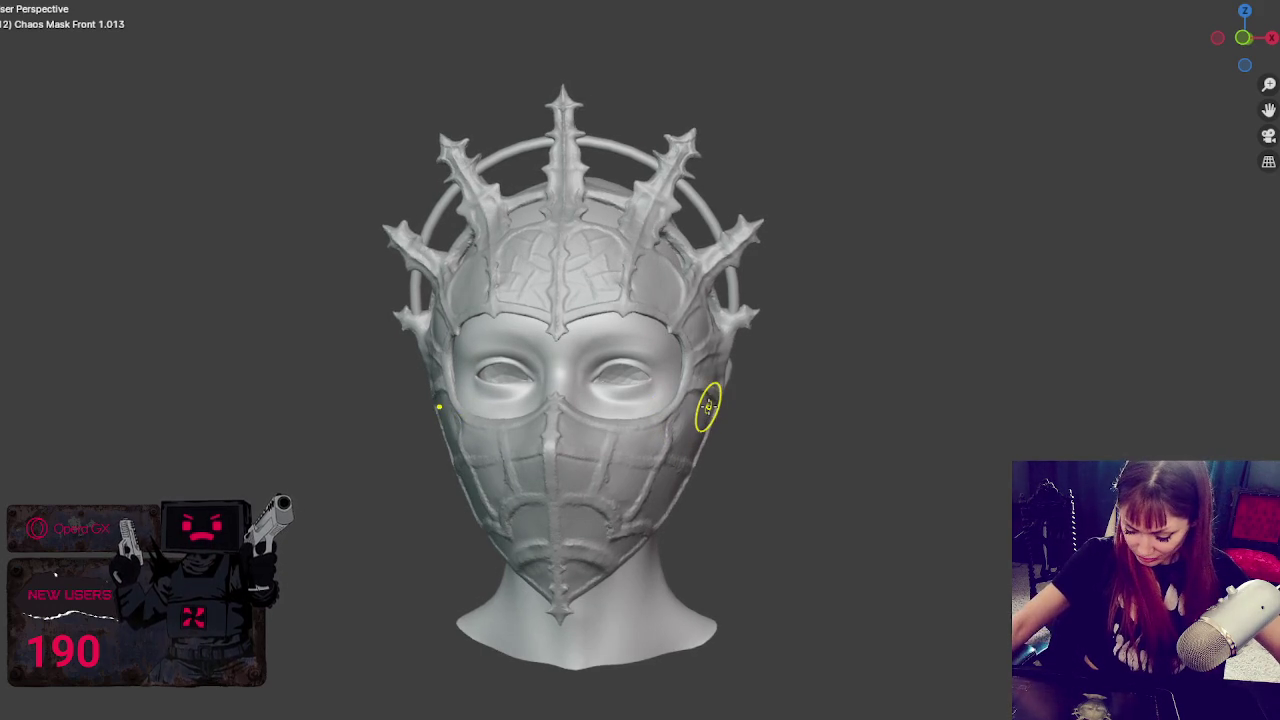
scroll(710, 408, up, 3)
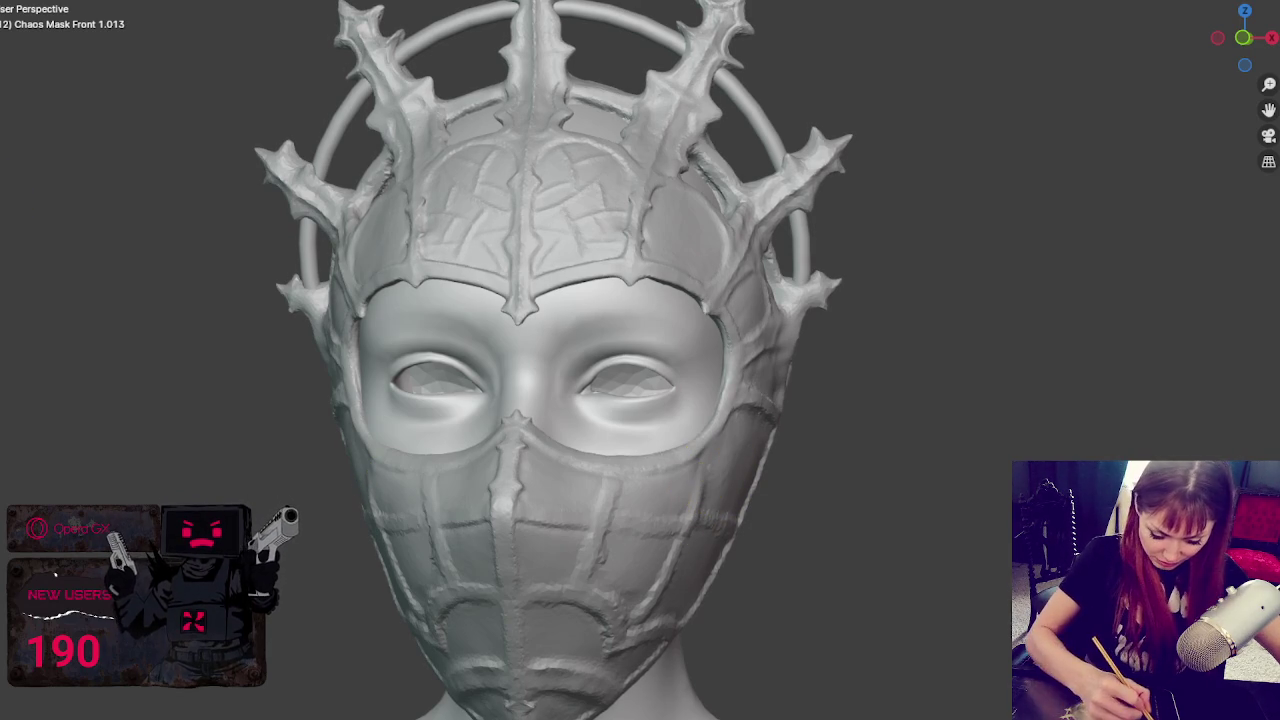
- Carve a crease groove down the mask's side and smooth along it
scroll(665, 460, up, 2)
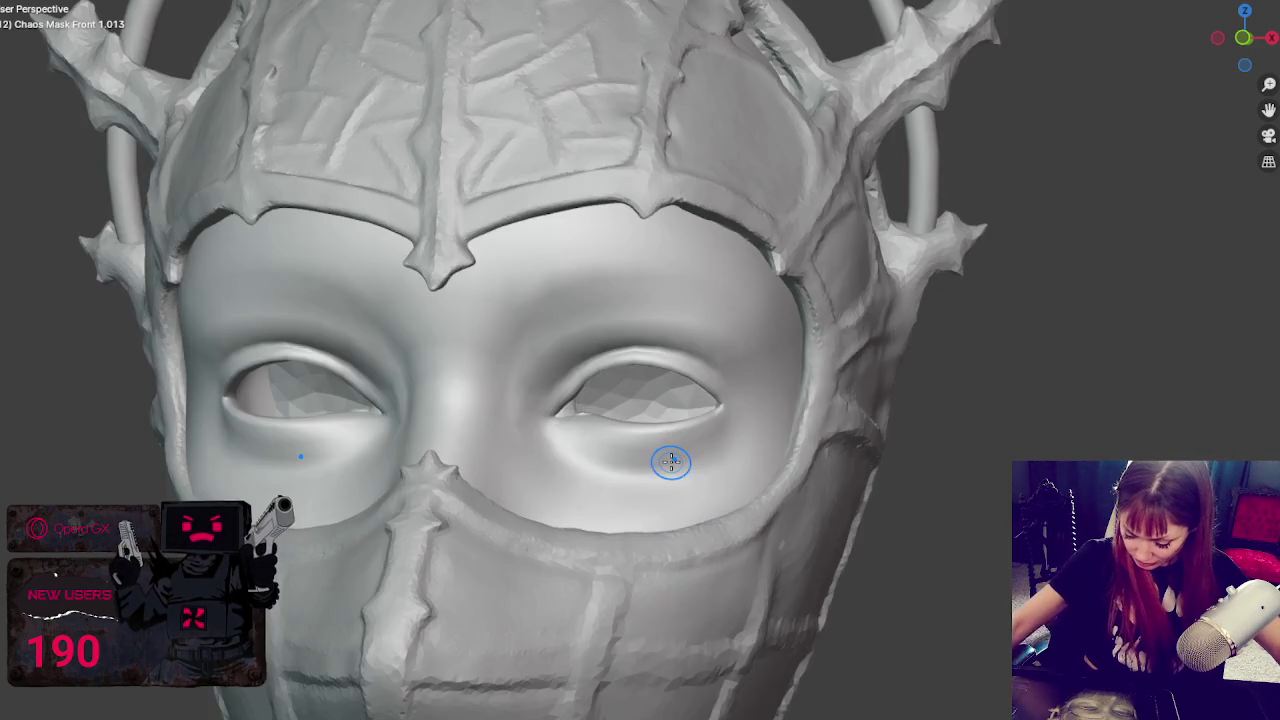
middle_drag(666, 458, 718, 502)
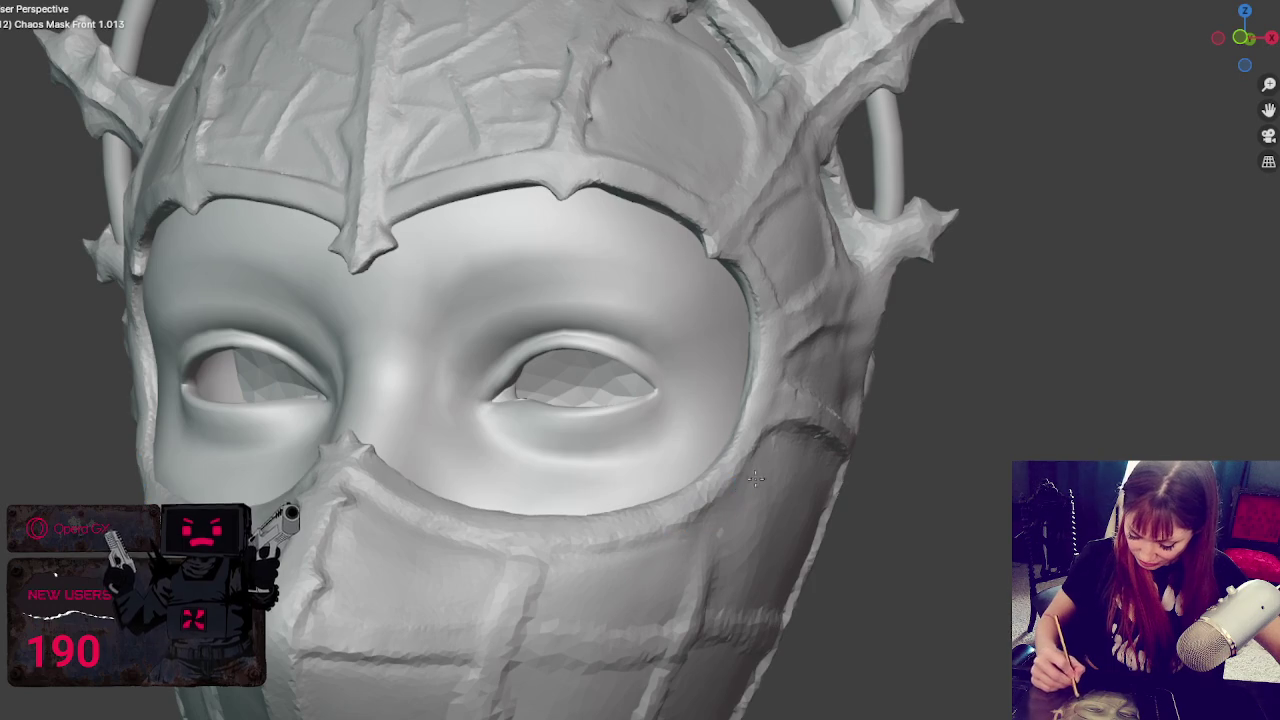
middle_drag(702, 597, 608, 508)
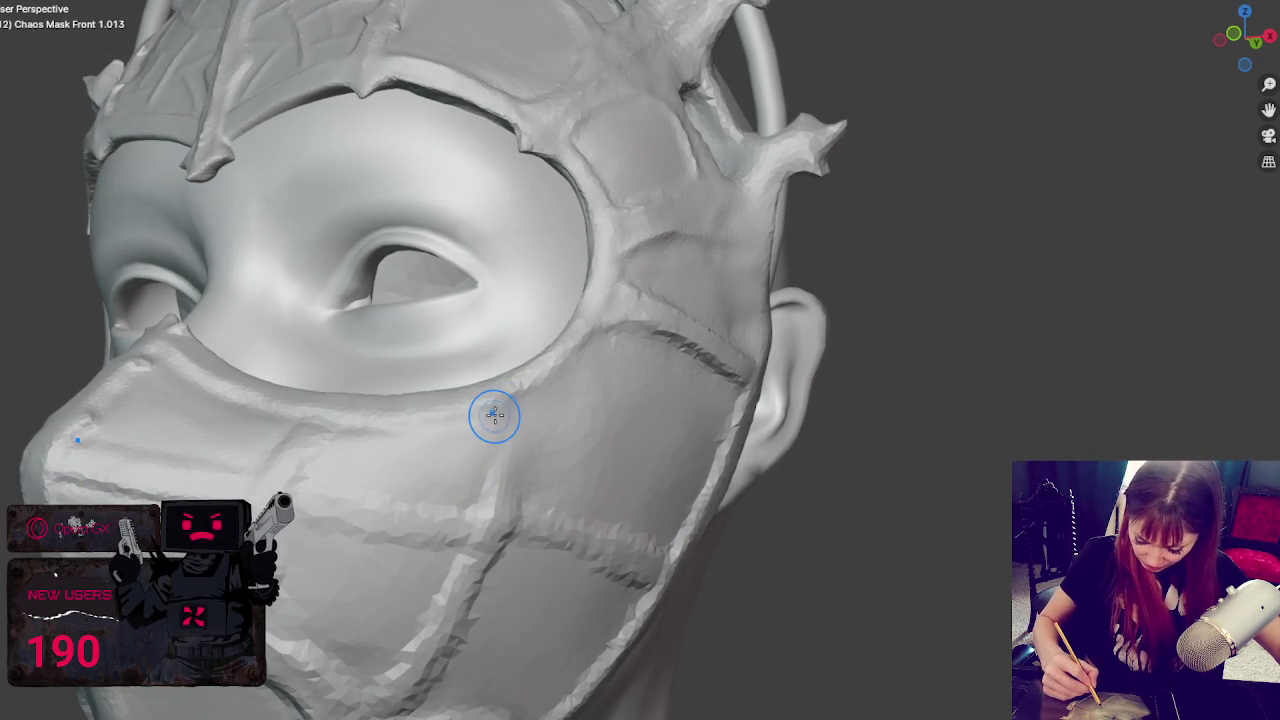
drag(491, 418, 495, 489)
mouse_move(500, 467)
middle_down()
mouse_move(648, 503)
mouse_move(637, 538)
middle_up()
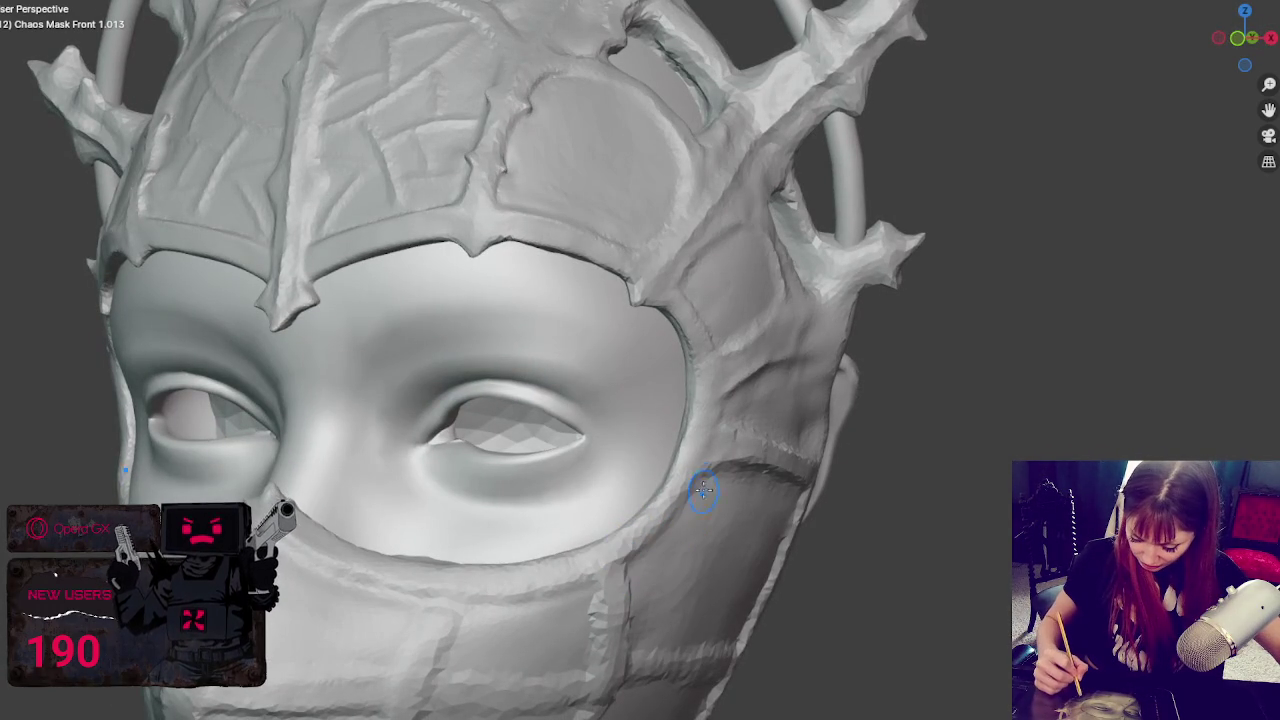
mouse_move(771, 457)
mouse_down()
mouse_move(780, 466)
mouse_move(780, 451)
mouse_move(723, 451)
mouse_move(757, 443)
mouse_move(768, 489)
mouse_move(729, 509)
mouse_move(743, 414)
mouse_move(724, 458)
mouse_up()
middle_drag(725, 458, 709, 509)
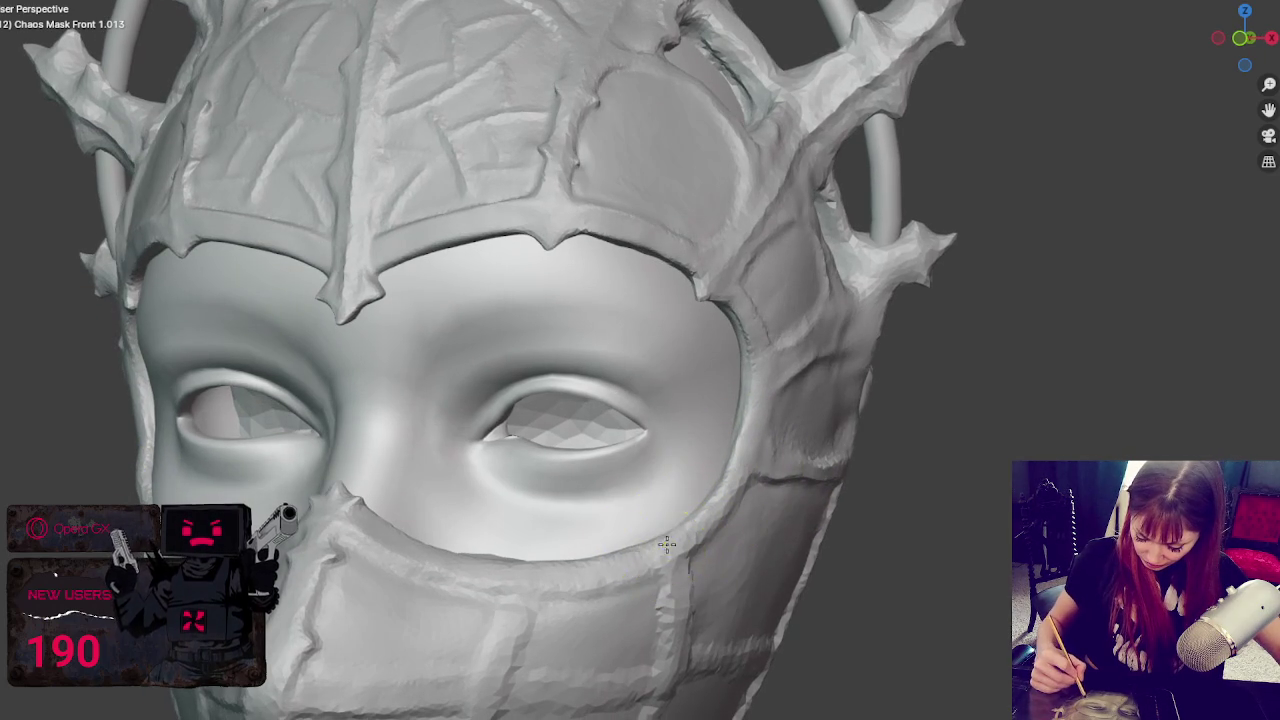
- Deepen the lower part of the side crease down the cheek, then zoom out frontally
drag(529, 600, 526, 574)
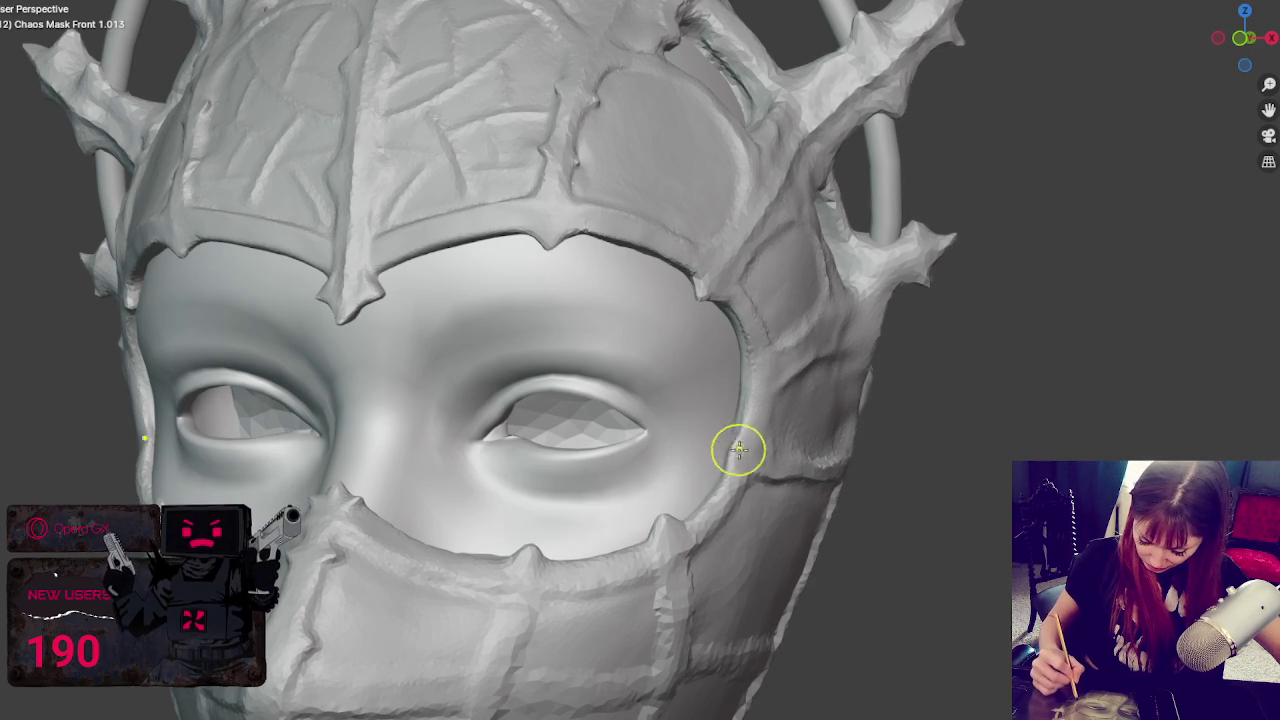
mouse_move(754, 371)
mouse_down()
mouse_move(733, 453)
mouse_move(743, 463)
mouse_up()
drag(753, 373, 747, 413)
middle_drag(722, 408, 829, 417)
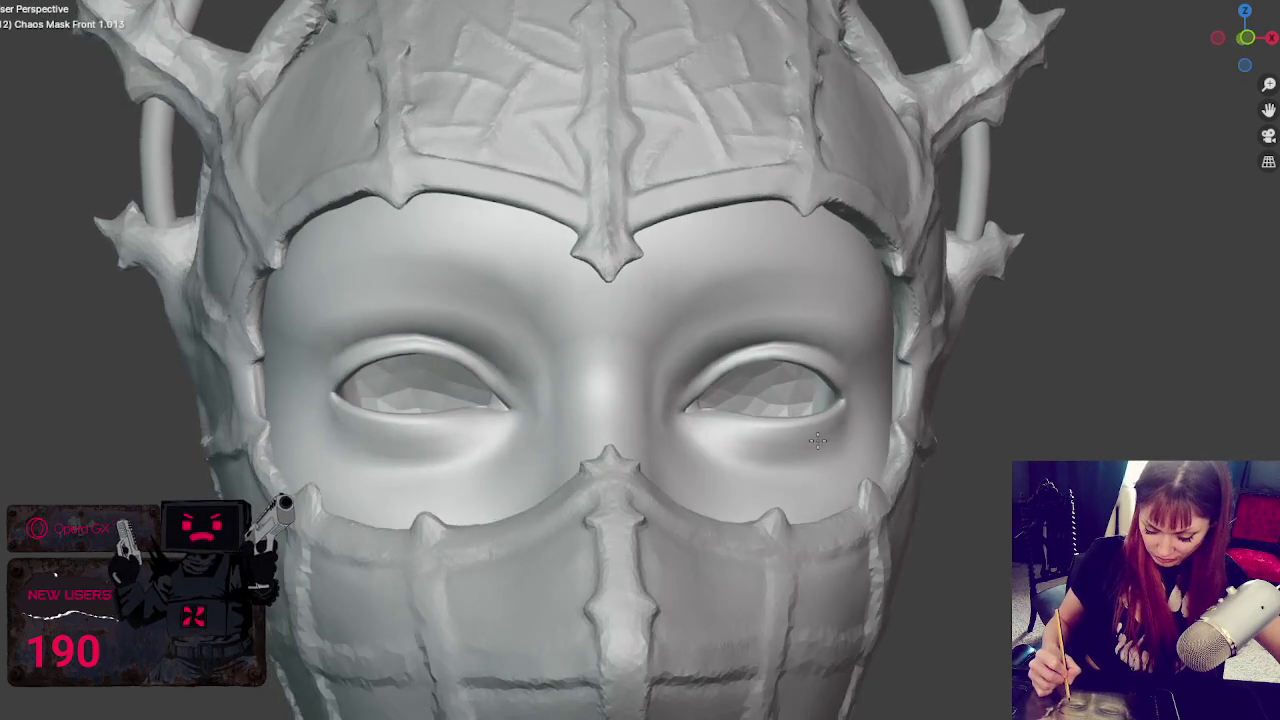
scroll(829, 417, up, 2)
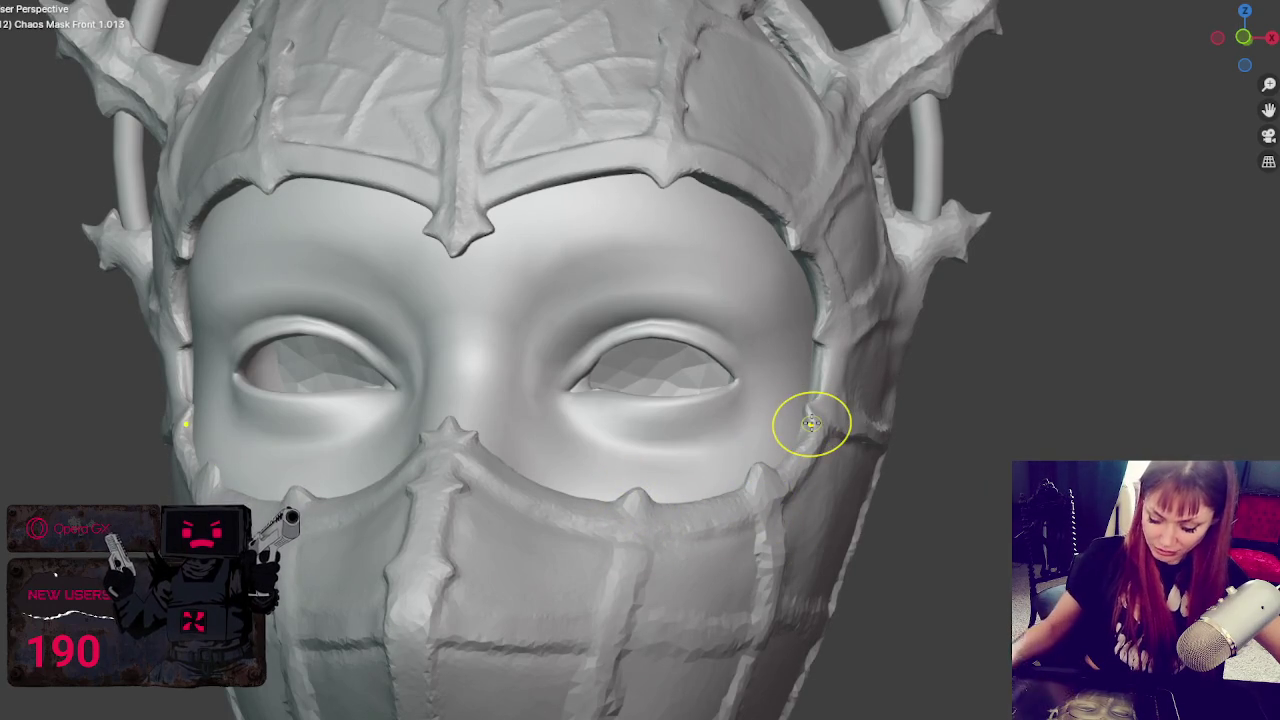
scroll(811, 423, down, 4)
scroll(851, 423, down, 2)
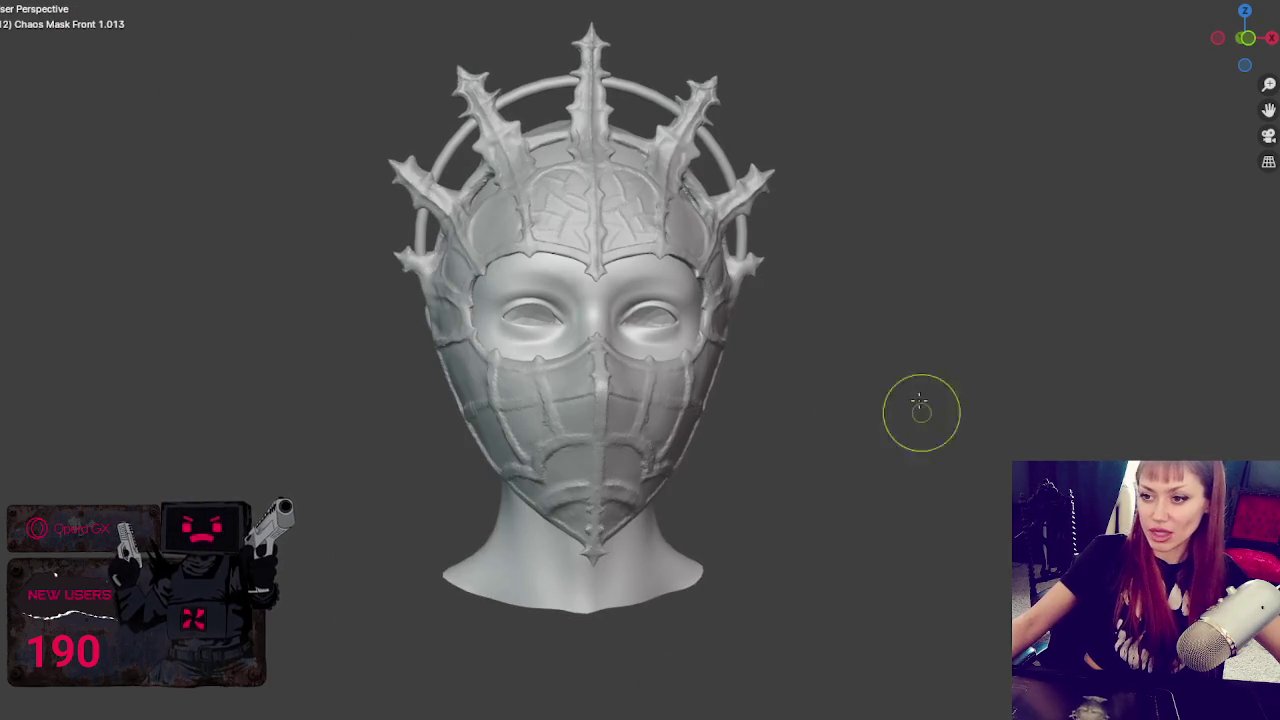
middle_drag(694, 363, 660, 386)
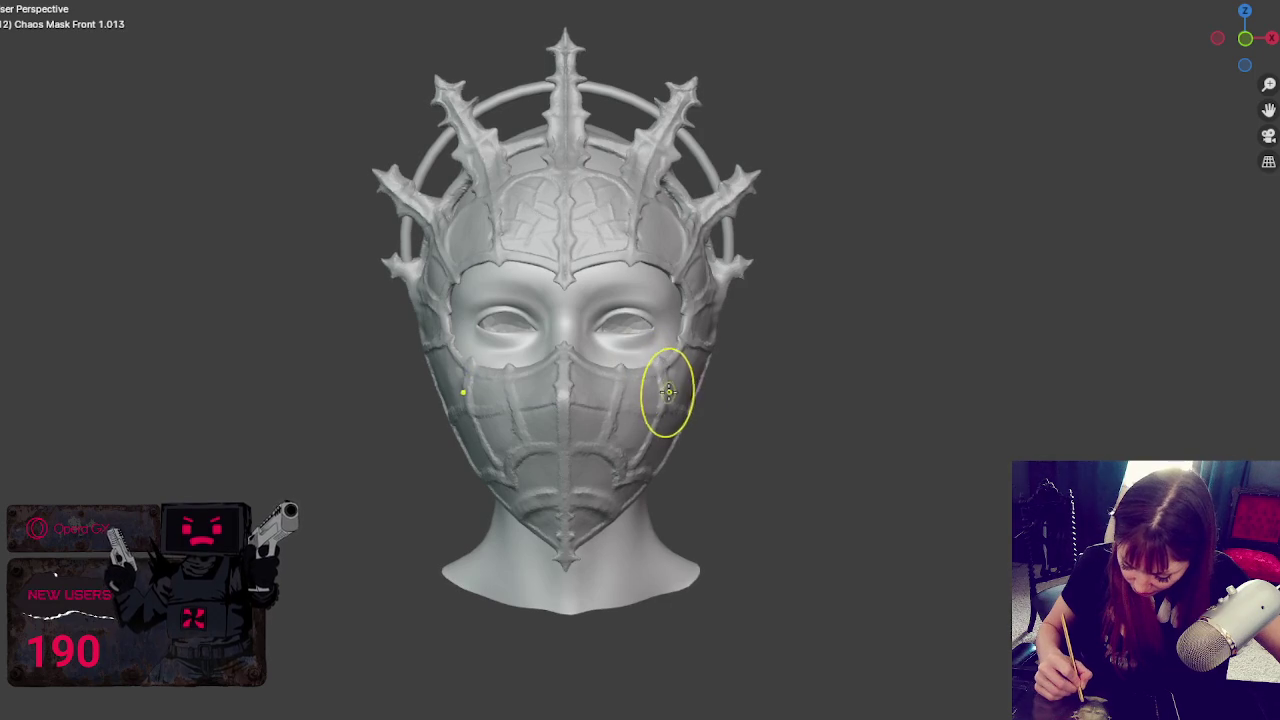
middle_drag(664, 374, 837, 382)
key(bracketleft)
key(bracketleft)
key(bracketleft)
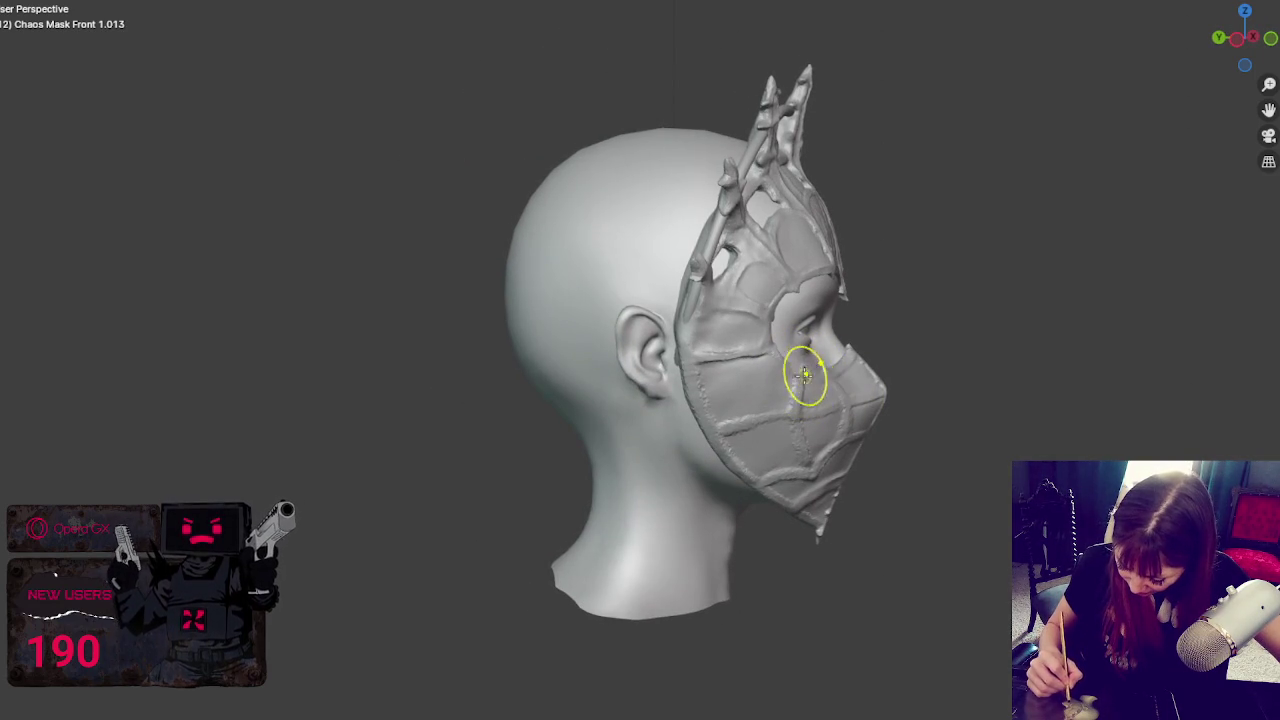
mouse_move(806, 429)
middle_down()
mouse_move(711, 413)
mouse_move(680, 330)
mouse_move(709, 331)
middle_up()
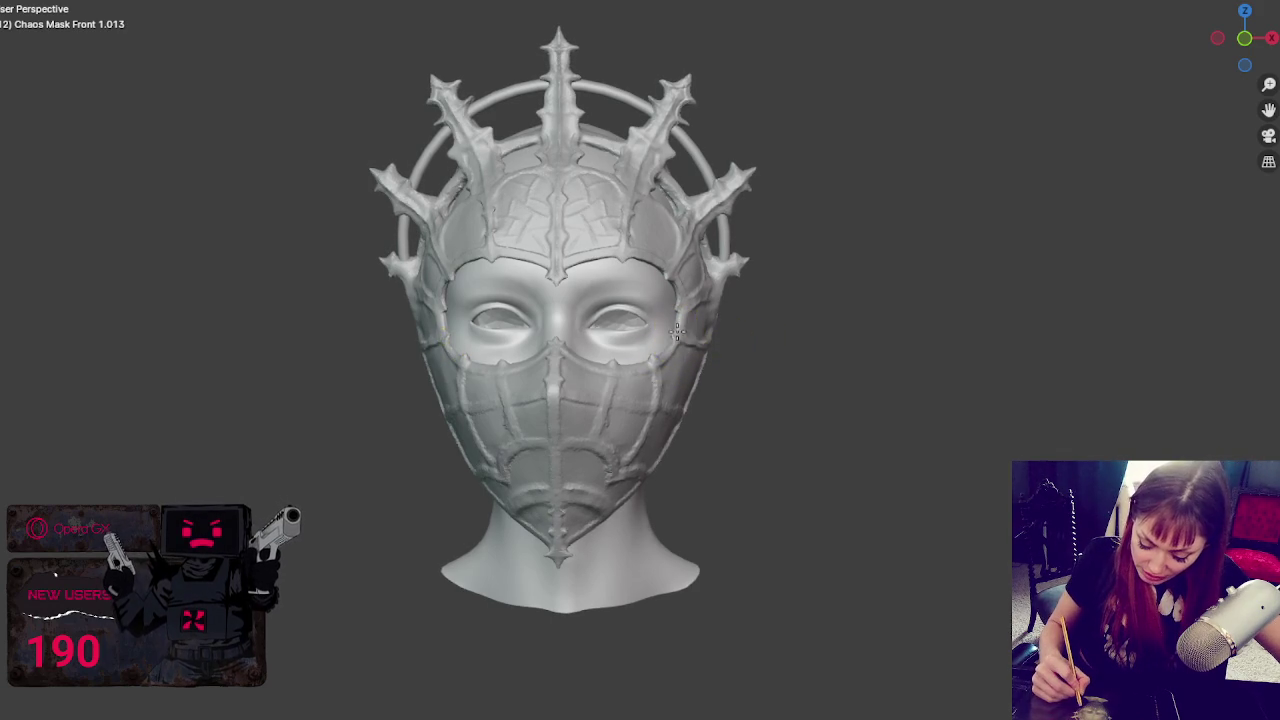
mouse_move(706, 277)
middle_down()
mouse_move(851, 297)
mouse_move(657, 309)
mouse_move(728, 298)
middle_up()
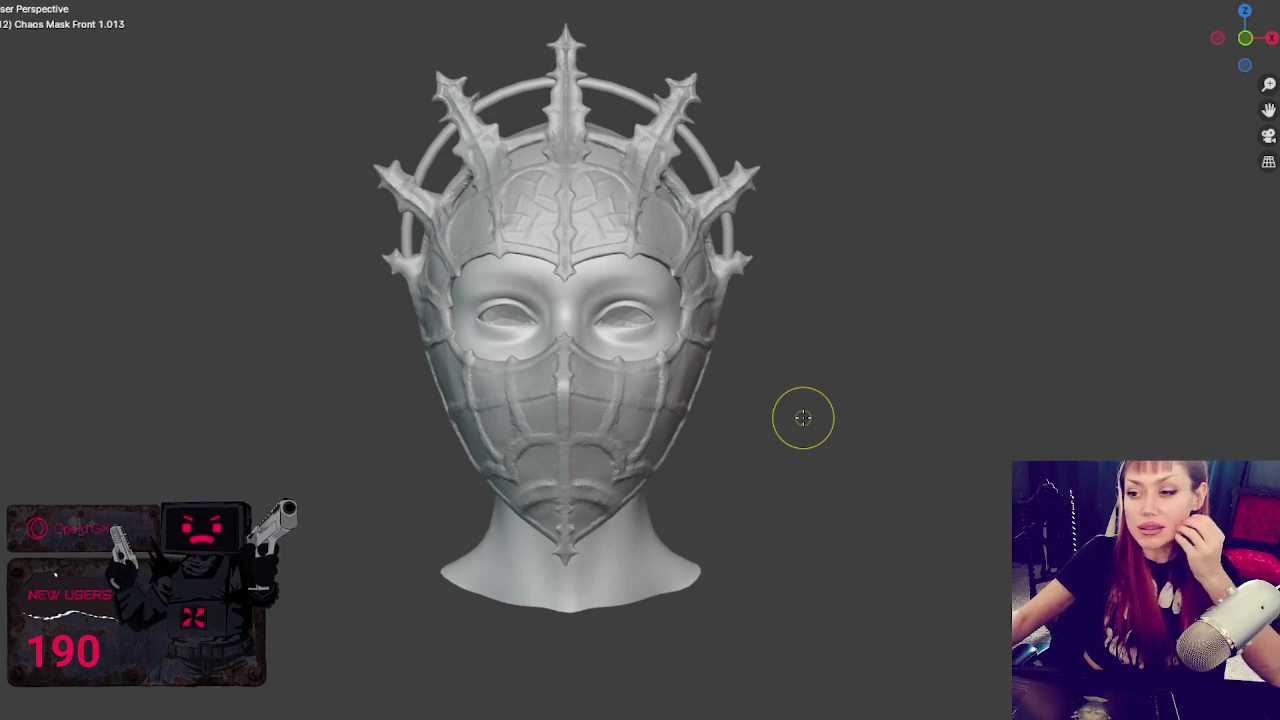
scroll(806, 416, up, 3)
scroll(780, 443, up, 2)
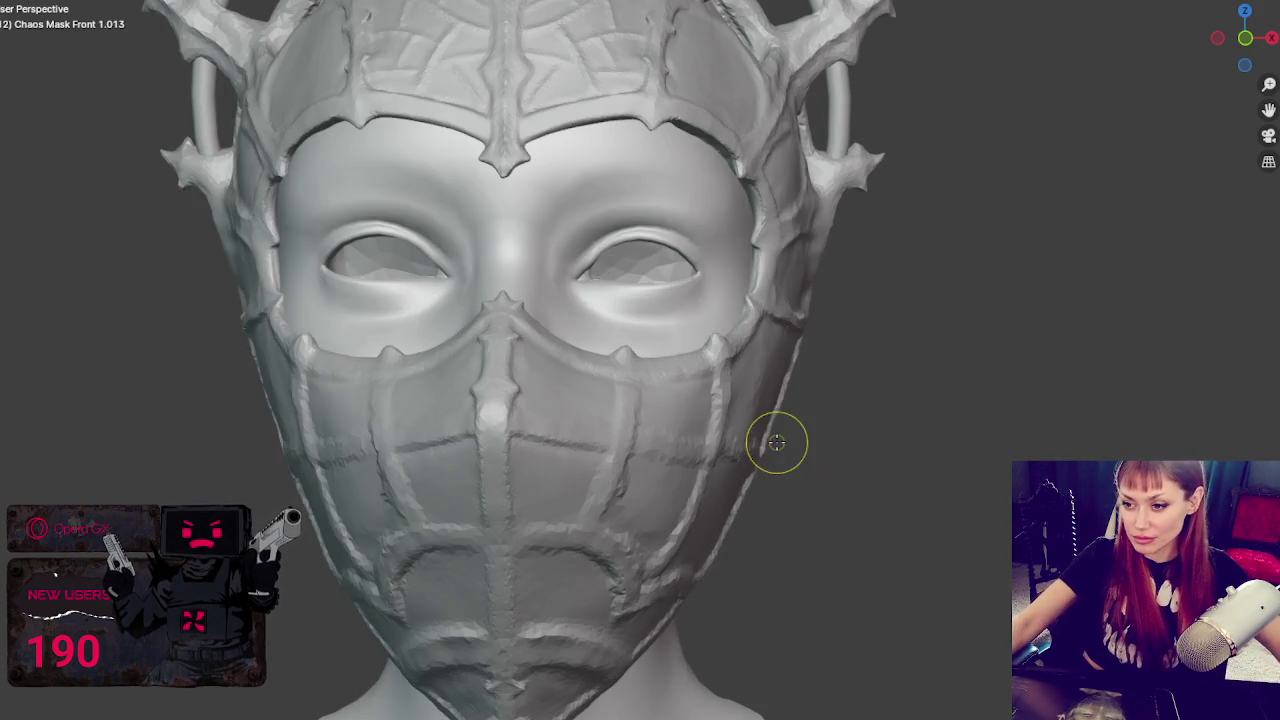
scroll(700, 437, up, 2)
scroll(714, 444, up, 2)
scroll(694, 443, up, 2)
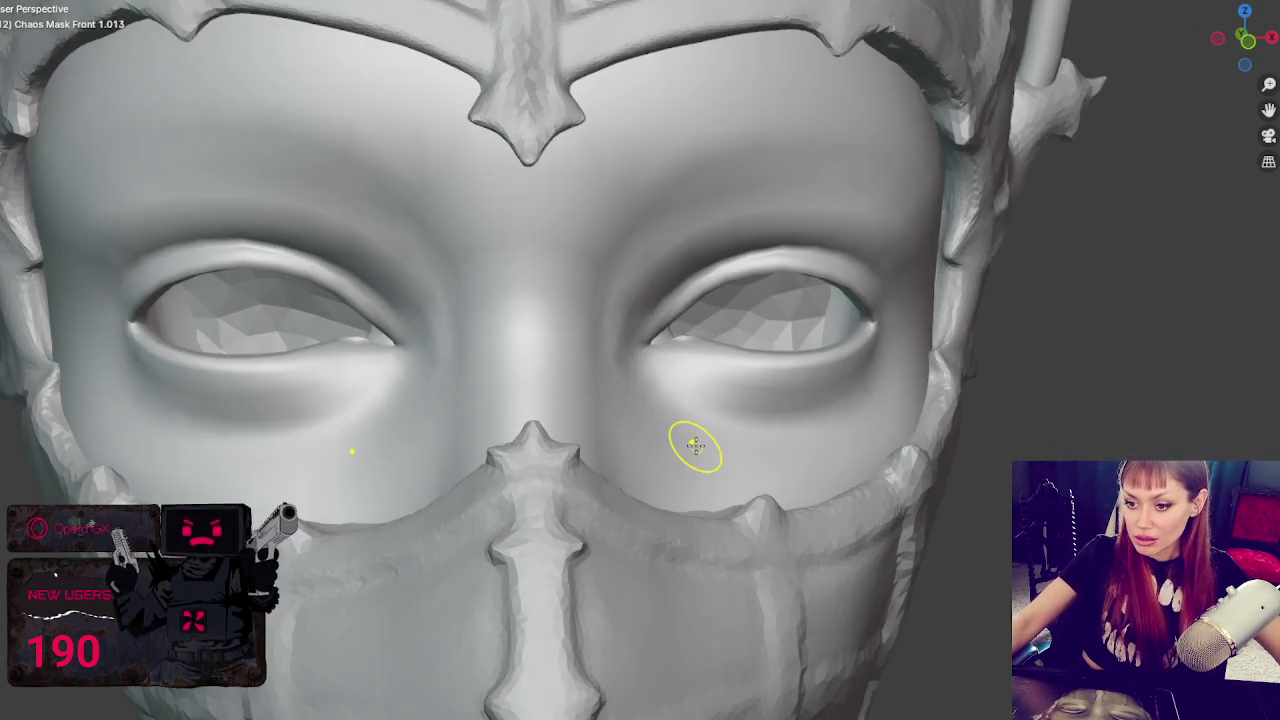
scroll(691, 449, up, 1)
scroll(594, 400, up, 3)
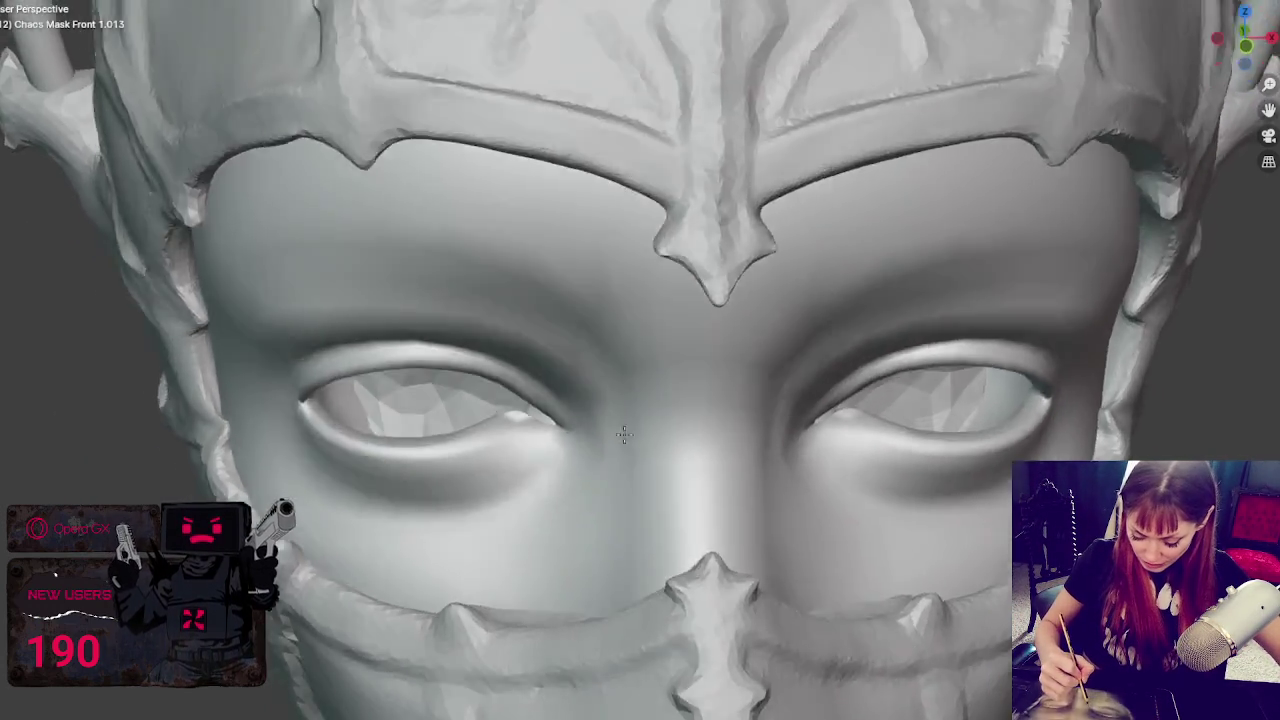
shift+middle_drag(587, 403, 480, 685)
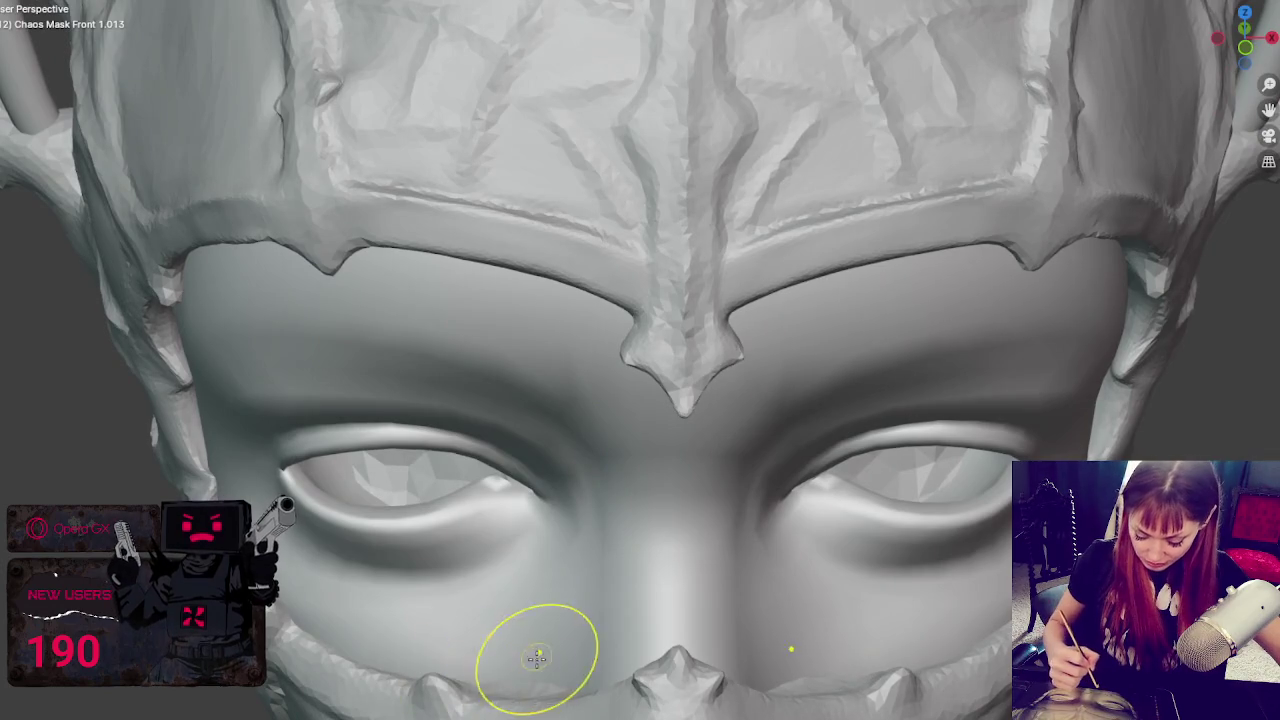
mouse_move(540, 688)
middle_down()
mouse_move(557, 623)
mouse_move(594, 628)
mouse_move(646, 423)
mouse_move(749, 371)
middle_up()
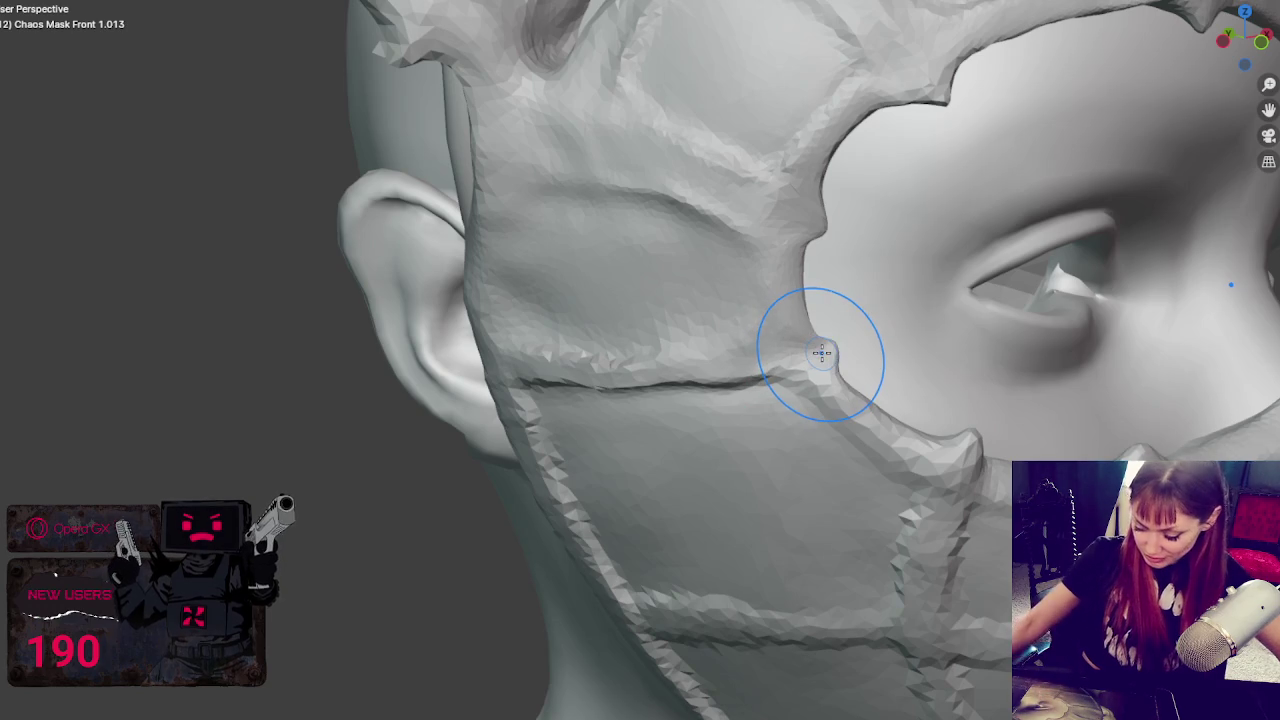
- Smooth the mask edge by the ear and carve a crease across the side panel
middle_drag(820, 357, 889, 388)
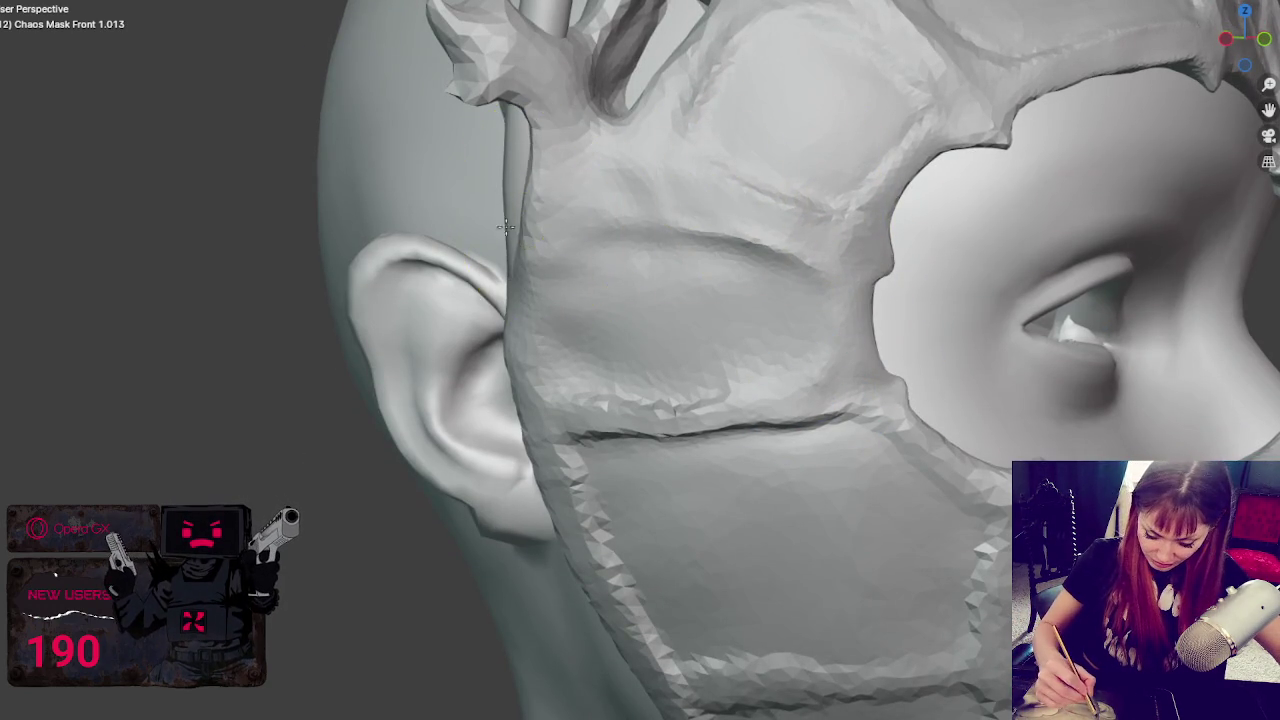
drag(515, 150, 515, 270)
mouse_move(555, 354)
mouse_down()
mouse_move(652, 409)
mouse_move(523, 357)
mouse_move(528, 323)
mouse_move(500, 325)
mouse_move(525, 320)
mouse_move(523, 277)
mouse_move(521, 344)
mouse_move(567, 287)
mouse_up()
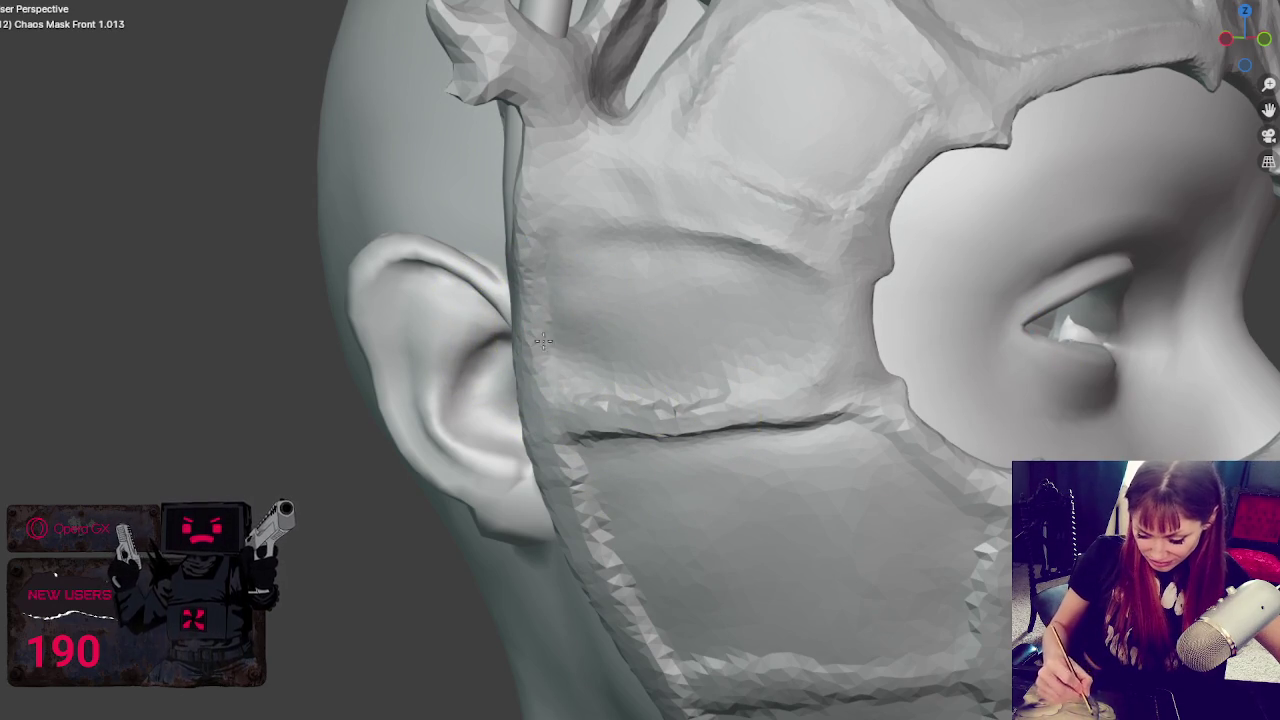
mouse_move(540, 230)
mouse_down()
mouse_move(770, 262)
mouse_move(815, 300)
mouse_up()
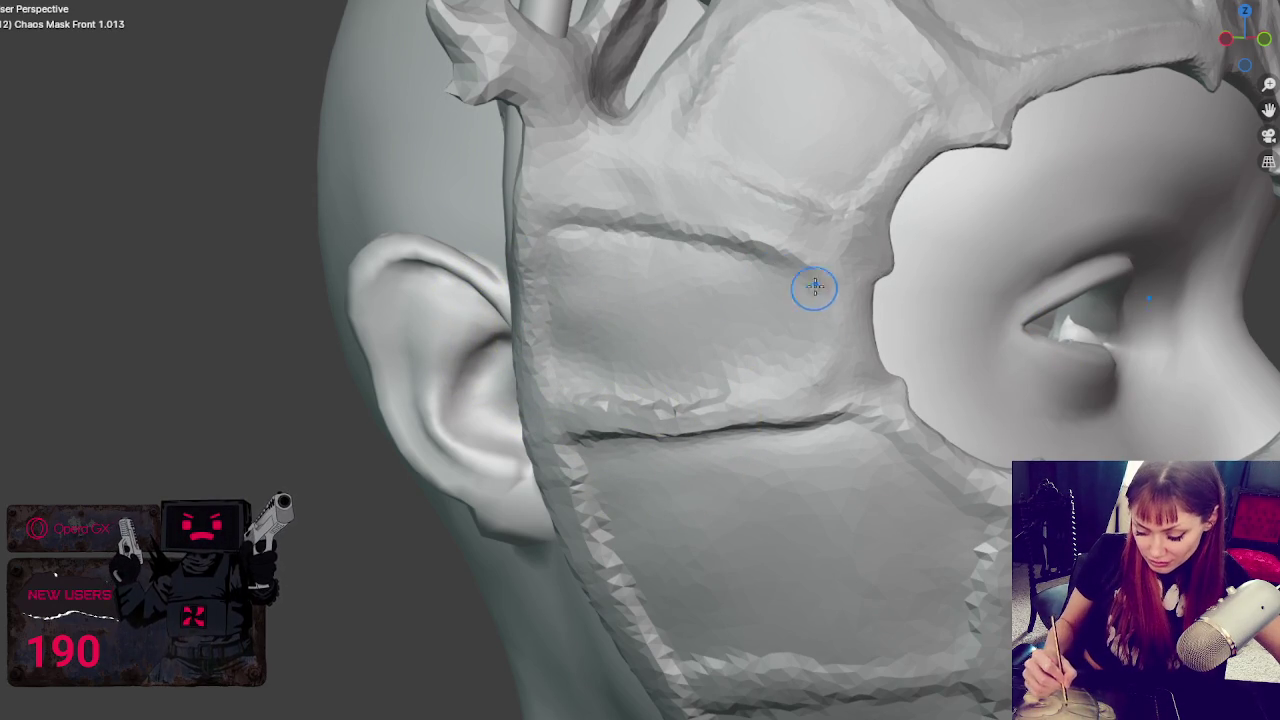
- Sharpen and deepen the lower cheek crease into a defined ridge
middle_drag(839, 388, 886, 366)
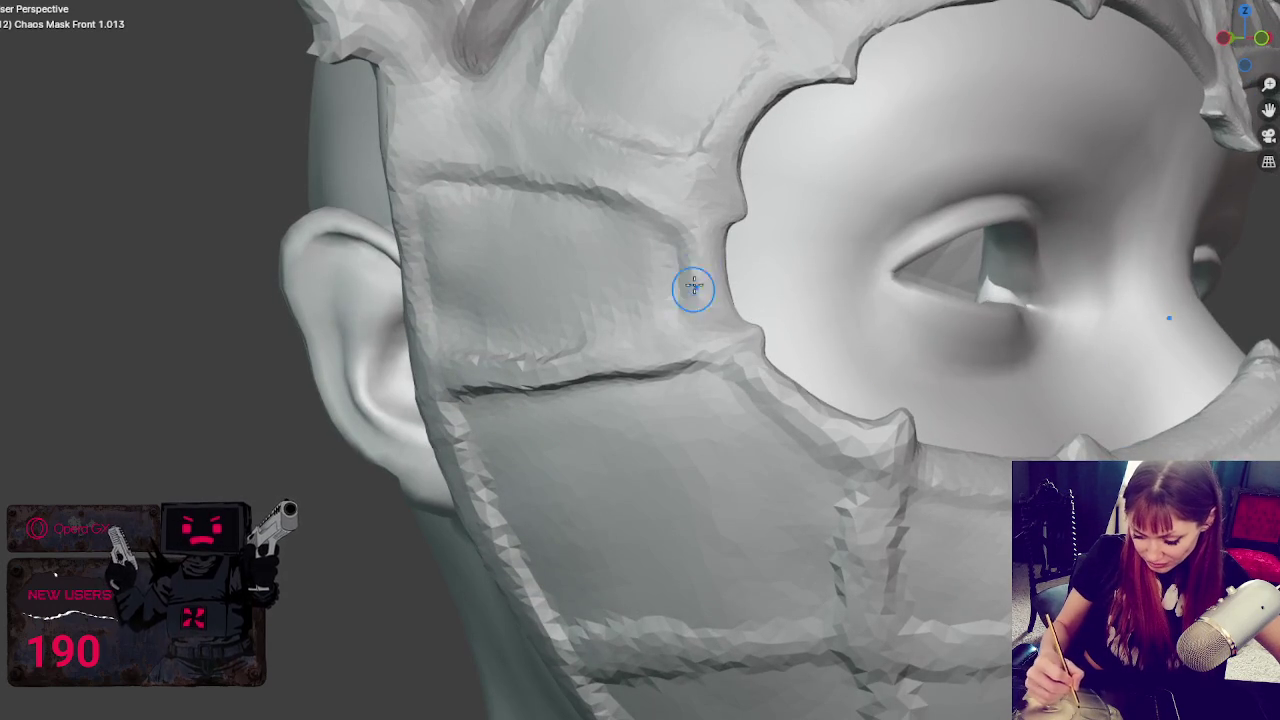
middle_drag(698, 319, 898, 492)
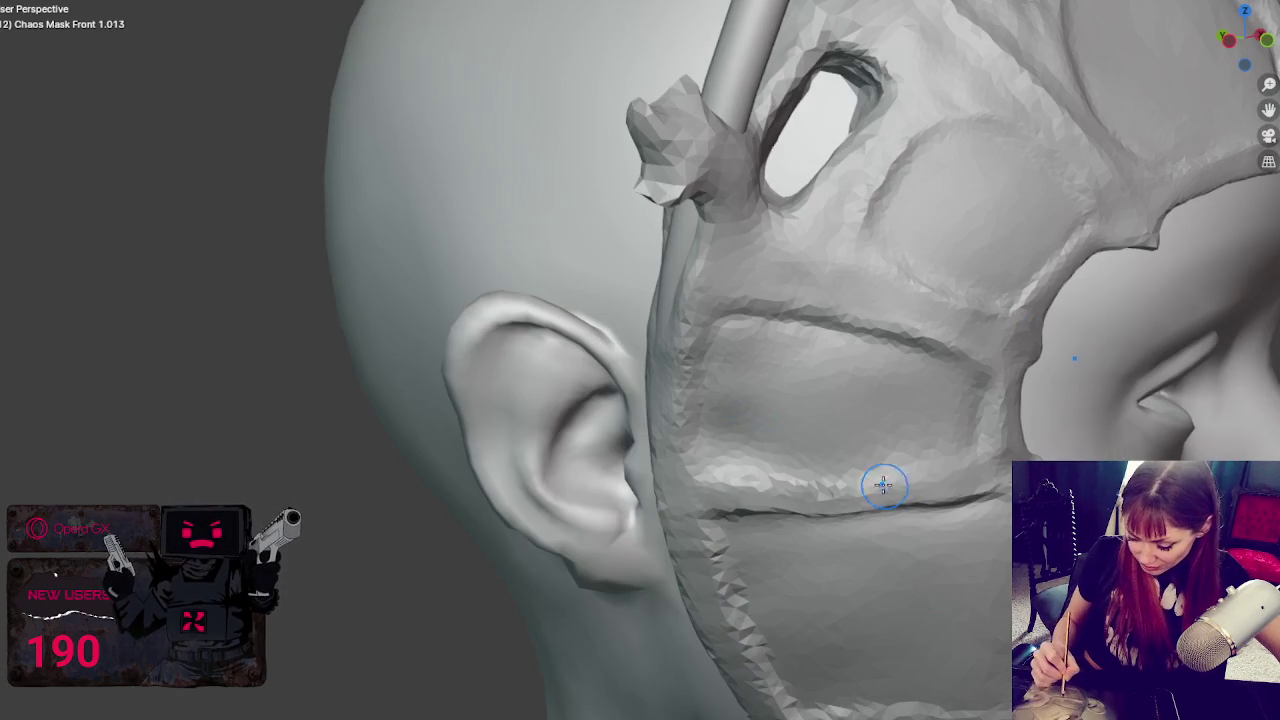
mouse_move(862, 486)
mouse_down()
mouse_move(786, 491)
mouse_move(751, 513)
mouse_up()
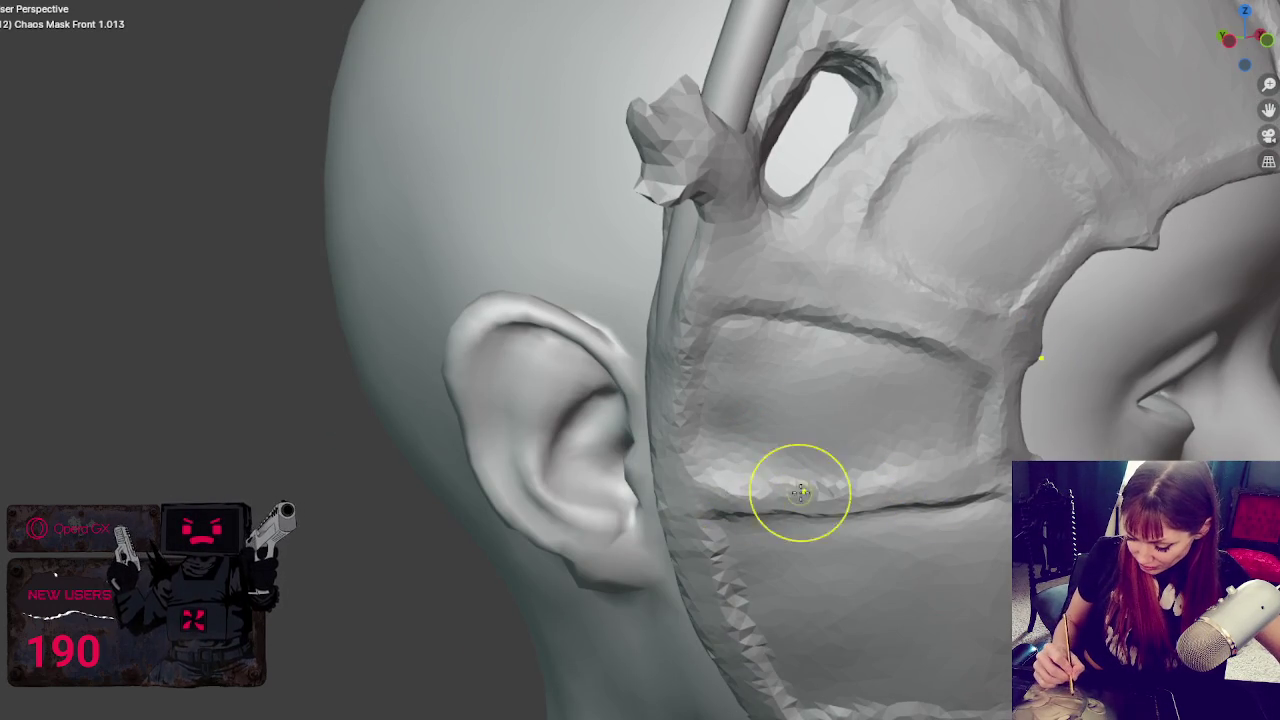
mouse_move(737, 468)
mouse_down()
mouse_move(806, 490)
mouse_move(770, 480)
mouse_move(900, 462)
mouse_move(833, 477)
mouse_move(894, 497)
mouse_up()
mouse_move(793, 498)
mouse_down()
mouse_move(800, 506)
mouse_move(766, 517)
mouse_move(795, 522)
mouse_up()
mouse_move(888, 503)
mouse_down()
mouse_move(957, 509)
mouse_move(765, 497)
mouse_move(953, 494)
mouse_move(674, 491)
mouse_up()
mouse_move(674, 491)
middle_down()
mouse_move(891, 466)
mouse_move(643, 342)
middle_up()
mouse_move(643, 342)
mouse_down()
mouse_move(914, 314)
mouse_move(676, 350)
mouse_move(910, 306)
mouse_move(660, 334)
mouse_move(900, 300)
mouse_move(669, 374)
mouse_up()
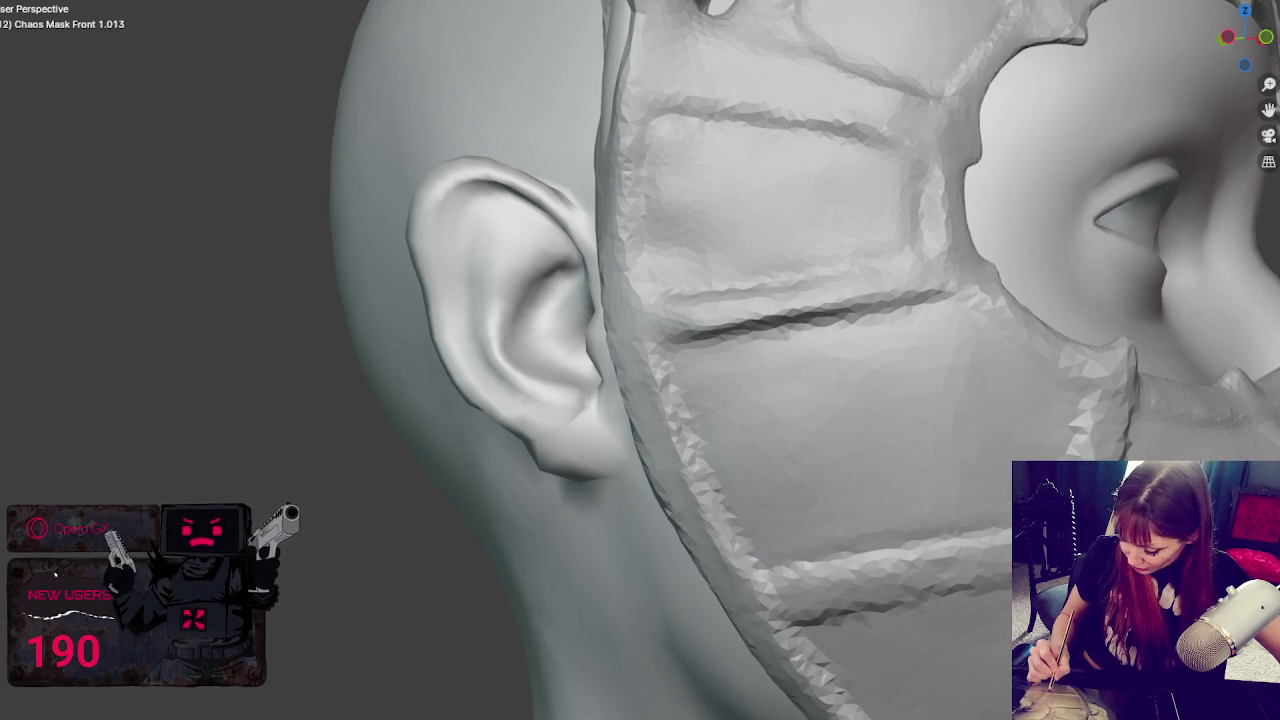
- Pull the edge notch beside the eye out into a spike
middle_drag(780, 576, 875, 406)
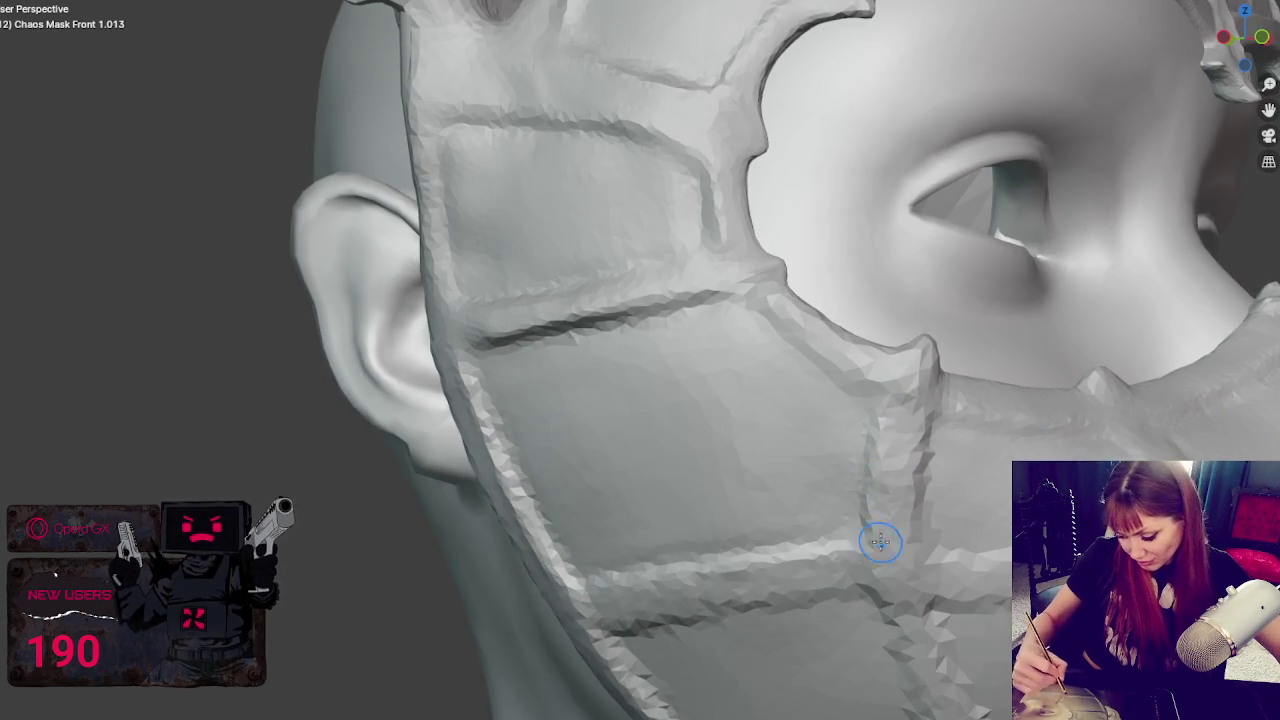
middle_drag(871, 549, 874, 491)
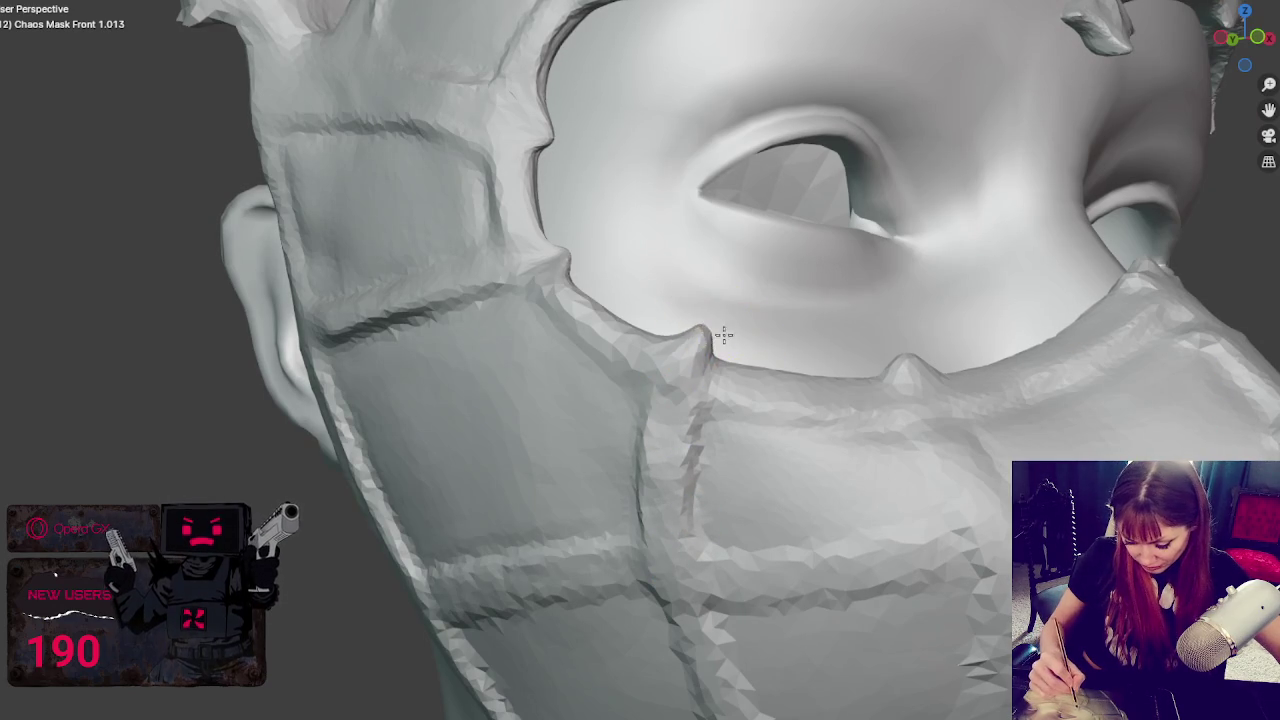
mouse_move(695, 343)
mouse_down()
mouse_move(540, 228)
mouse_move(549, 123)
mouse_up()
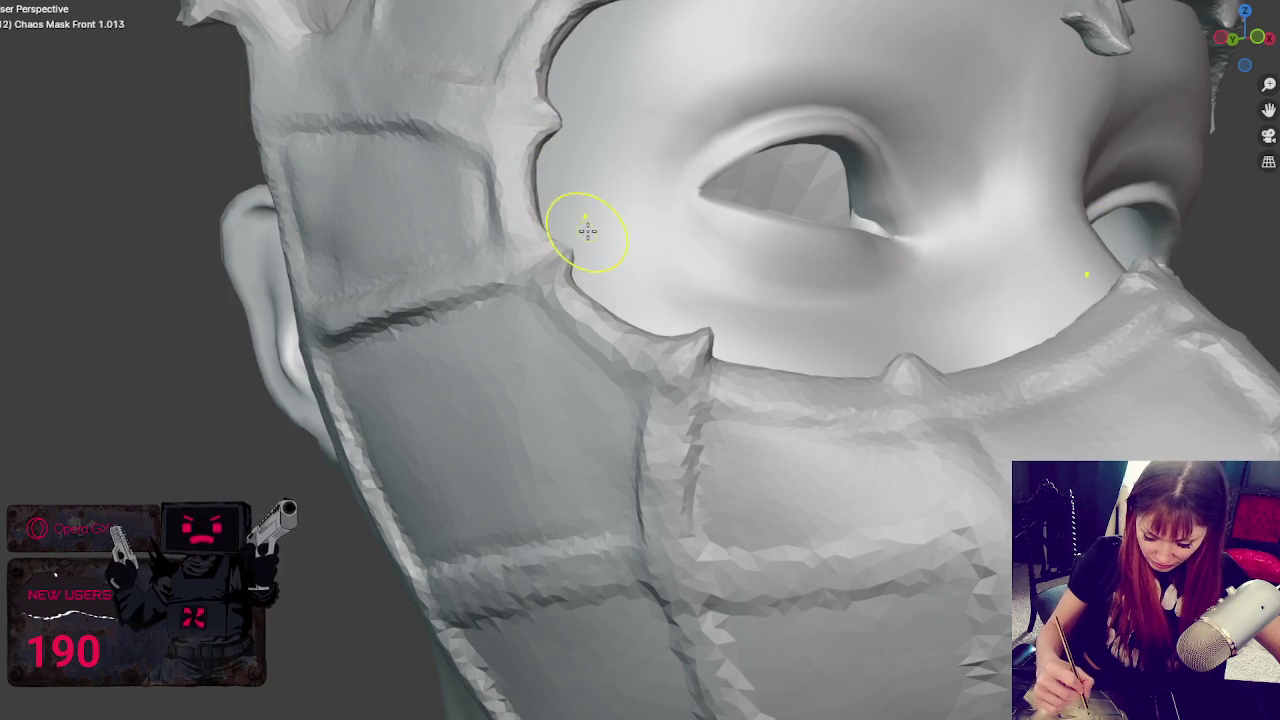
middle_drag(575, 235, 771, 306)
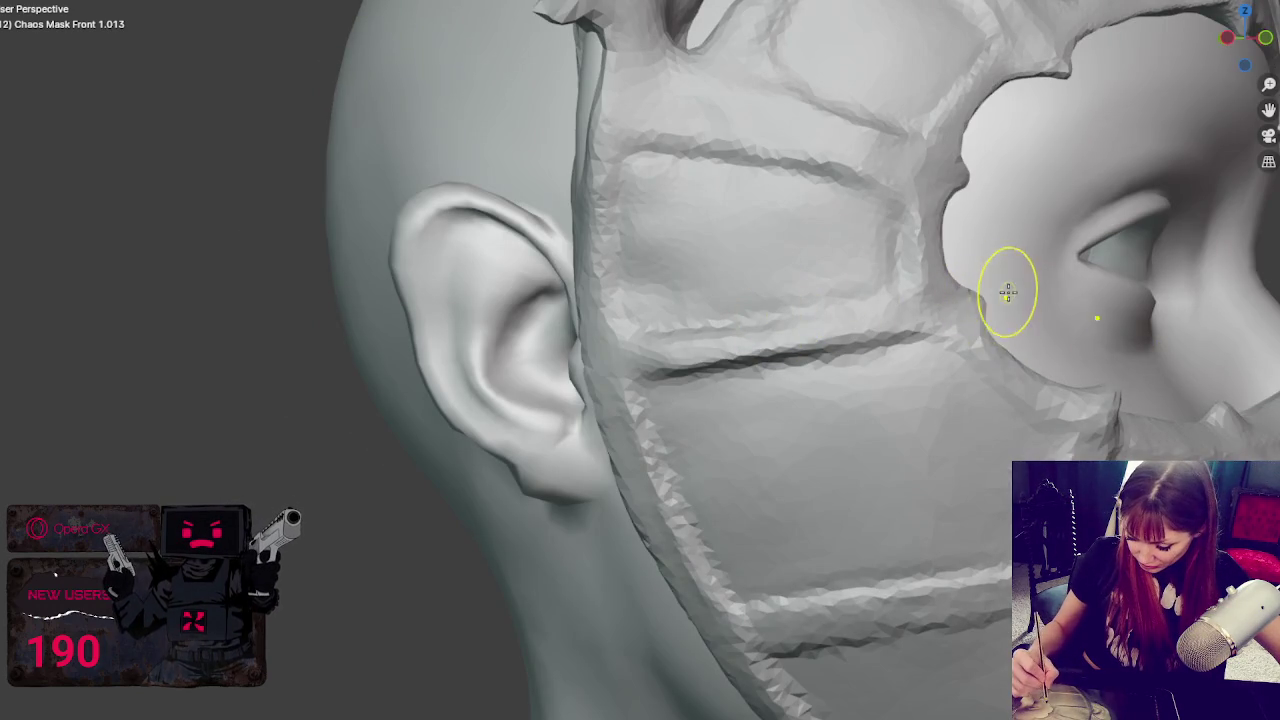
mouse_move(891, 329)
middle_down()
mouse_move(964, 365)
mouse_move(829, 400)
middle_up()
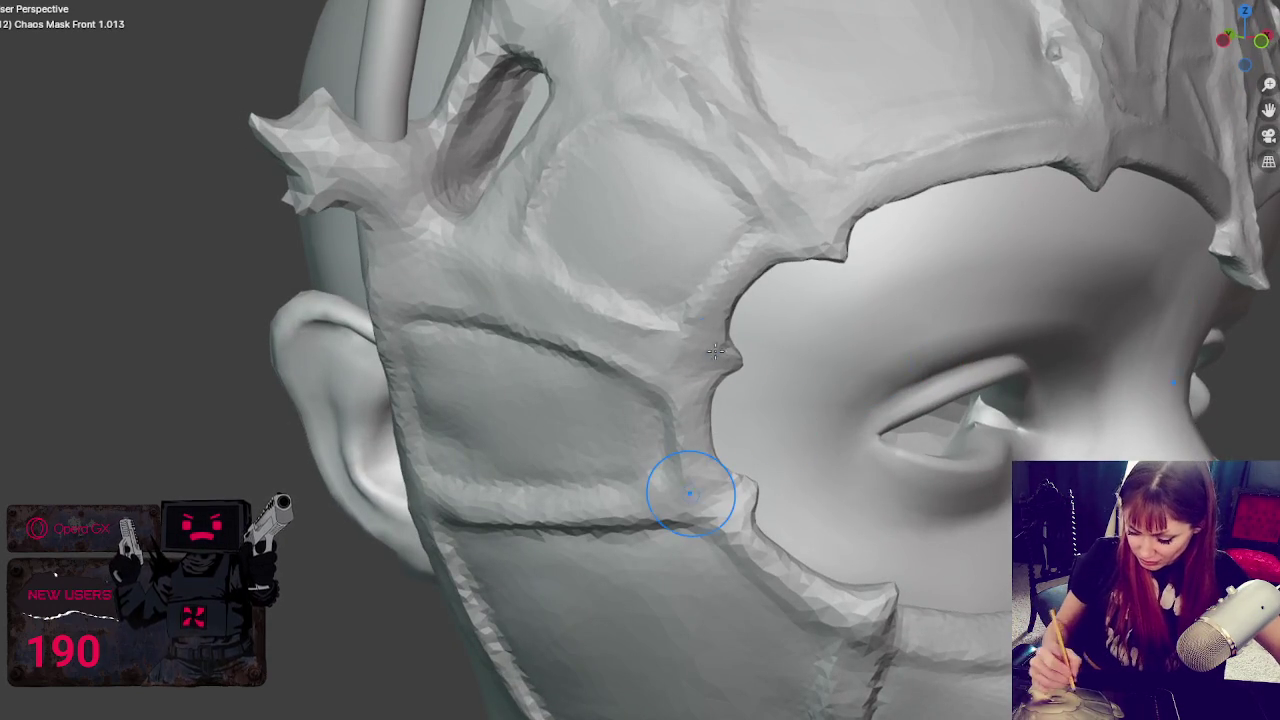
middle_drag(691, 492, 519, 331)
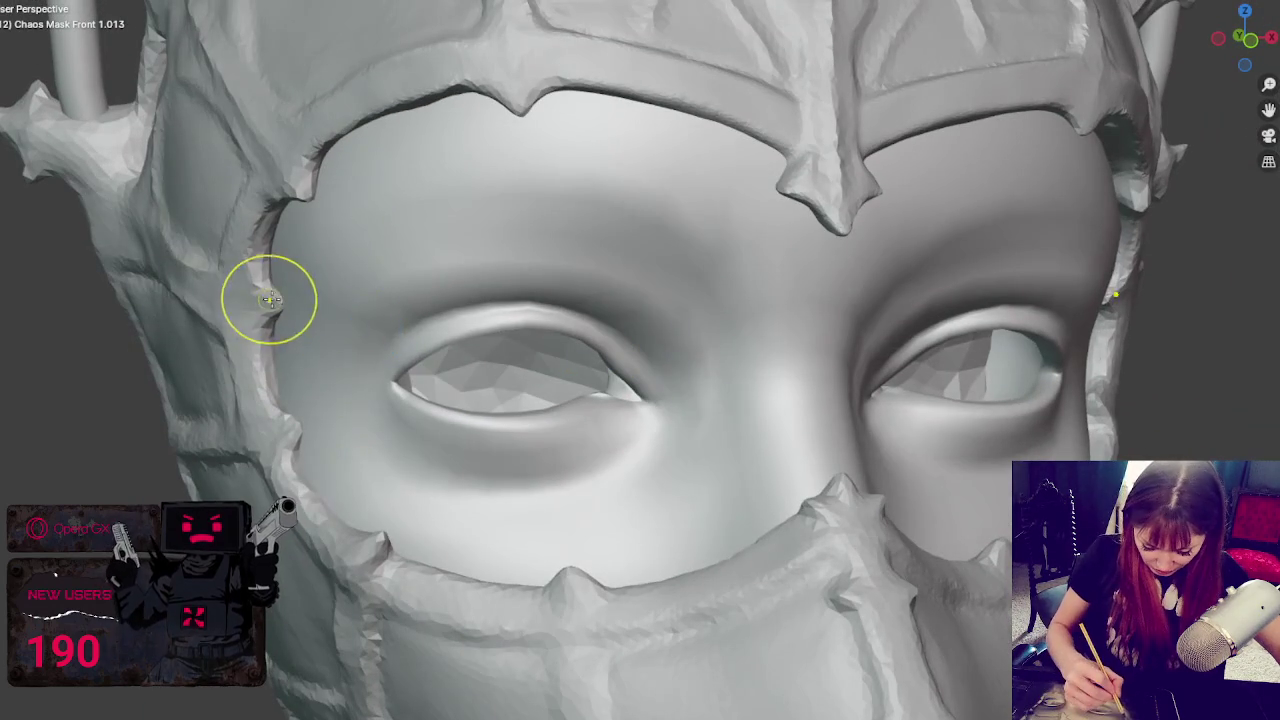
middle_drag(251, 306, 266, 286)
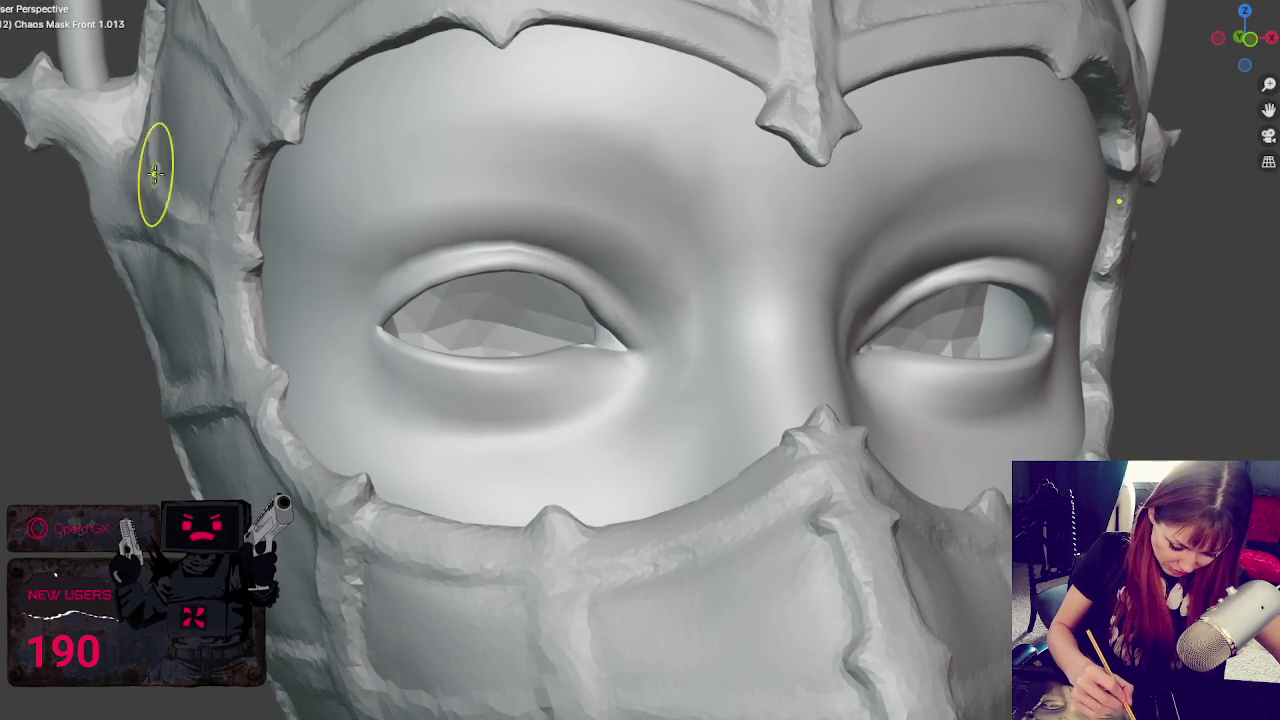
middle_drag(150, 180, 220, 140)
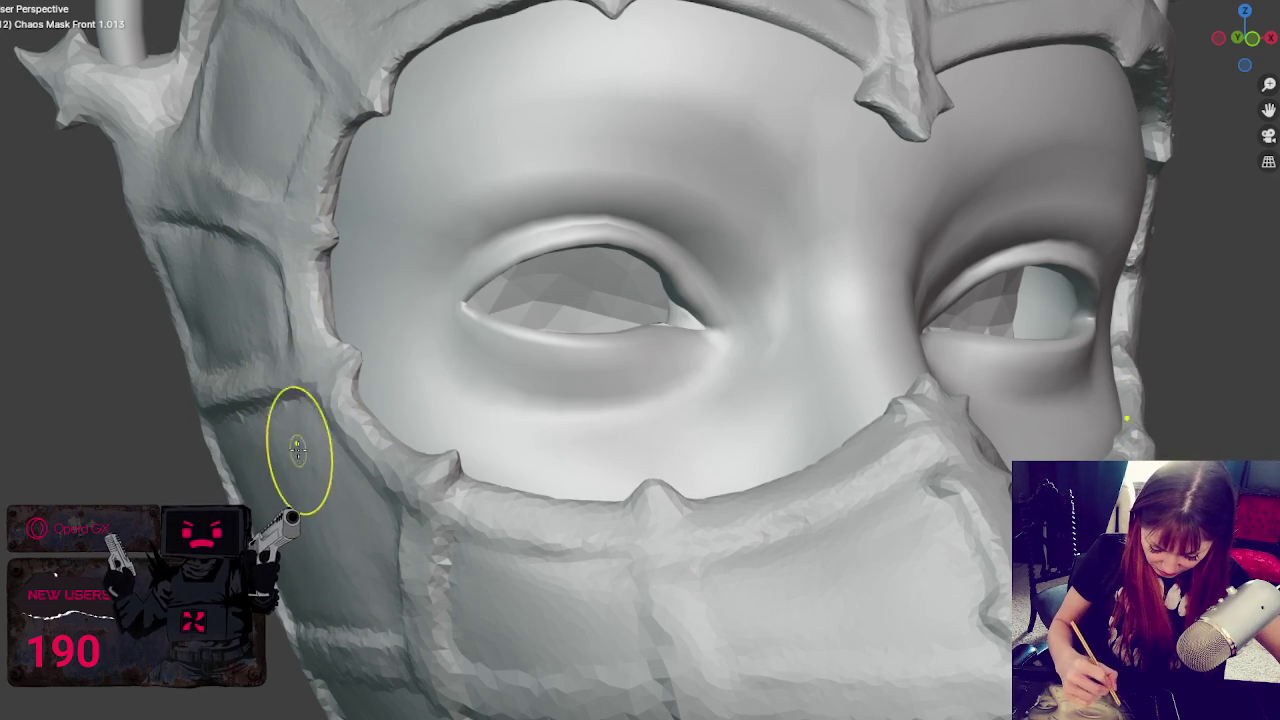
middle_drag(809, 626, 837, 543)
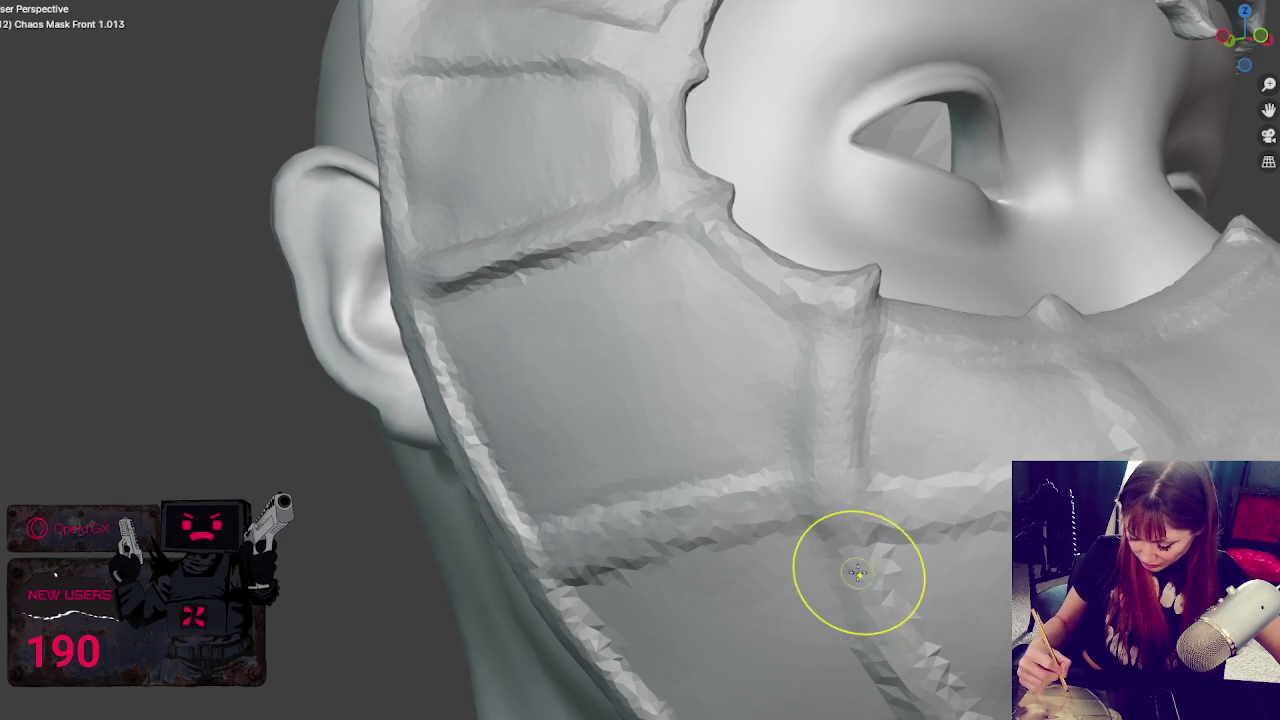
- Switch to the Crease brush with Shift+S and reshape the crease down the cheek
middle_drag(830, 570, 843, 469)
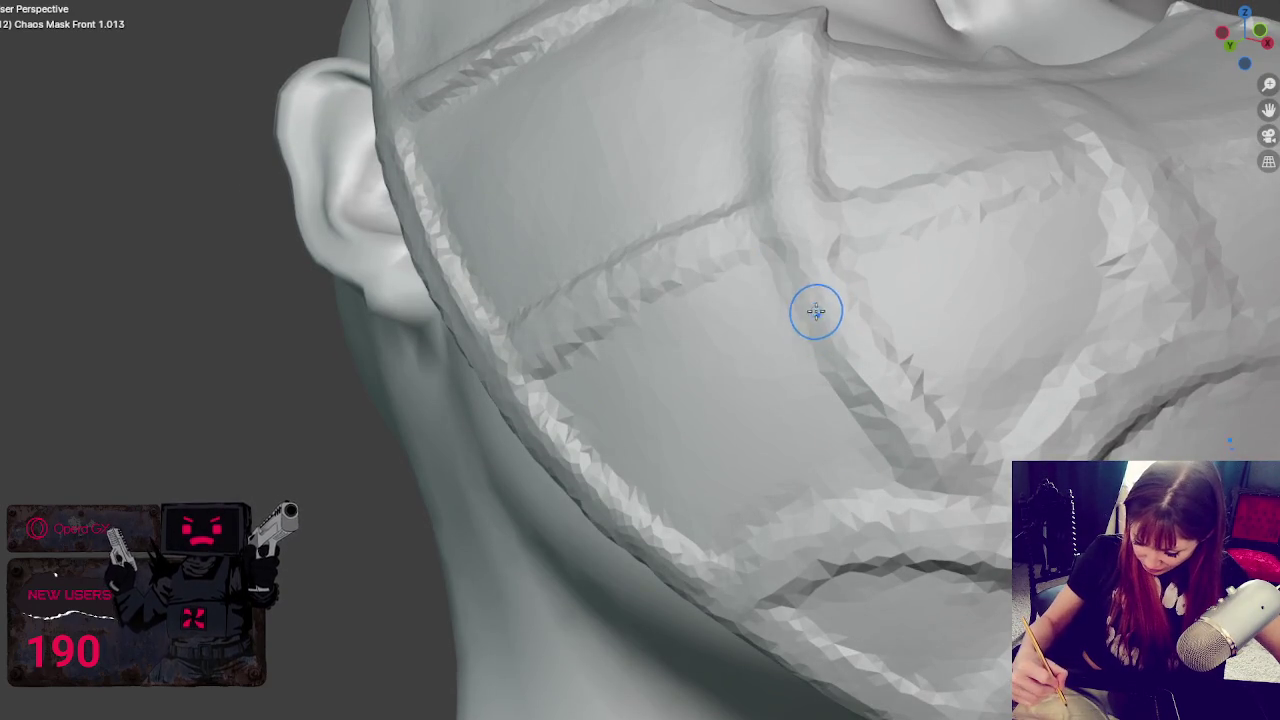
key(shift+s)
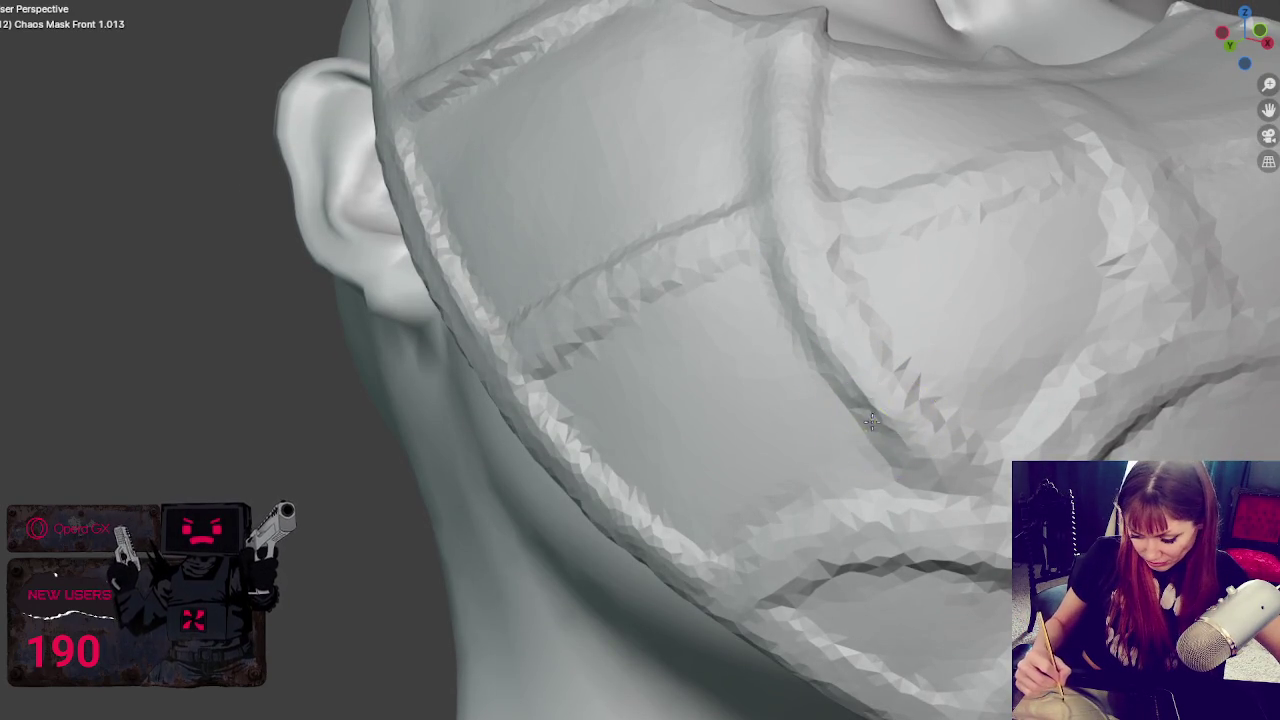
middle_drag(923, 363, 649, 399)
drag(649, 377, 701, 437)
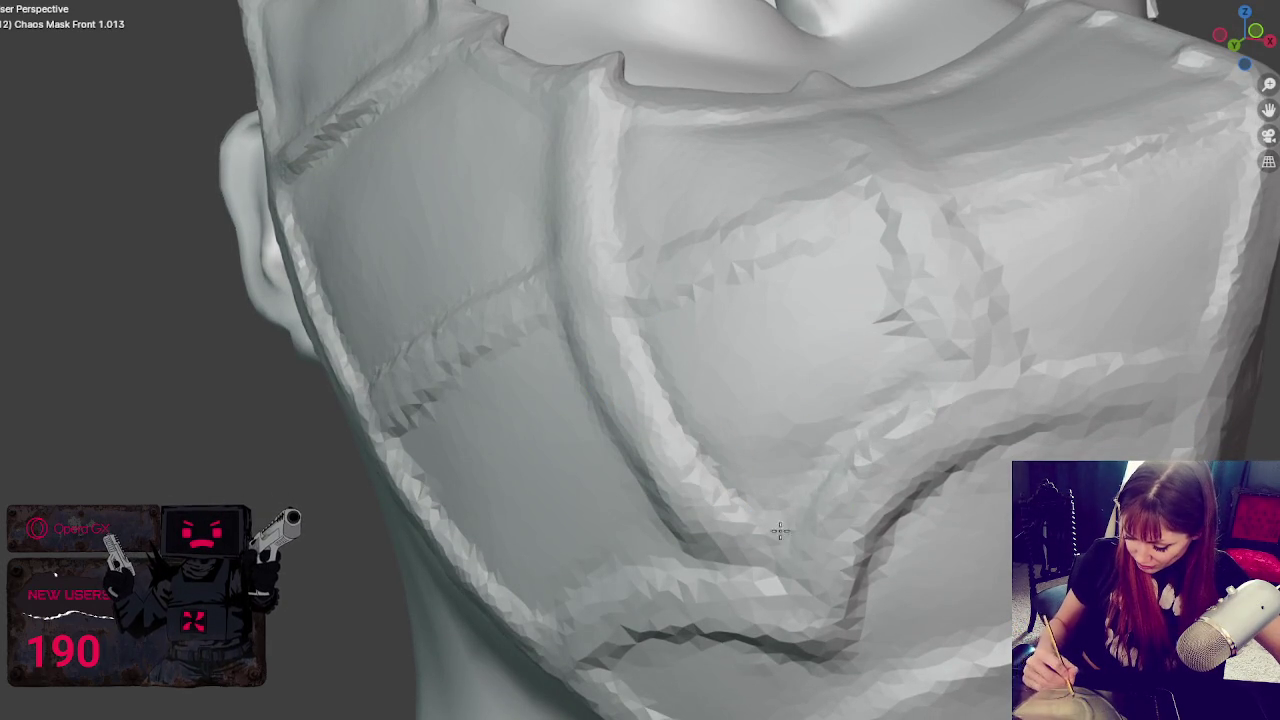
- Deepen the vertical and horizontal creases on the lower mask panels, adding a new seam line
middle_drag(1071, 394, 871, 457)
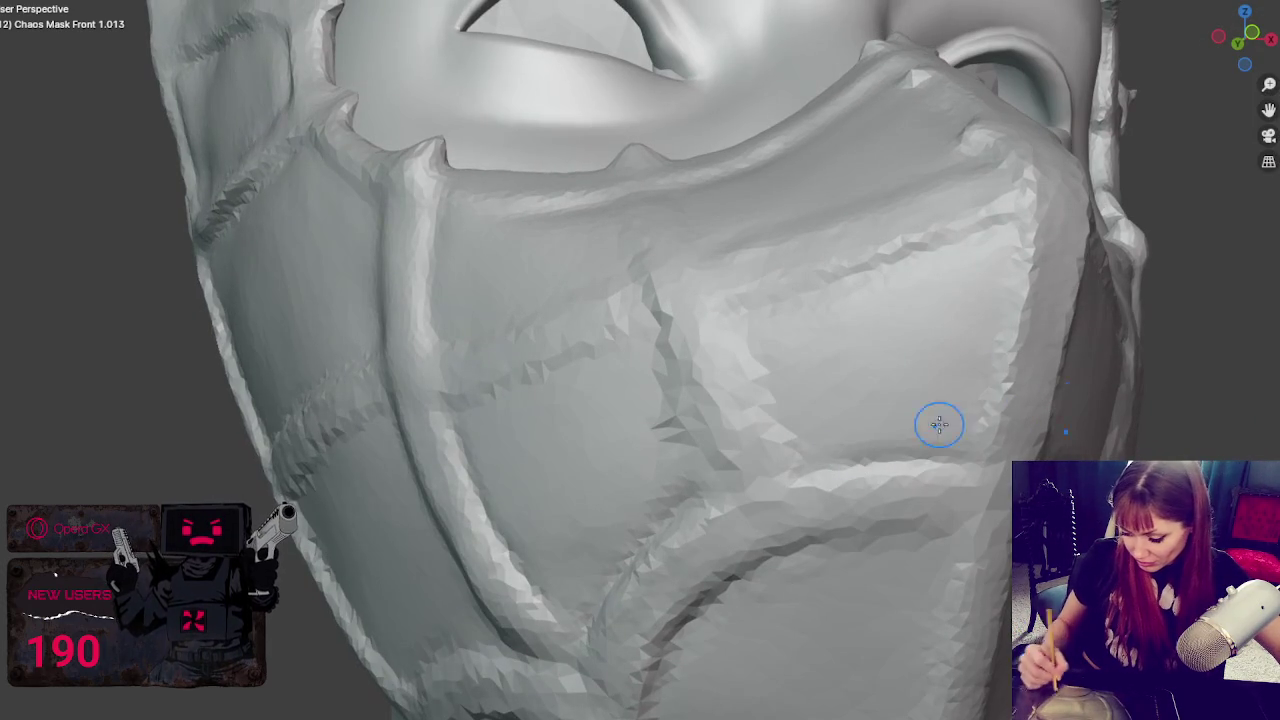
drag(646, 374, 700, 480)
drag(683, 360, 733, 490)
drag(727, 328, 766, 453)
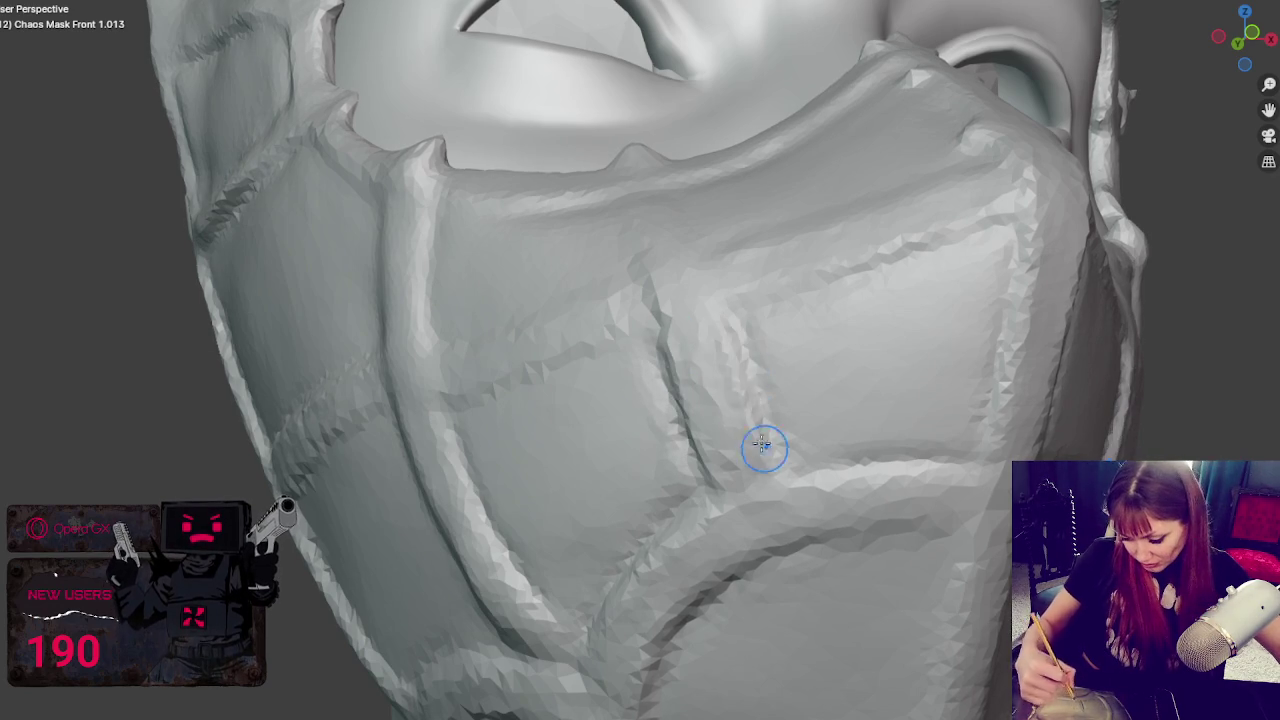
drag(990, 225, 850, 262)
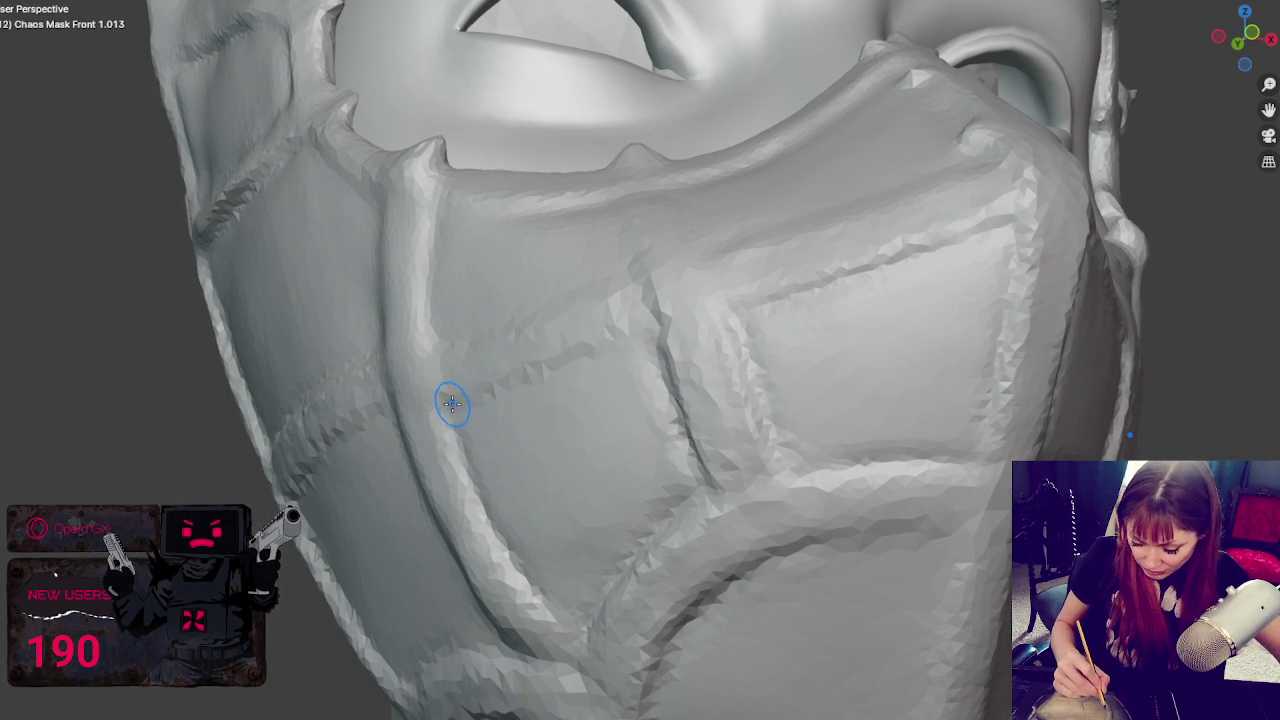
middle_drag(597, 346, 686, 380)
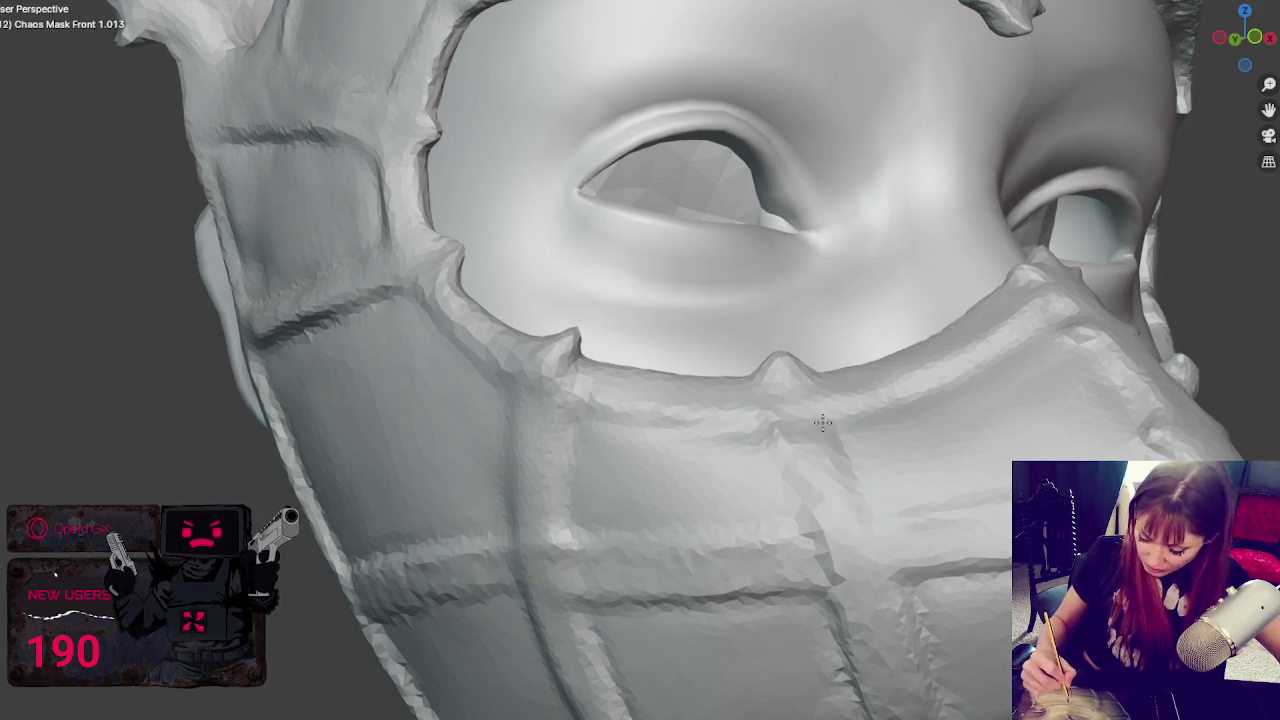
scroll(752, 436, down, 5)
scroll(677, 523, down, 3)
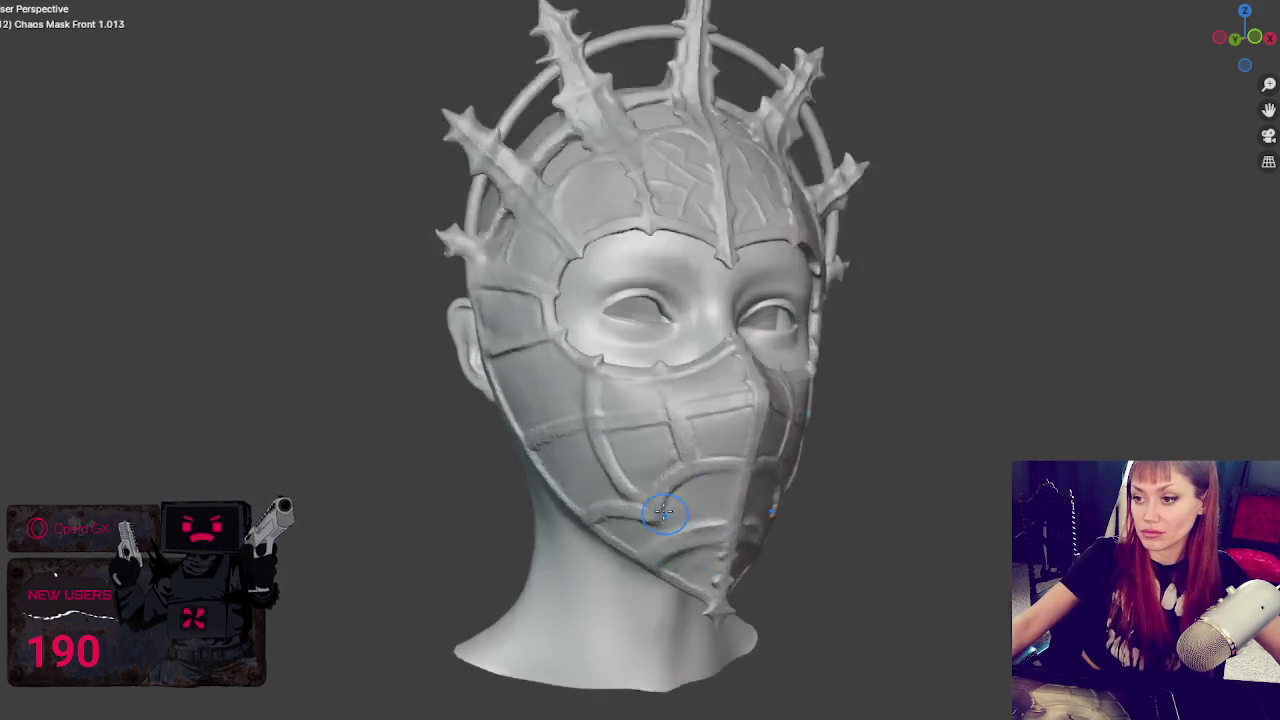
scroll(800, 380, up, 1)
scroll(796, 367, up, 1)
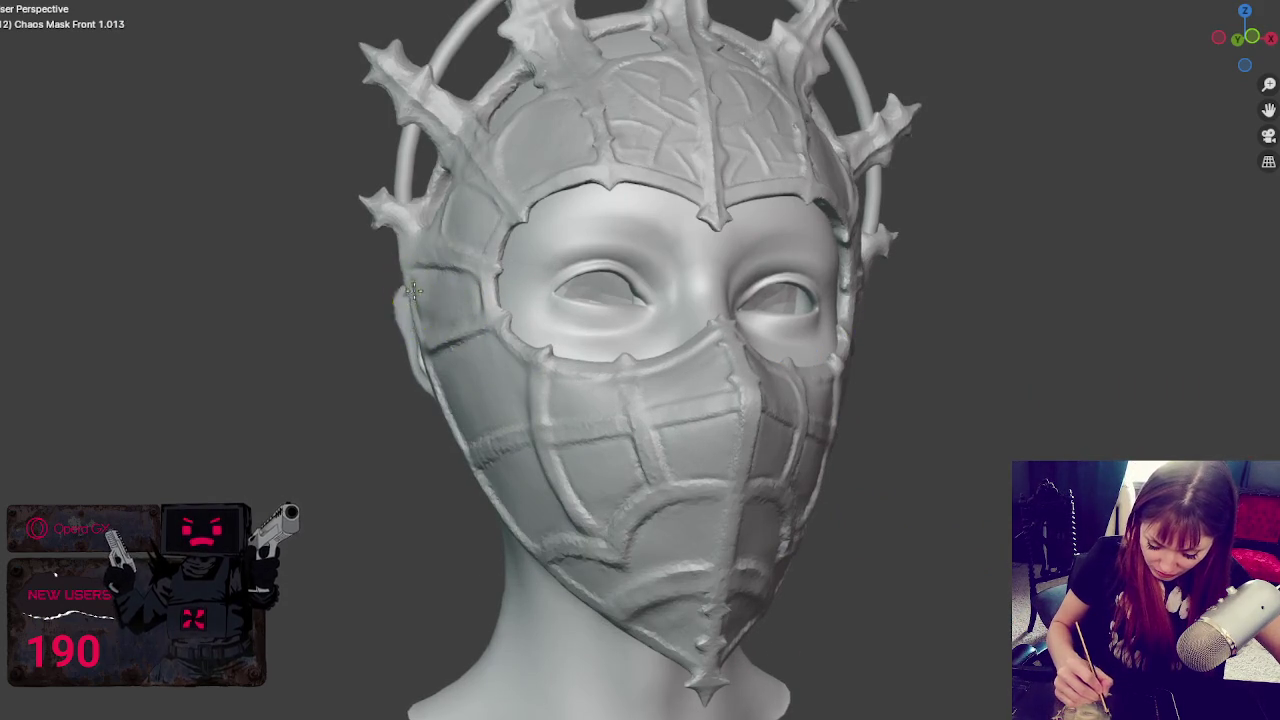
middle_drag(816, 297, 817, 343)
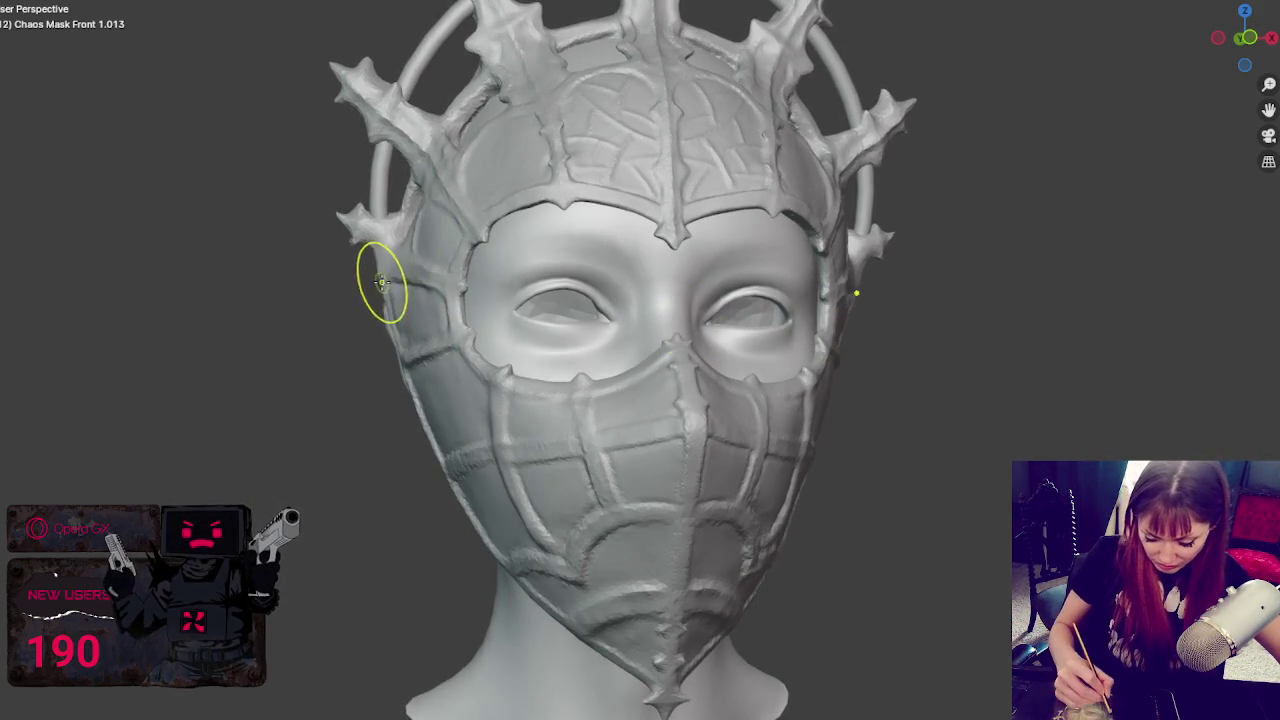
mouse_move(386, 280)
middle_down()
mouse_move(900, 311)
mouse_move(901, 300)
middle_up()
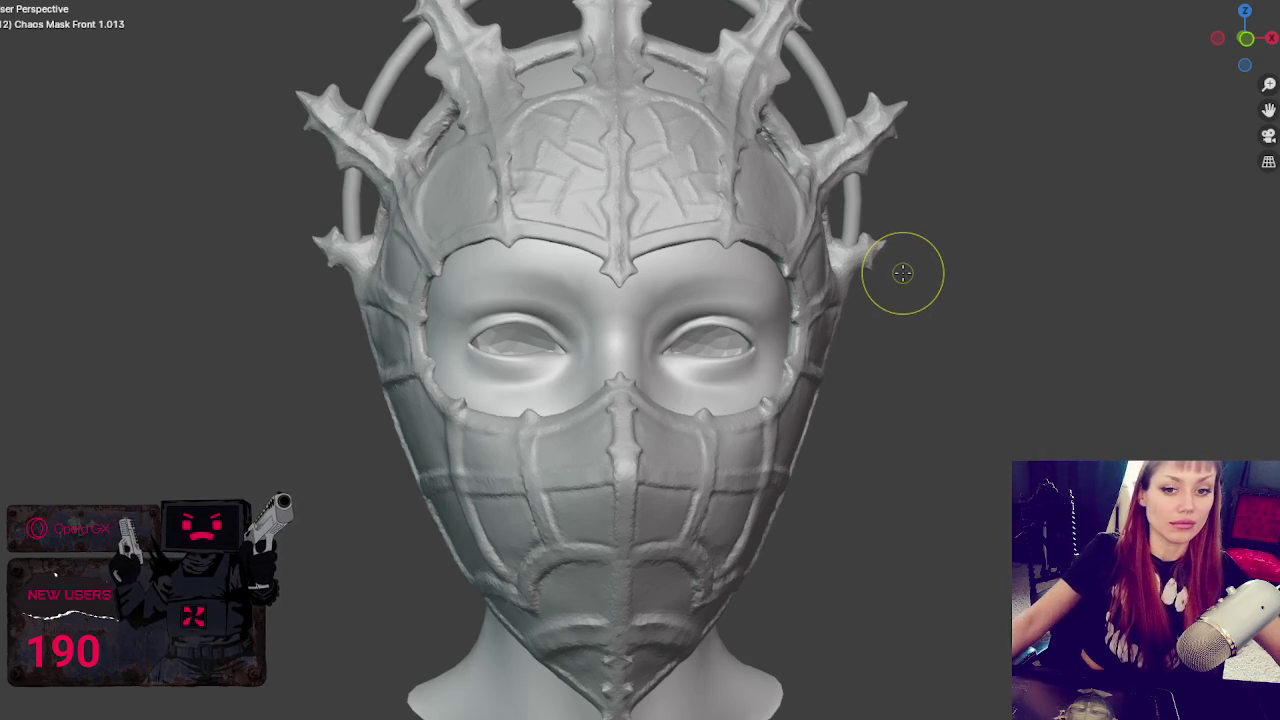
mouse_move(957, 309)
middle_down()
mouse_move(1032, 367)
mouse_move(1004, 341)
middle_up()
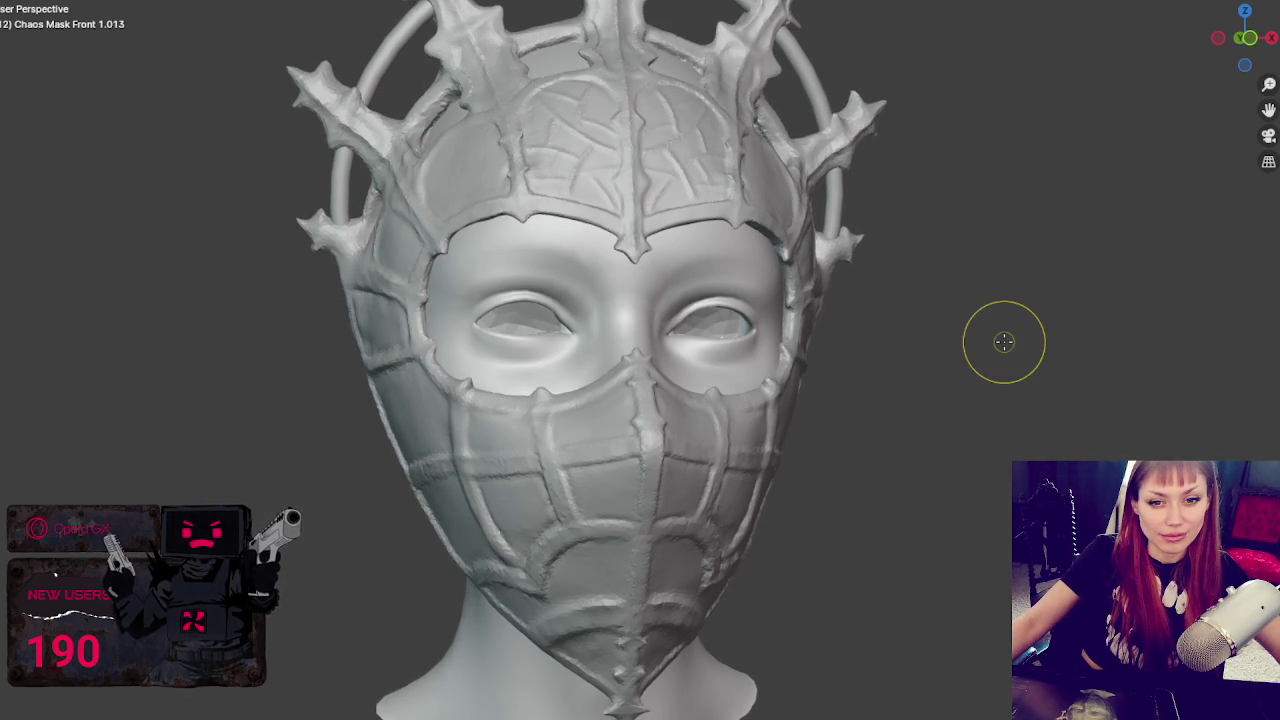
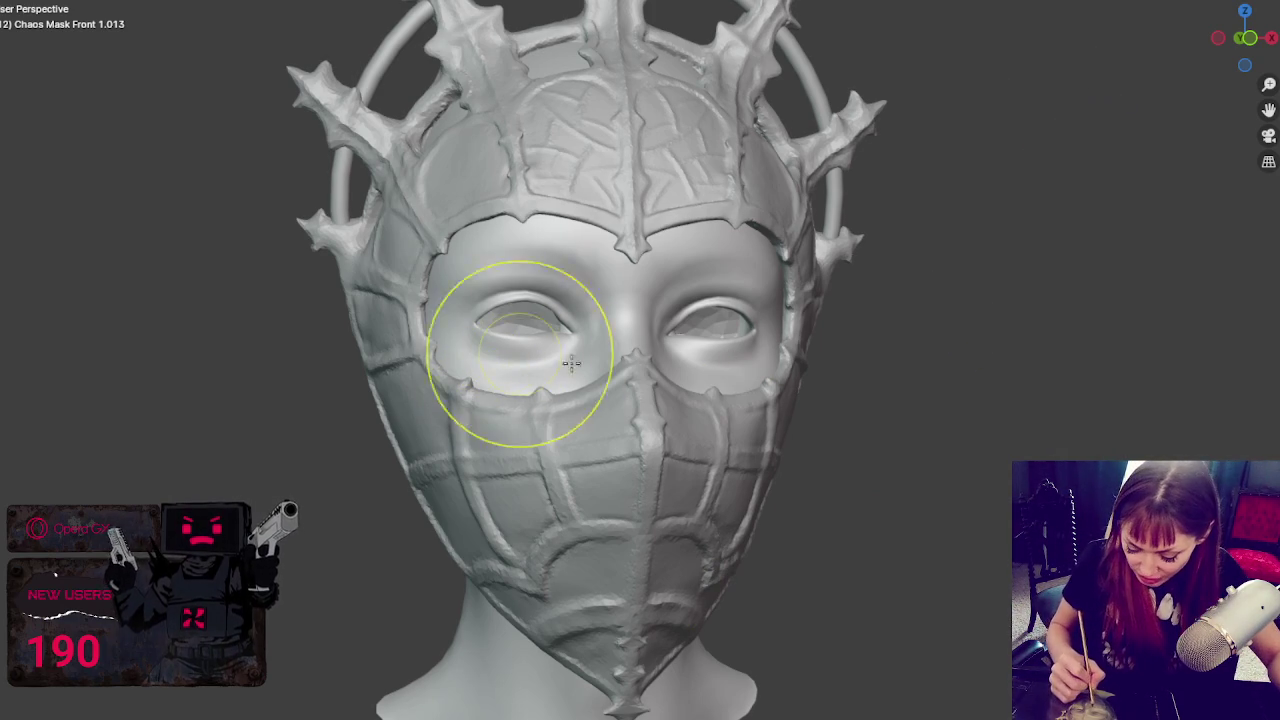
- Reshape both upper side spikes of the Chaos Mask crown symmetrically with X-mirror sculpt strokes
middle_drag(357, 314, 806, 380)
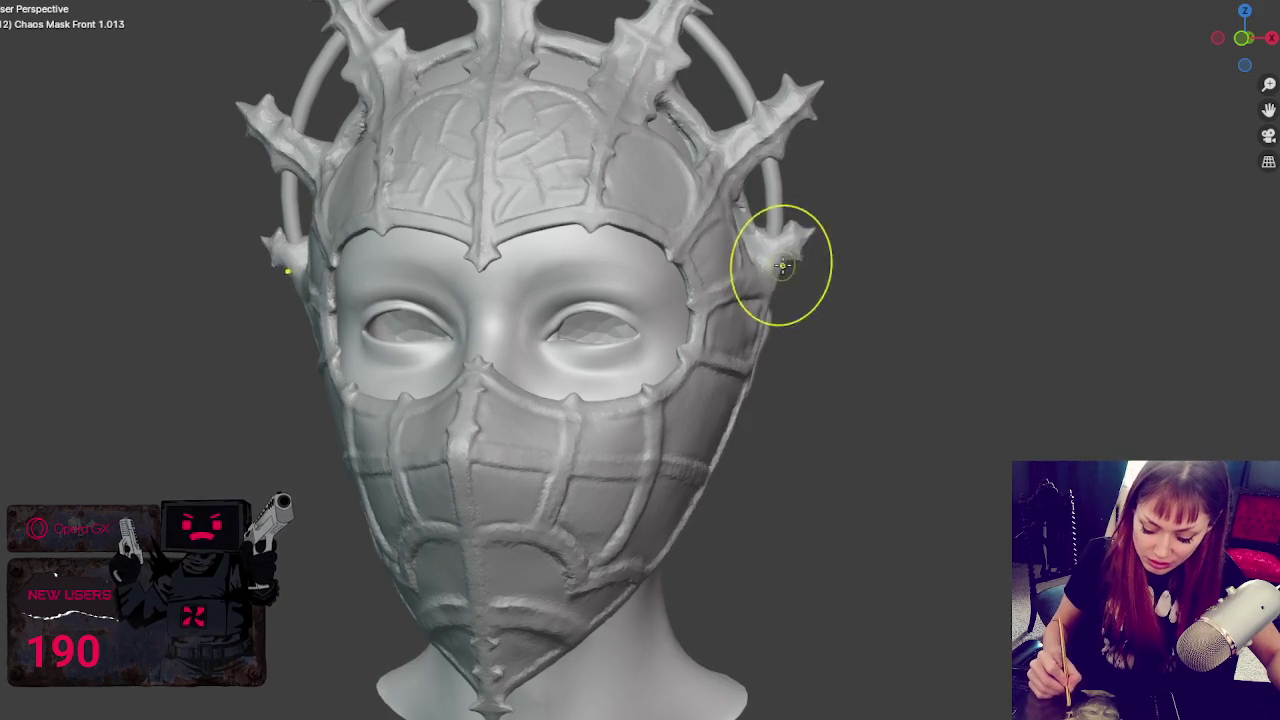
mouse_move(786, 263)
middle_down()
mouse_move(834, 277)
mouse_move(820, 253)
middle_up()
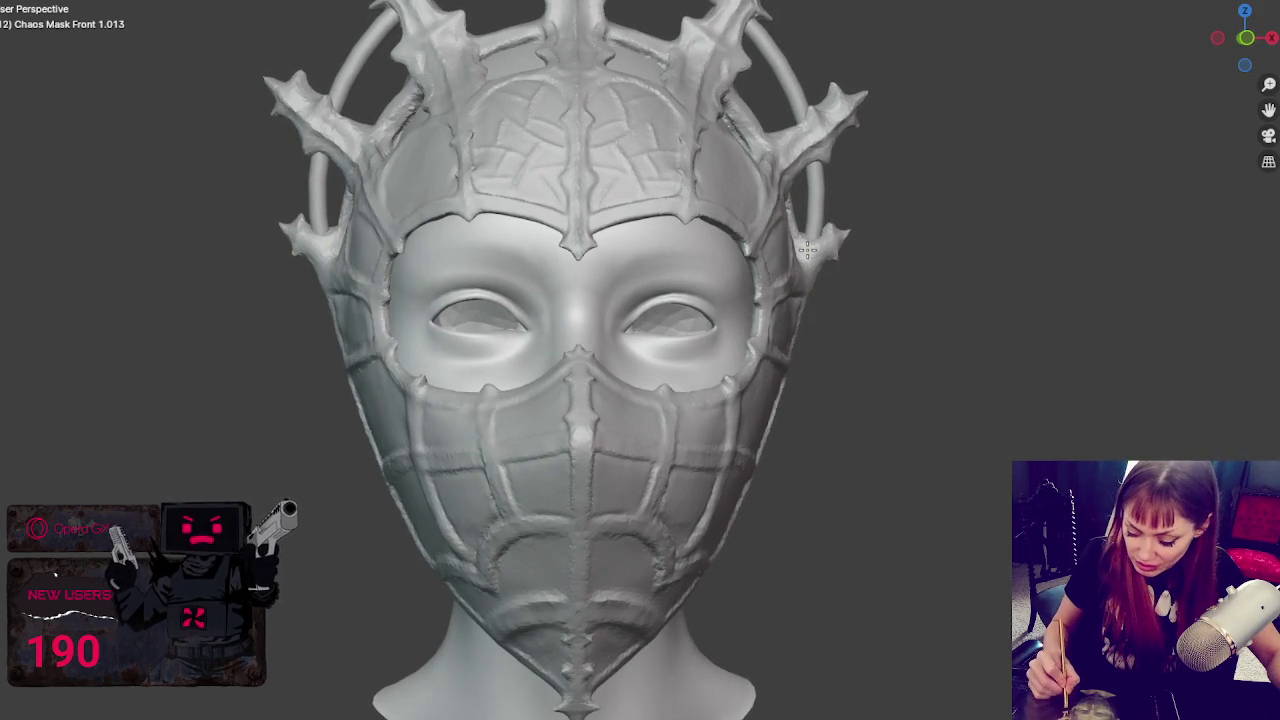
drag(810, 245, 851, 250)
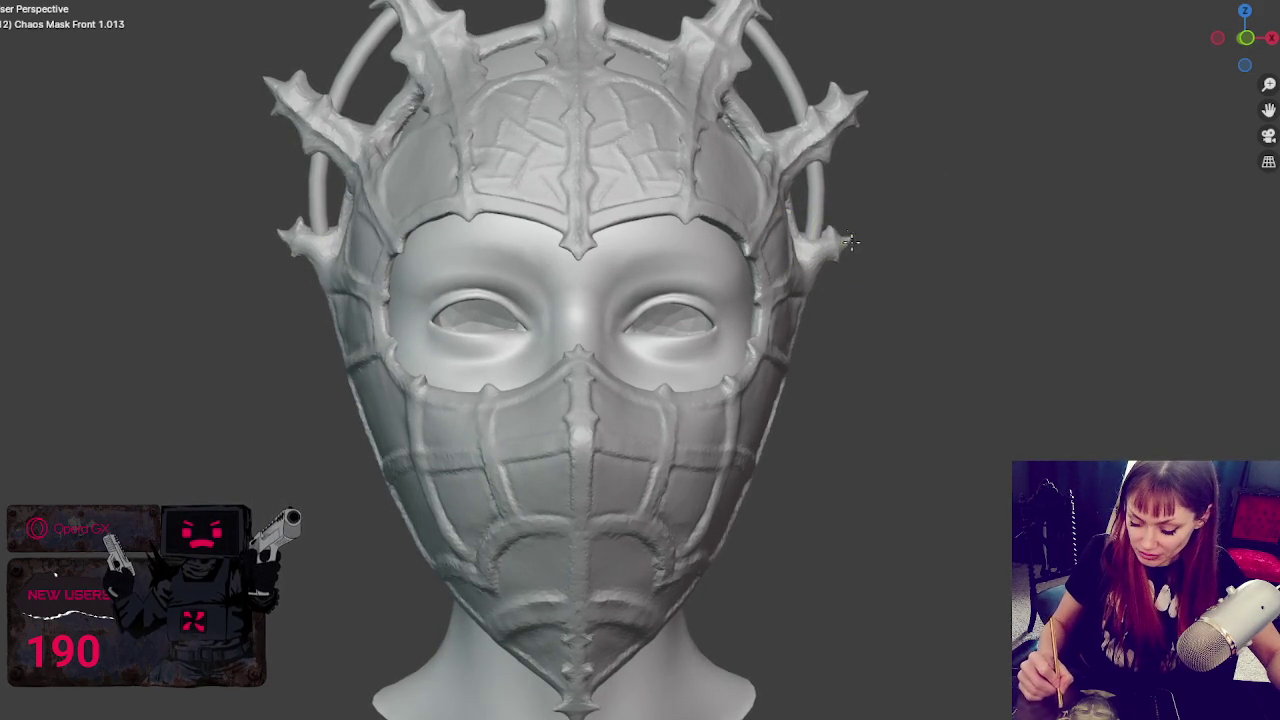
middle_drag(851, 114, 818, 90)
drag(818, 90, 822, 104)
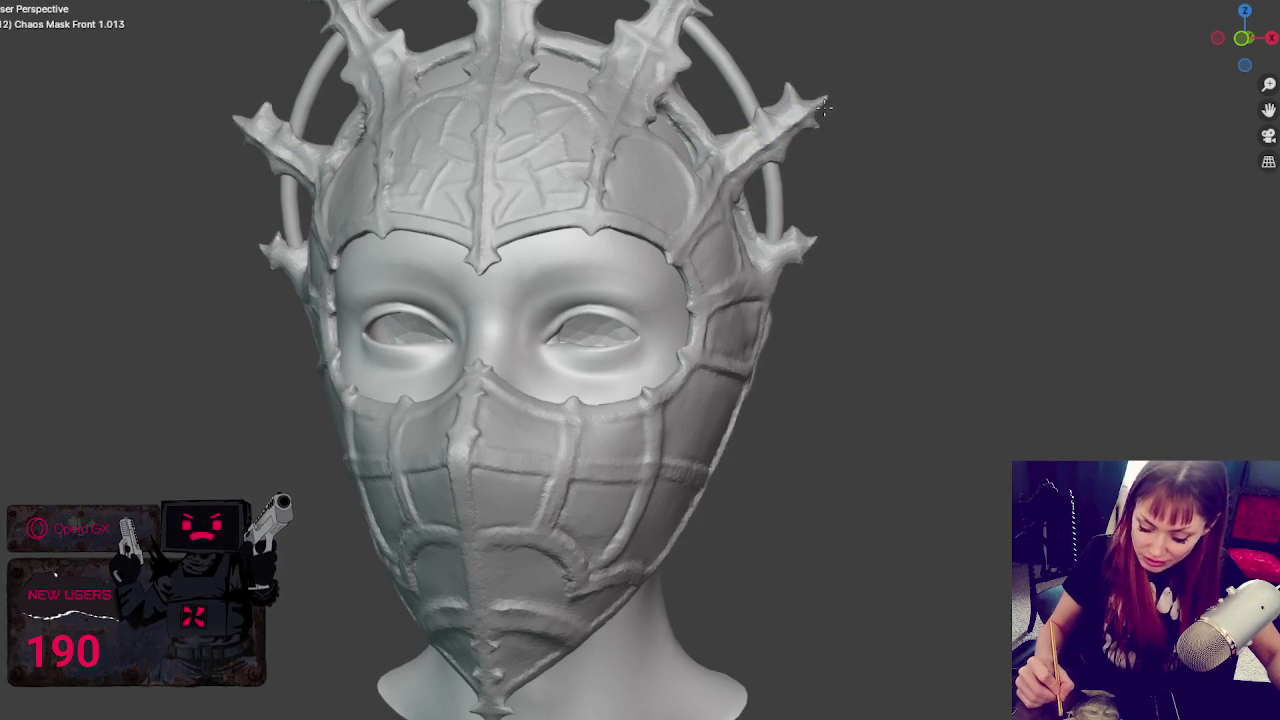
middle_drag(822, 104, 863, 93)
drag(863, 93, 786, 150)
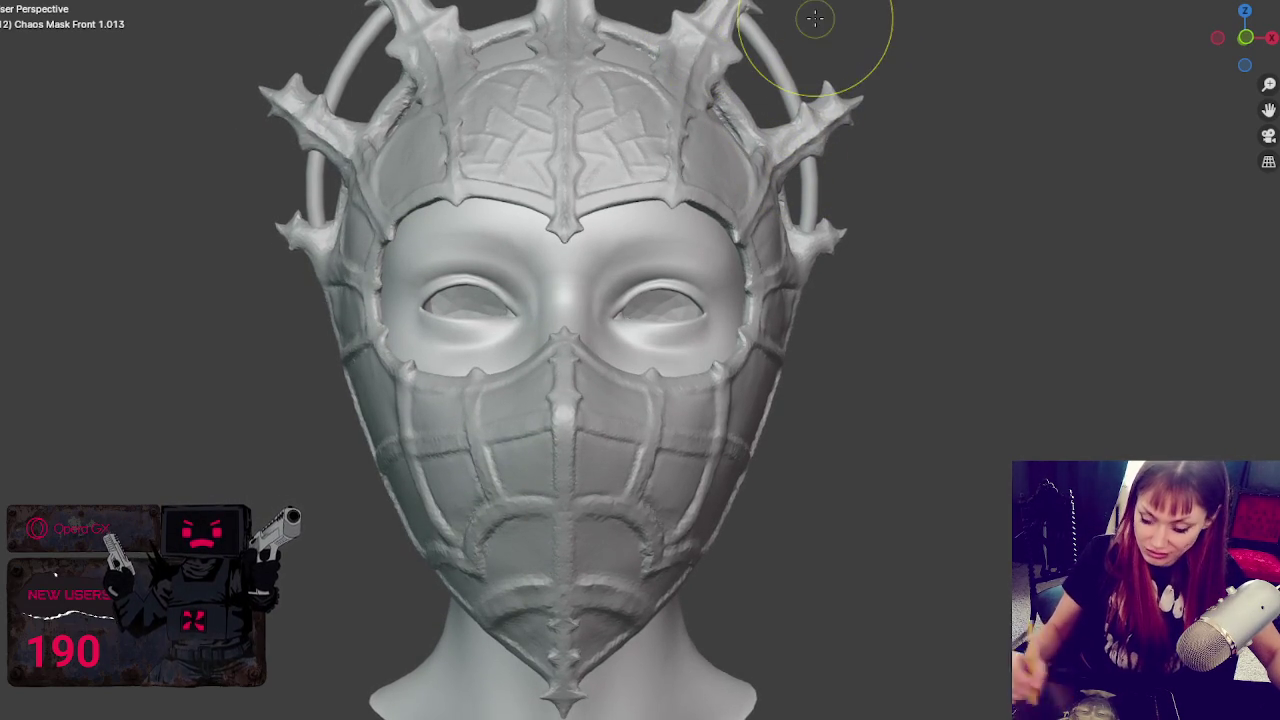
- Zoom out and check the whole head from a three-quarter view above and from the side
scroll(803, 270, down, 2)
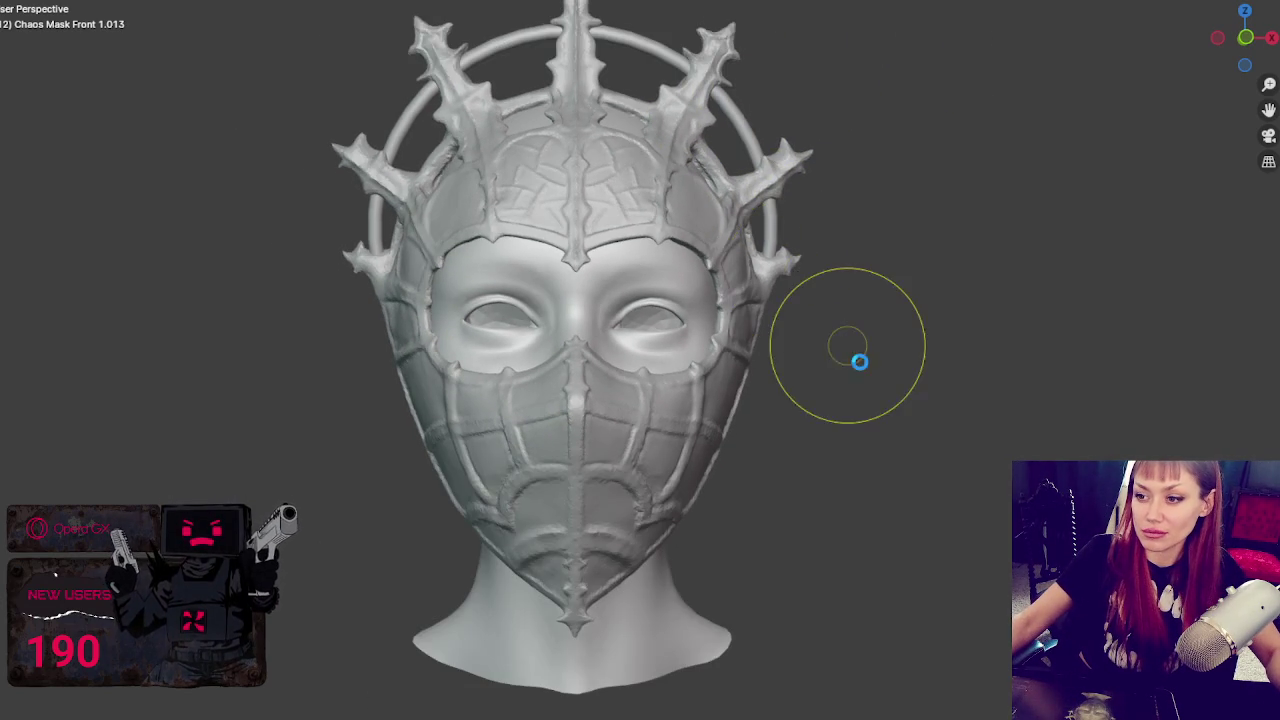
mouse_move(886, 371)
middle_down()
mouse_move(908, 394)
mouse_move(876, 358)
middle_up()
scroll(875, 345, down, 1)
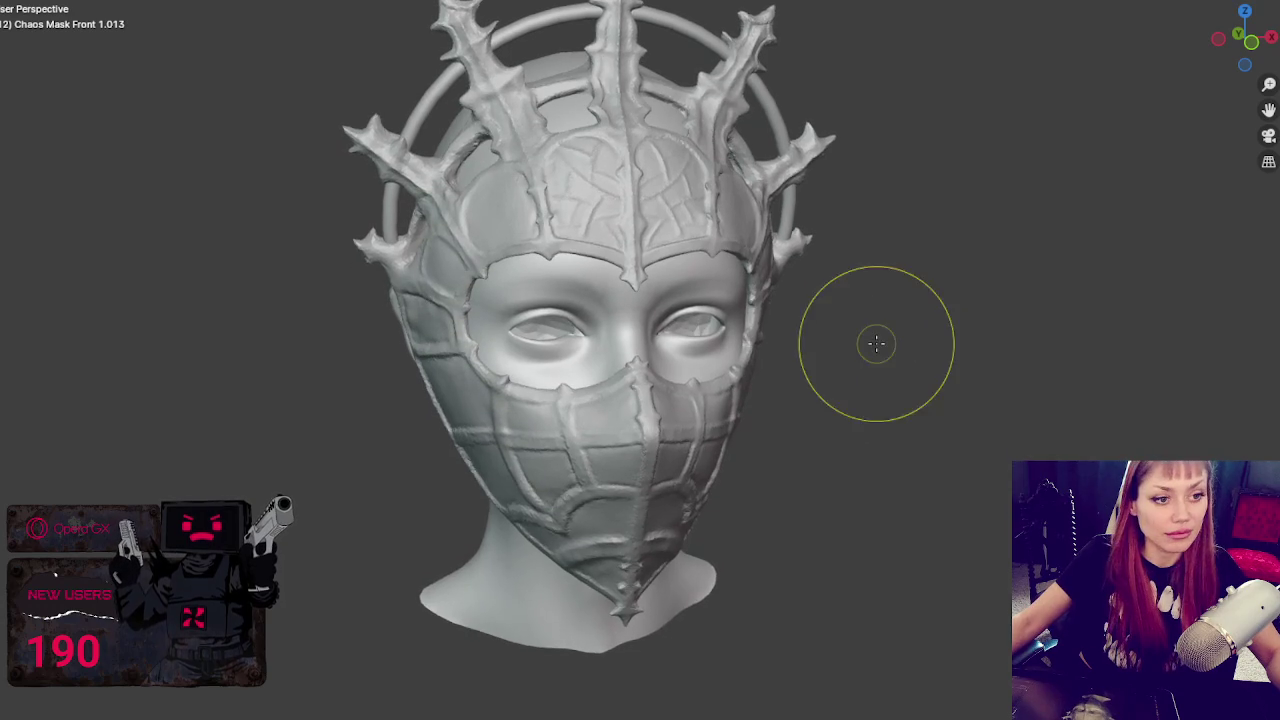
scroll(915, 342, down, 2)
mouse_move(749, 327)
middle_down()
mouse_move(711, 329)
mouse_move(734, 303)
mouse_move(786, 320)
middle_up()
scroll(780, 290, up, 4)
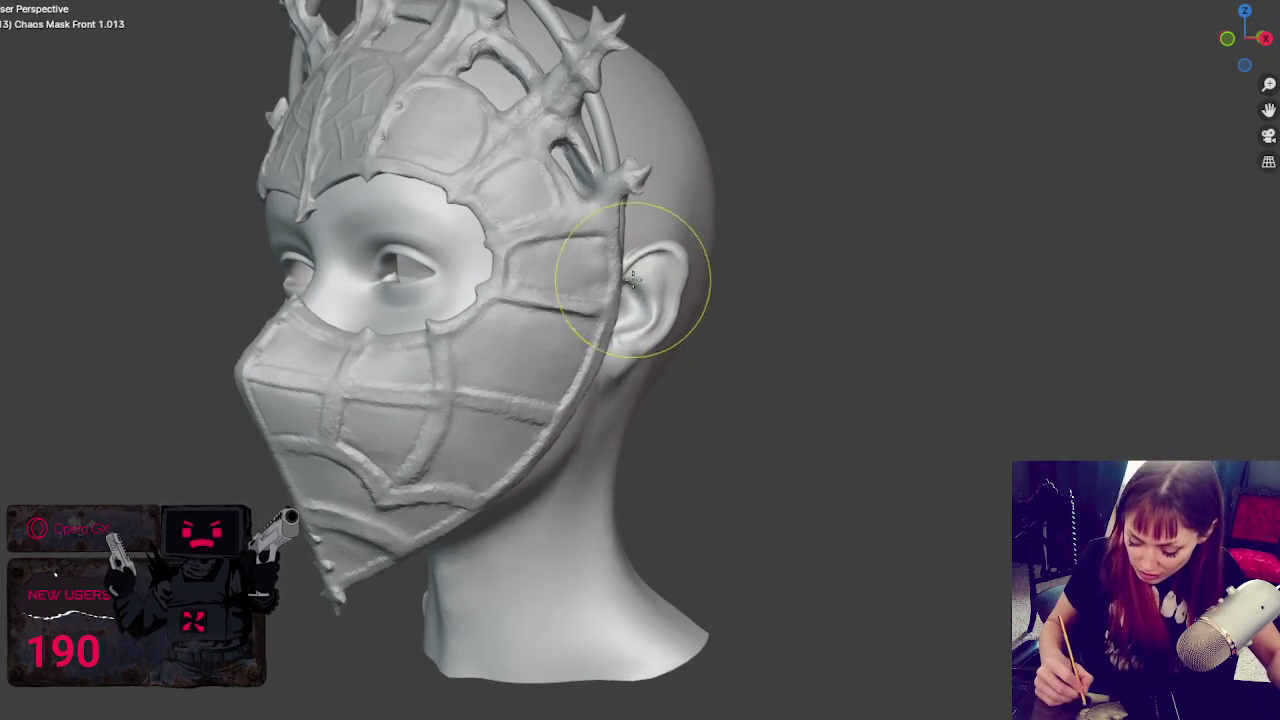
middle_drag(557, 286, 634, 349)
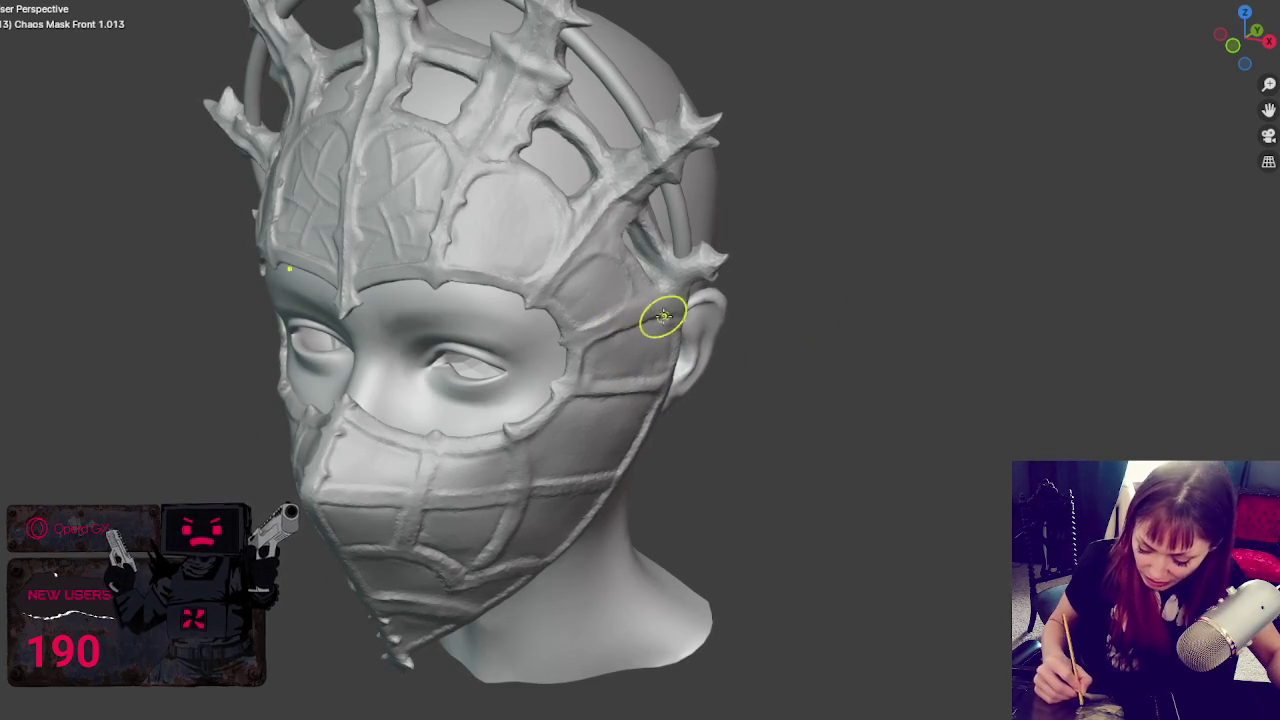
middle_drag(666, 319, 712, 284)
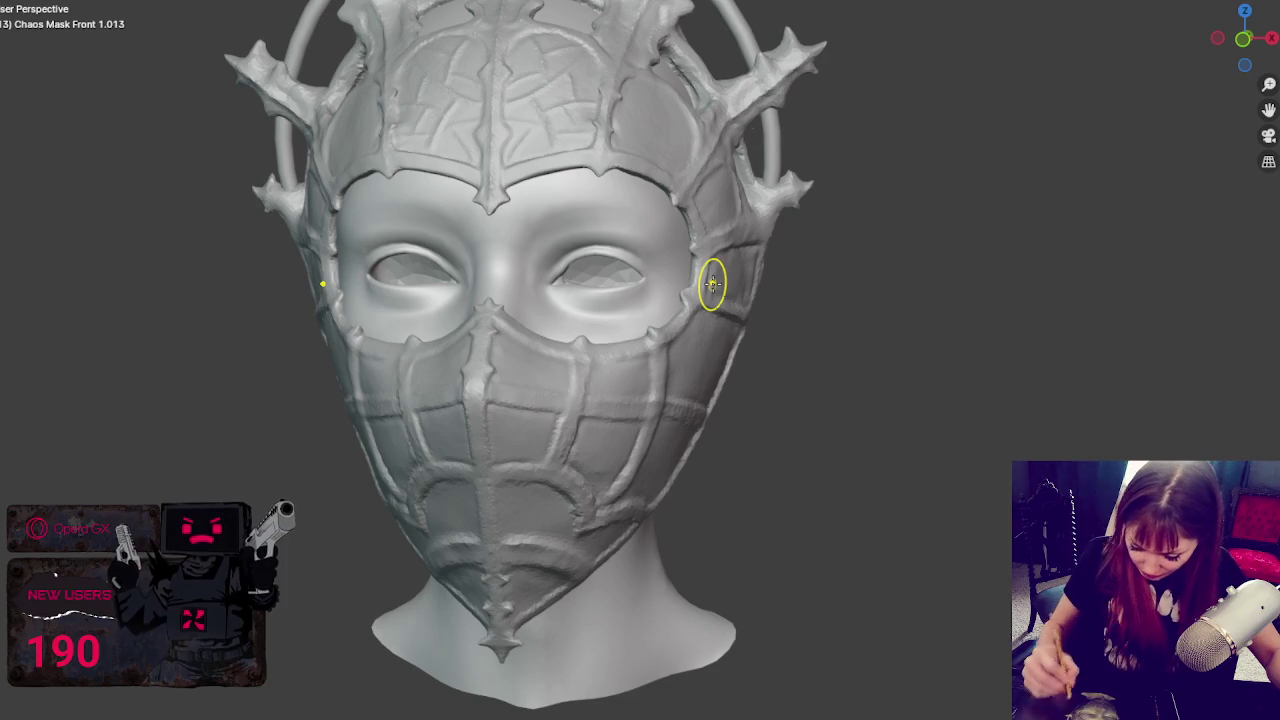
mouse_move(337, 171)
mouse_down()
mouse_move(318, 172)
mouse_move(306, 194)
mouse_up()
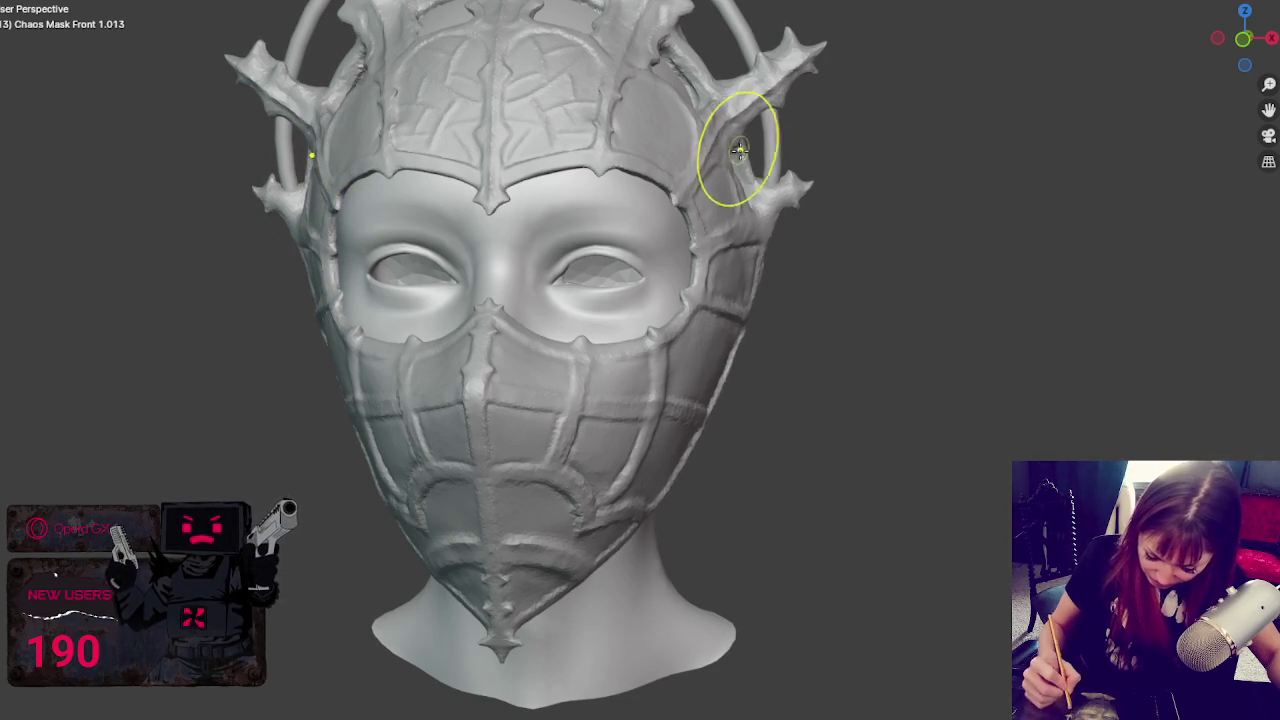
middle_drag(789, 166, 771, 171)
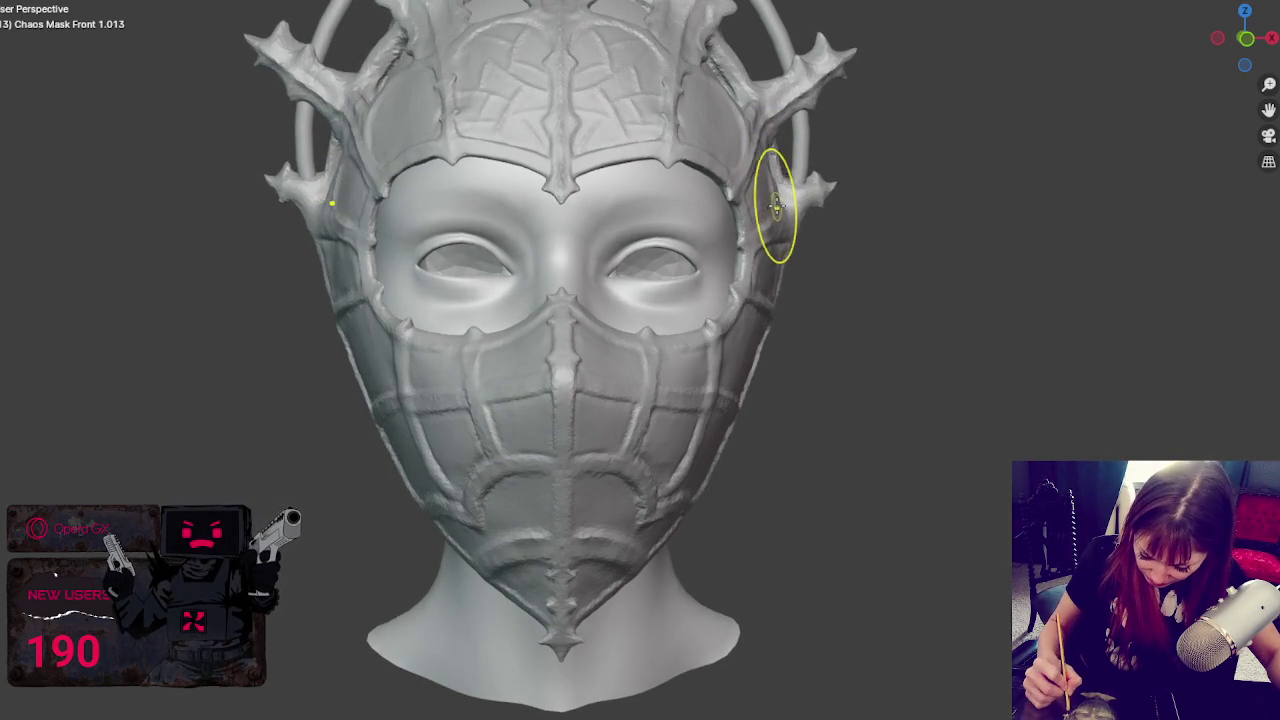
drag(337, 234, 345, 210)
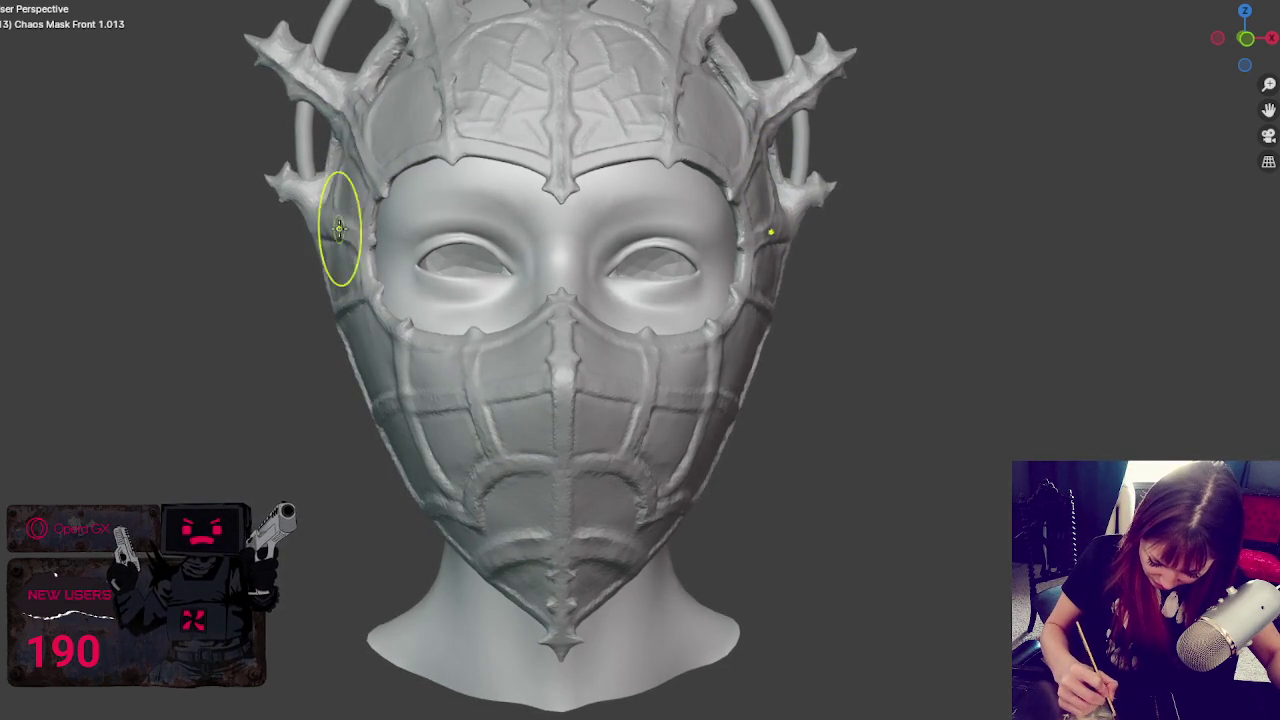
middle_drag(363, 257, 349, 300)
middle_drag(787, 282, 797, 337)
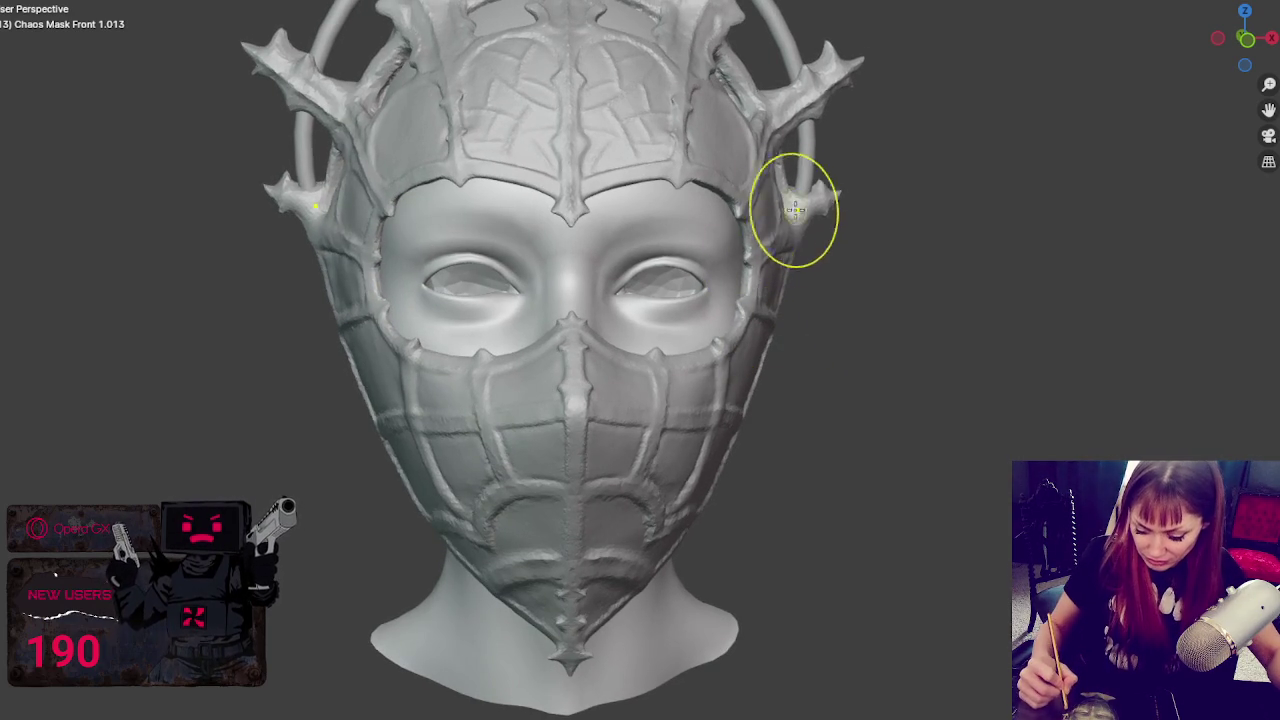
middle_drag(793, 232, 787, 237)
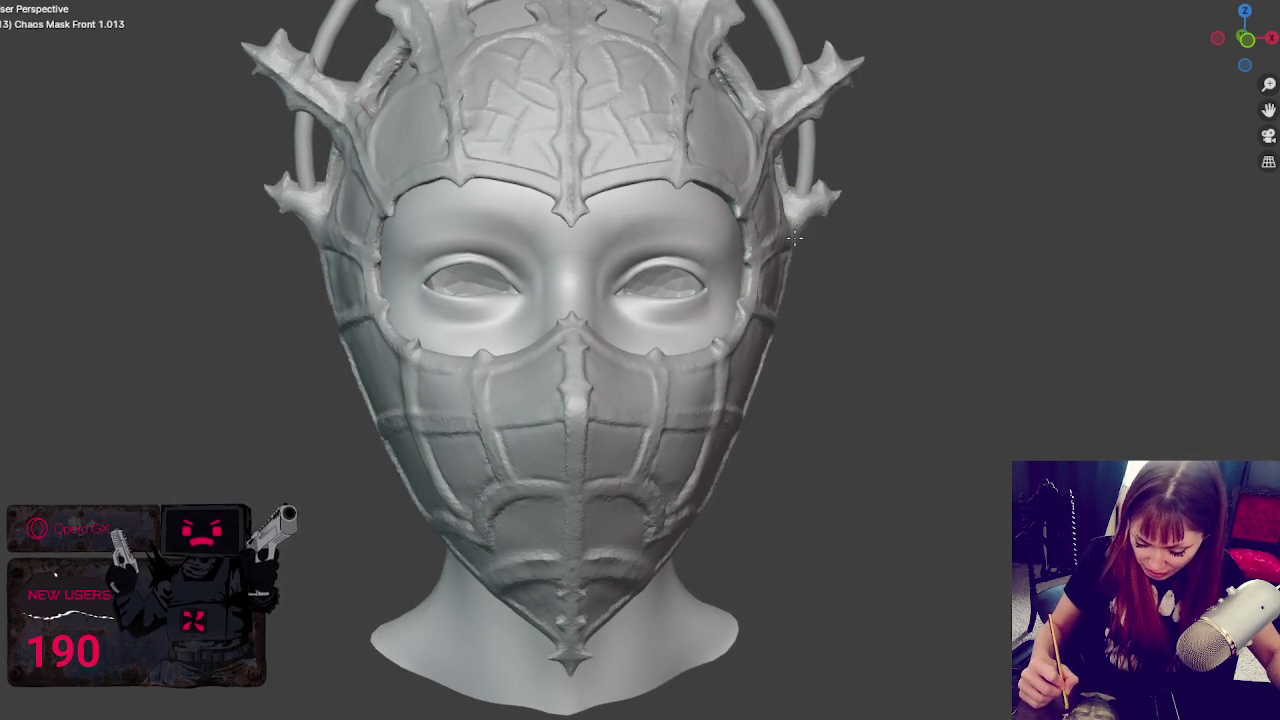
mouse_move(803, 297)
middle_down()
mouse_move(777, 286)
mouse_move(771, 306)
mouse_move(702, 314)
middle_up()
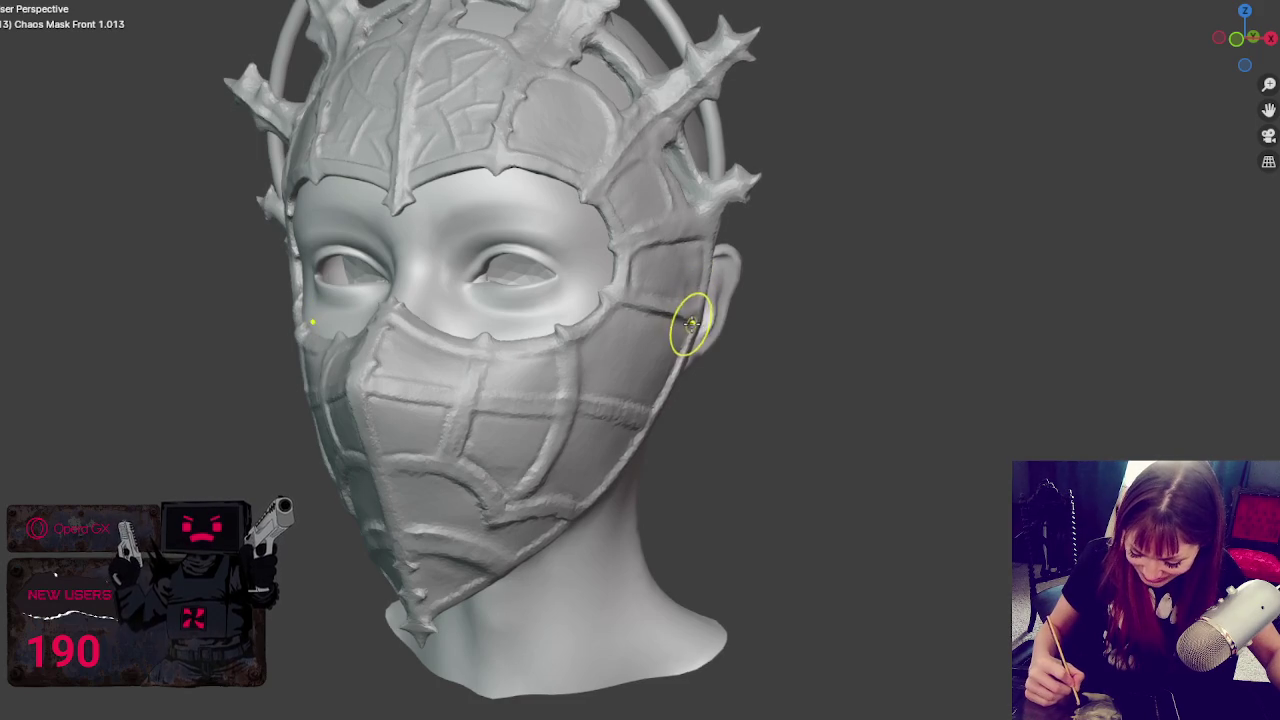
middle_drag(726, 260, 686, 271)
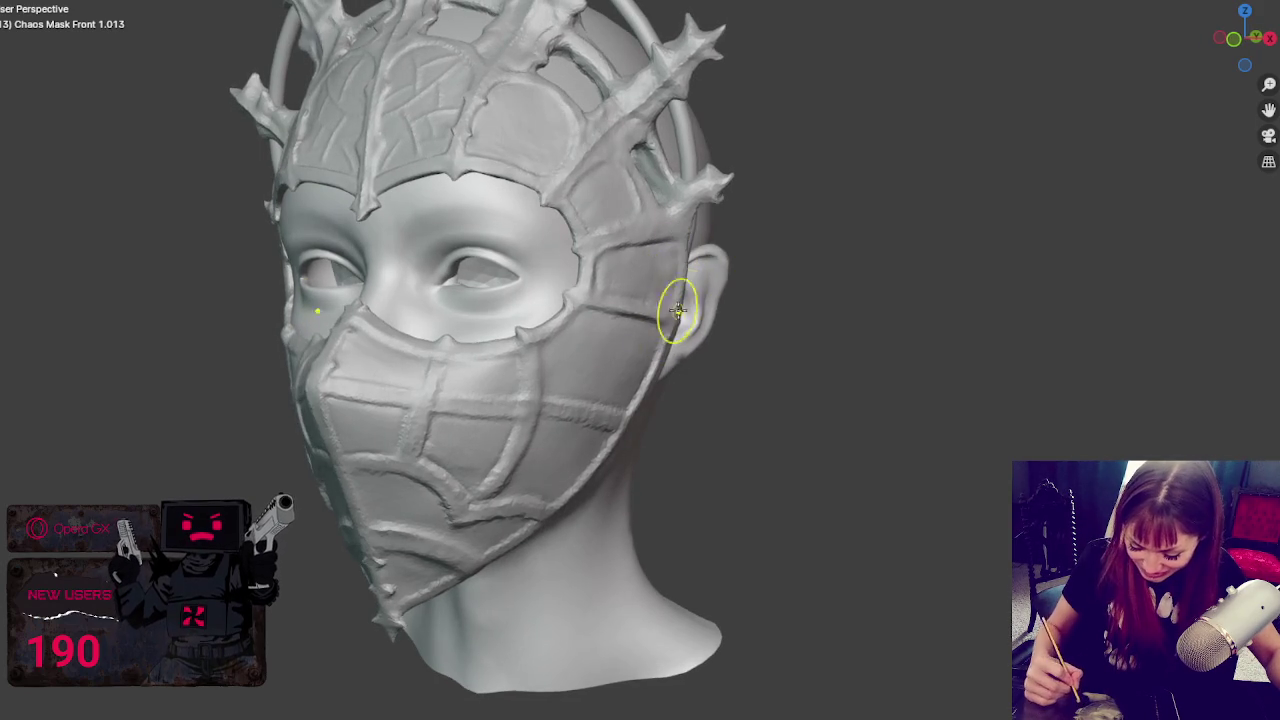
middle_drag(667, 323, 732, 288)
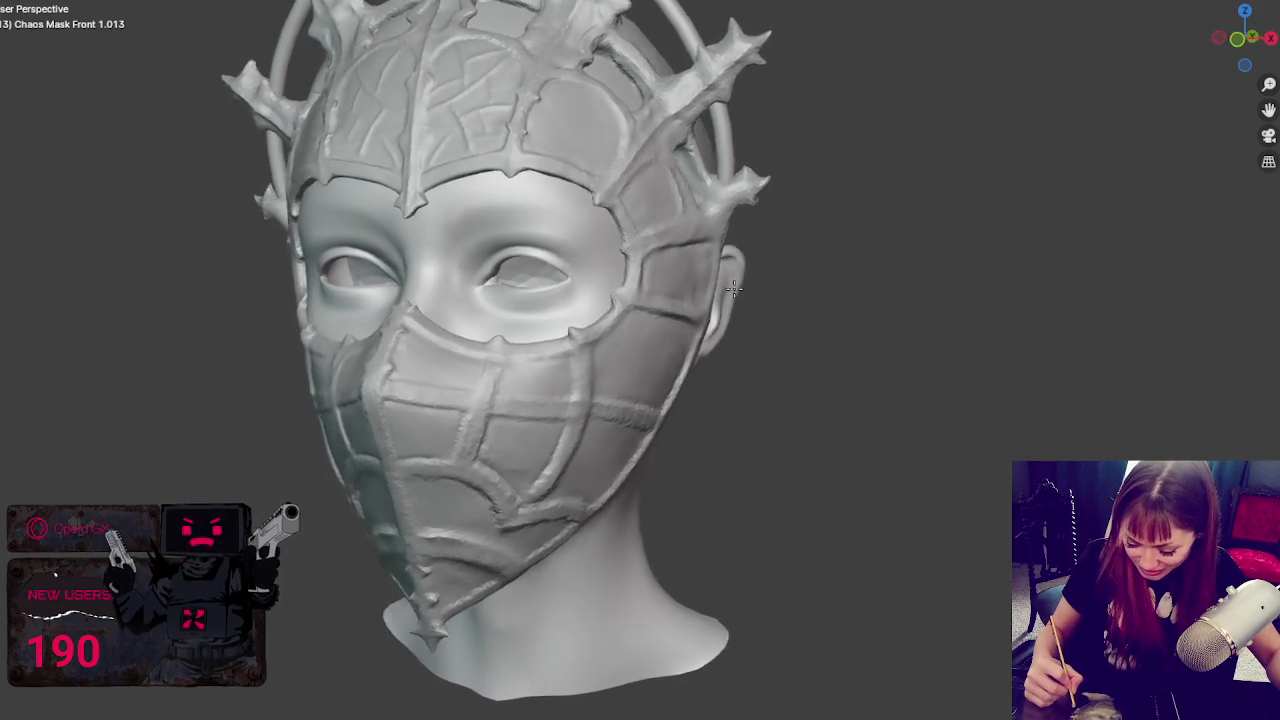
key(KP_1)
scroll(620, 420, up, 2)
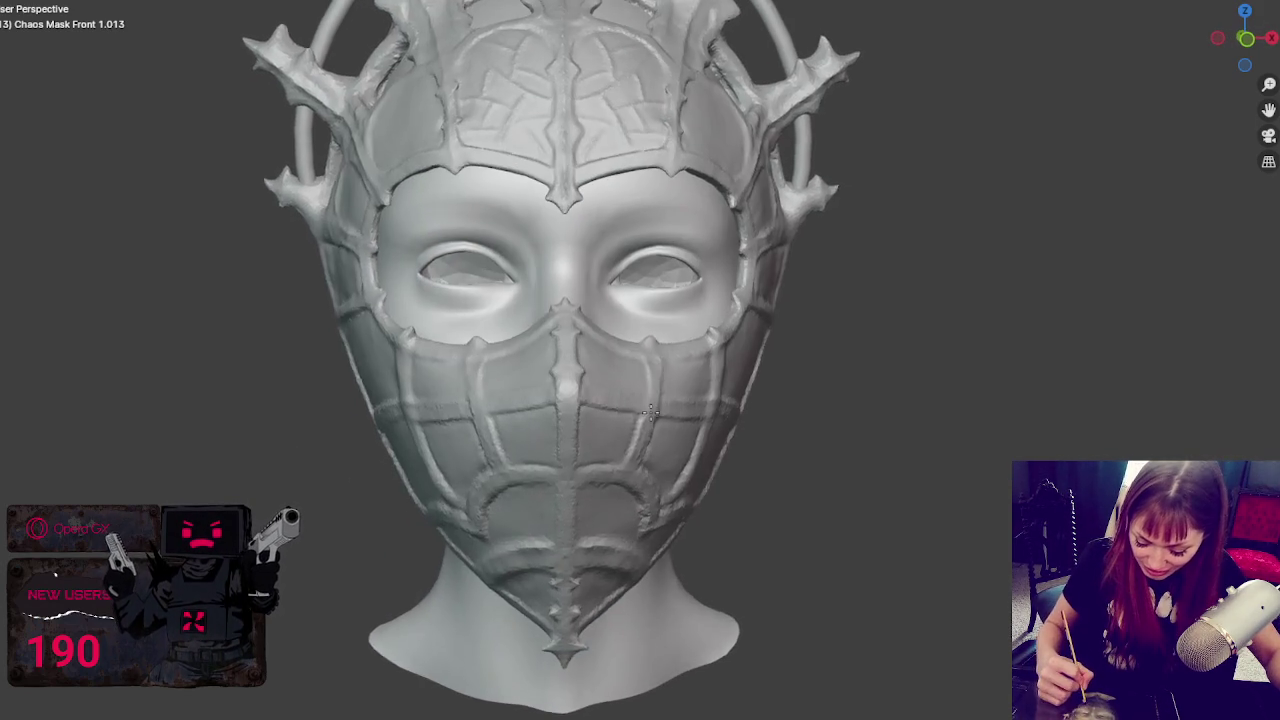
middle_drag(462, 495, 429, 523)
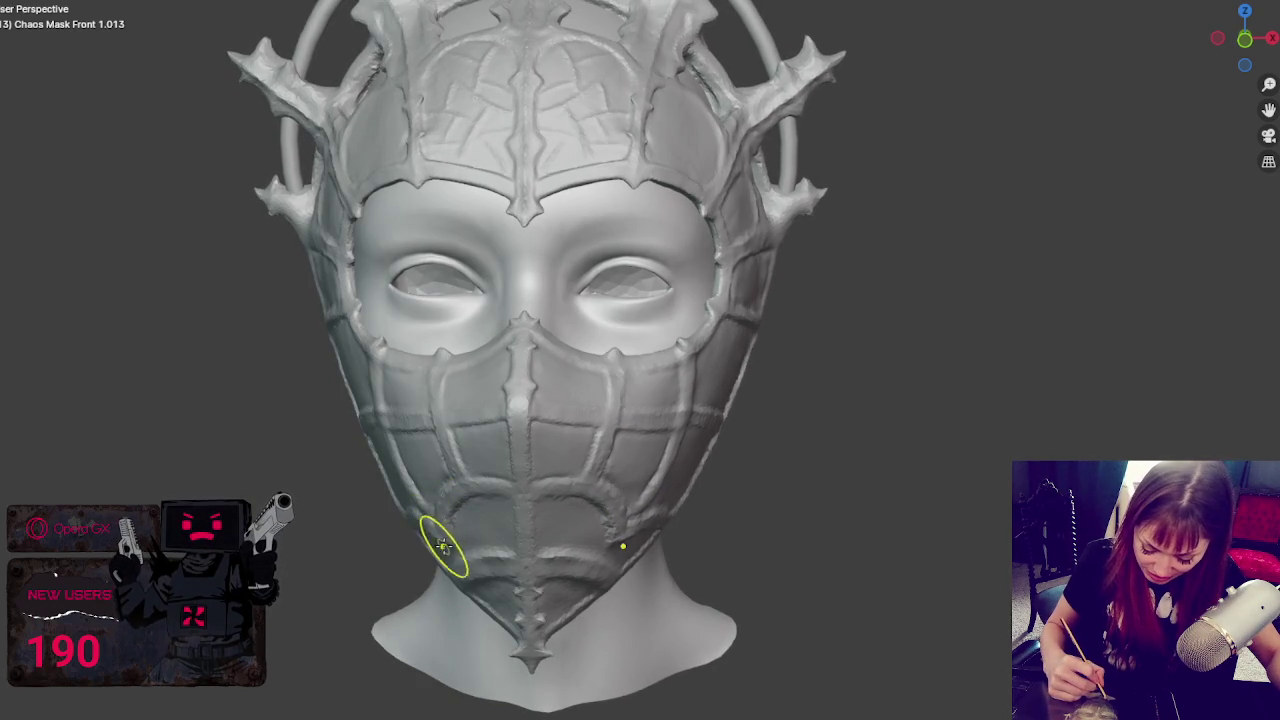
middle_drag(680, 449, 695, 455)
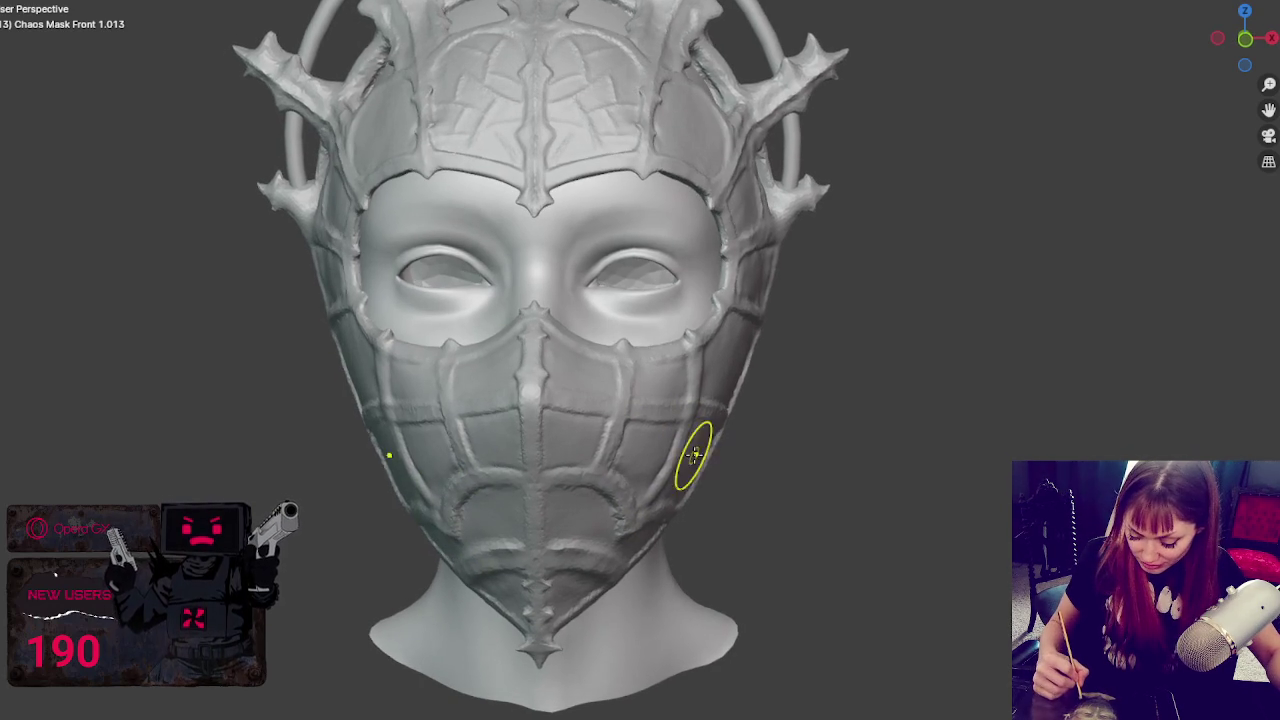
mouse_move(646, 517)
middle_down()
mouse_move(692, 492)
mouse_move(608, 428)
middle_up()
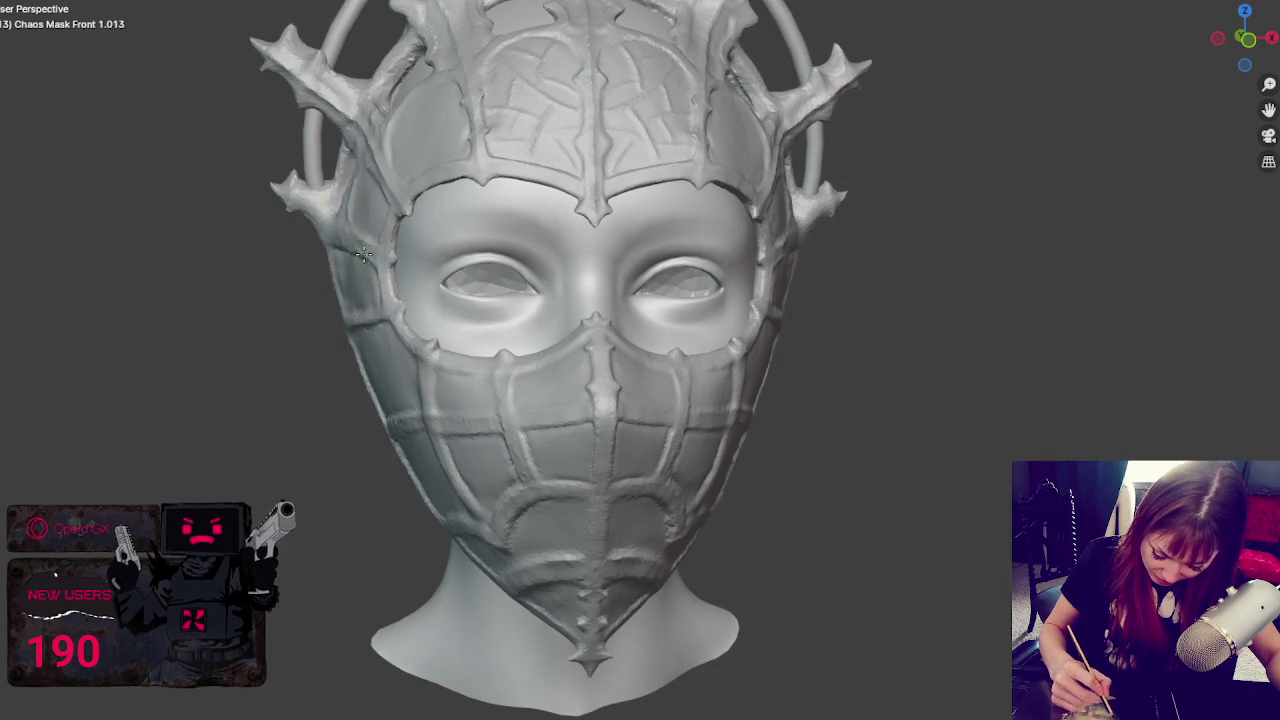
mouse_move(737, 232)
middle_down()
mouse_move(737, 247)
mouse_move(806, 246)
middle_up()
- Undo the last stroke, then carve zig-zag ridges down the side panel beside the ear
key(ctrl+z)
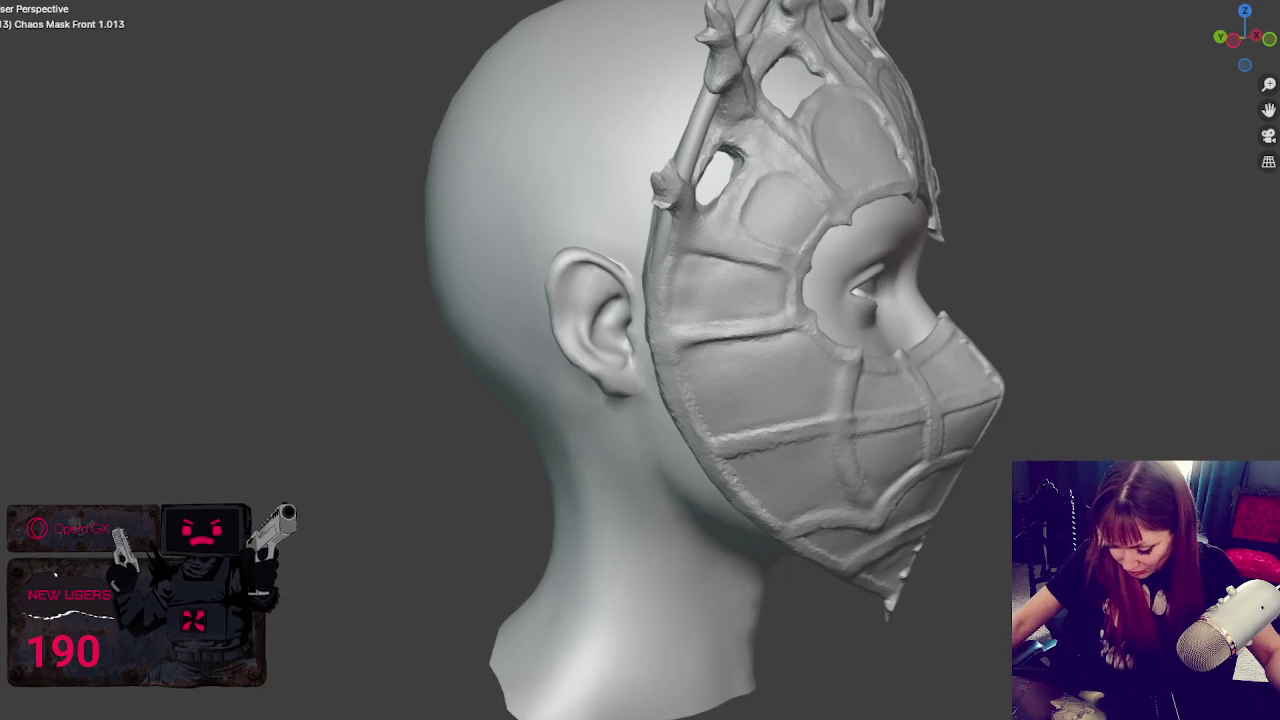
scroll(940, 258, up, 2)
middle_drag(940, 258, 905, 212)
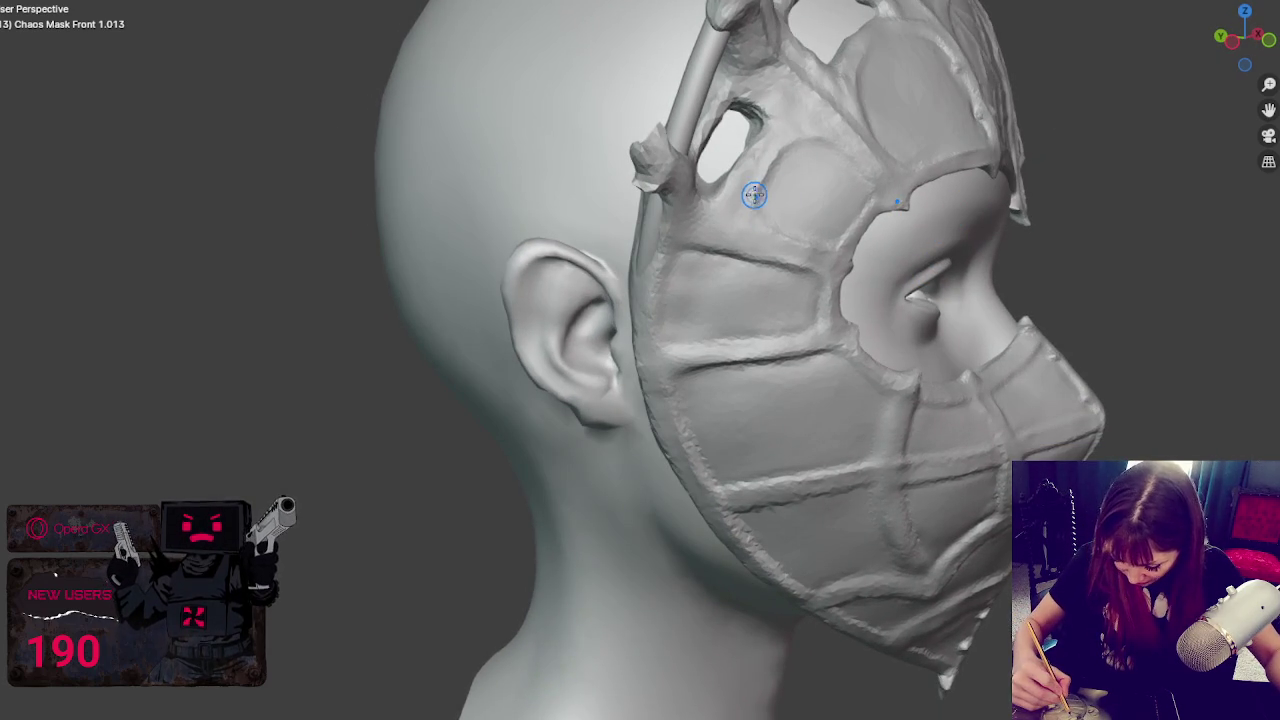
scroll(780, 243, up, 2)
mouse_move(763, 253)
mouse_down()
mouse_move(766, 334)
mouse_move(760, 235)
mouse_move(777, 280)
mouse_up()
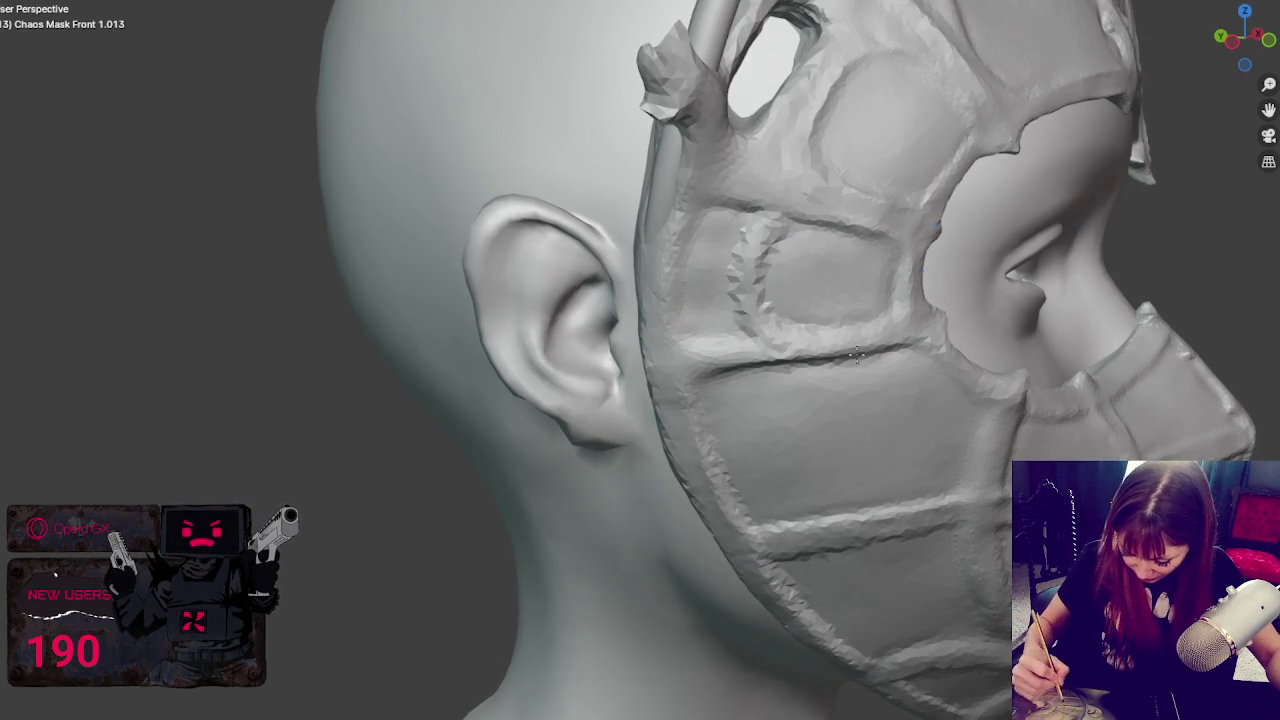
middle_drag(855, 358, 814, 334)
mouse_move(814, 334)
mouse_down()
mouse_move(800, 420)
mouse_move(843, 286)
mouse_move(912, 437)
mouse_up()
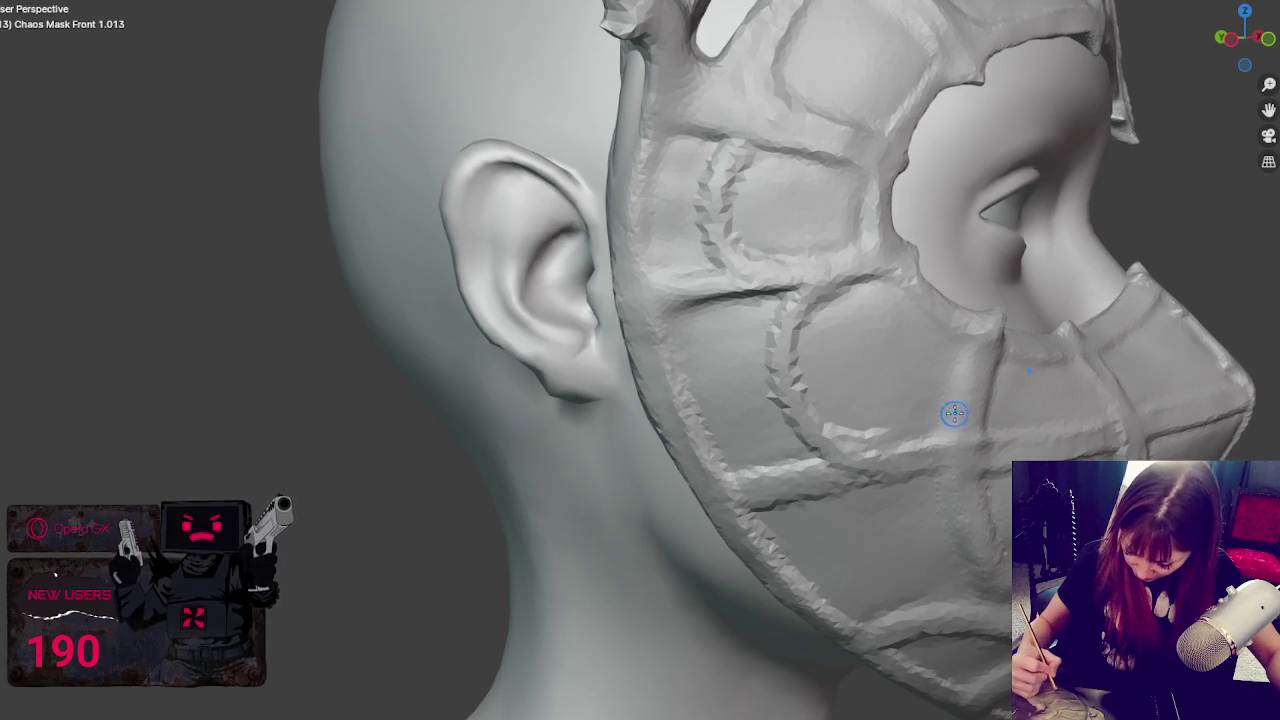
- Smooth away the lower zig-zag ridge, soften the side-panel creases, and review the whole head
mouse_move(814, 329)
shift+mouse_down()
mouse_move(791, 300)
mouse_move(771, 320)
mouse_move(735, 424)
mouse_move(786, 289)
mouse_move(823, 420)
shift+mouse_up()
mouse_move(773, 312)
mouse_down()
mouse_move(760, 430)
mouse_move(791, 346)
mouse_move(780, 430)
mouse_move(817, 374)
mouse_up()
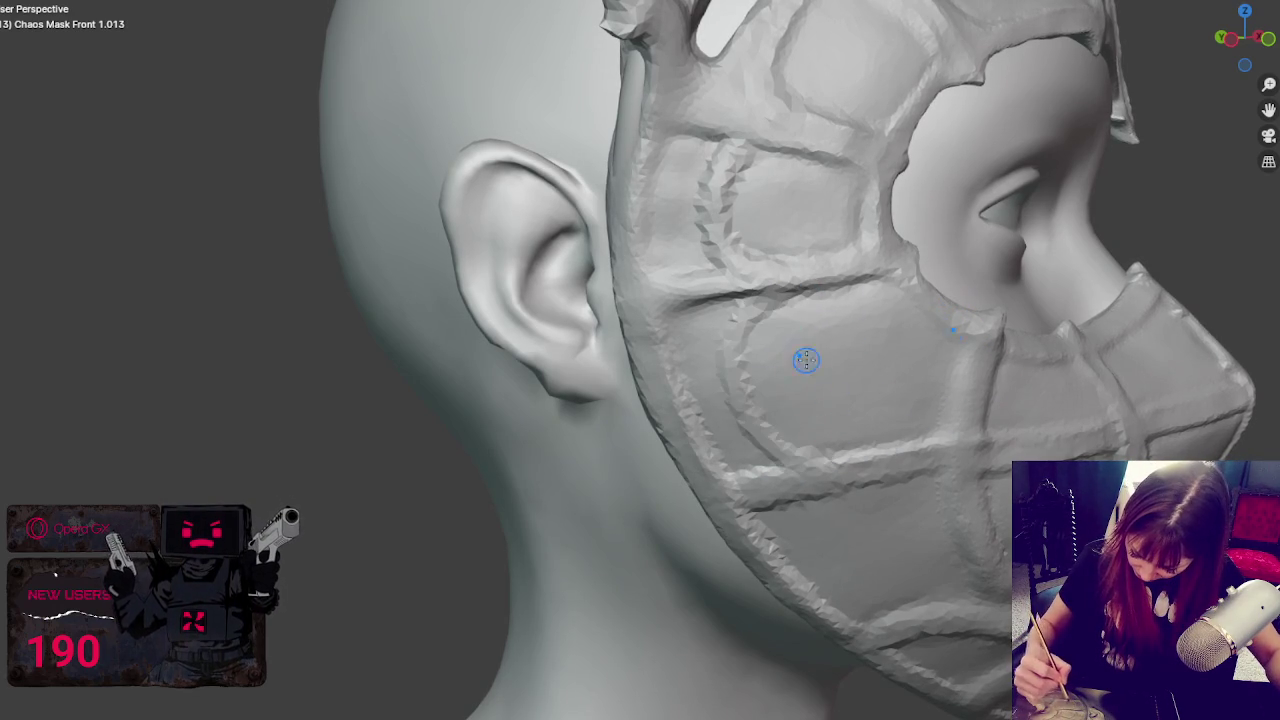
middle_drag(846, 449, 834, 380)
scroll(731, 450, down, 5)
middle_drag(731, 450, 754, 449)
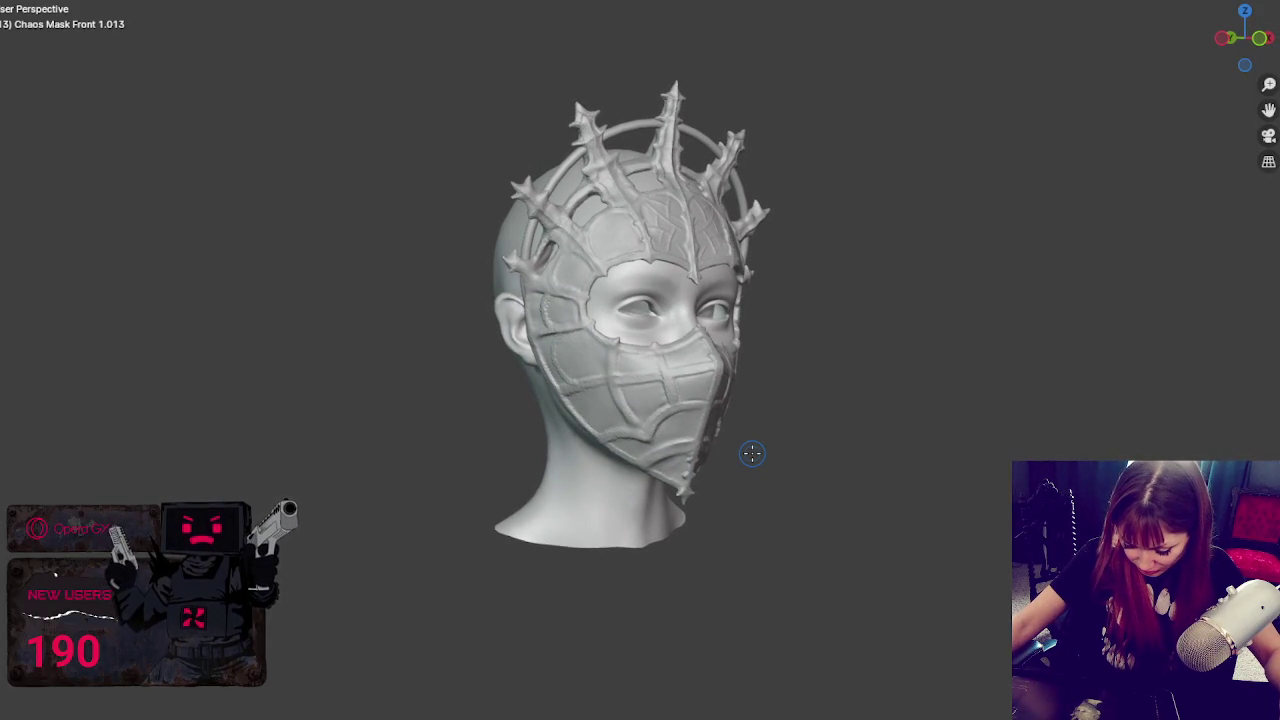
scroll(752, 454, up, 3)
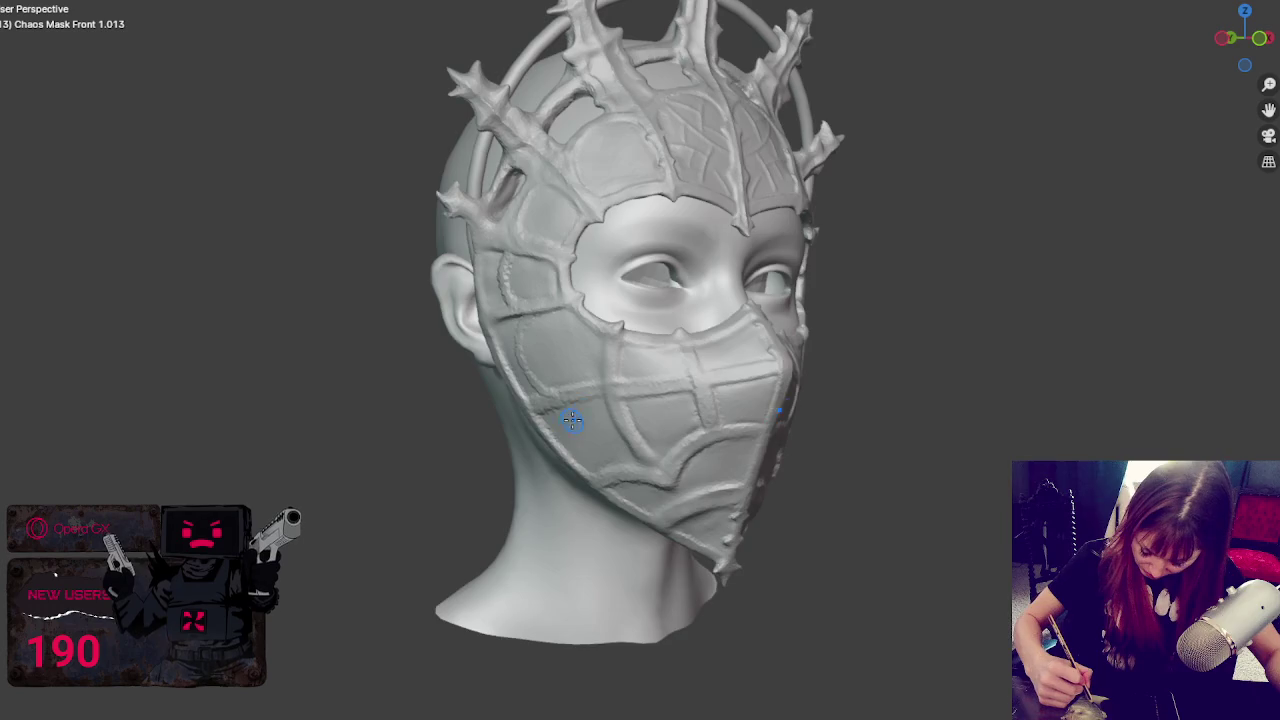
middle_drag(566, 423, 614, 391)
scroll(611, 390, up, 2)
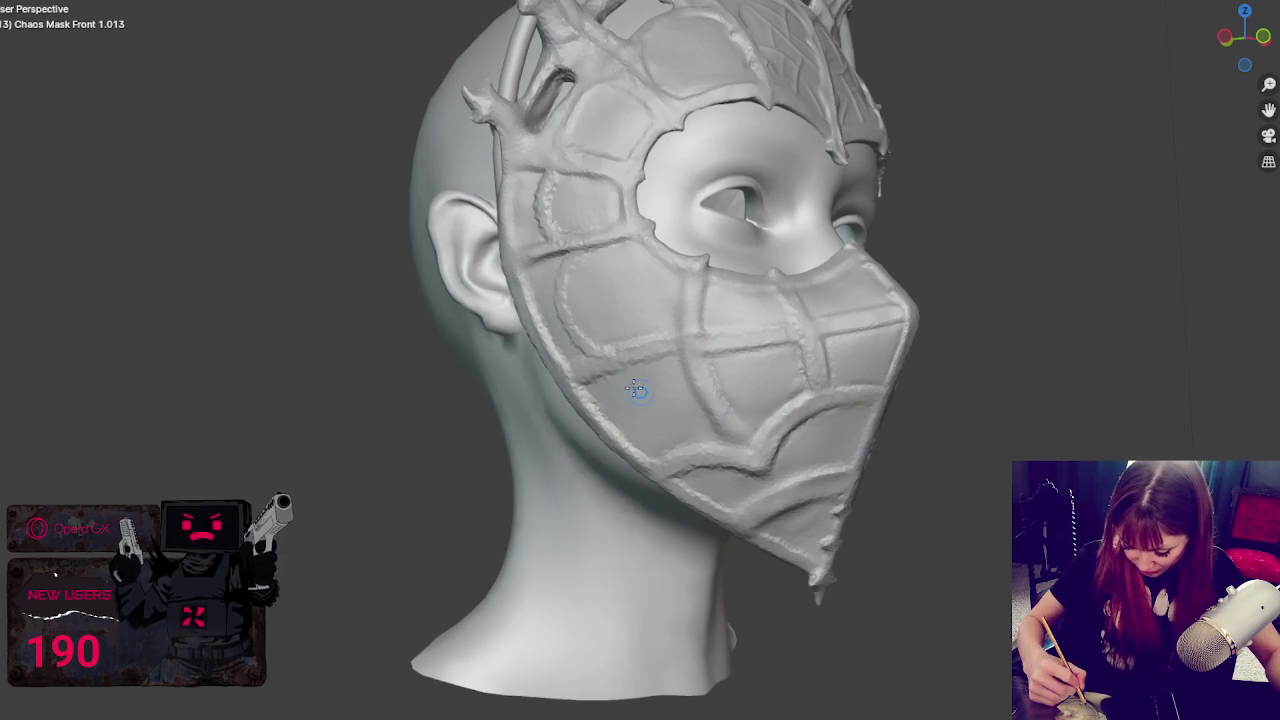
middle_drag(623, 379, 767, 436)
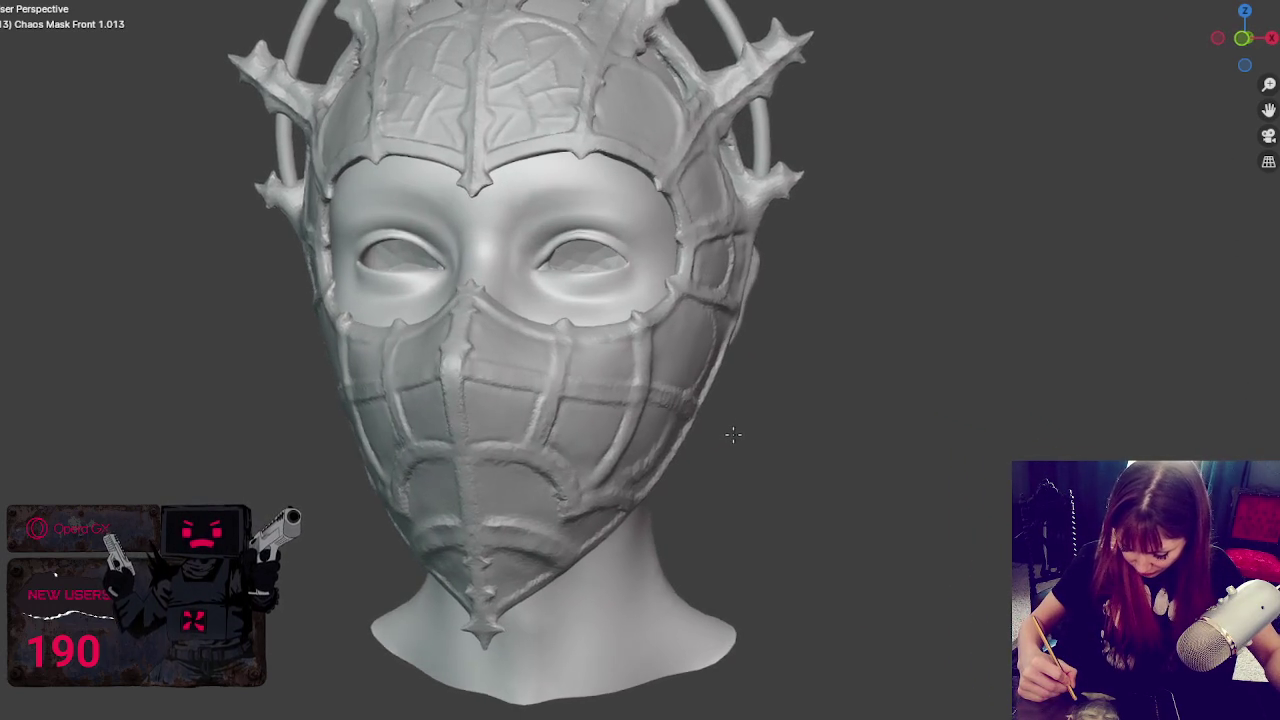
scroll(767, 436, down, 1)
scroll(766, 437, down, 1)
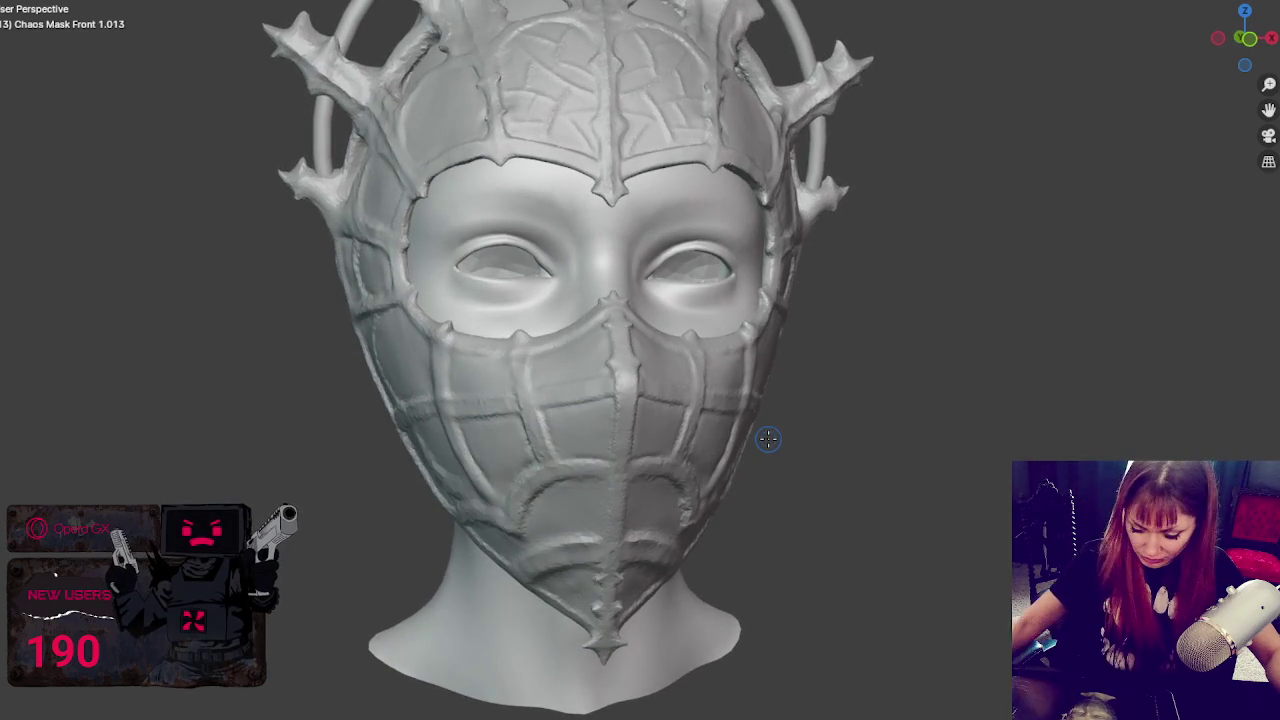
scroll(766, 437, down, 1)
scroll(743, 440, down, 1)
scroll(743, 440, down, 1)
middle_drag(746, 417, 689, 417)
scroll(690, 417, up, 1)
scroll(690, 417, up, 2)
scroll(691, 409, up, 1)
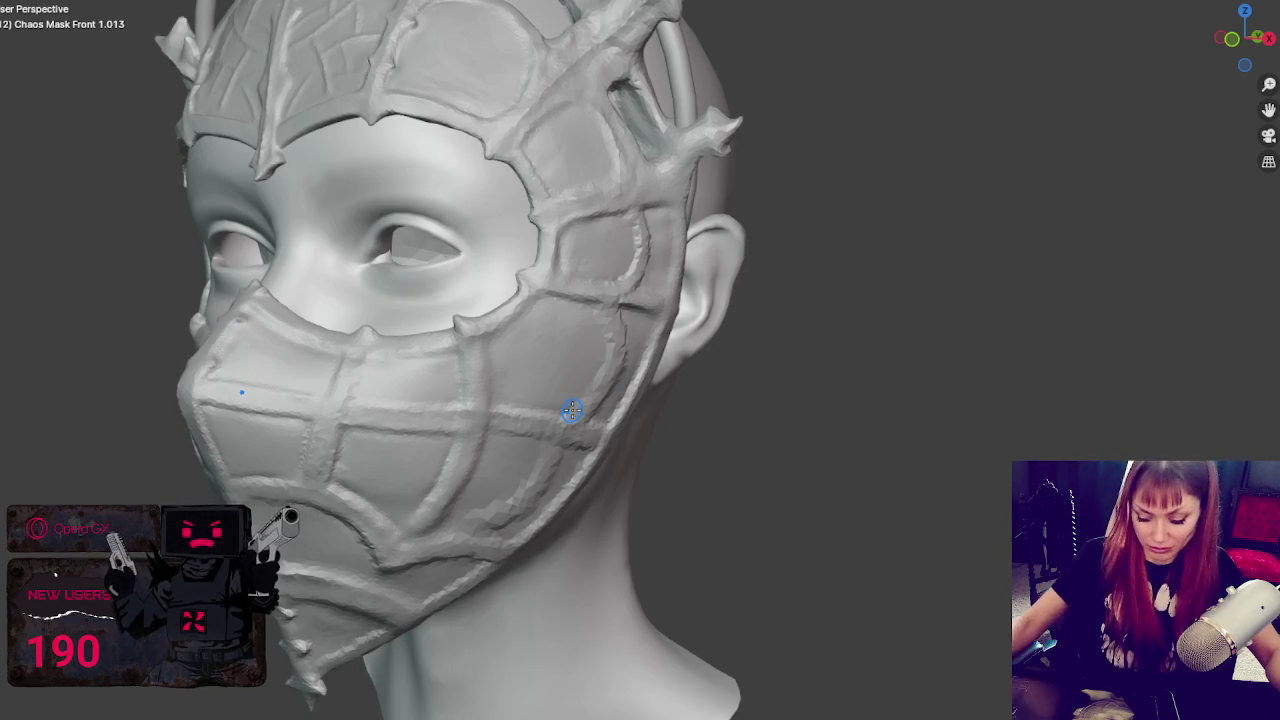
scroll(571, 414, down, 2)
scroll(585, 408, down, 1)
middle_drag(585, 408, 640, 350)
scroll(673, 300, up, 1)
scroll(670, 300, down, 2)
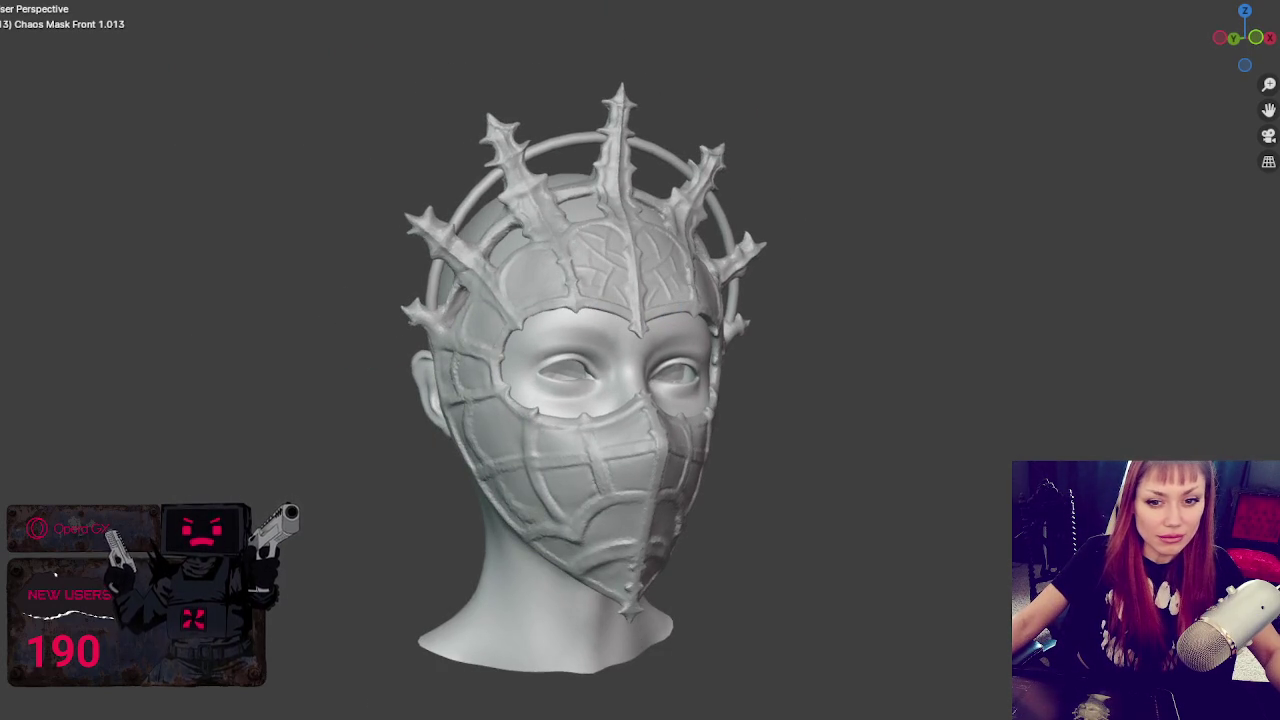
scroll(699, 510, up, 1)
scroll(712, 470, up, 1)
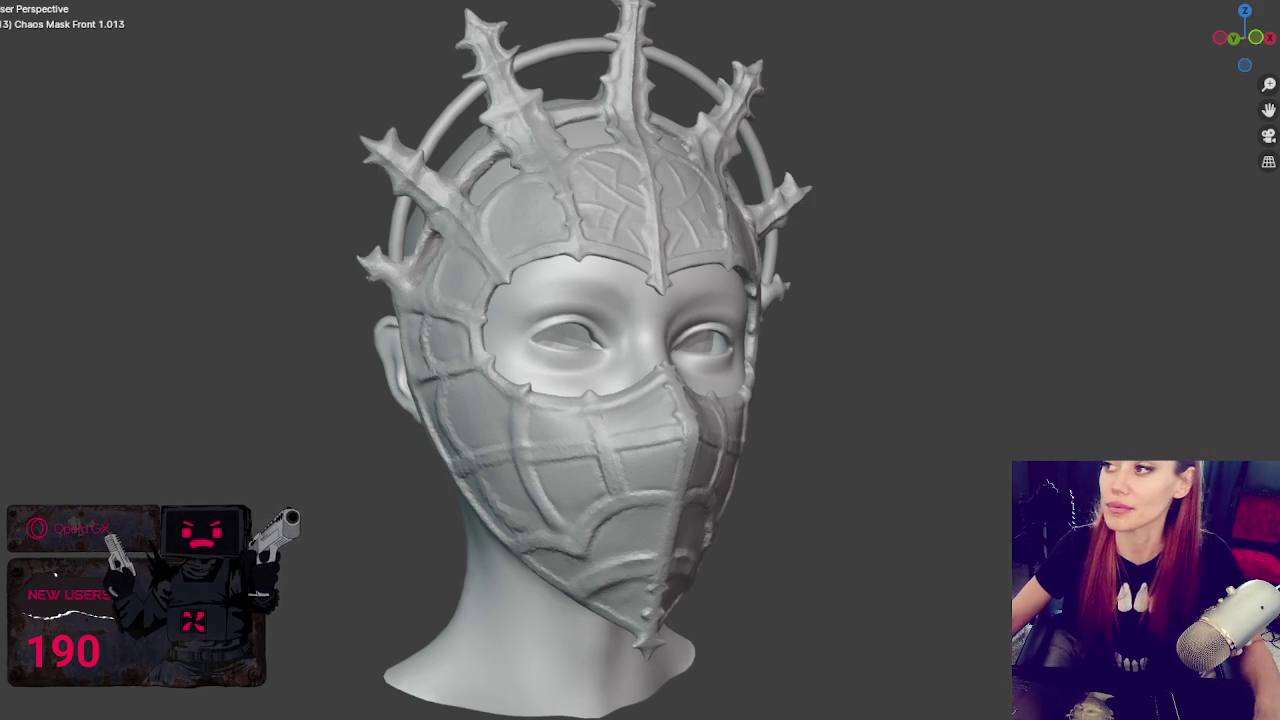
- Save the Chaos Mask changes while quitting Blender, then close Tangy TD's options panel
key(ctrl+q)
click(686, 396)
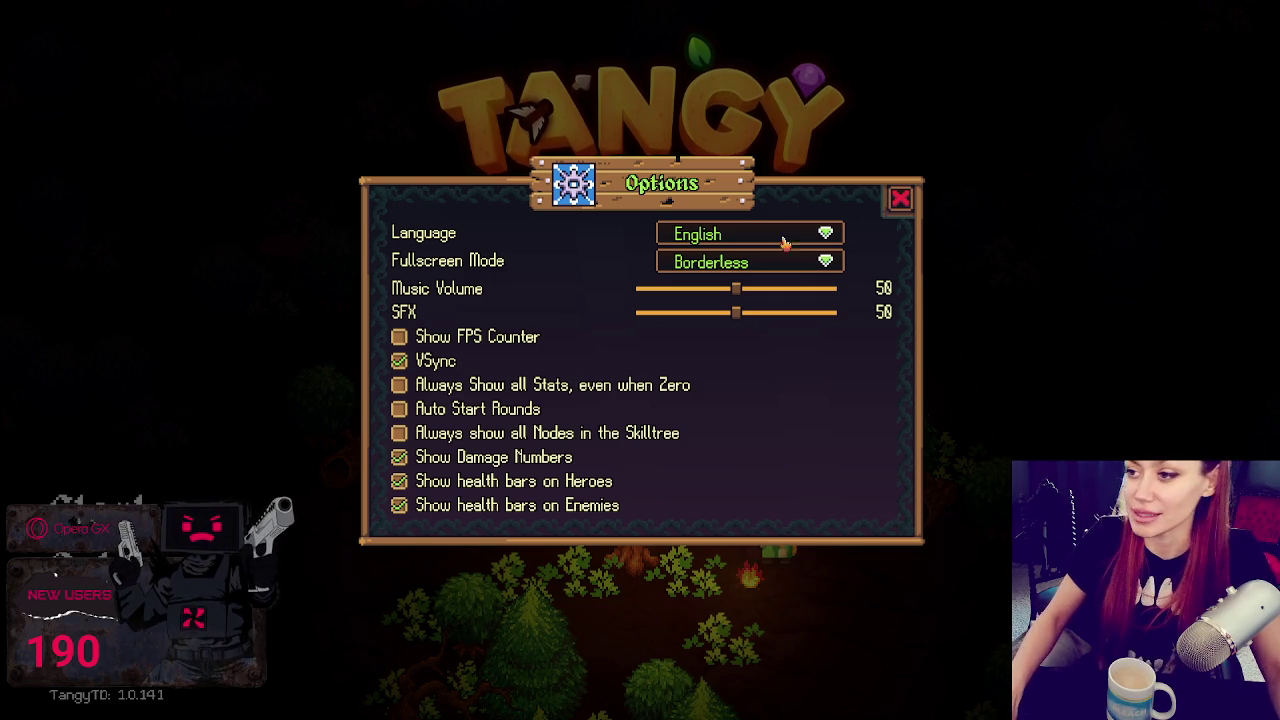
click(899, 201)
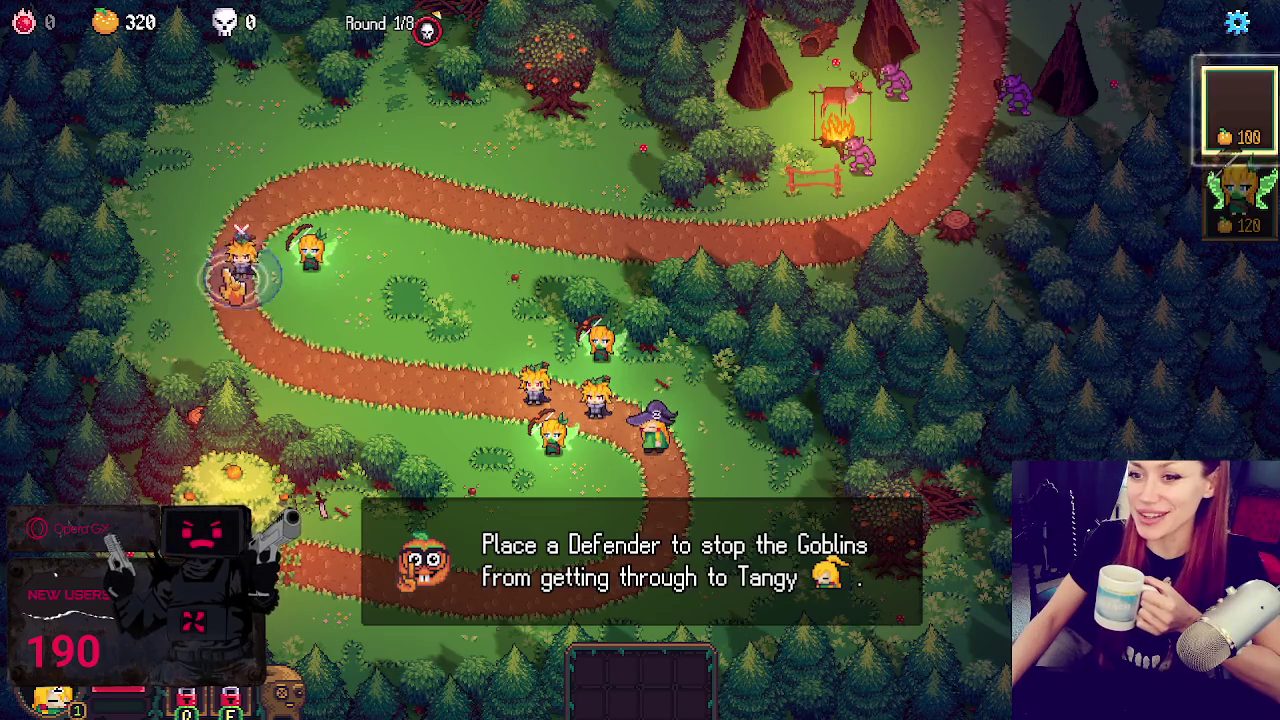
- Place a Defender on the path, equip it with a sword from the shop, and begin battle
drag(1238, 110, 230, 275)
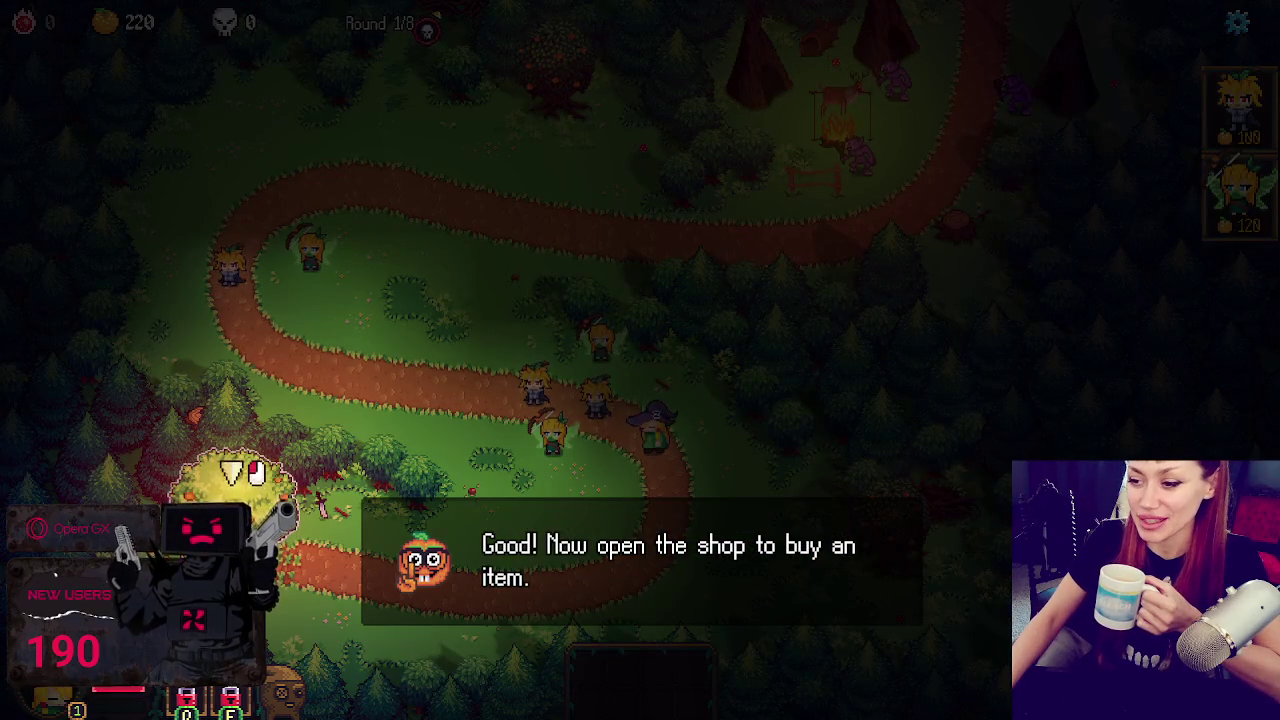
click(245, 482)
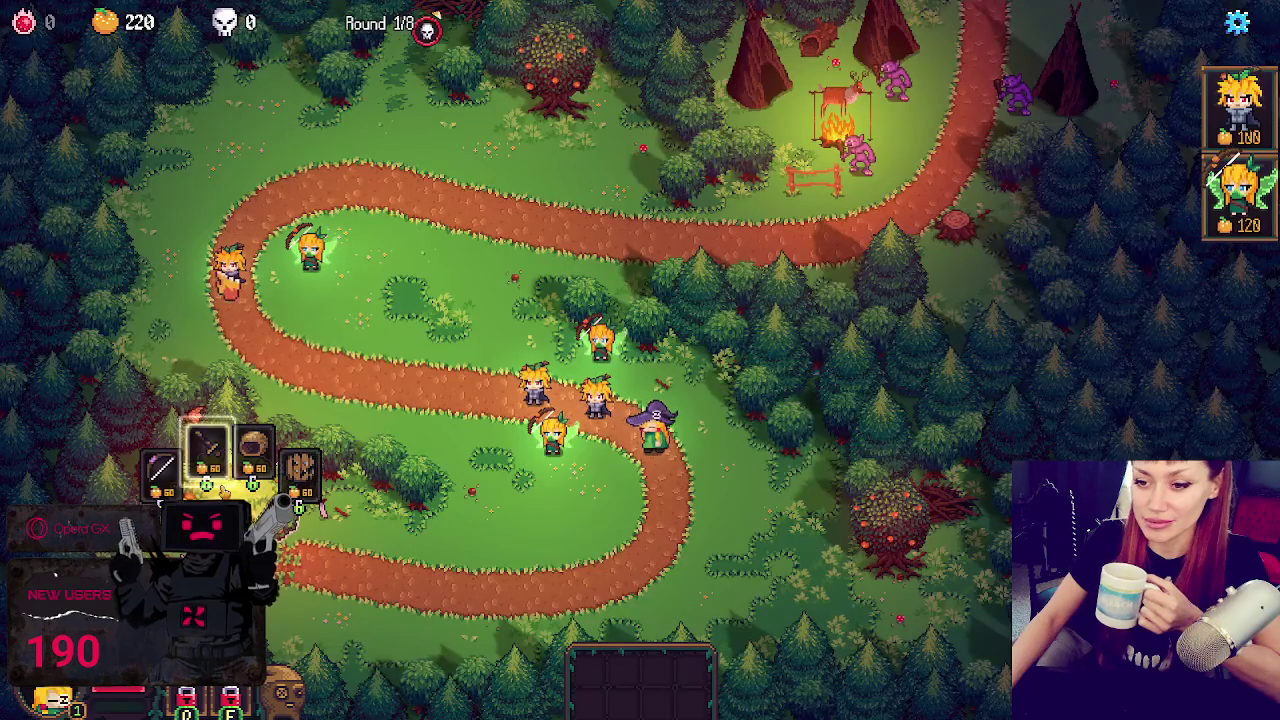
drag(208, 452, 230, 262)
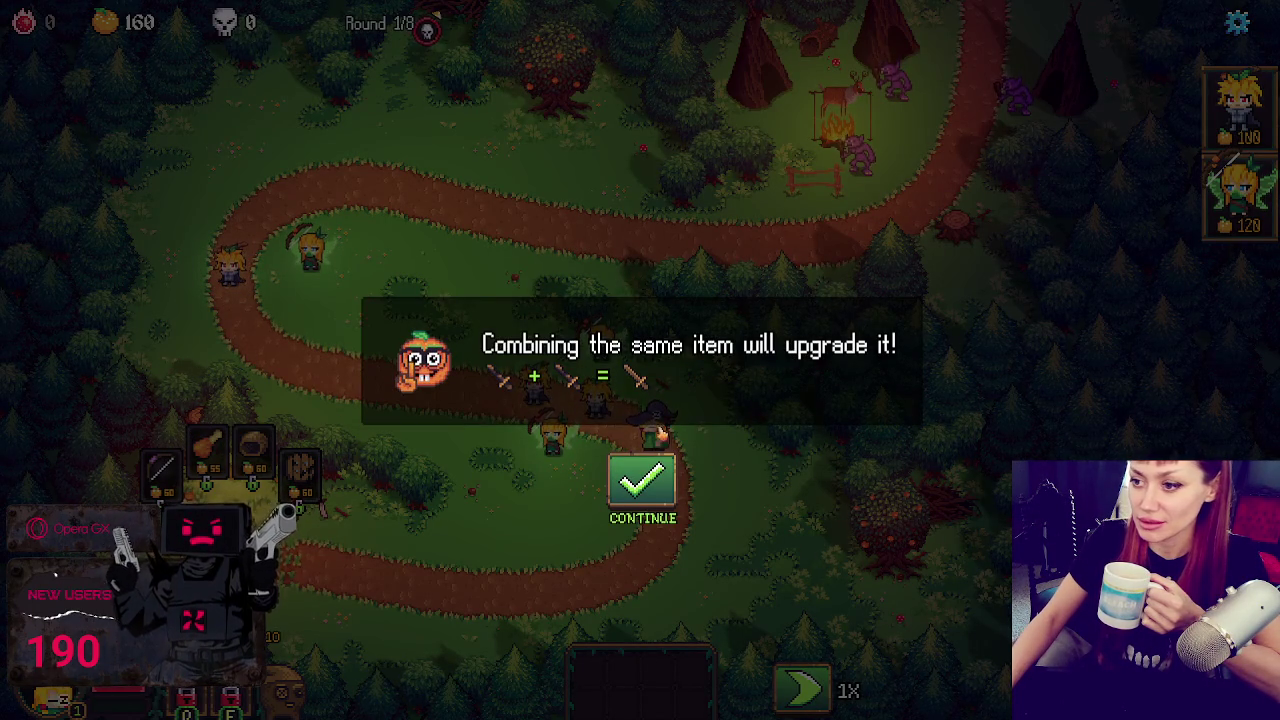
click(685, 488)
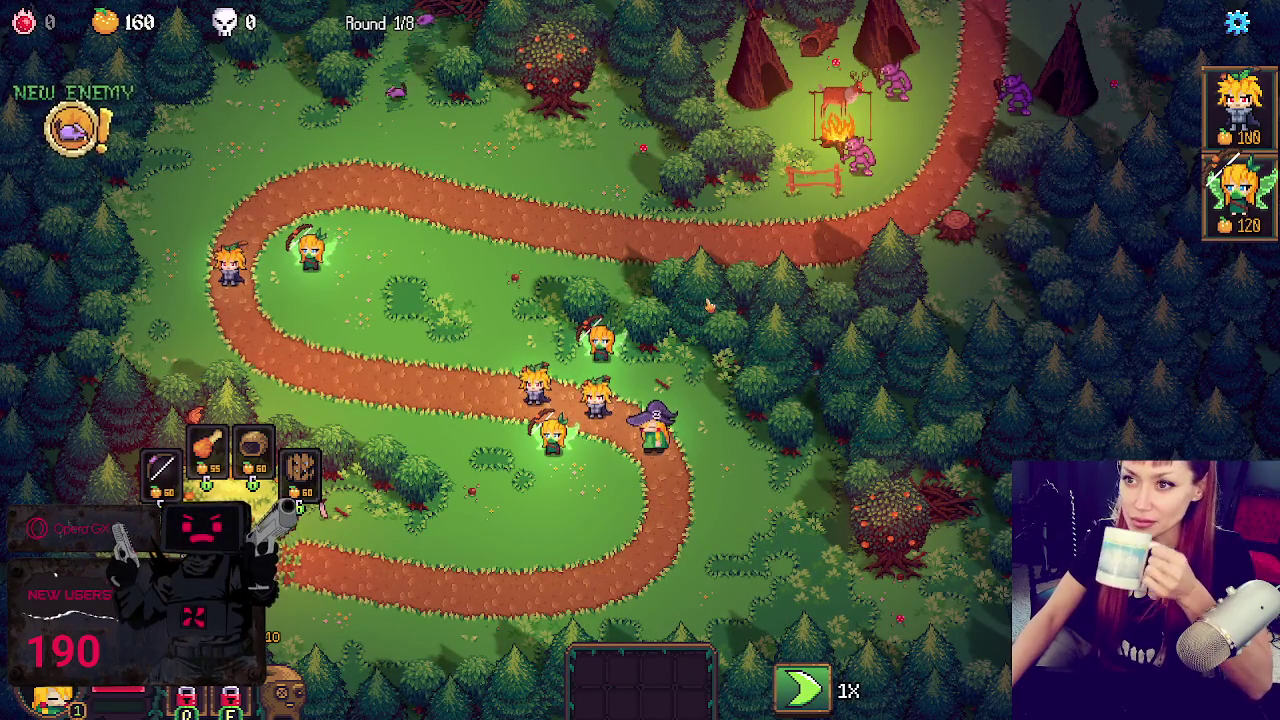
- Deploy a hero at the upper-left bend, build bottom-left, read the Rat card, and deploy the fairy
mouse_move(1240, 195)
mouse_down()
mouse_move(604, 206)
mouse_move(217, 248)
mouse_move(197, 237)
mouse_move(197, 215)
mouse_up()
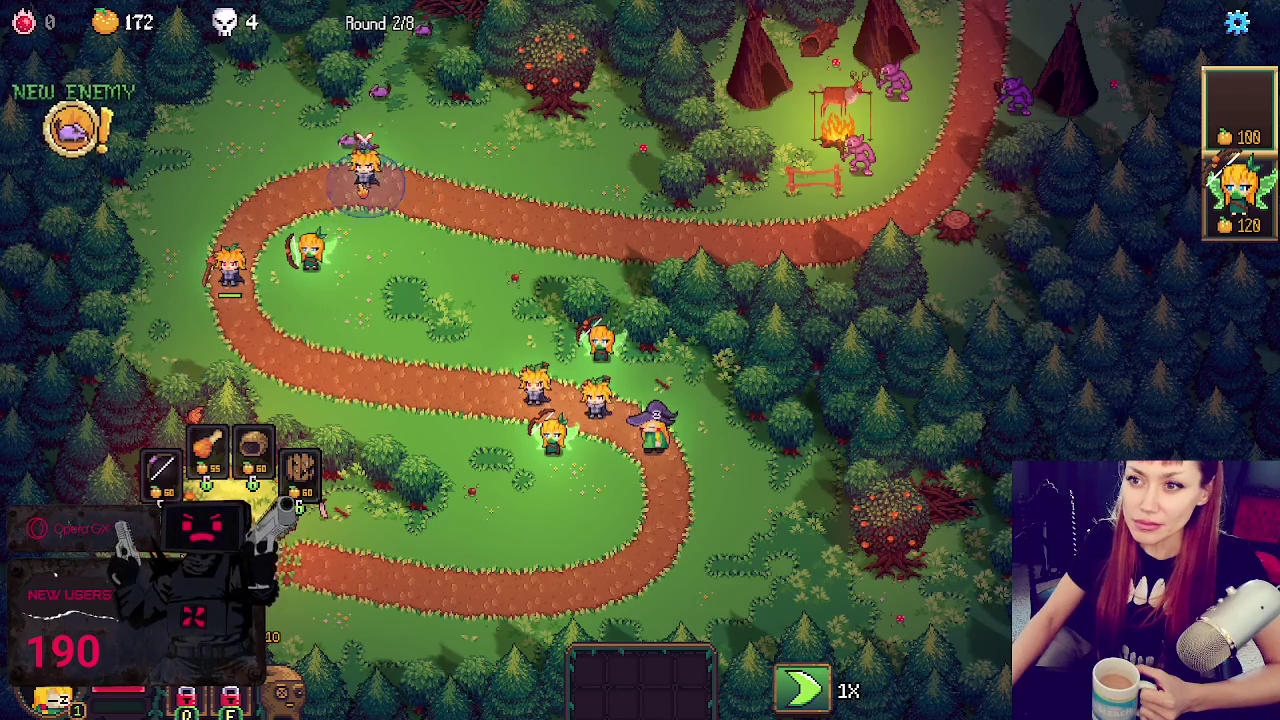
click(303, 488)
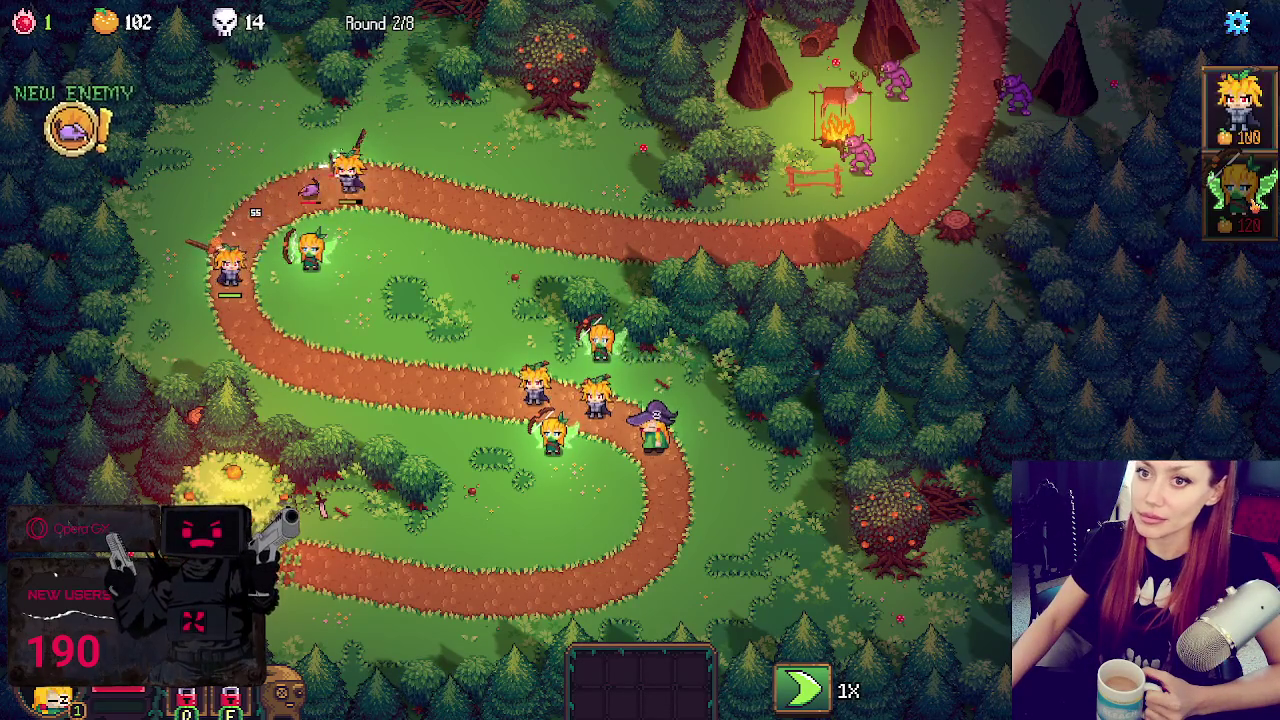
click(78, 125)
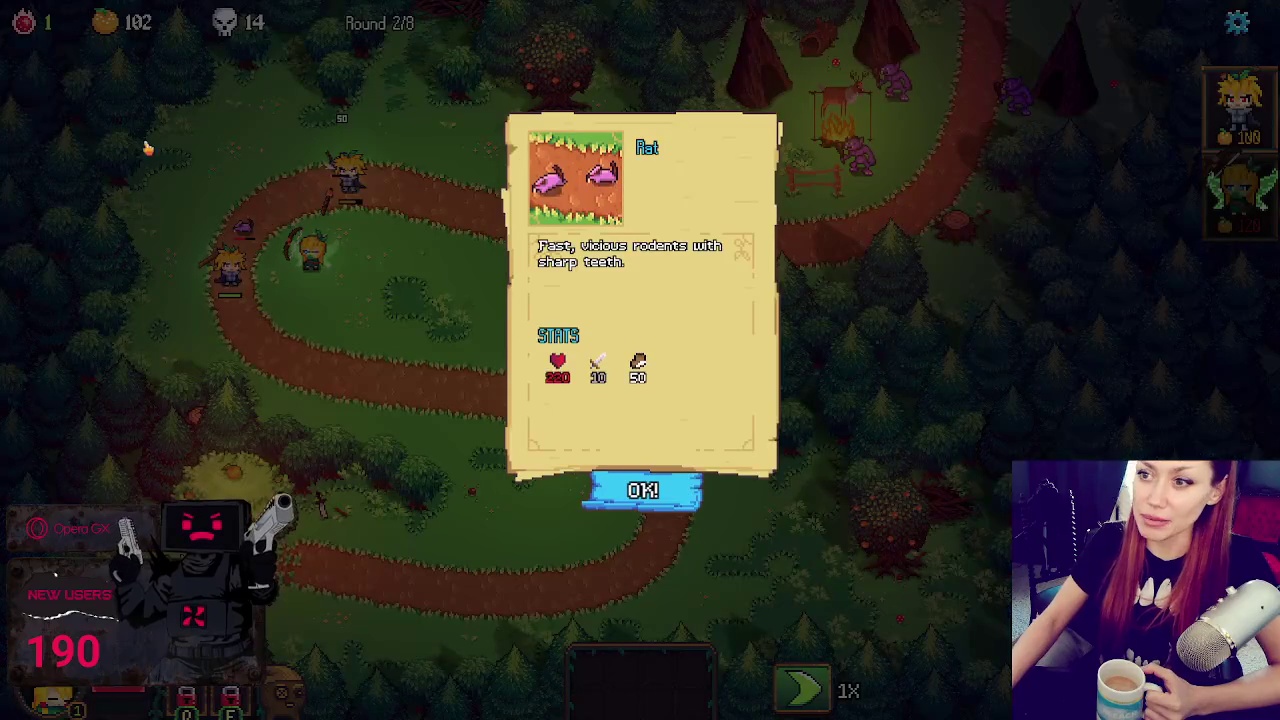
click(657, 491)
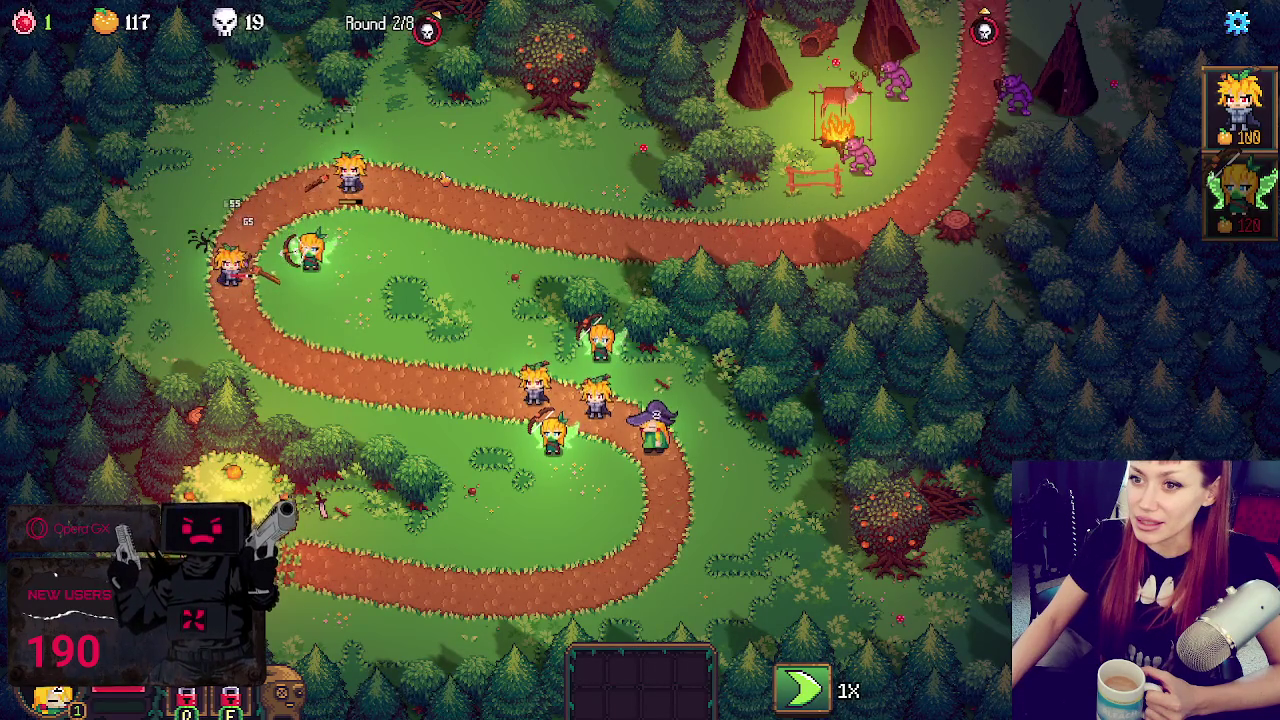
drag(1240, 195, 283, 148)
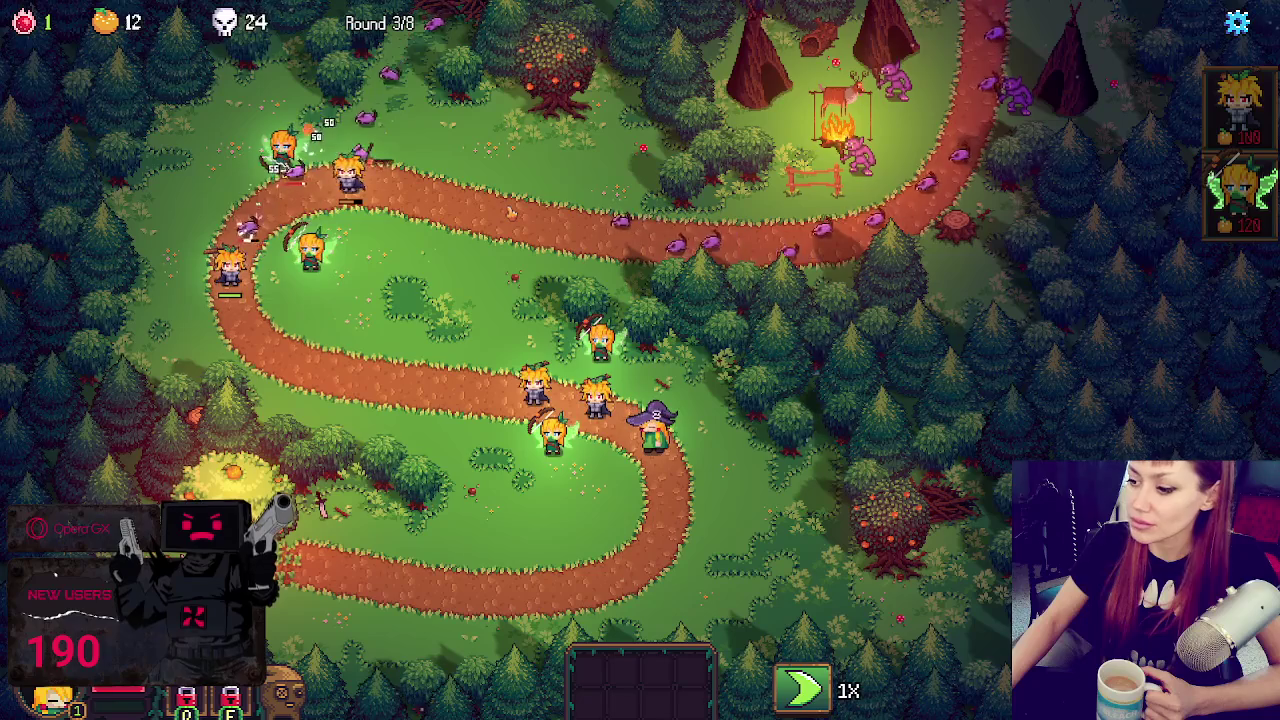
- Buy the Broken Shield from the item shop around the bush
click(230, 478)
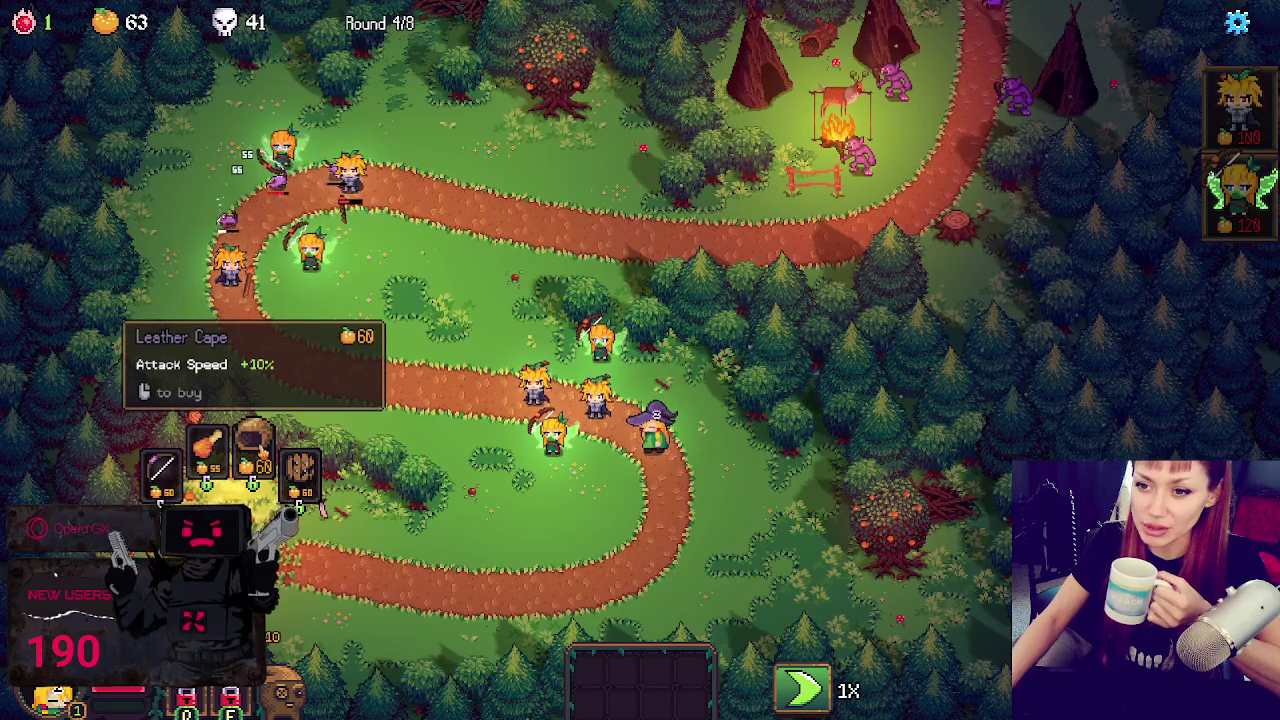
click(300, 488)
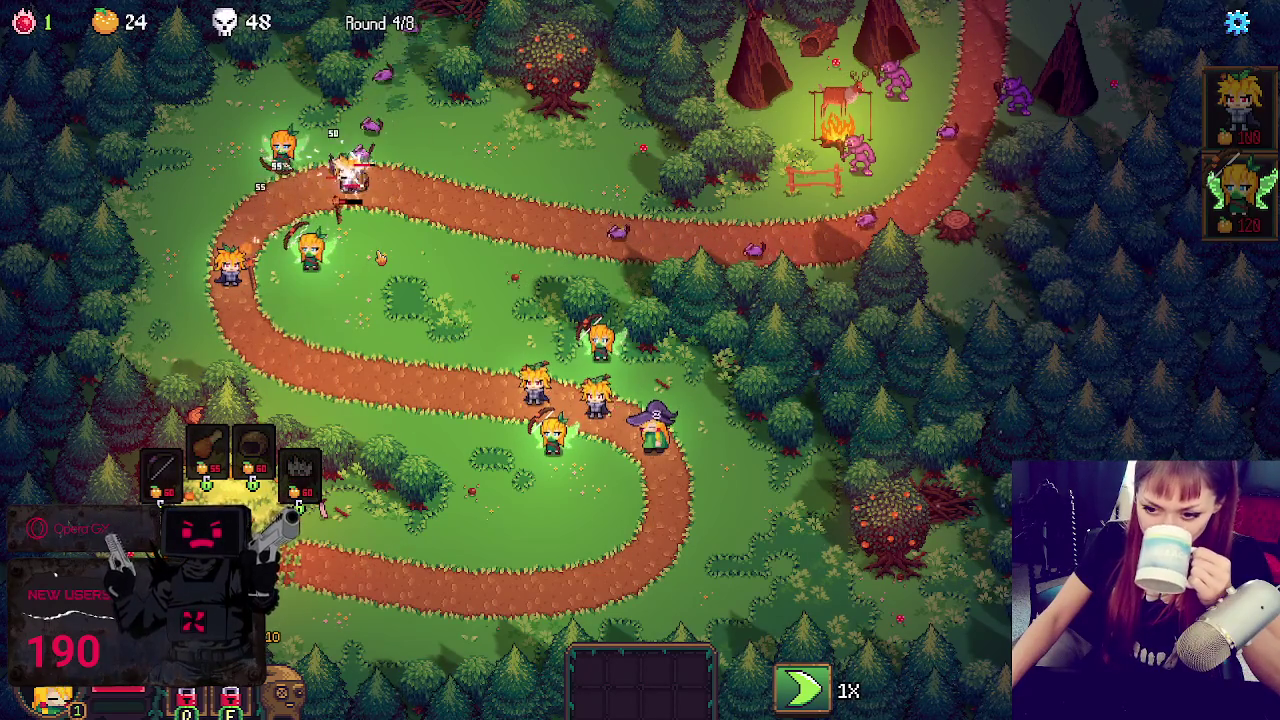
key(Escape)
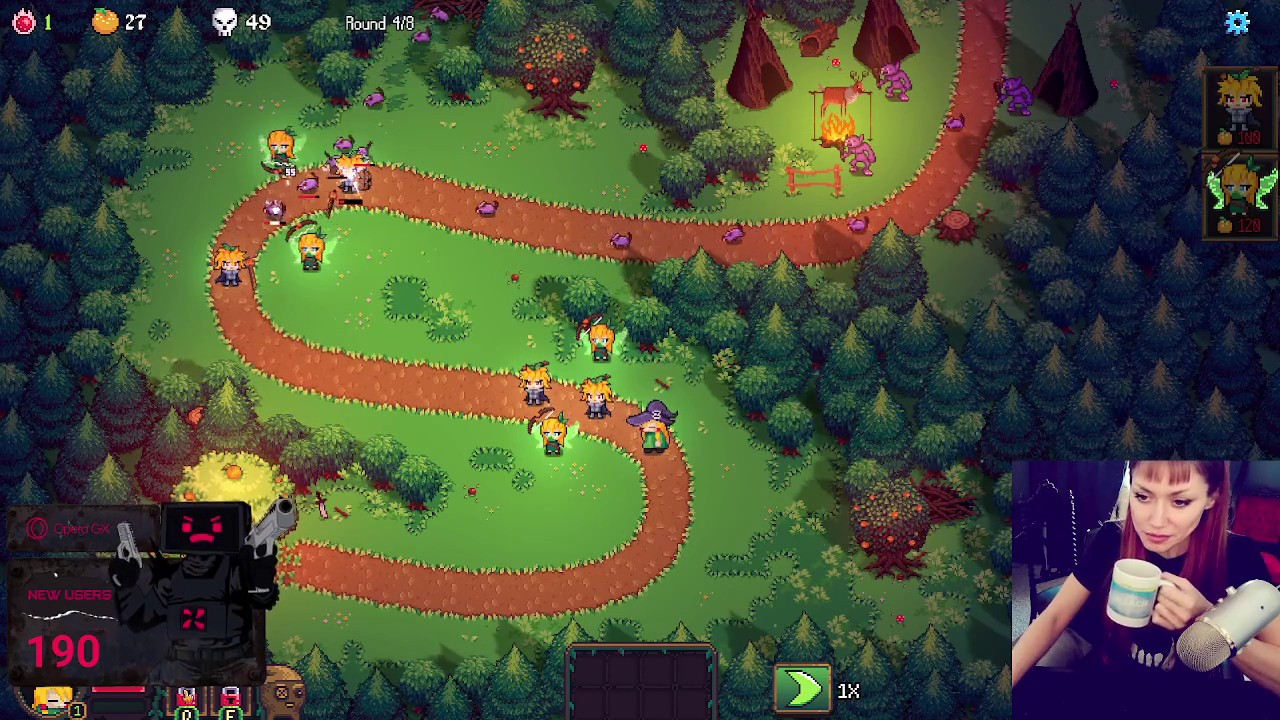
click(321, 503)
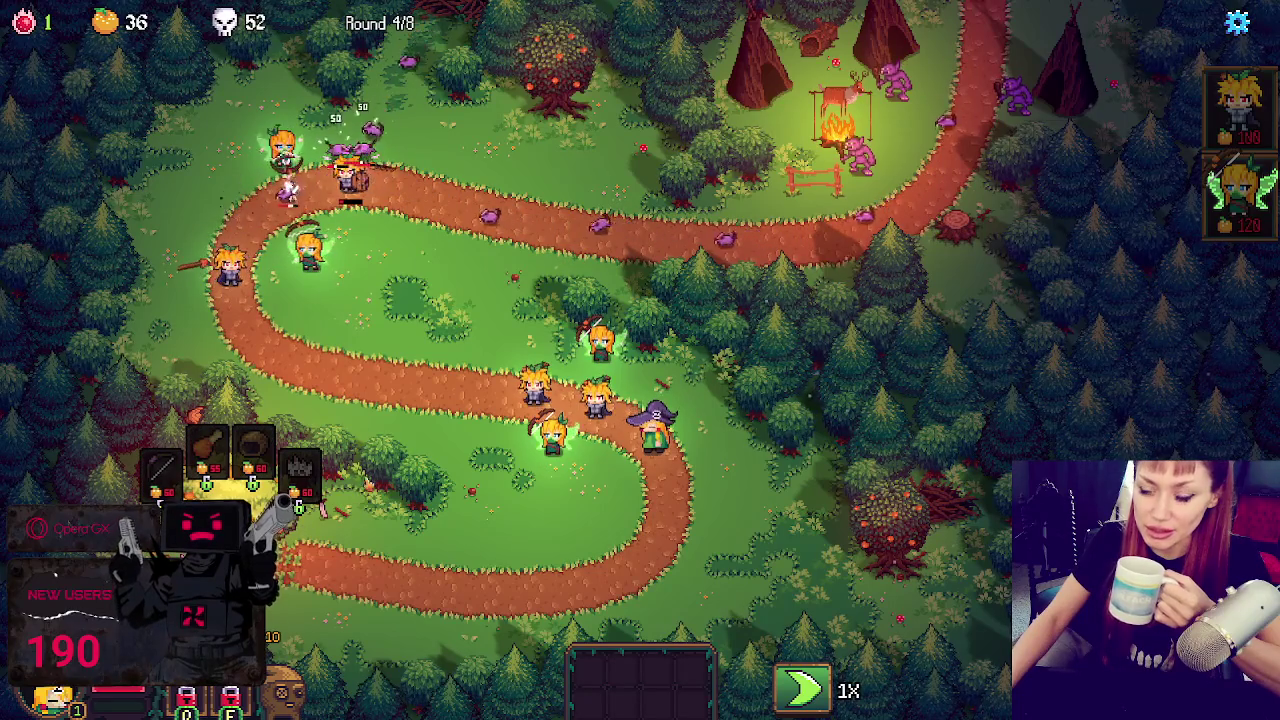
key(Escape)
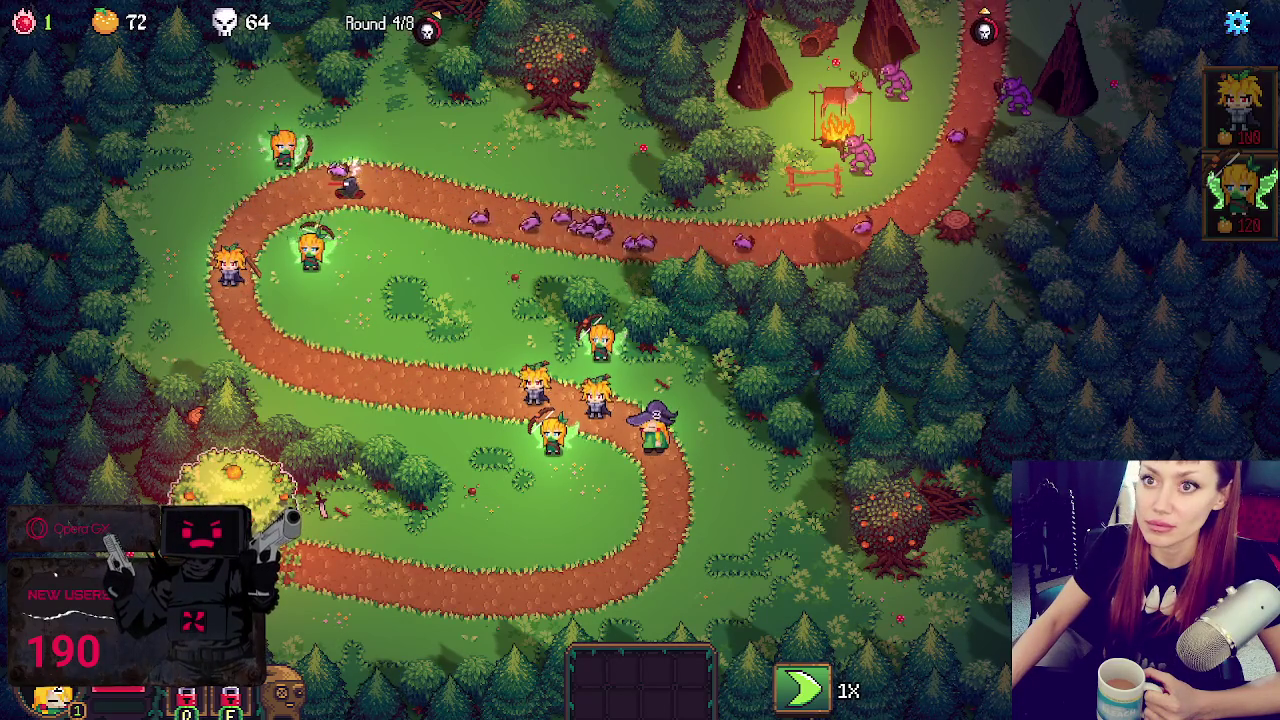
- Equip the Bow onto a hero and reroll the shop items
click(232, 470)
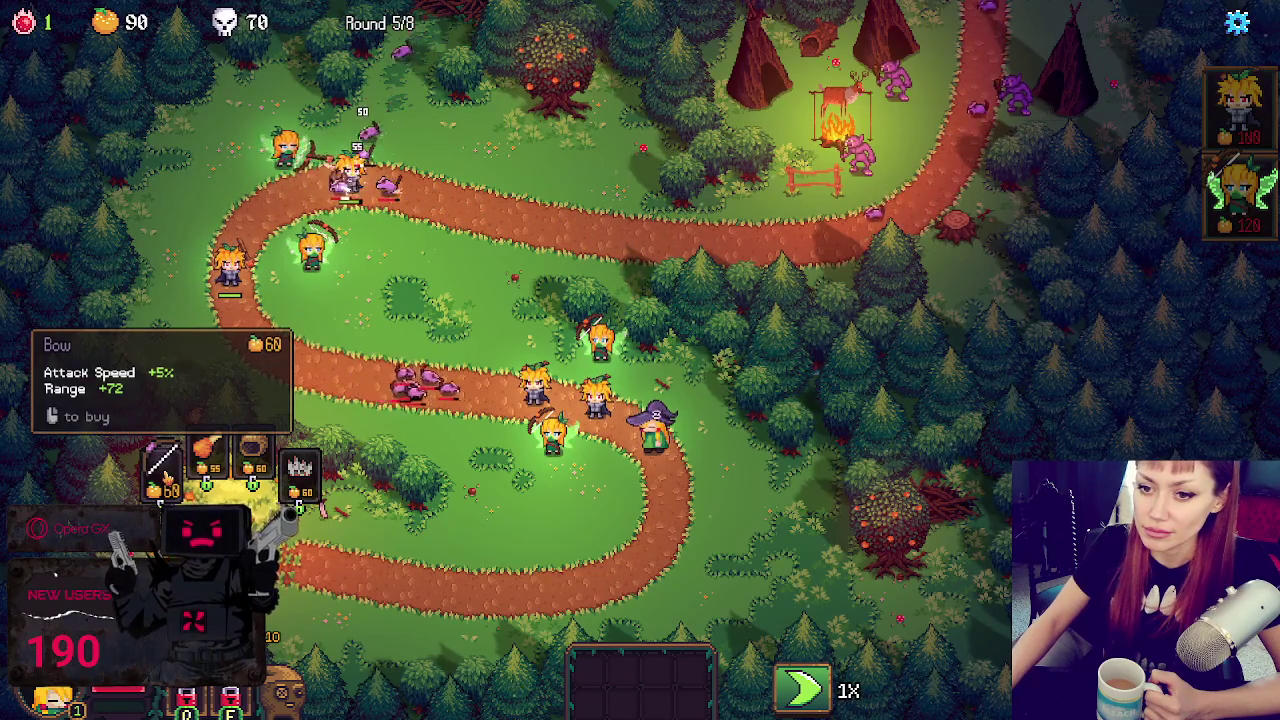
drag(163, 483, 598, 342)
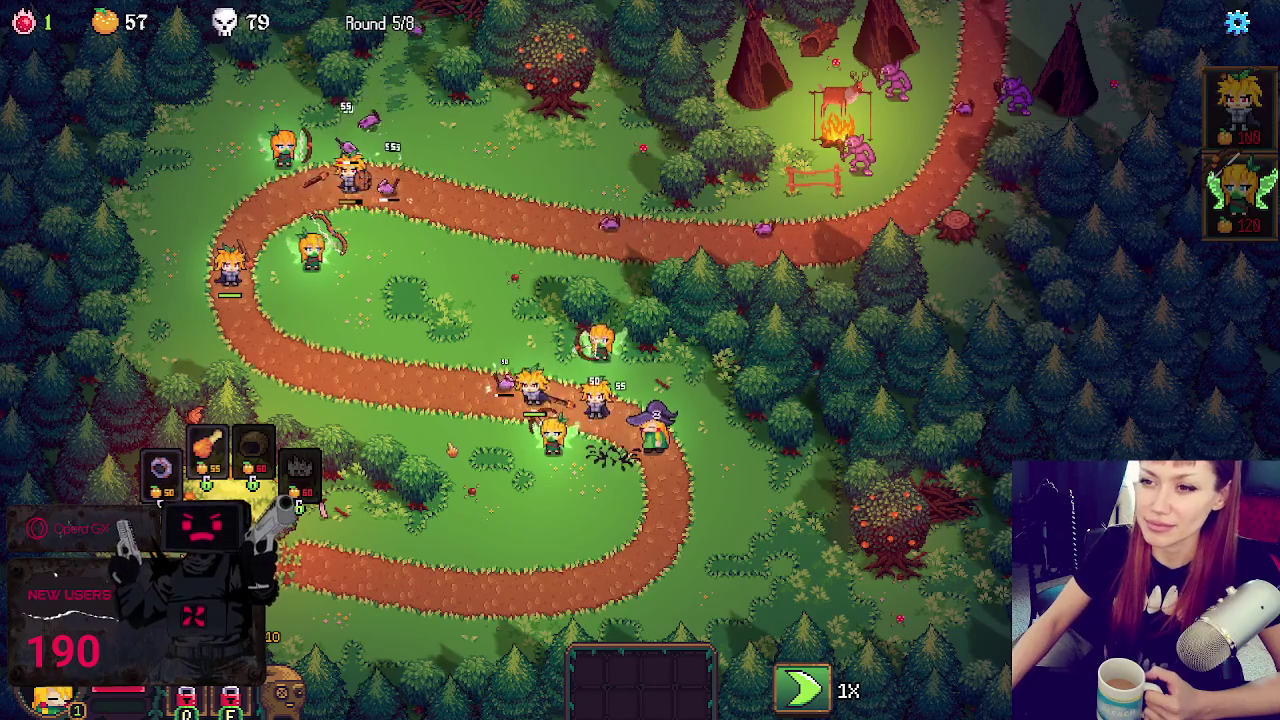
mouse_move(160, 462)
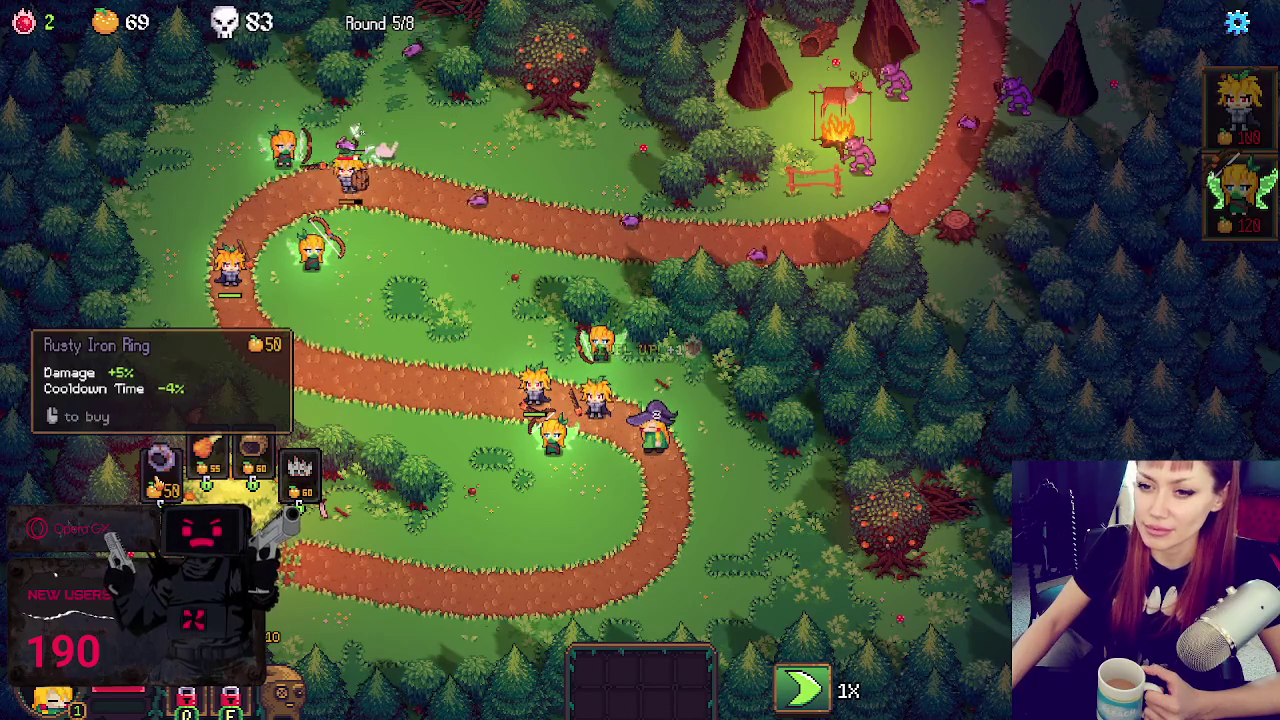
key(r)
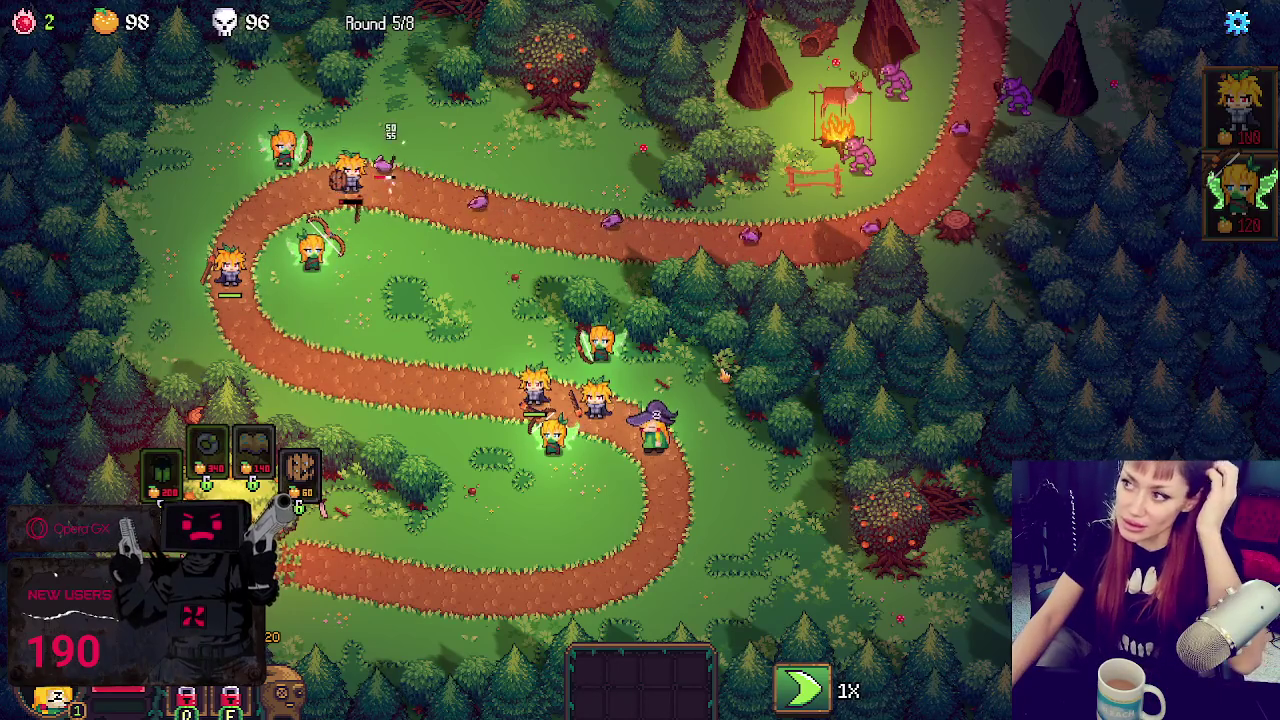
- Play at 3X speed, dismiss the Goblin card and build menu, then return to 1X
click(800, 675)
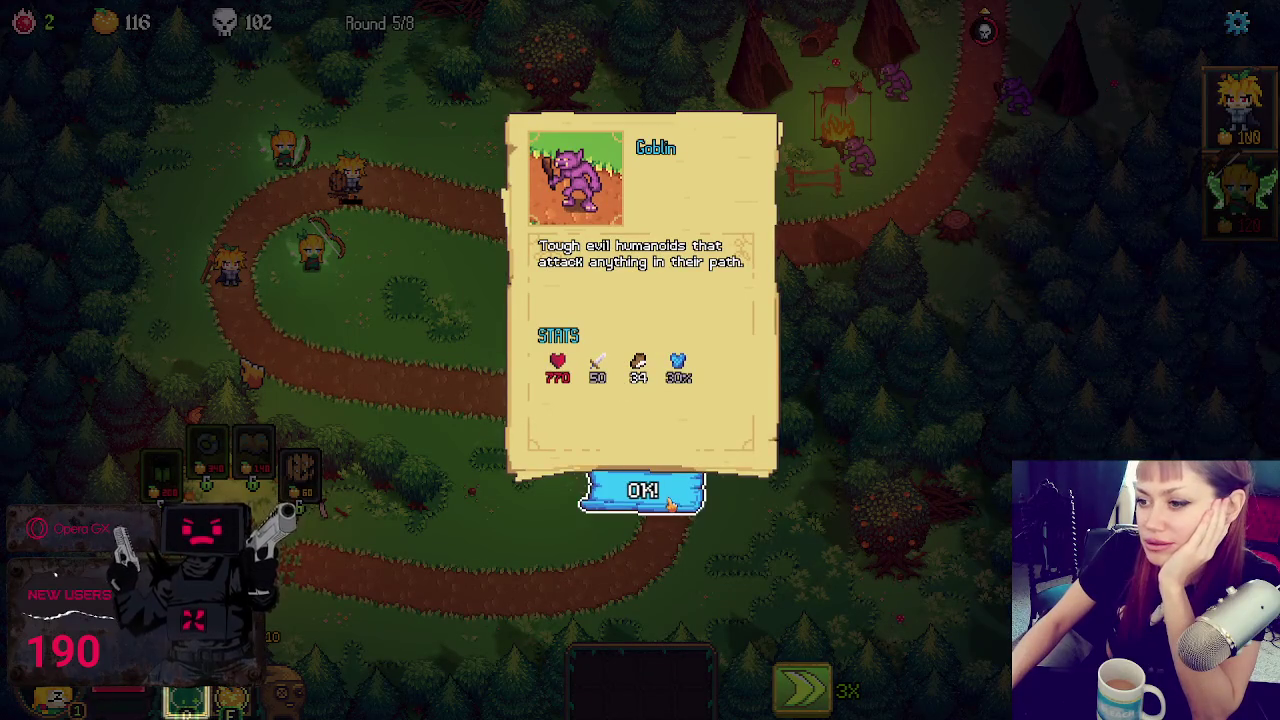
click(643, 490)
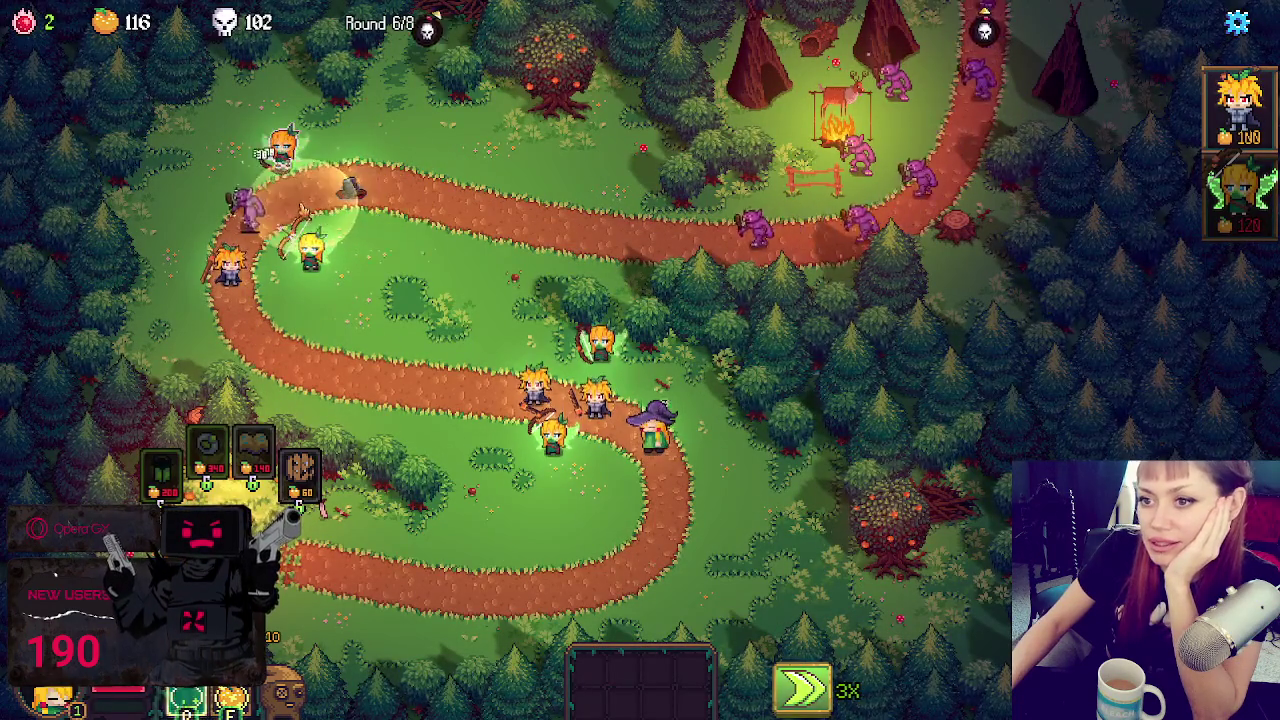
click(310, 507)
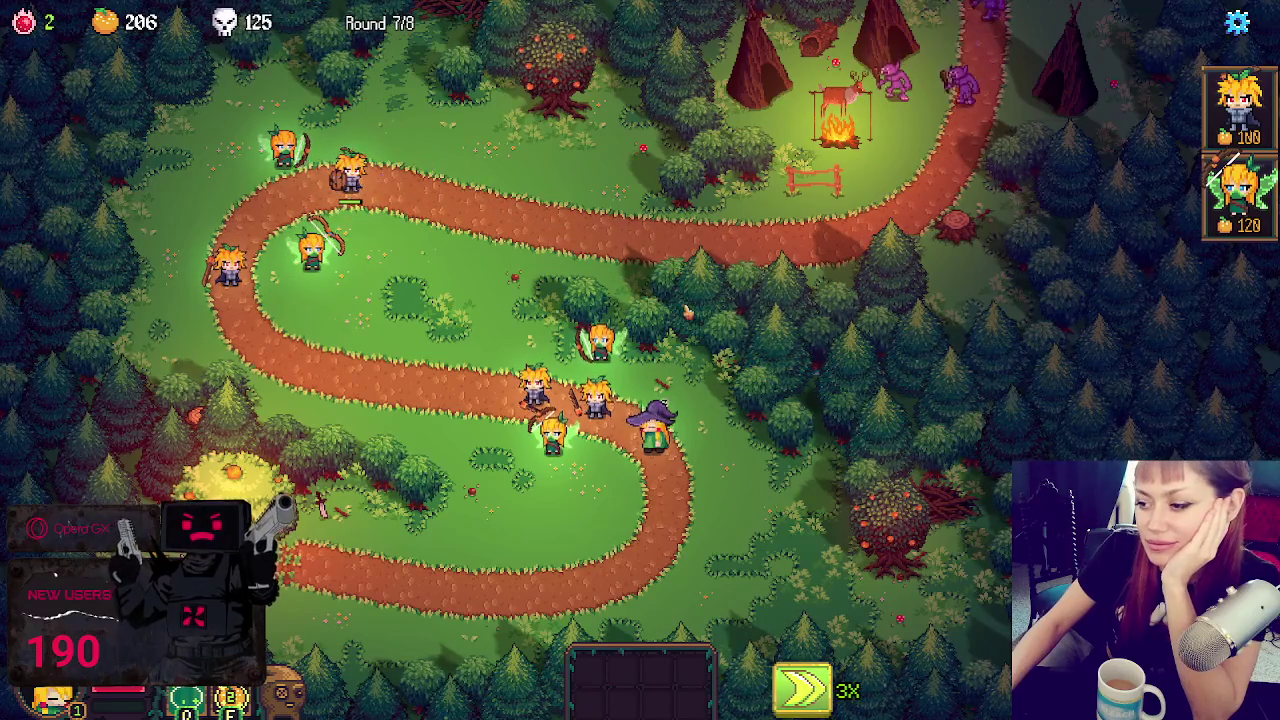
click(803, 688)
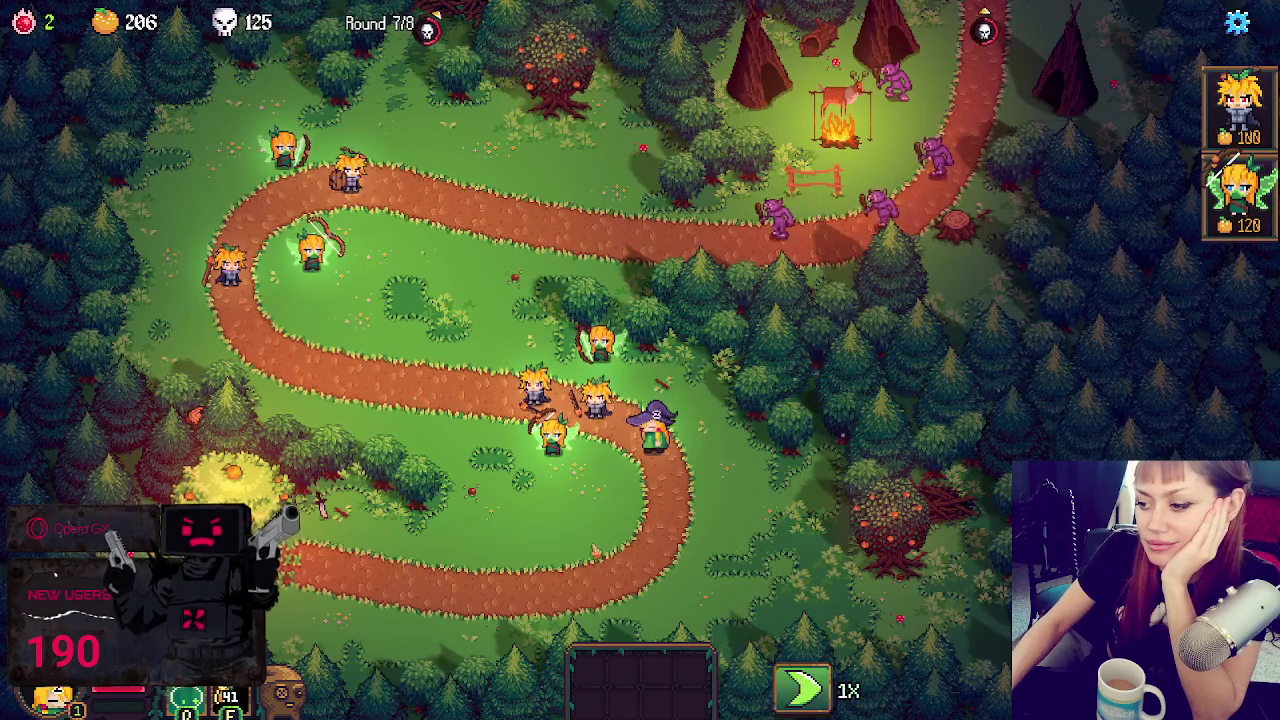
click(226, 470)
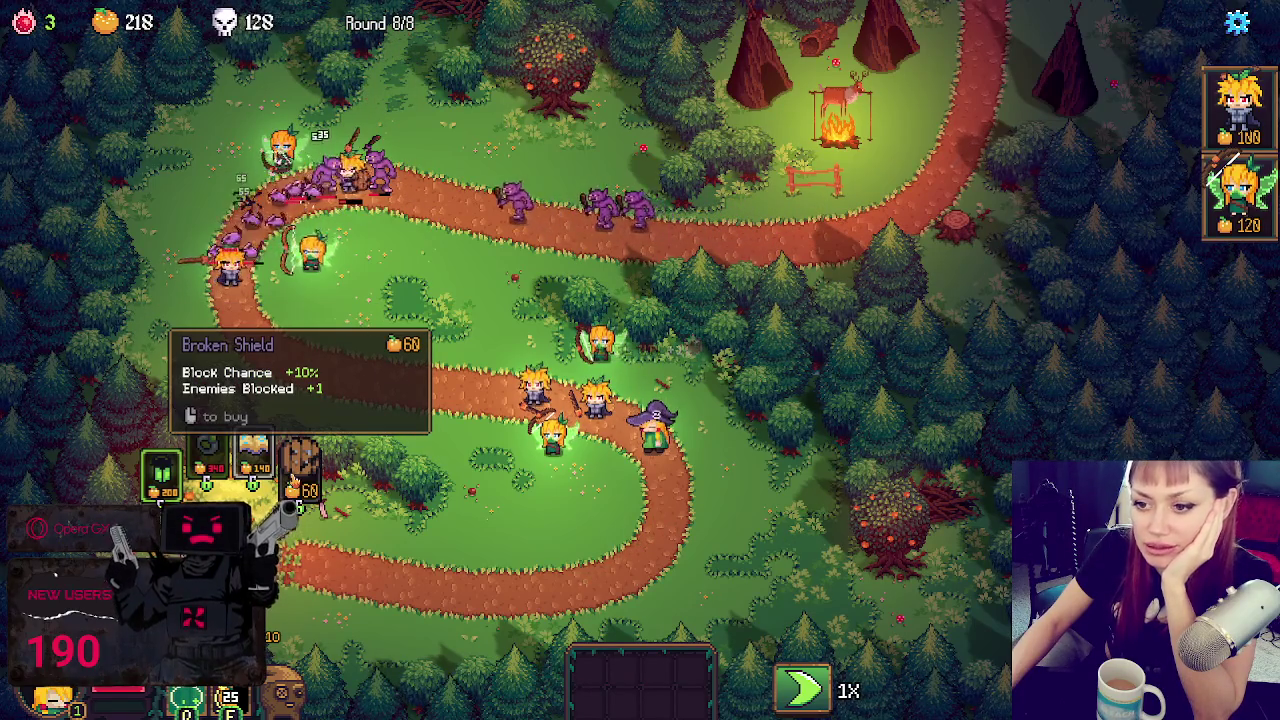
- Equip the Lantern onto the archer hero and speed round 8/8 up to 3X
drag(160, 470, 292, 206)
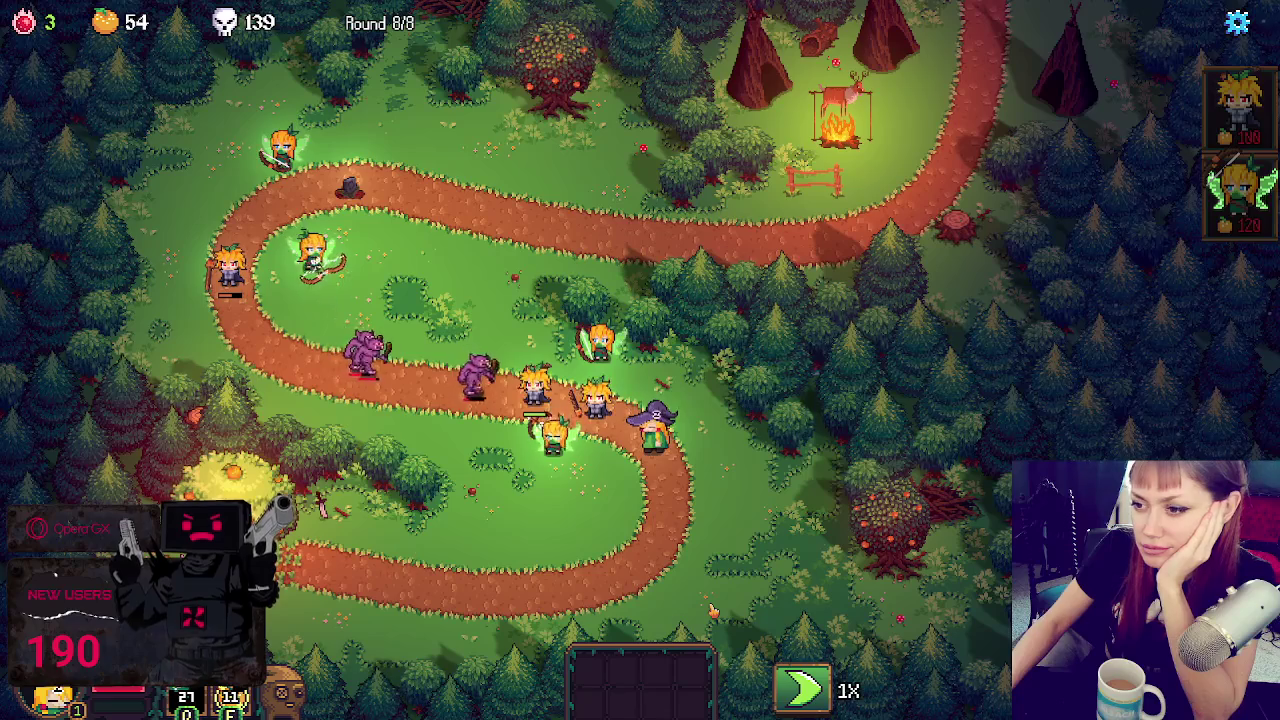
click(805, 688)
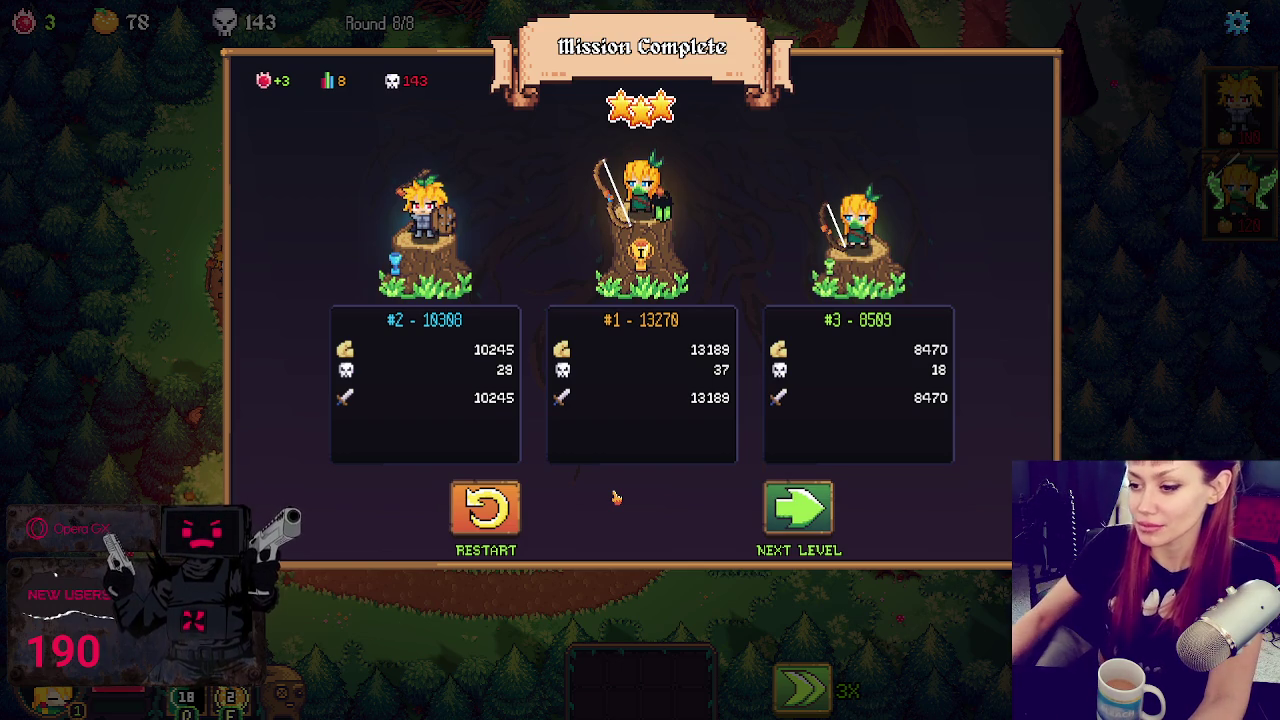
- Spend skillpoints on two skills in one branch plus Armor Pierce
click(486, 508)
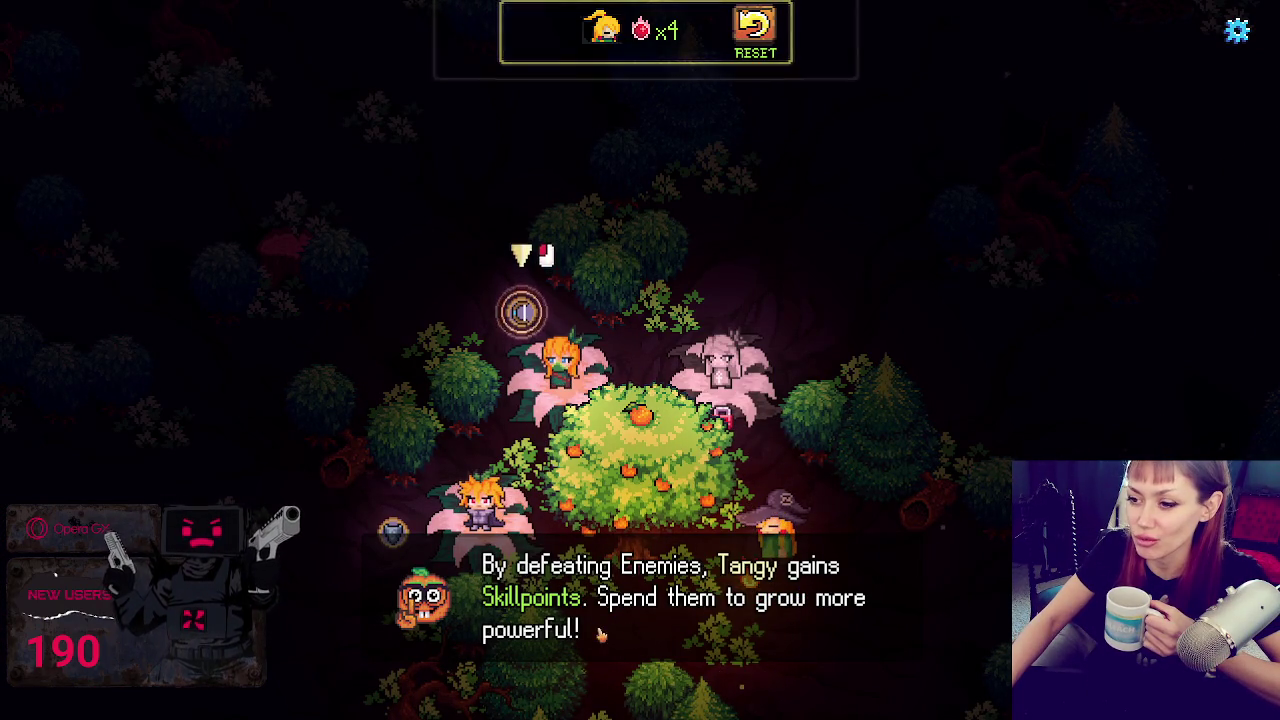
click(521, 312)
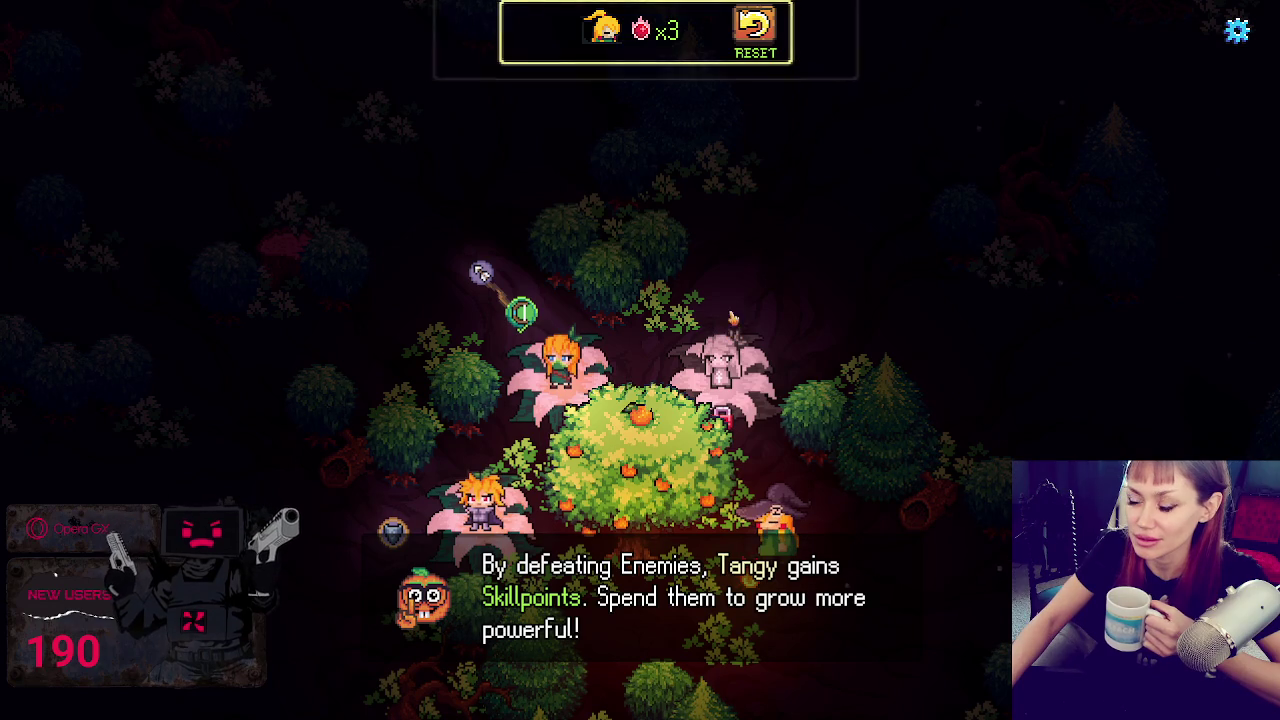
click(481, 273)
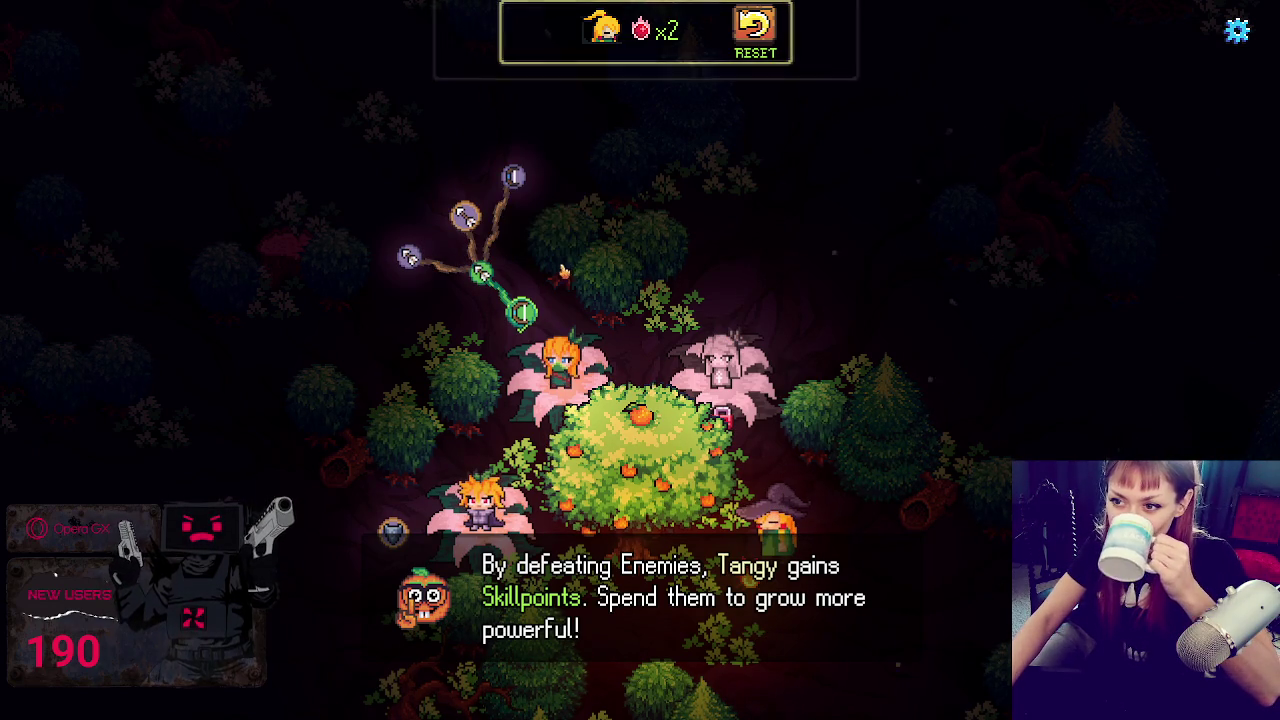
mouse_move(465, 217)
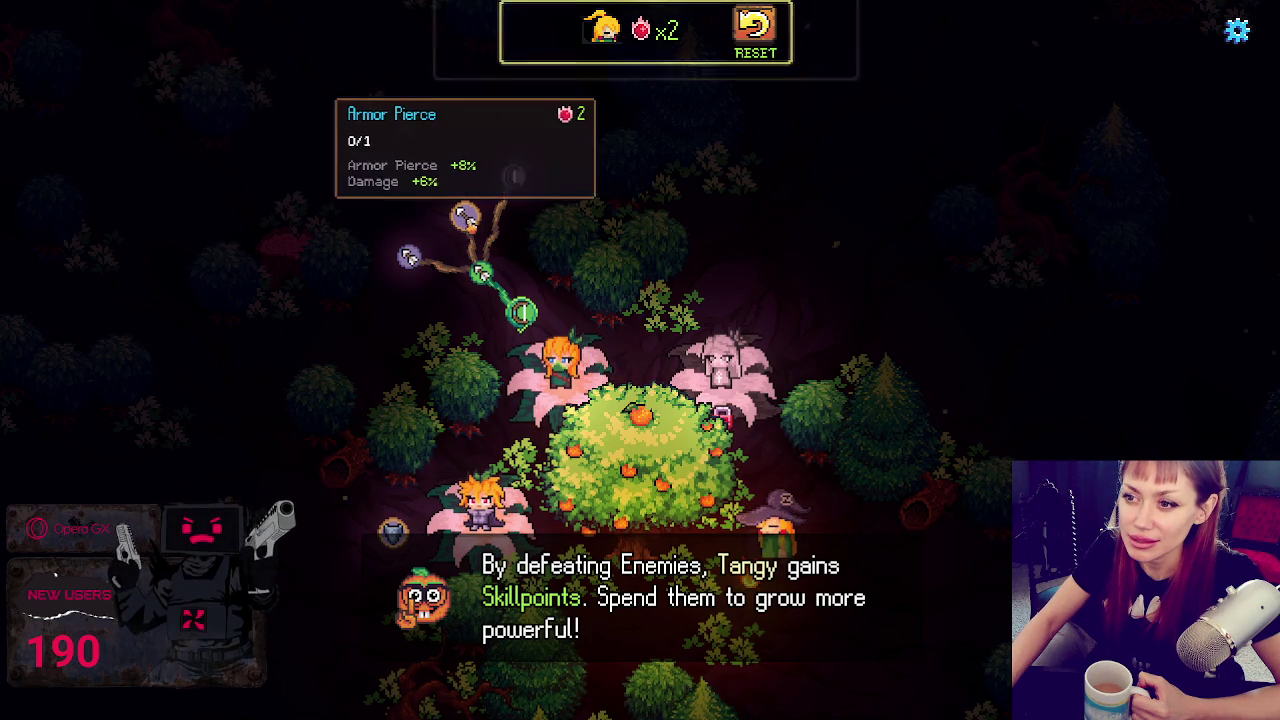
click(465, 217)
- Start the Crossroads mission from the missions map and dismiss the Healer intro
click(650, 676)
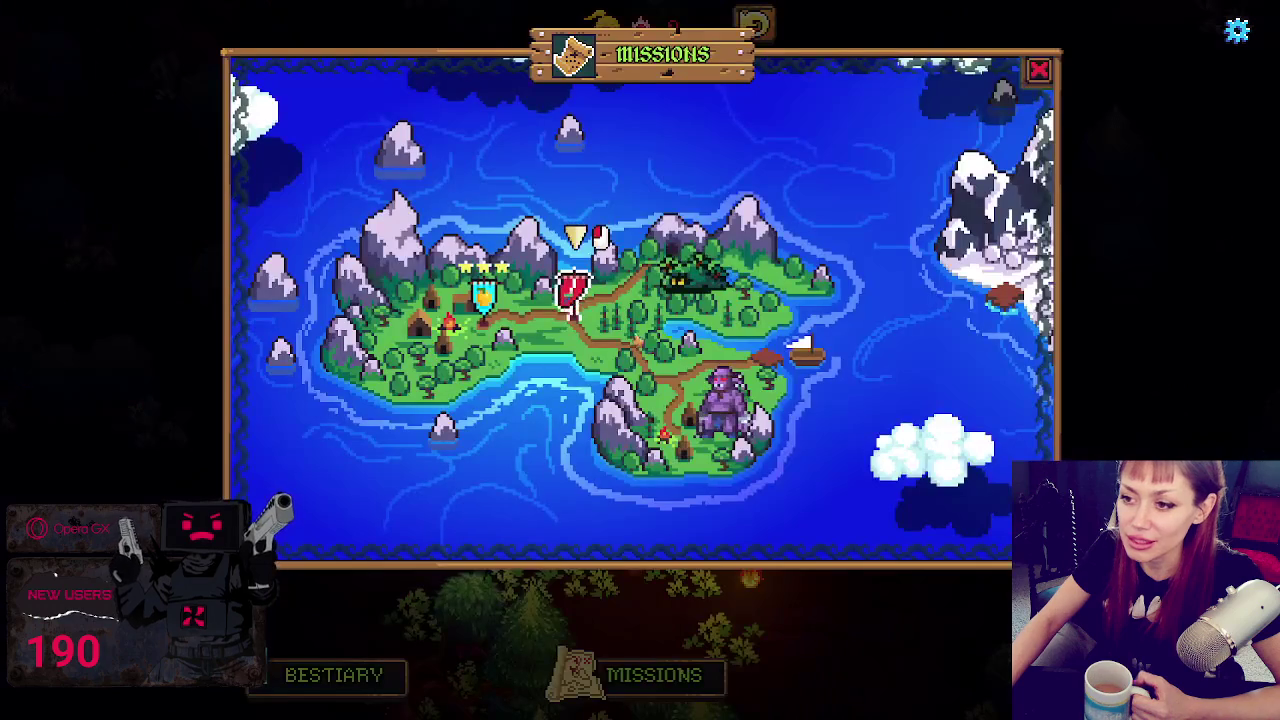
click(600, 232)
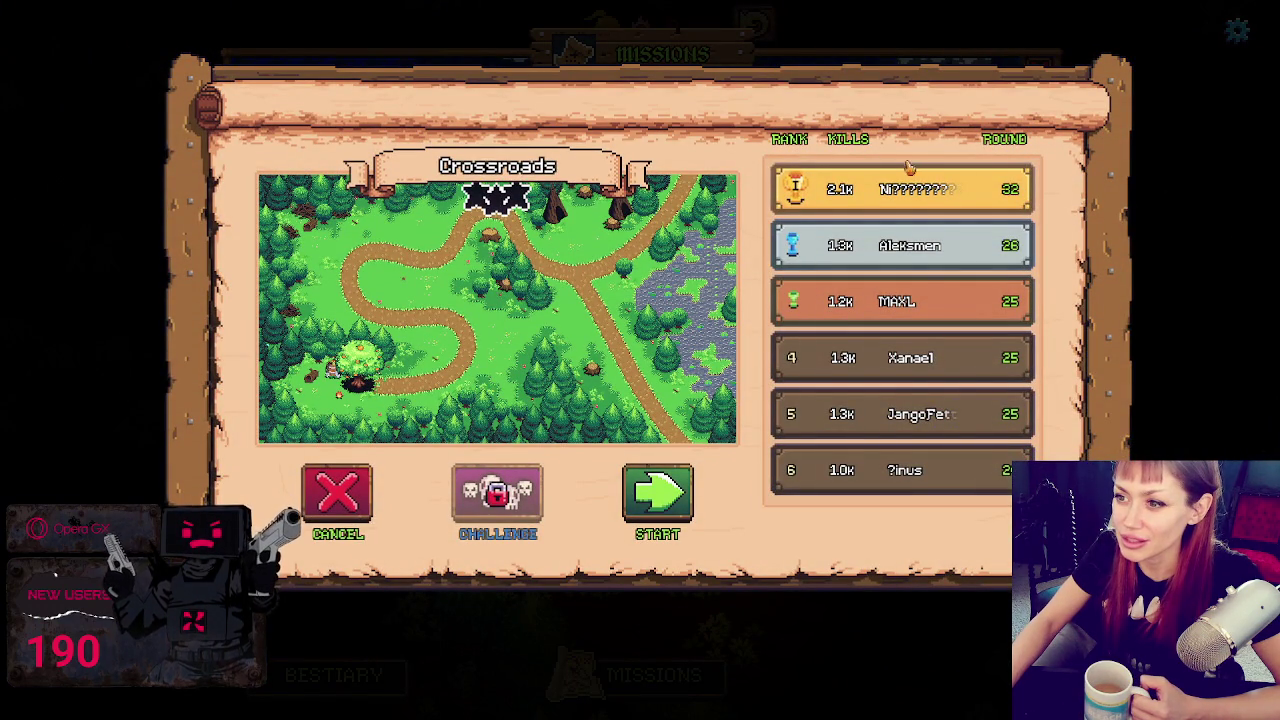
click(658, 481)
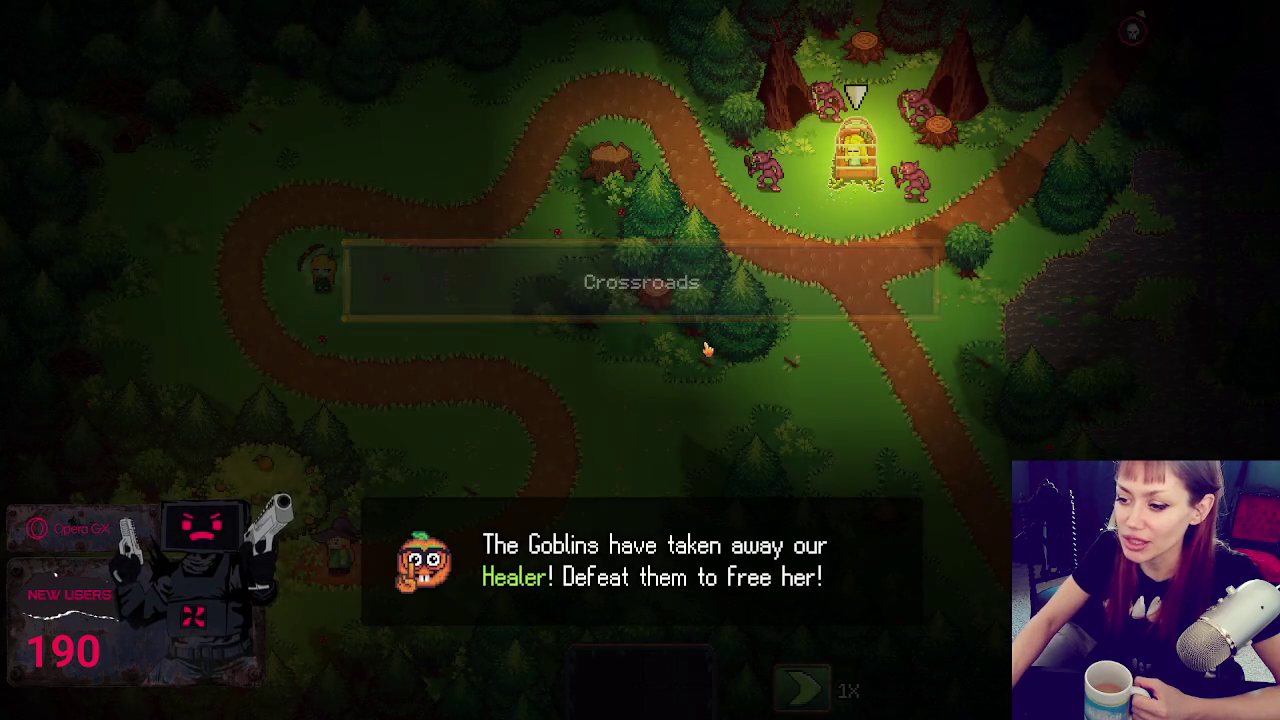
click(262, 478)
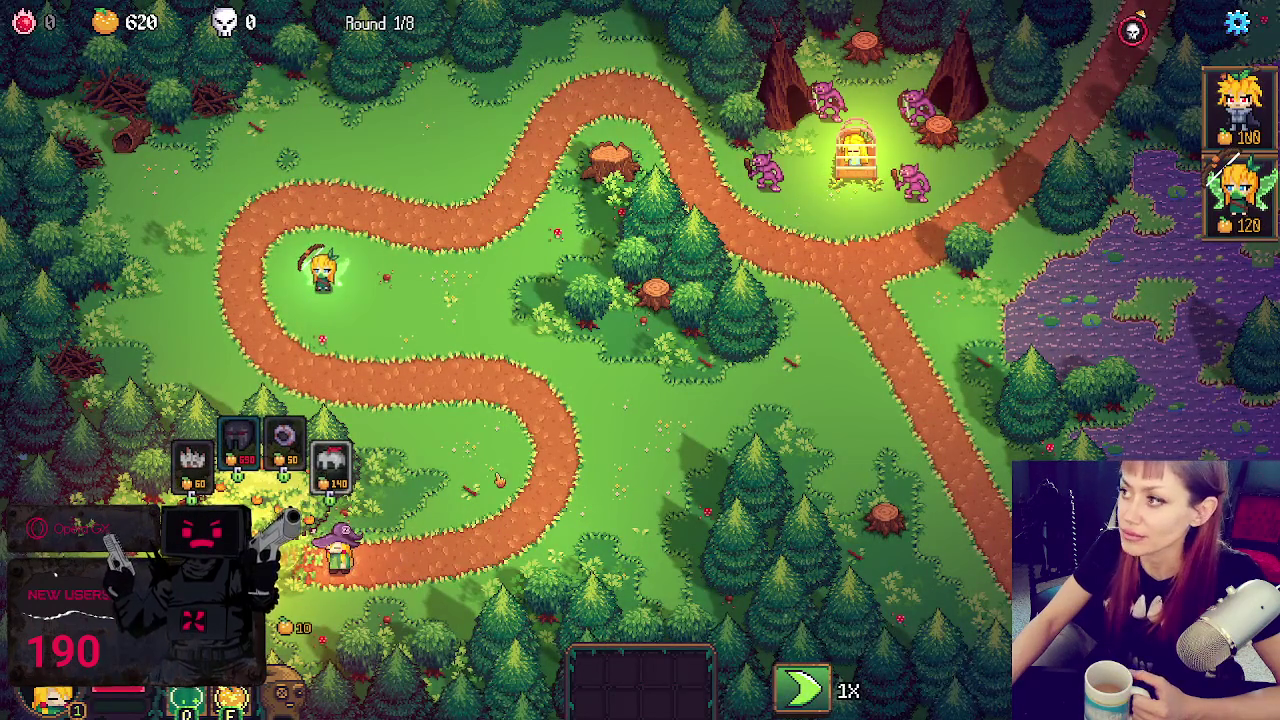
- Cancel the tower build, place the 120-cost hero at the path junction and another beside the cage
click(840, 322)
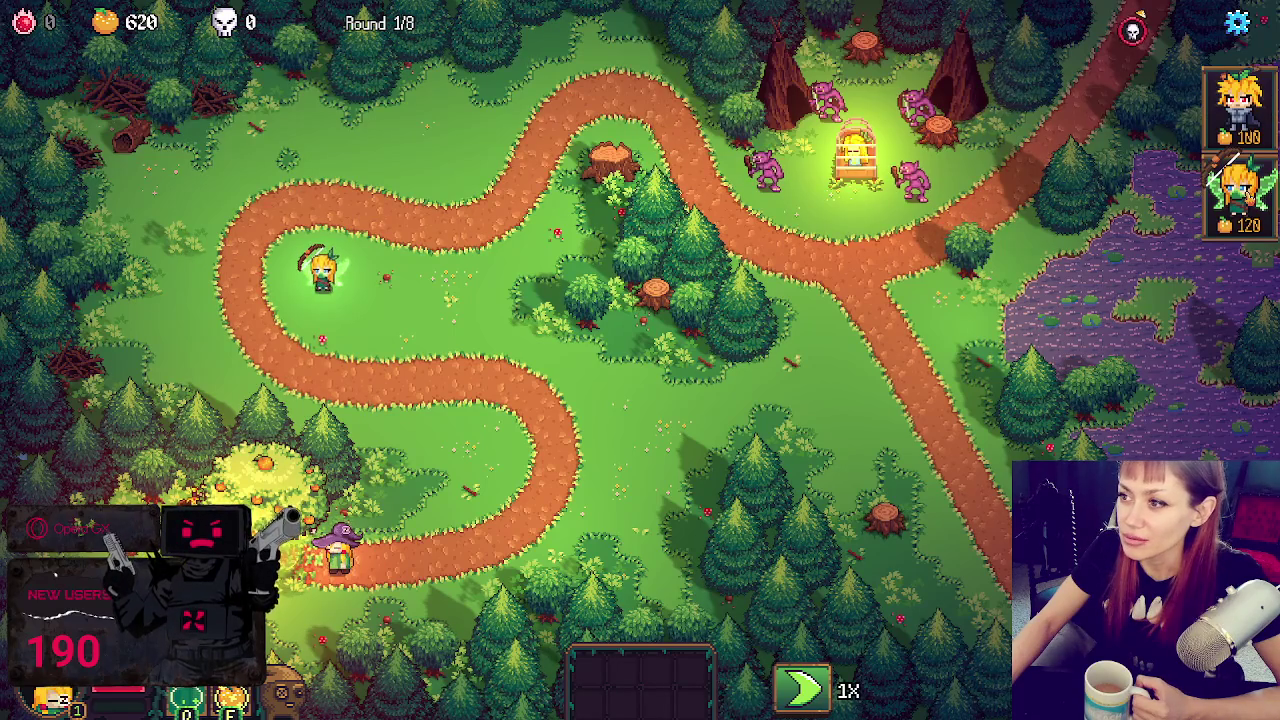
drag(1240, 195, 838, 195)
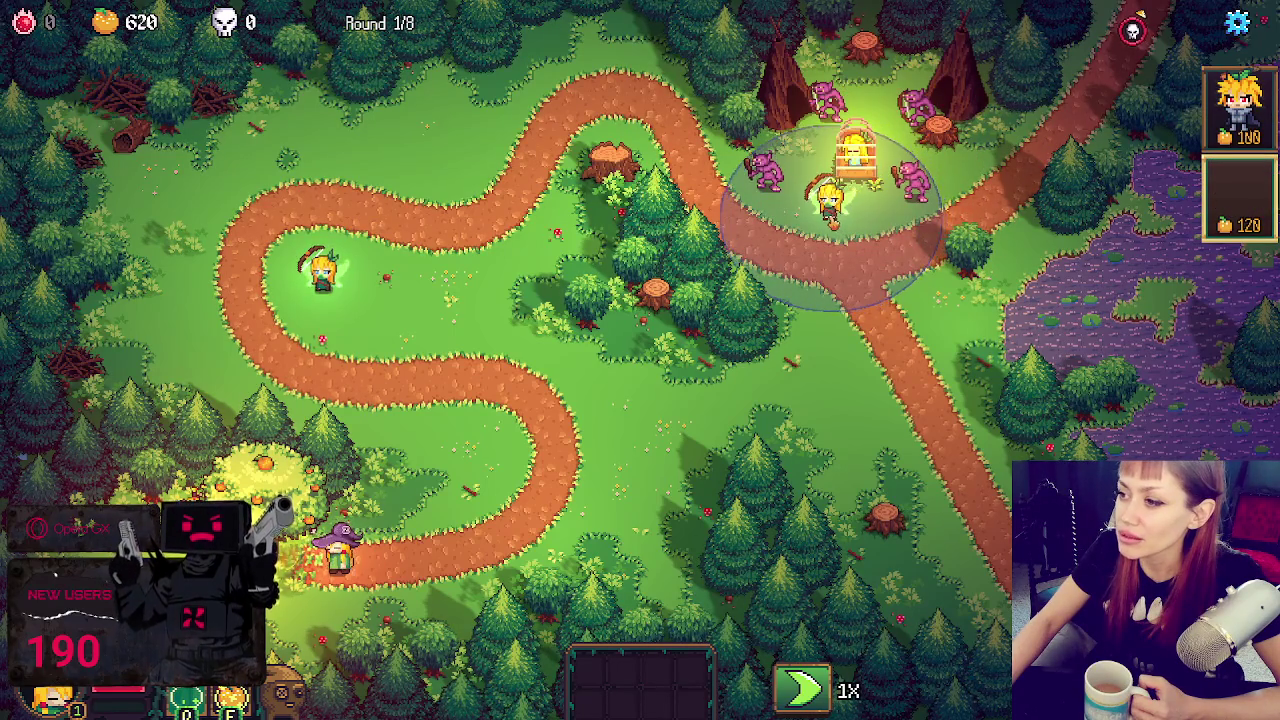
drag(830, 200, 905, 285)
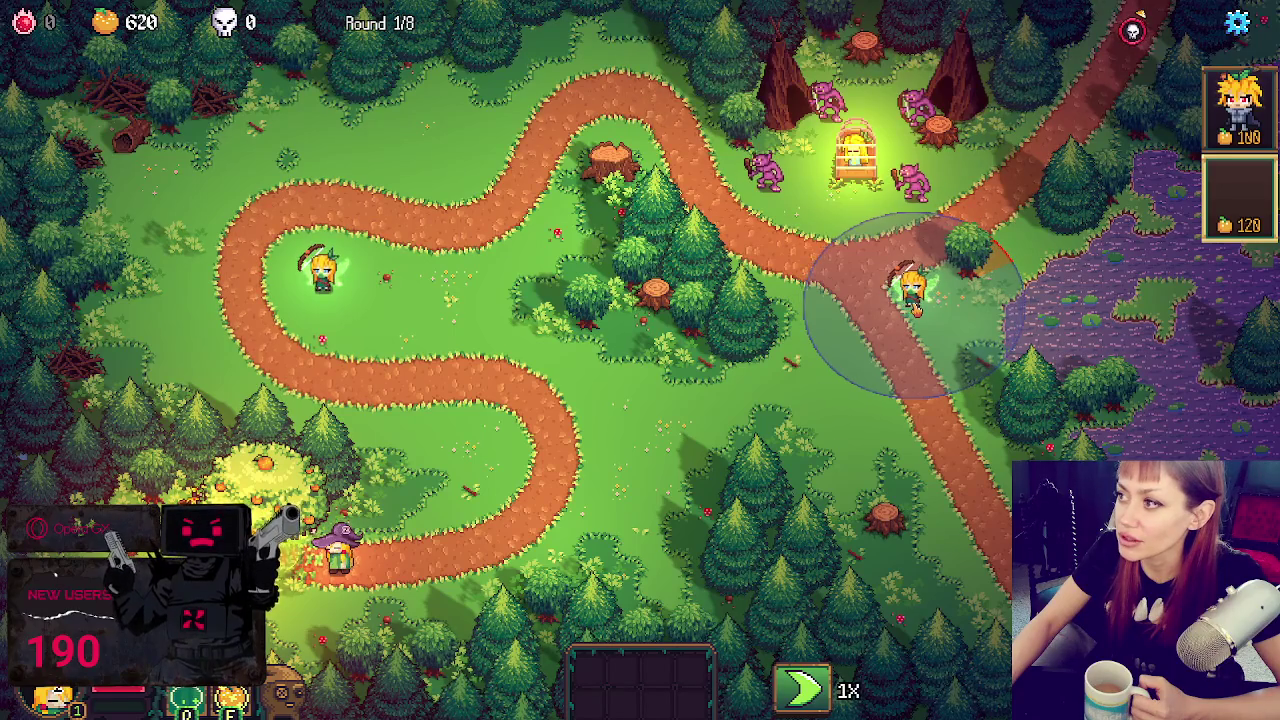
click(905, 285)
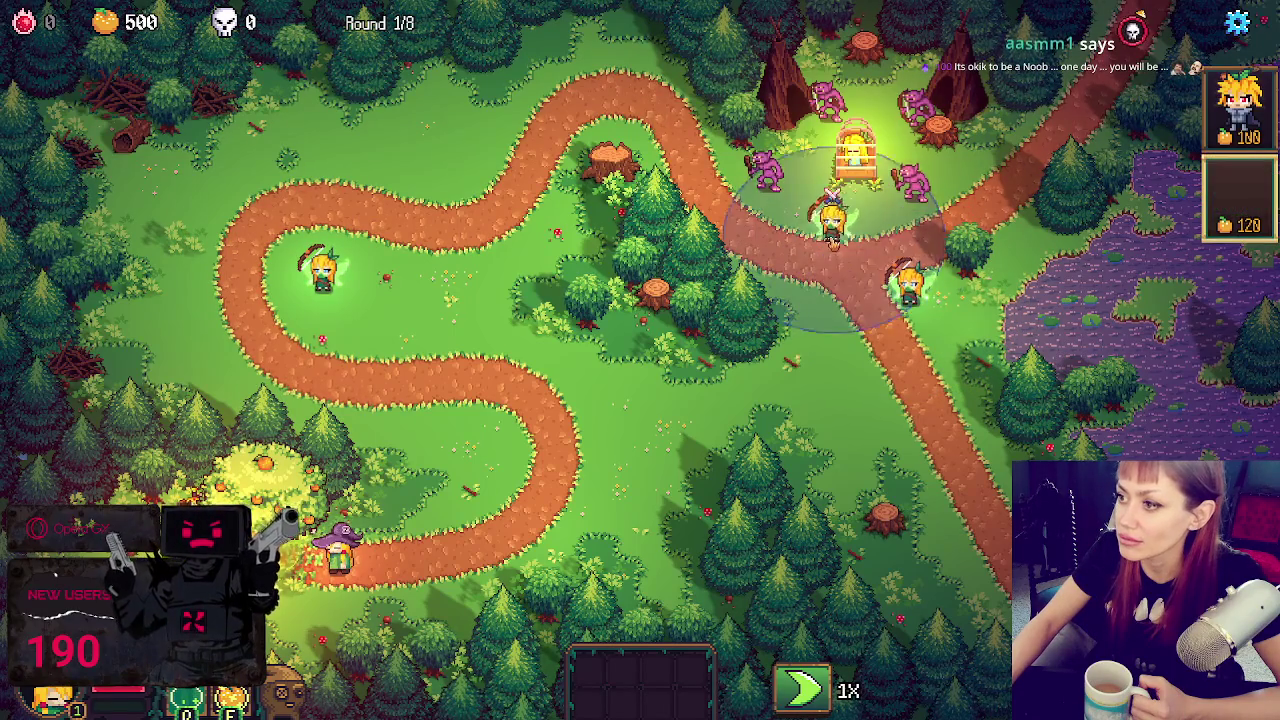
drag(890, 200, 850, 215)
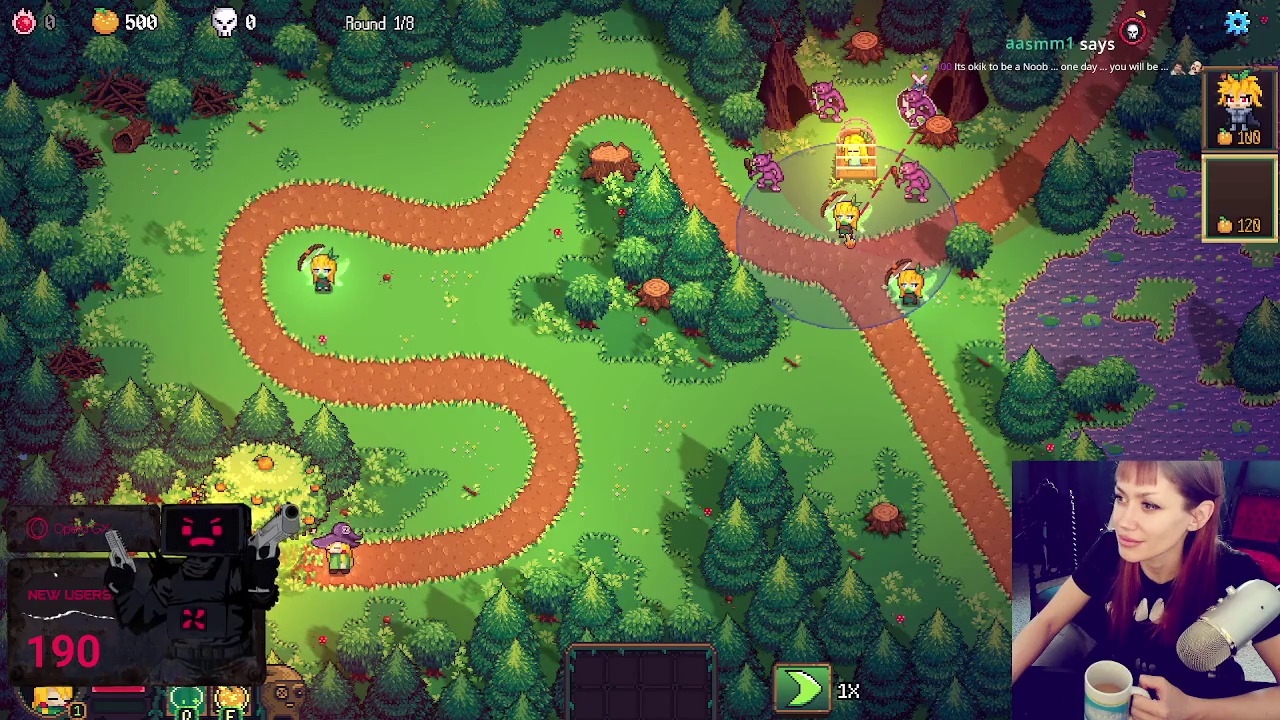
click(845, 220)
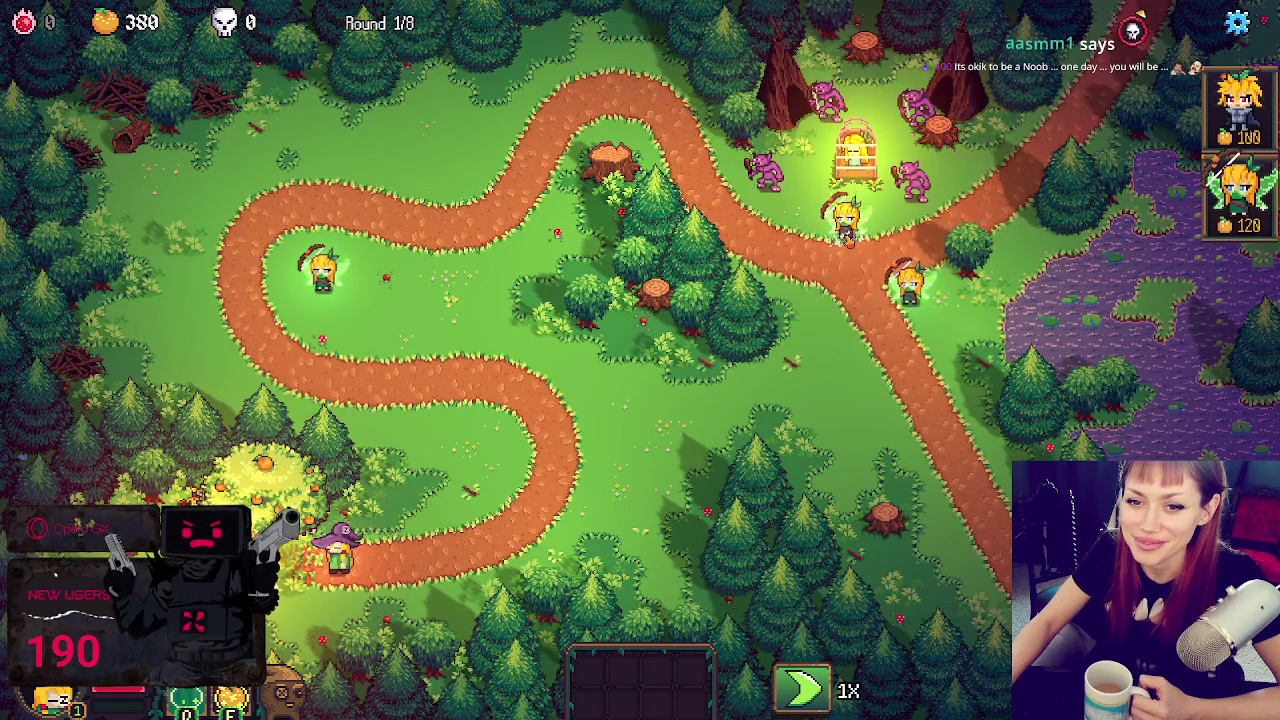
- Place the 100-cost hero near the cage, deploy one more hero, and check the junction hero's stats
click(1240, 105)
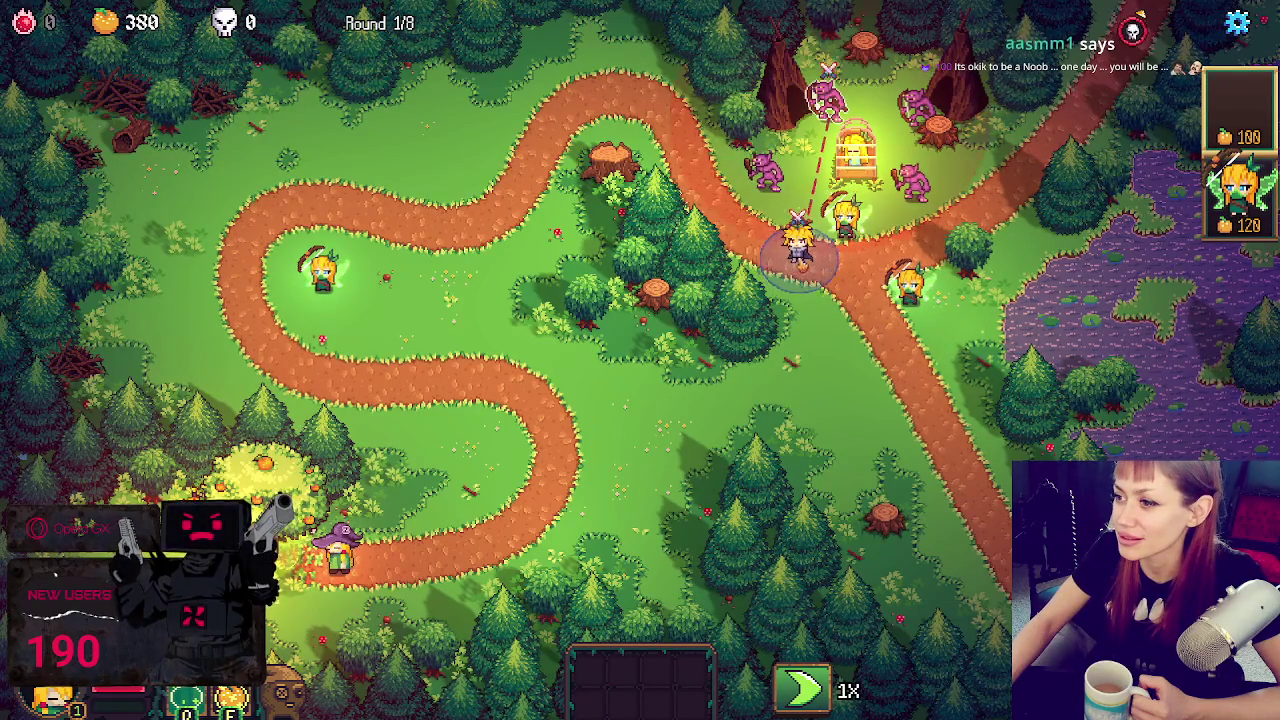
click(805, 250)
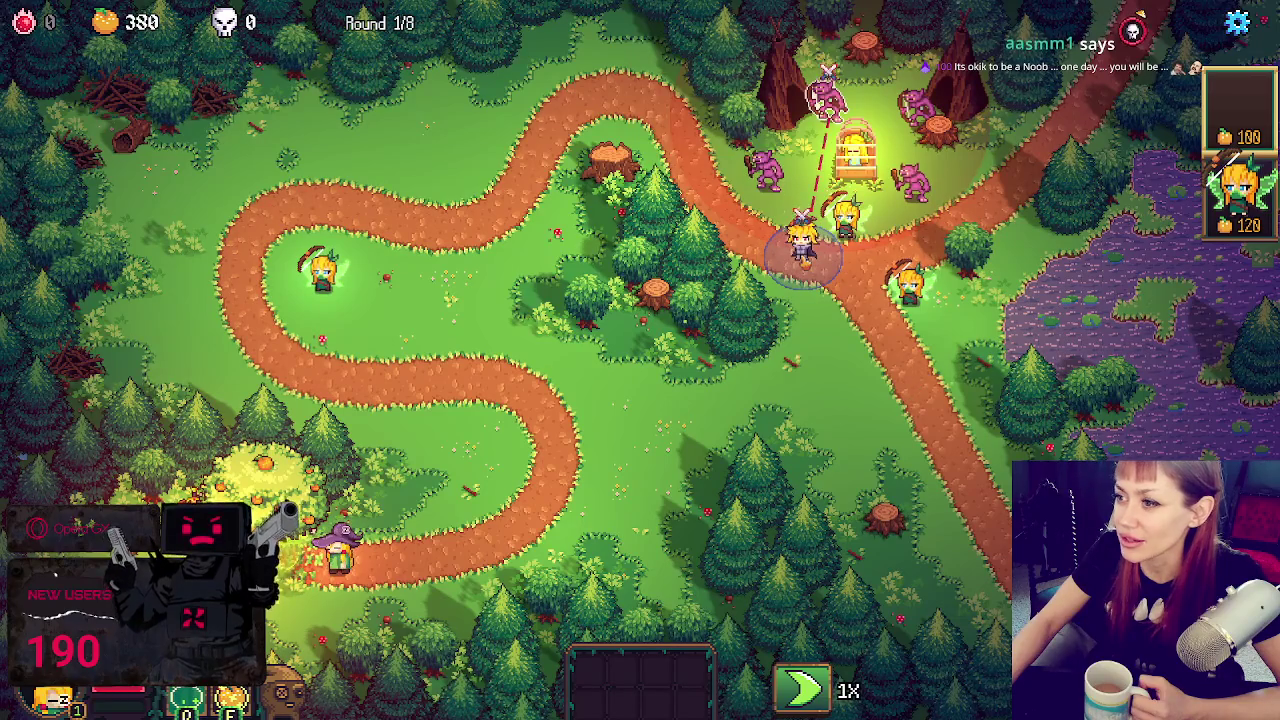
click(803, 250)
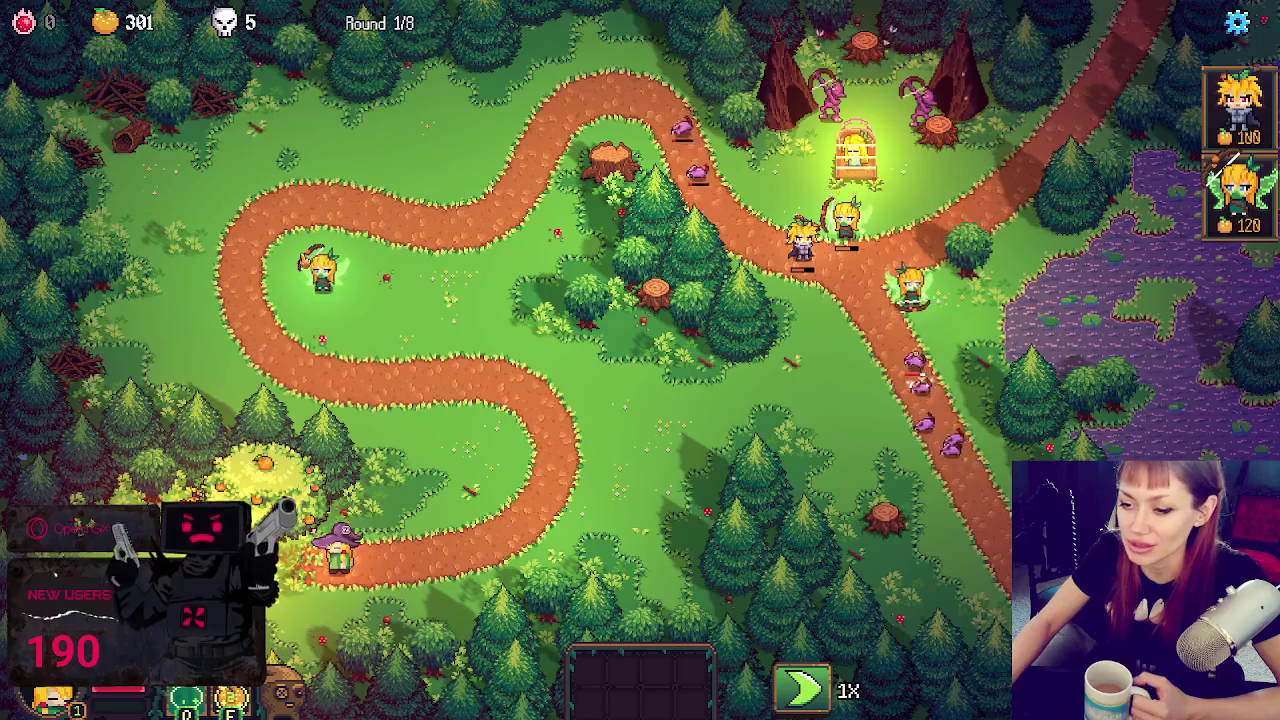
mouse_move(1240, 105)
mouse_down()
mouse_move(256, 212)
mouse_move(316, 196)
mouse_up()
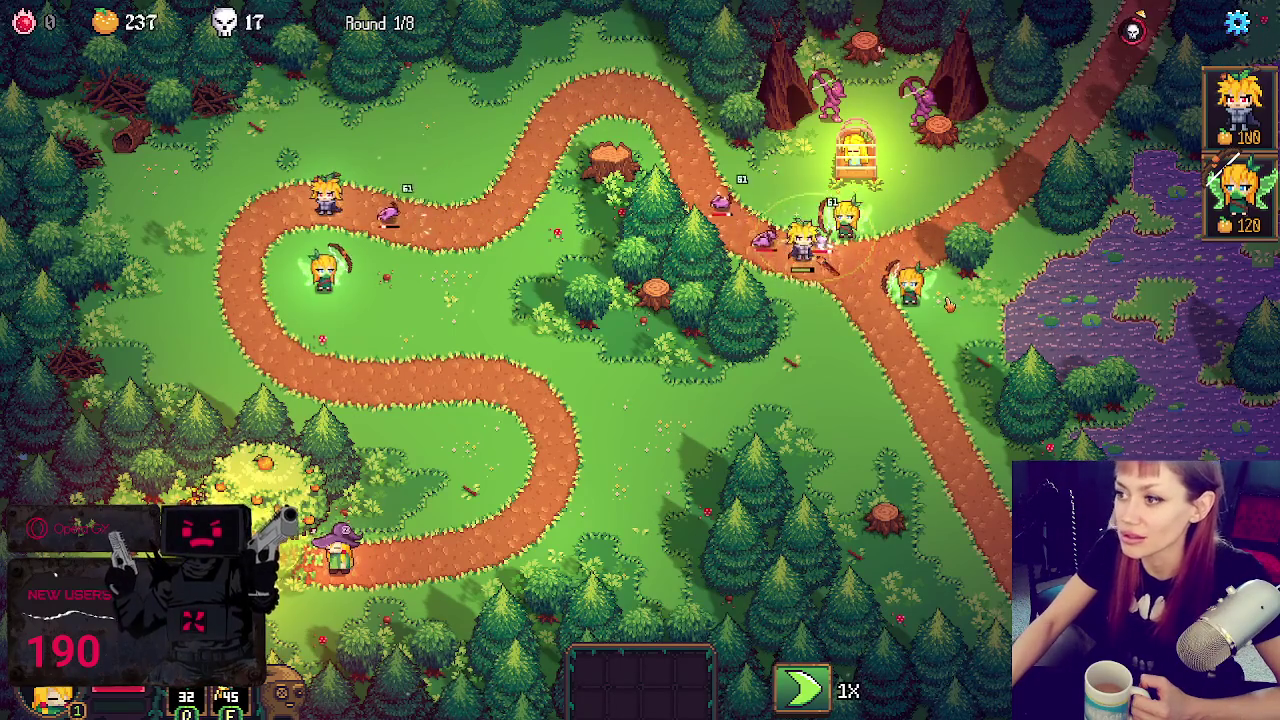
click(803, 240)
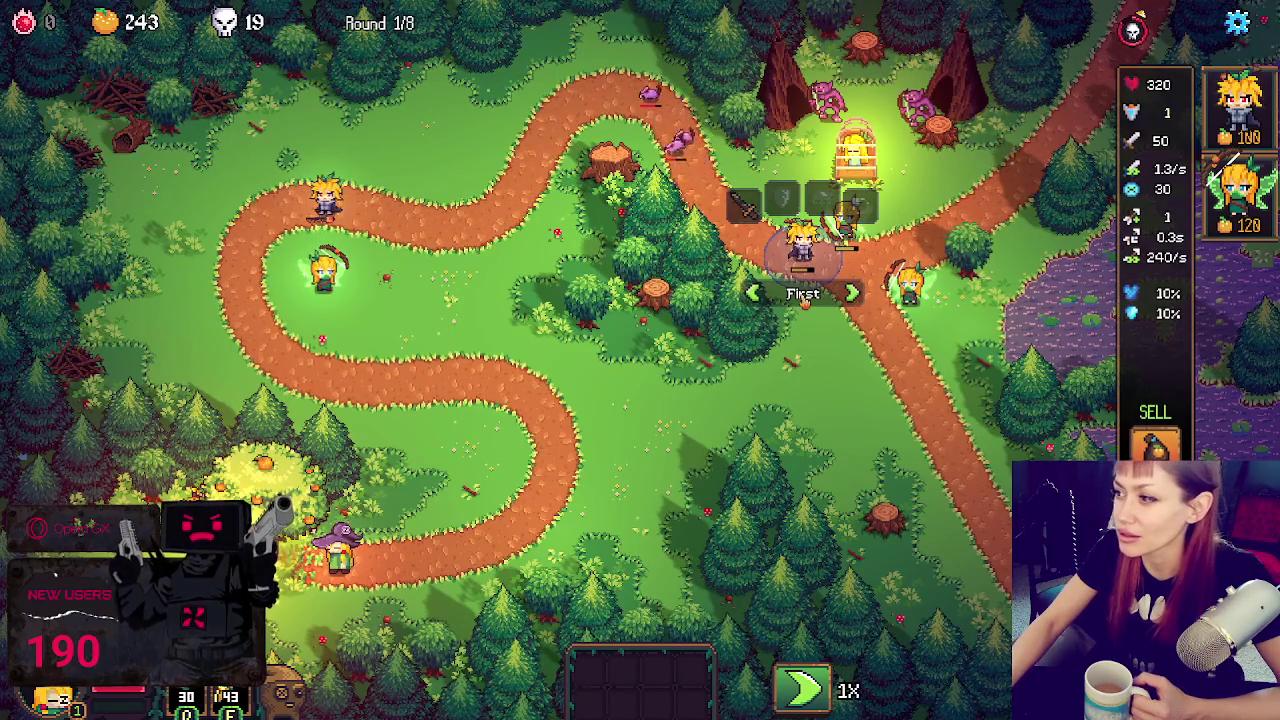